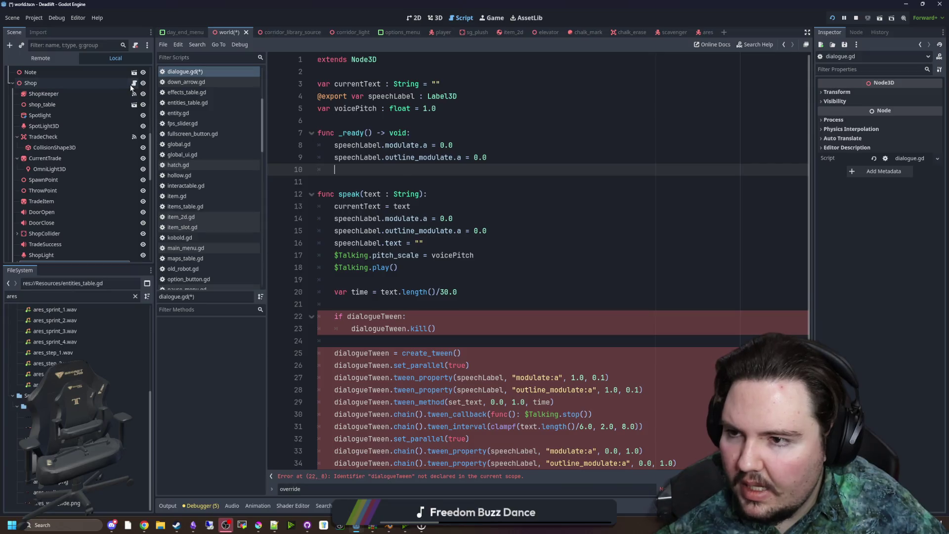
Open shop.gd and scroll through it to review its speak calls
click(134, 83)
scroll(413, 262, down, 5)
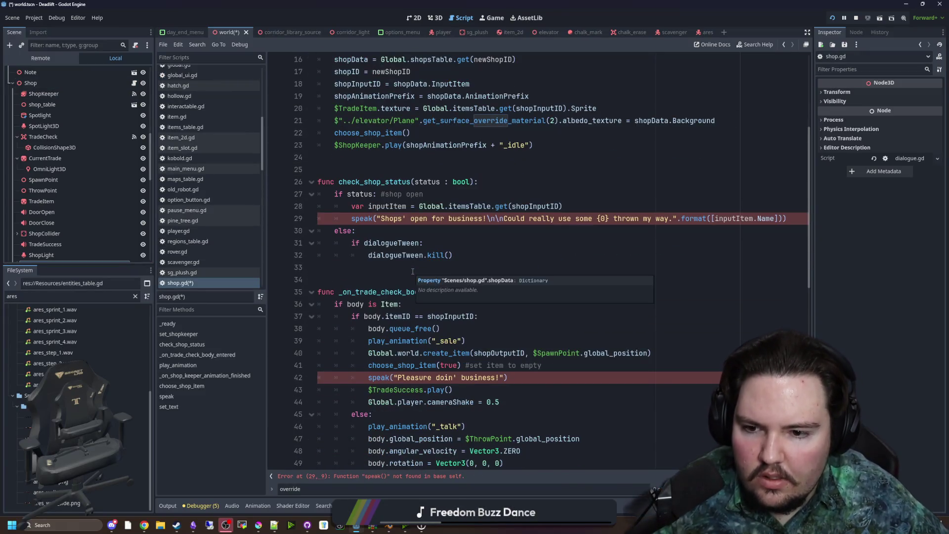
scroll(413, 267, down, 11)
scroll(400, 167, down, 1)
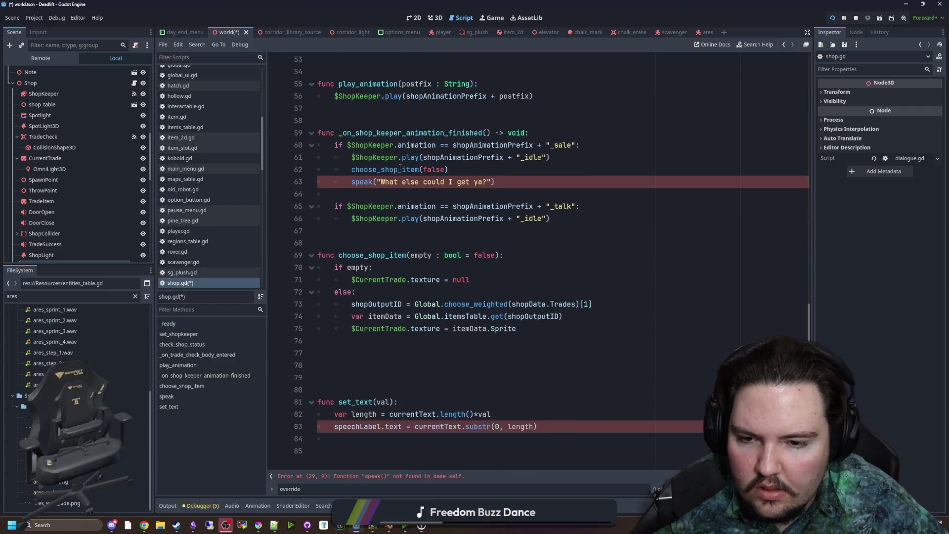
scroll(385, 343, up, 12)
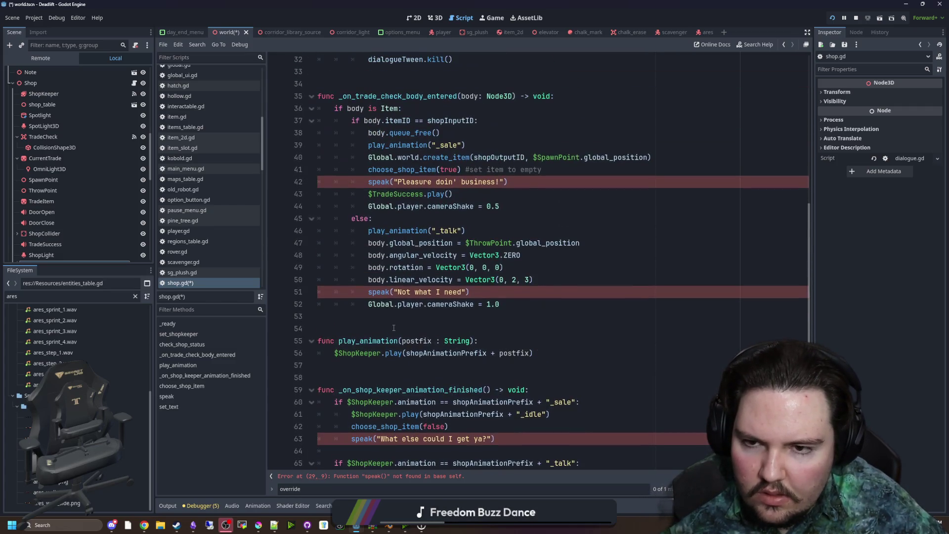
scroll(403, 280, up, 5)
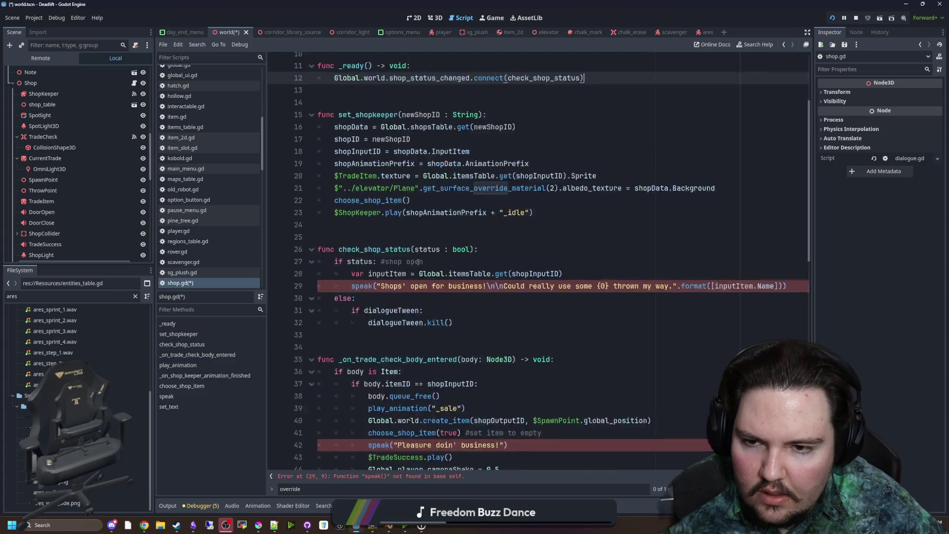
click(336, 231)
scroll(215, 266, down, 2)
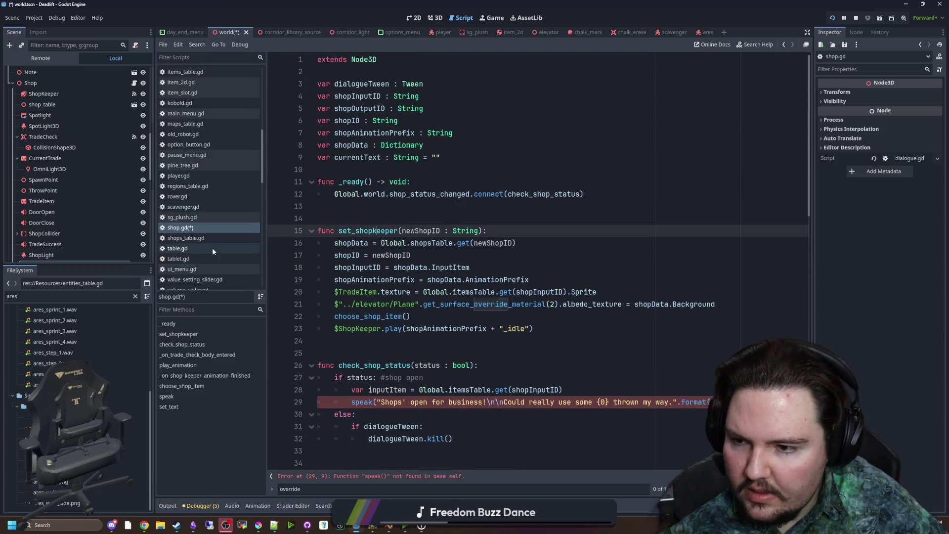
scroll(212, 248, down, 3)
Glance at world.gd, return to shop.gd, and start a new line below the variable declarations
click(216, 221)
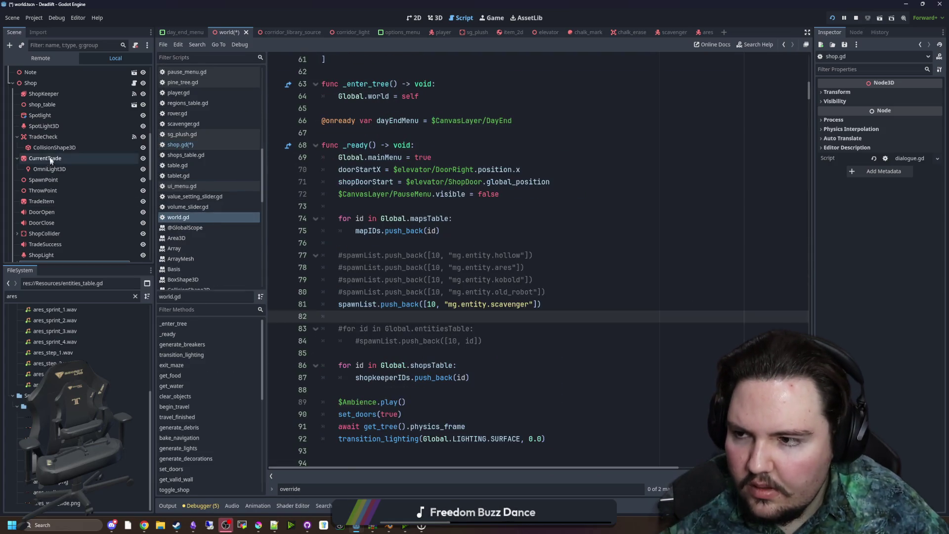
click(134, 83)
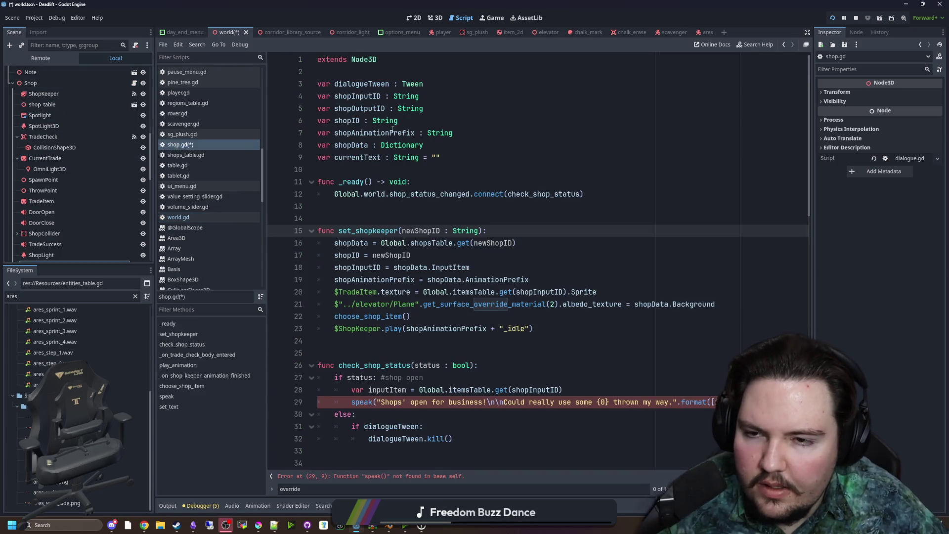
click(417, 170)
key(Return)
text(@export)
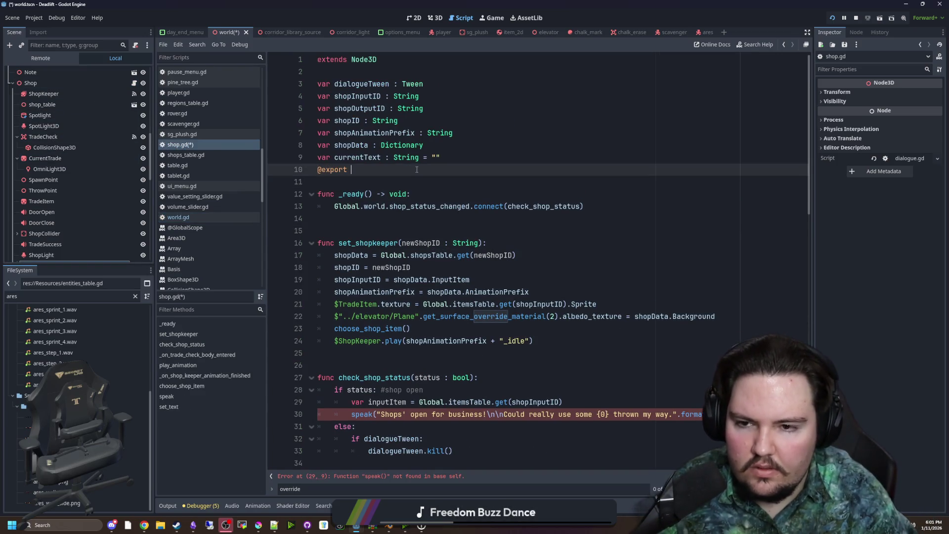
text( : Node3D)
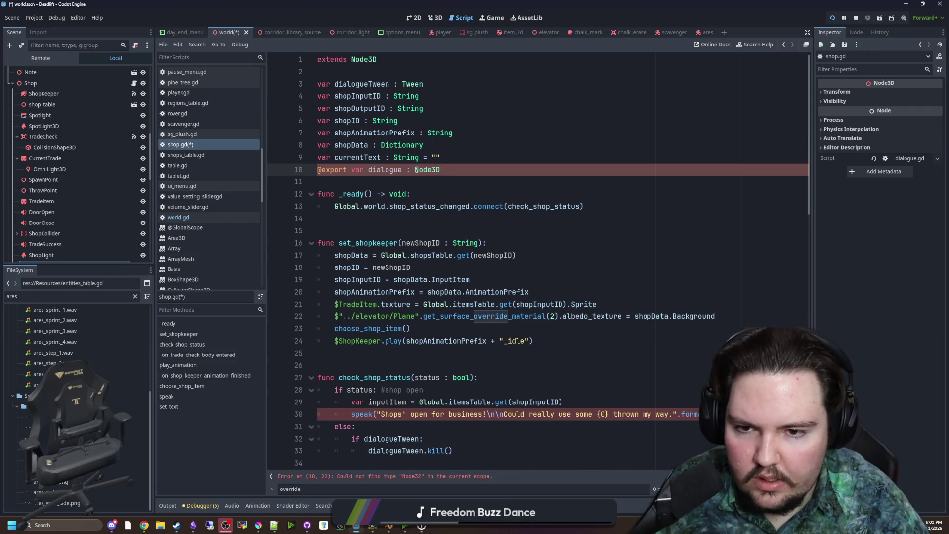
key(BackSpace)
text(D)
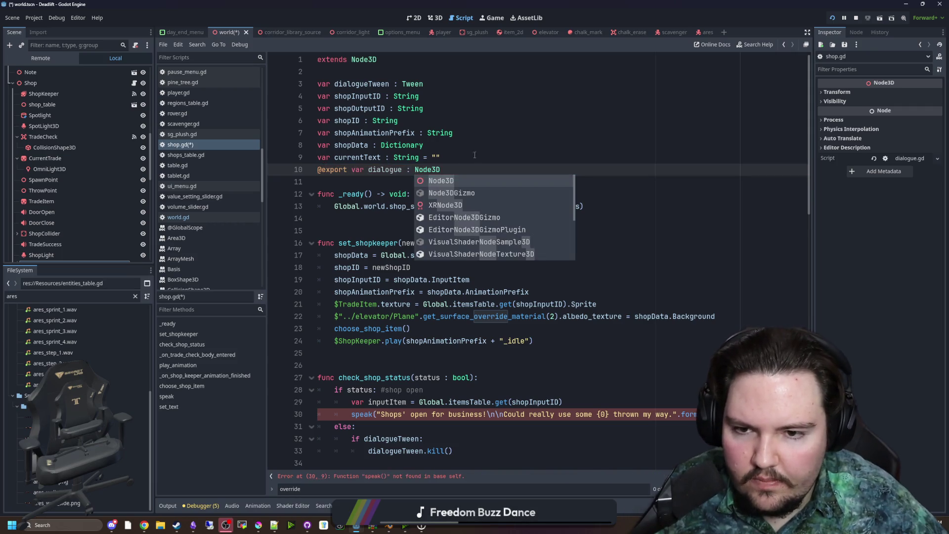
click(423, 144)
Prefix the line 30 speak call with 'dialogue.' and paste a commented VoicePitch line on line 26
scroll(395, 263, down, 5)
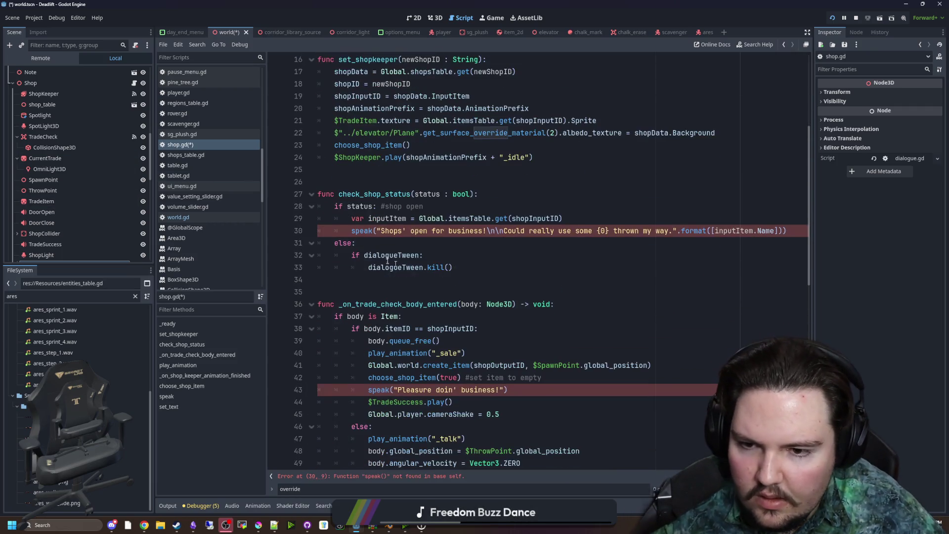
click(351, 230)
text(dialogue)
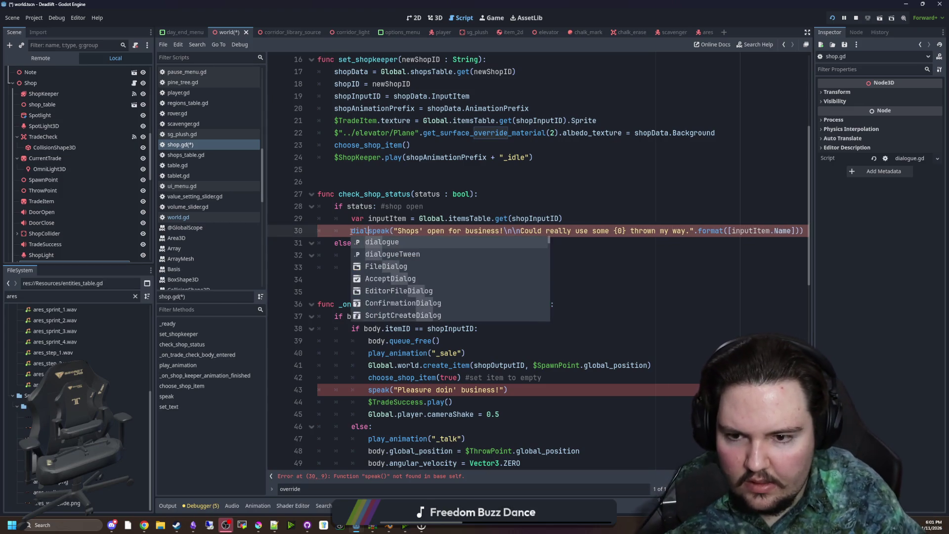
text(.)
click(318, 182)
key(ctrl+v)
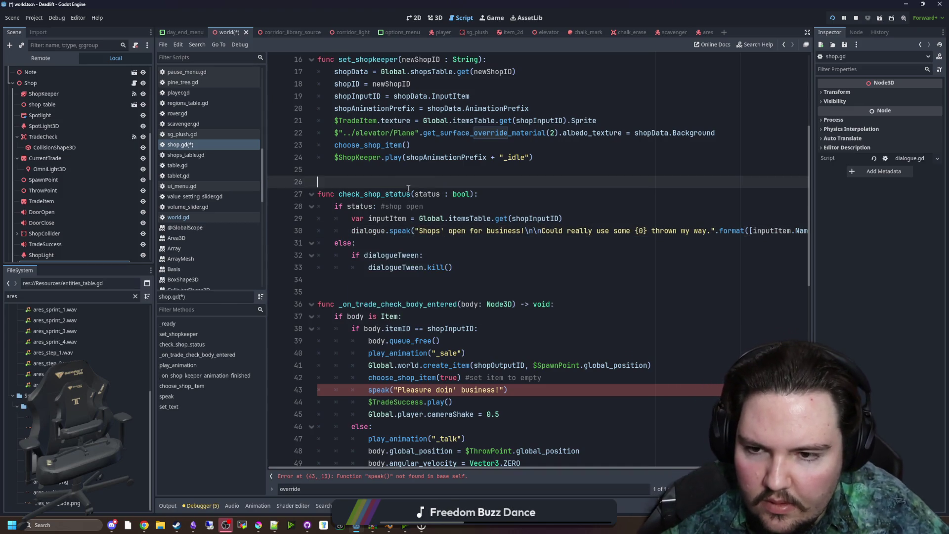
key(ctrl+k)
Prefix the speak calls on lines 43, 52 and 64 with 'dialogue.'
double_click(368, 231)
key(ctrl+c)
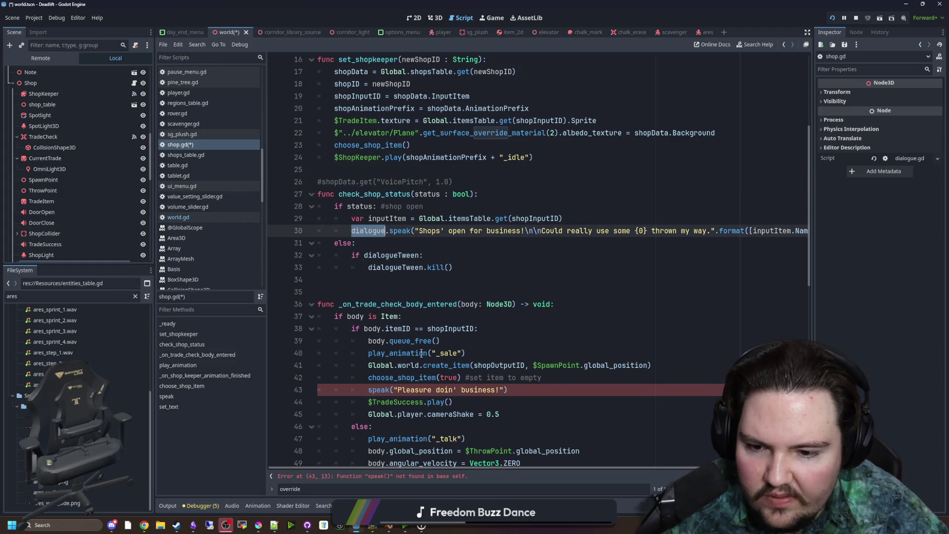
scroll(383, 330, down, 2)
click(368, 316)
key(ctrl+v)
text(.)
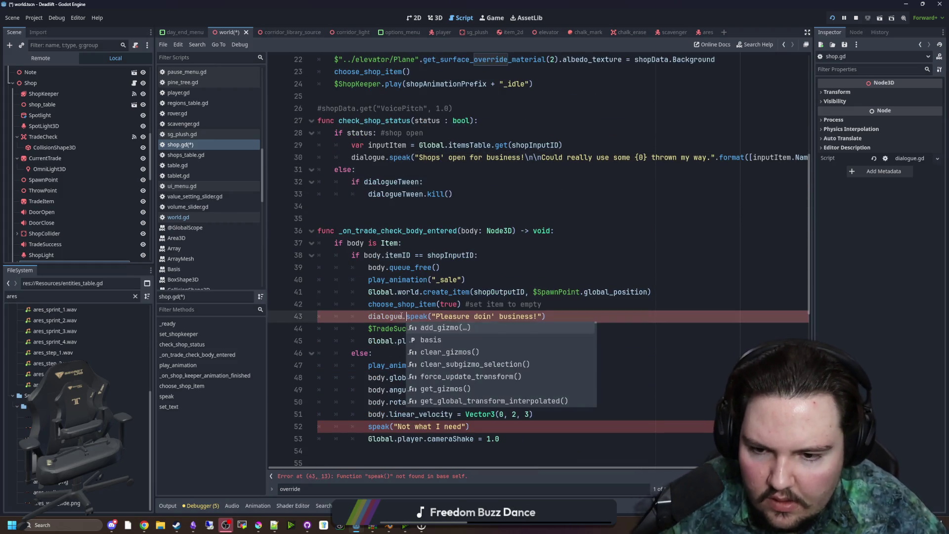
drag(405, 316, 384, 316)
click(368, 426)
text(dialogue.)
scroll(366, 390, down, 4)
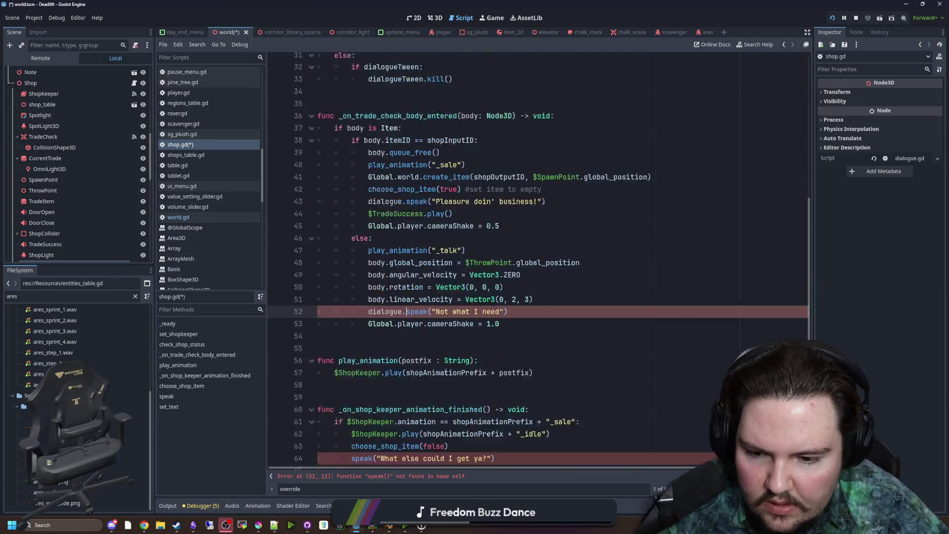
scroll(367, 390, down, 2)
click(351, 354)
text(dialogue.)
scroll(341, 364, down, 5)
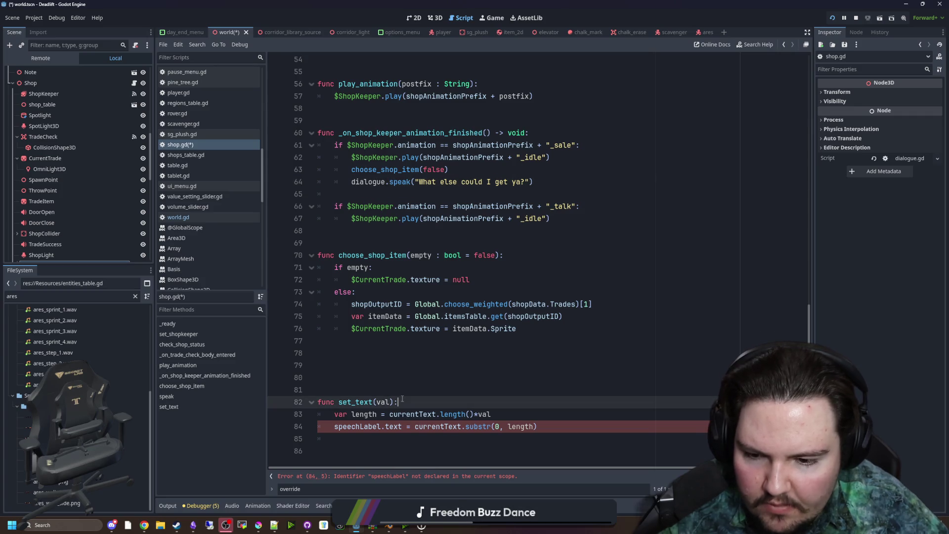
Cut the set_text function out of shop.gd
click(397, 388)
mouse_move(556, 426)
mouse_down()
mouse_move(318, 401)
mouse_move(310, 345)
mouse_up()
key(BackSpace)
key(BackSpace)
key(BackSpace)
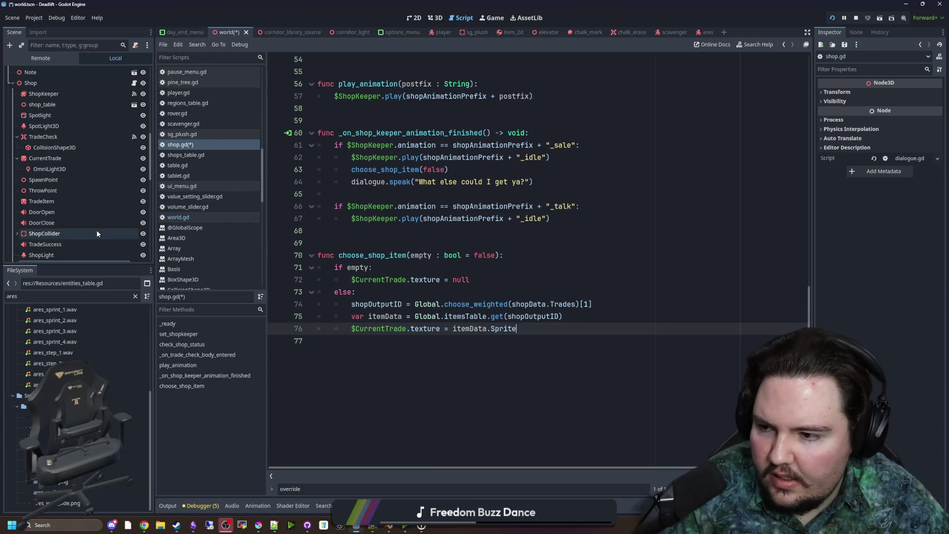
scroll(96, 230, down, 3)
Open dialogue.gd and paste the set_text function after speak
click(134, 218)
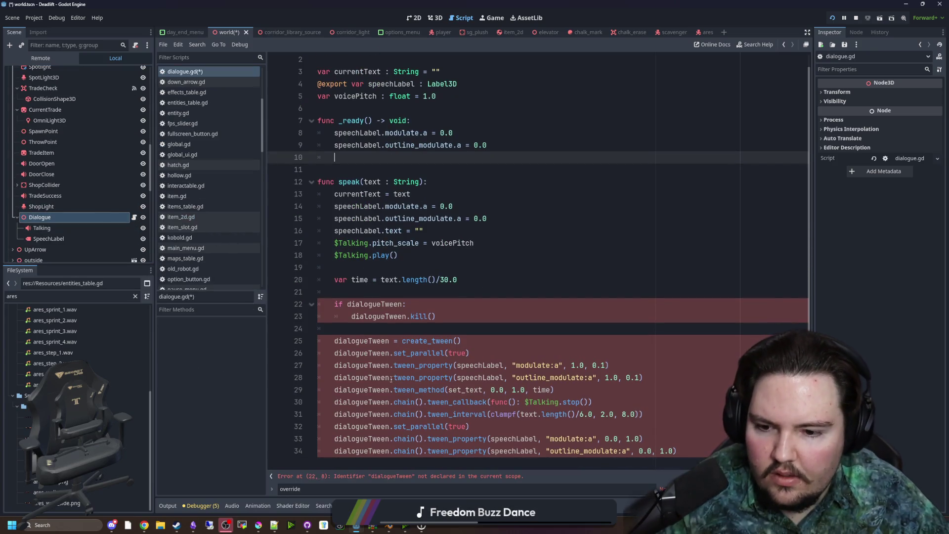
click(359, 456)
key(ctrl+v)
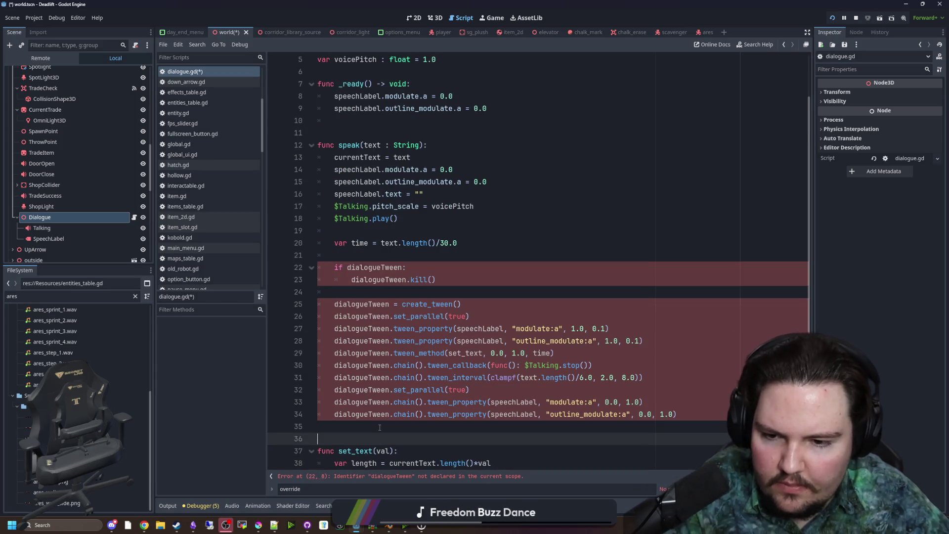
Declare 'var dialogueTween : Tween' near the top of dialogue.gd
scroll(368, 364, up, 2)
click(385, 70)
key(Return)
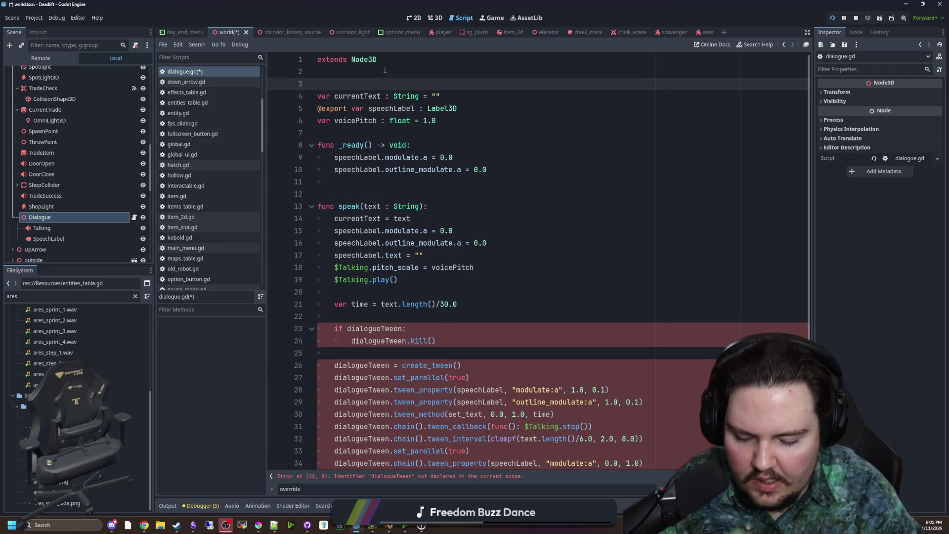
text(n)
key(ctrl+BackSpace)
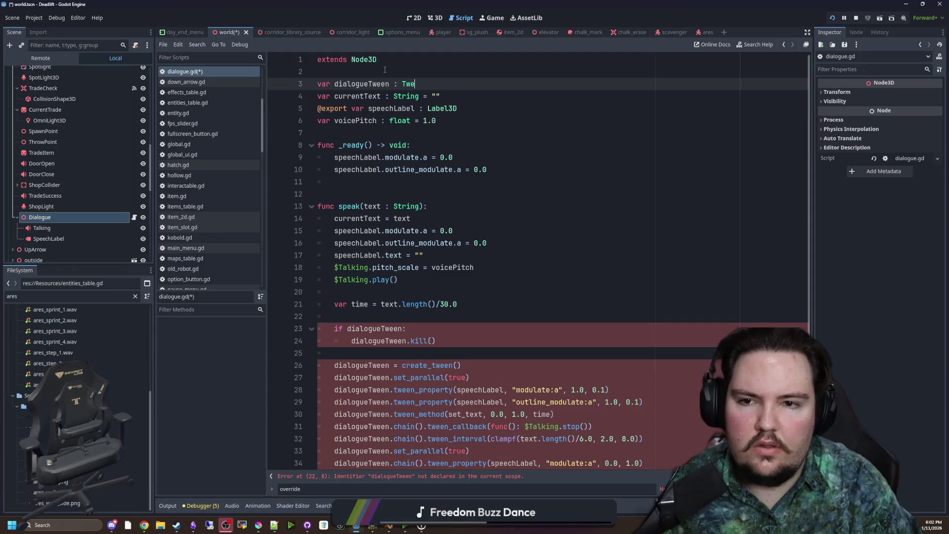
text(en)
key(Return)
scroll(447, 267, down, 2)
Assign the SpeechLabel node to the Inspector's Speech Label property
click(446, 267)
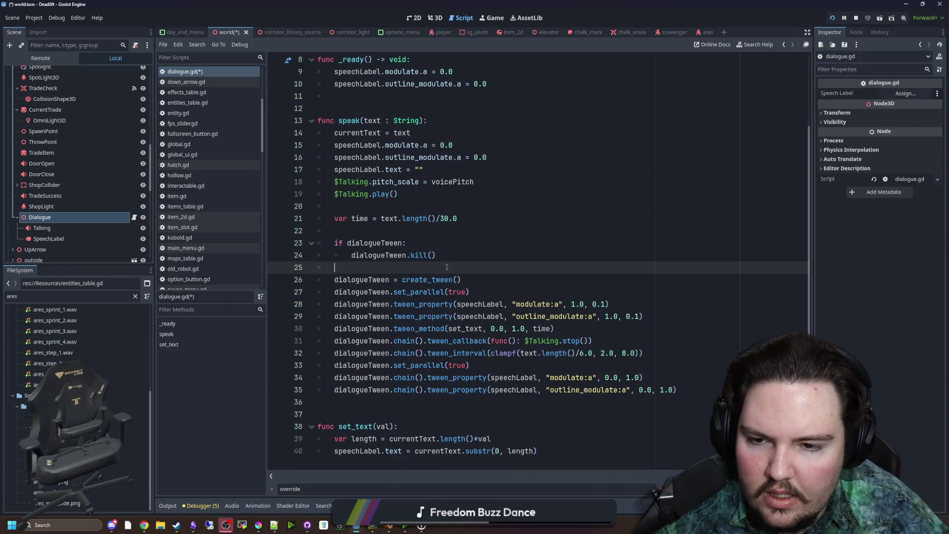
scroll(447, 267, up, 2)
click(443, 193)
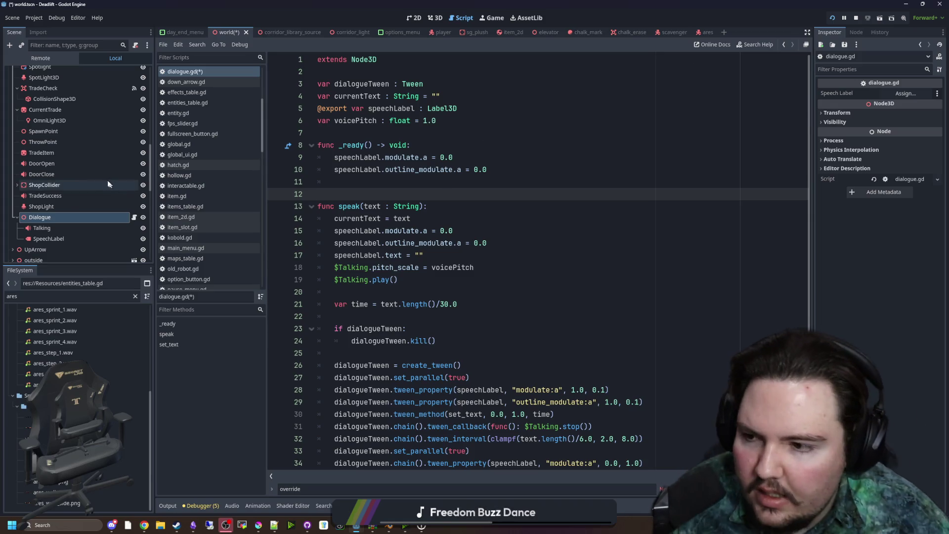
drag(48, 239, 909, 96)
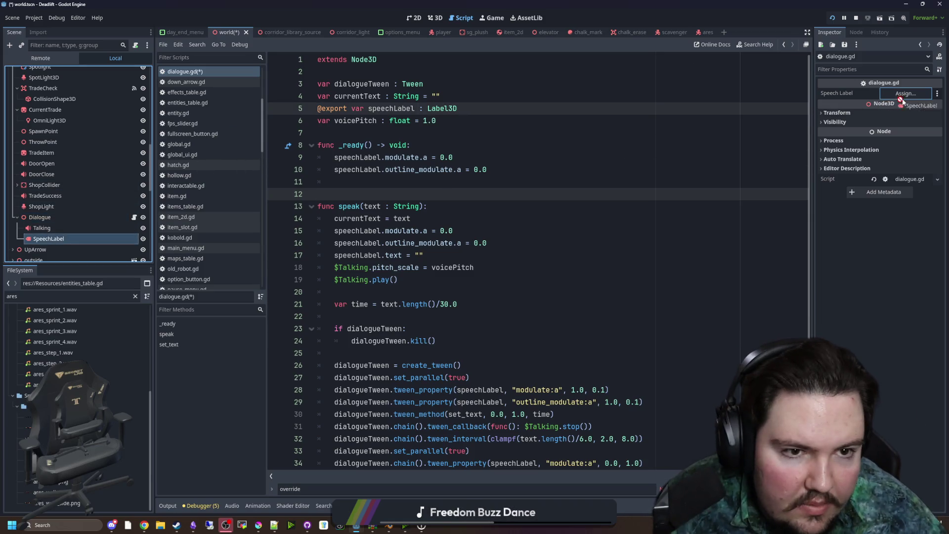
scroll(436, 155, down, 2)
scroll(436, 154, up, 2)
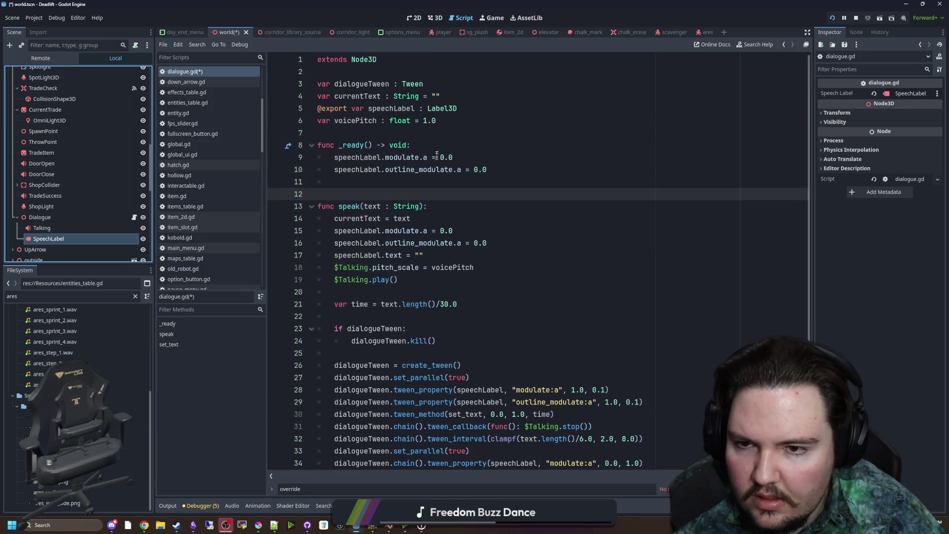
click(462, 110)
Export speechPlayer typed as AudioStreamPlayer3D and save the script
key(Return)
text(@export var speech)
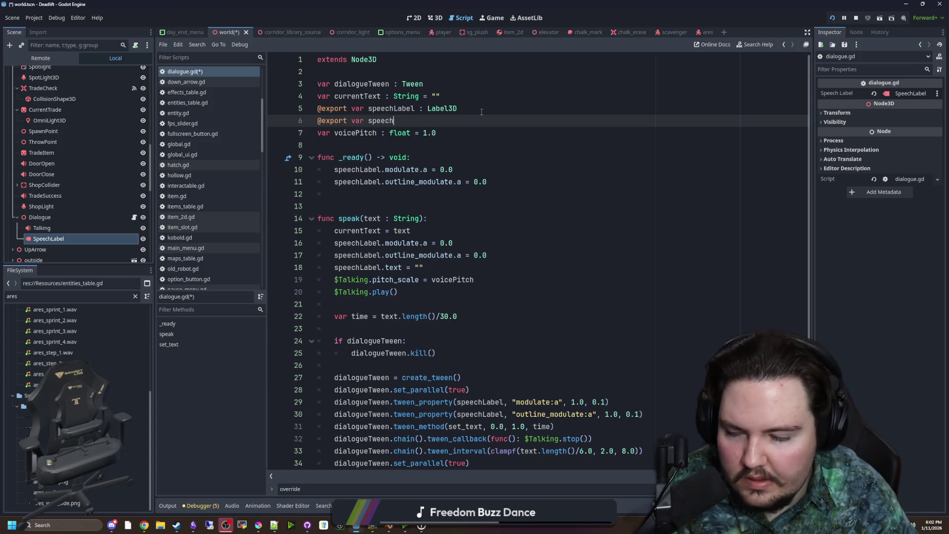
text(r)
click(481, 112)
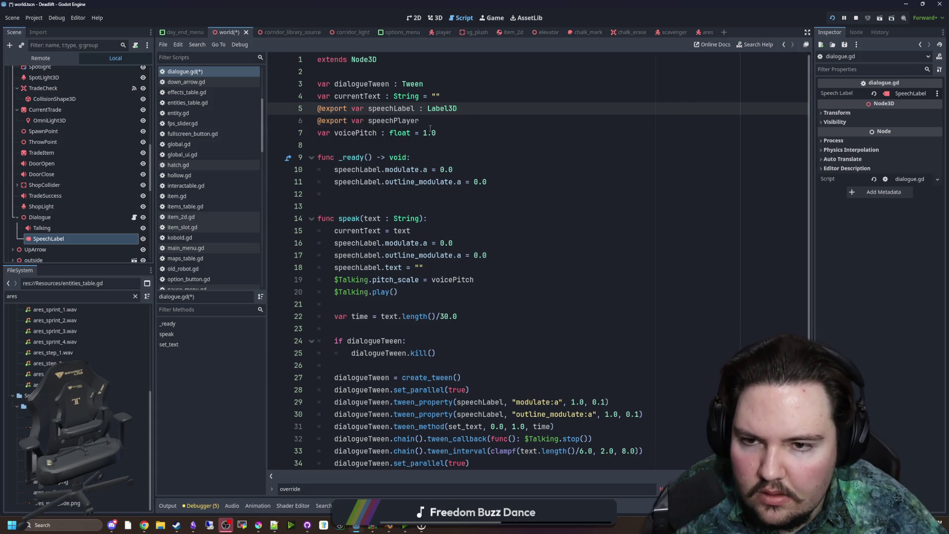
click(430, 128)
click(441, 123)
text(AudioPlayer)
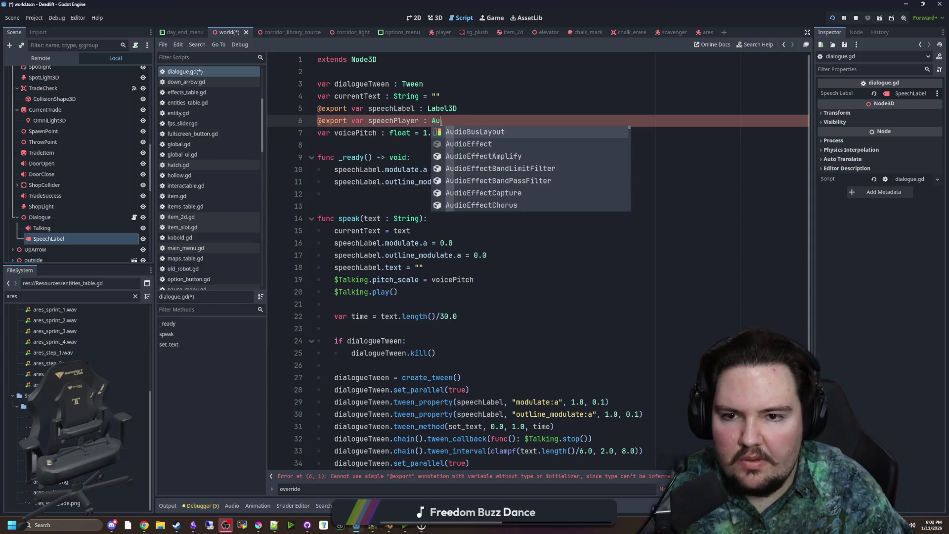
key(Down)
key(Down)
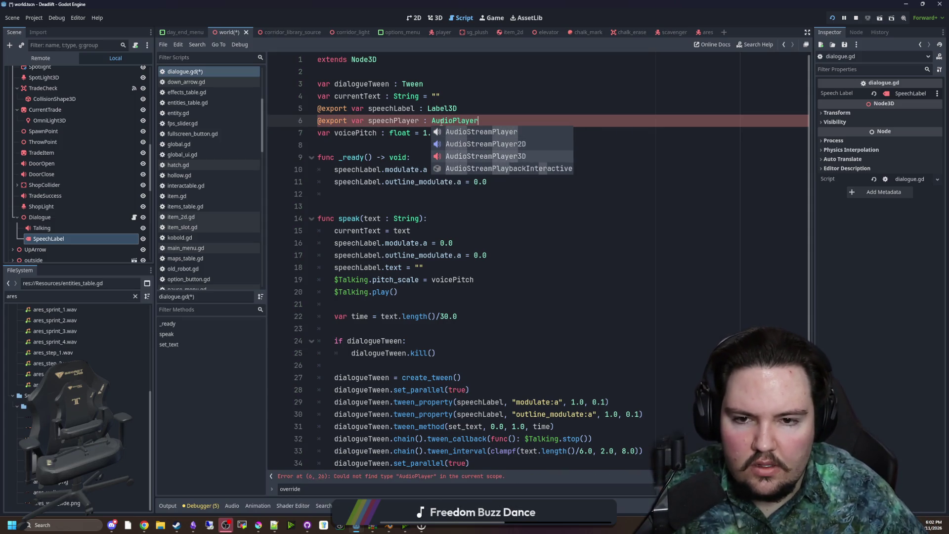
key(Return)
click(440, 96)
key(ctrl+s)
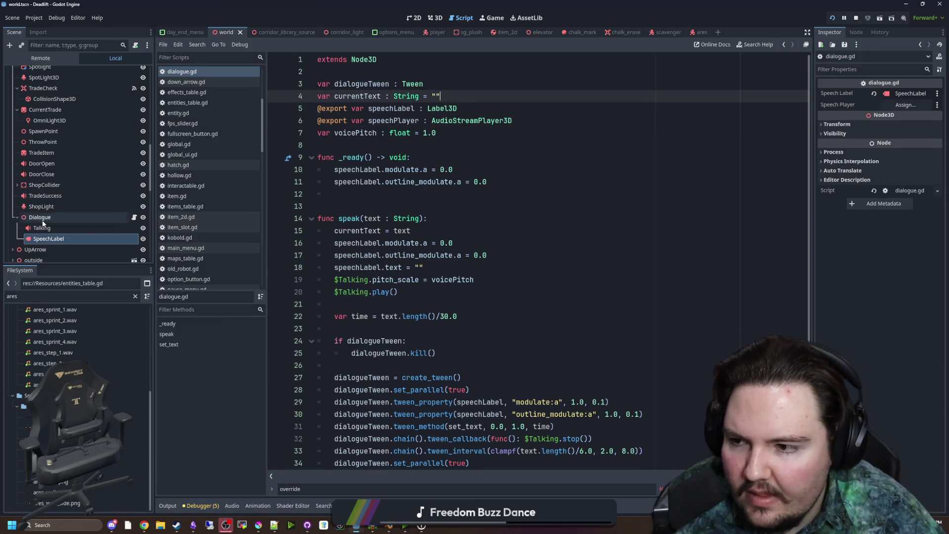
Assign the Talking node to the Dialogue node's Speech Player export
click(39, 217)
drag(48, 238, 260, 219)
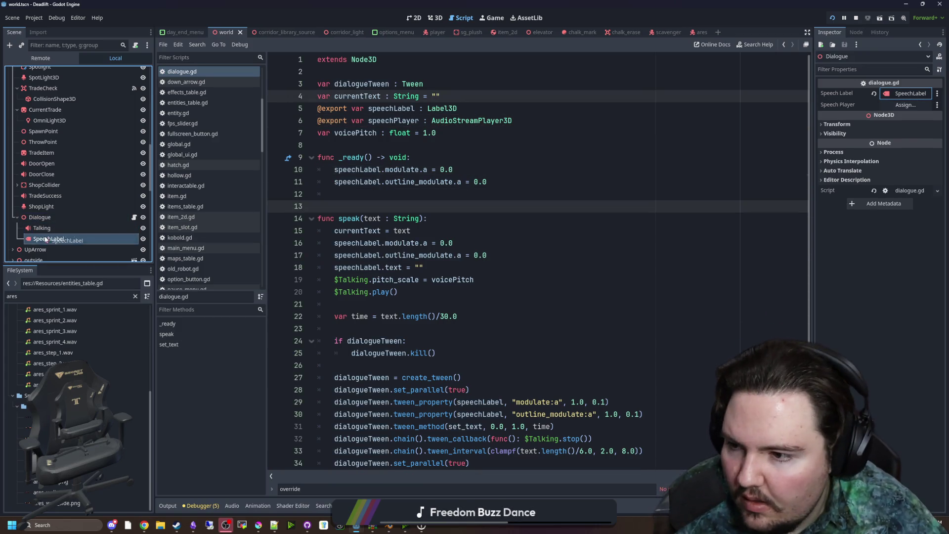
click(42, 228)
drag(42, 228, 906, 105)
click(487, 182)
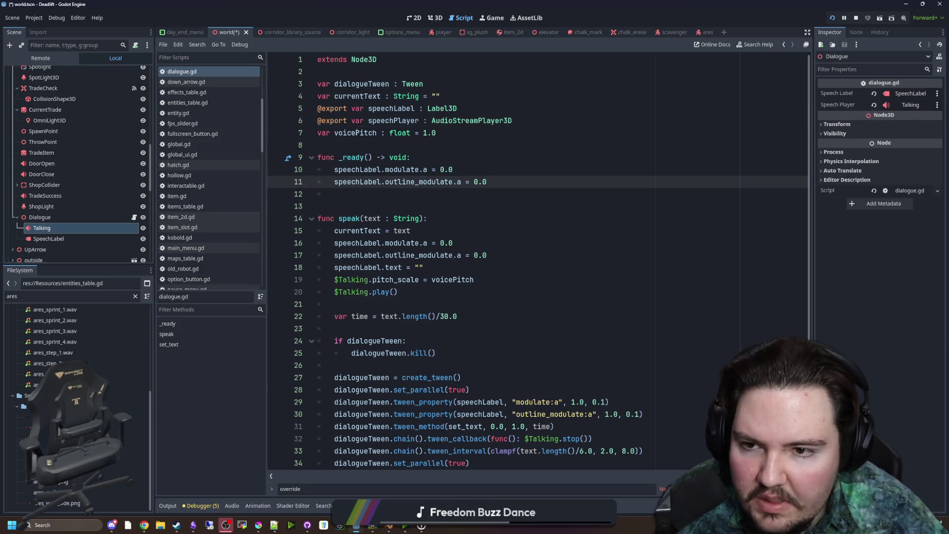
Replace $Talking with speechPlayer on lines 19 and 20 of speak
double_click(388, 121)
key(ctrl+c)
scroll(405, 232, down, 2)
mouse_move(334, 206)
mouse_down()
mouse_move(369, 207)
mouse_move(334, 218)
mouse_up()
key(ctrl+v)
key(ctrl+v)
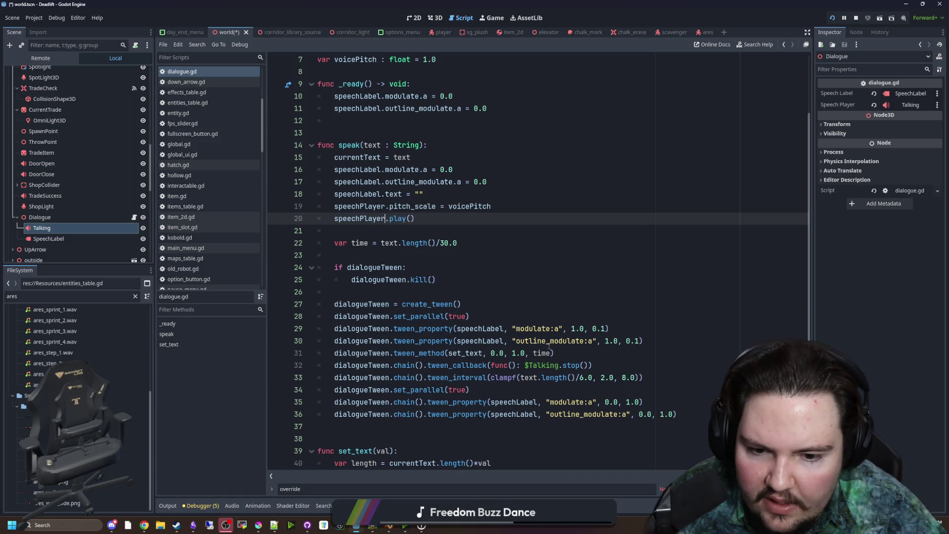
drag(560, 366, 524, 365)
key(ctrl+v)
scroll(494, 365, down, 1)
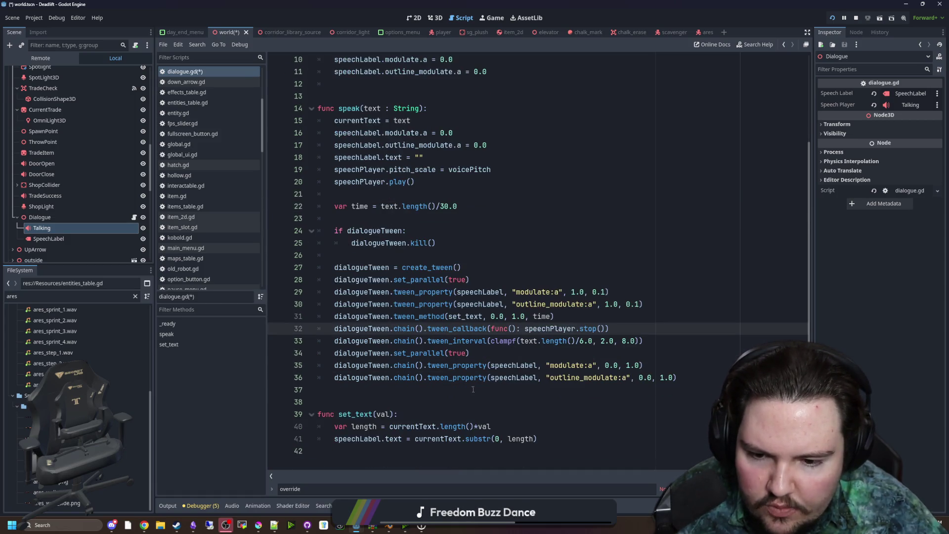
Type the length variable on line 40 as int
click(409, 397)
click(383, 426)
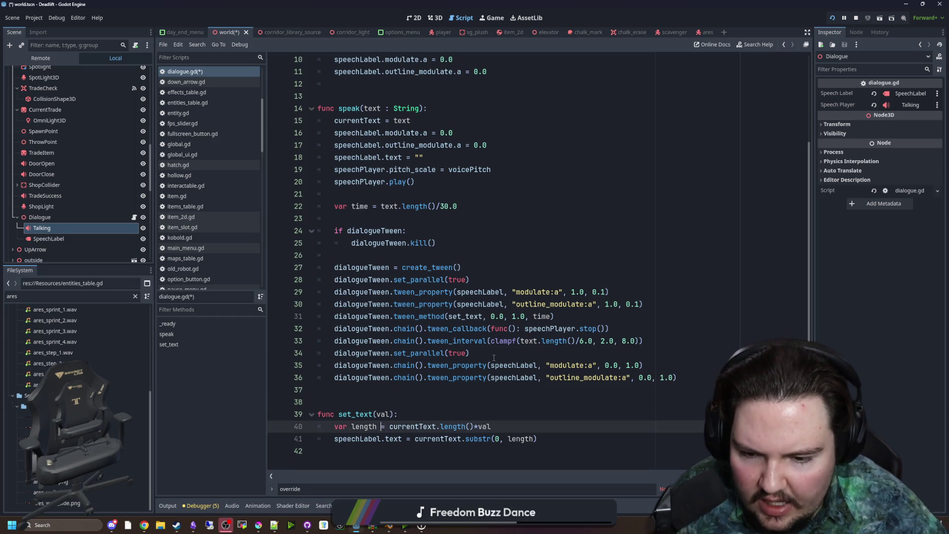
text(: int)
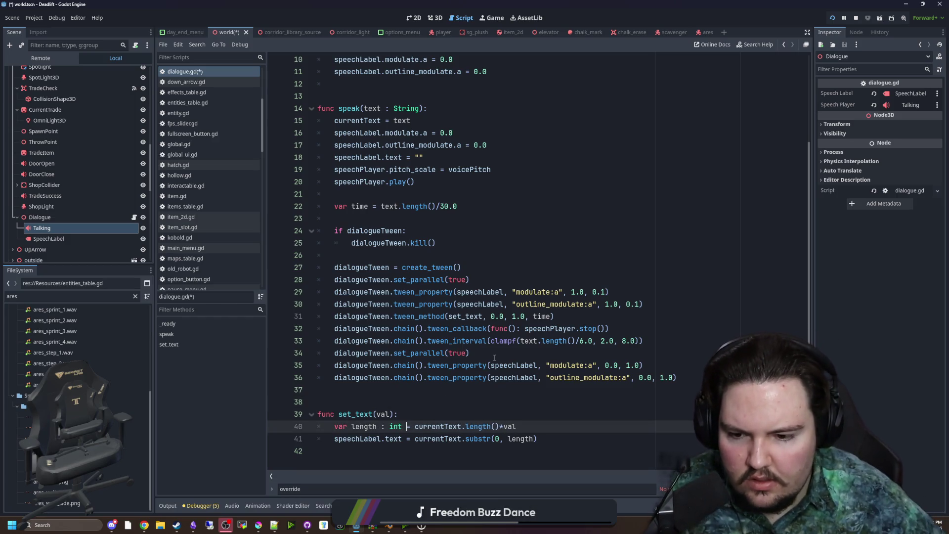
click(407, 388)
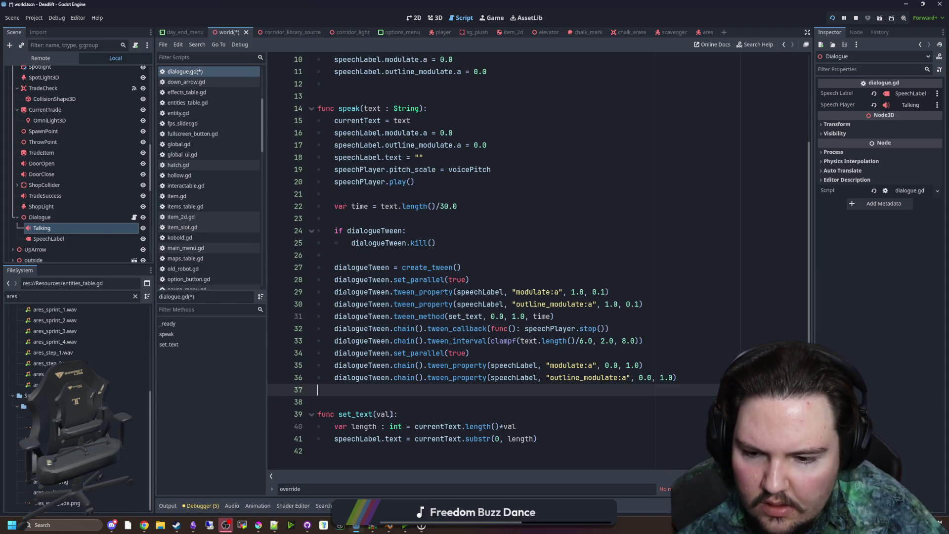
Change set_text's parameter to 'val : float'
click(390, 414)
text(: int)
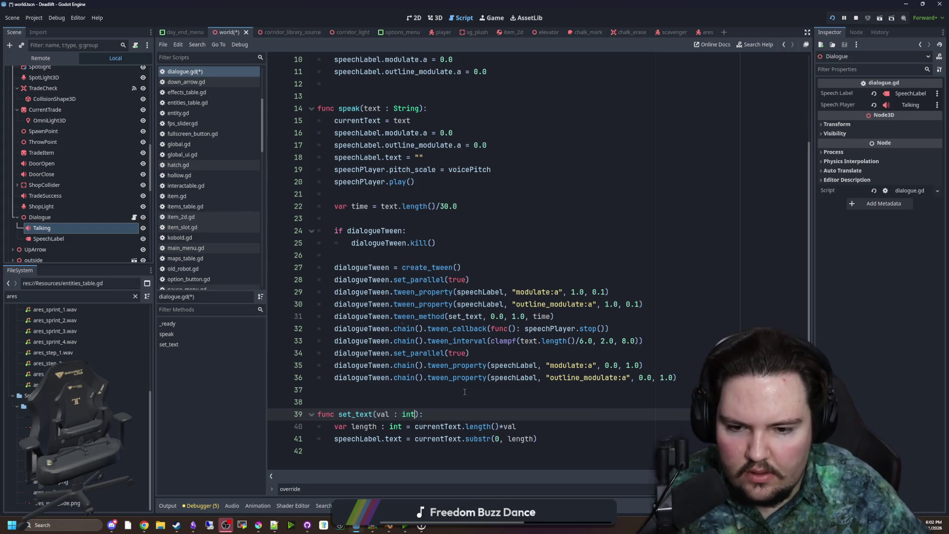
click(465, 392)
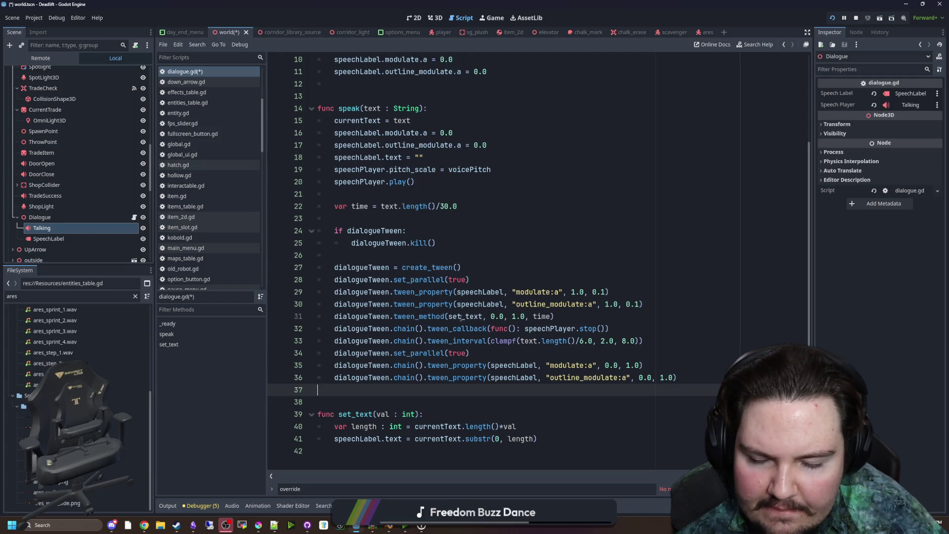
mouse_move(430, 316)
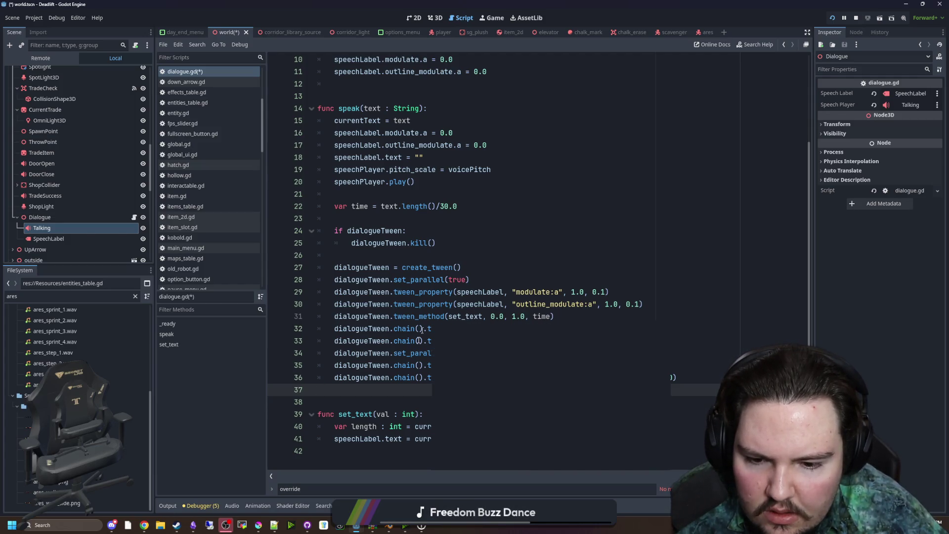
double_click(409, 414)
text(float)
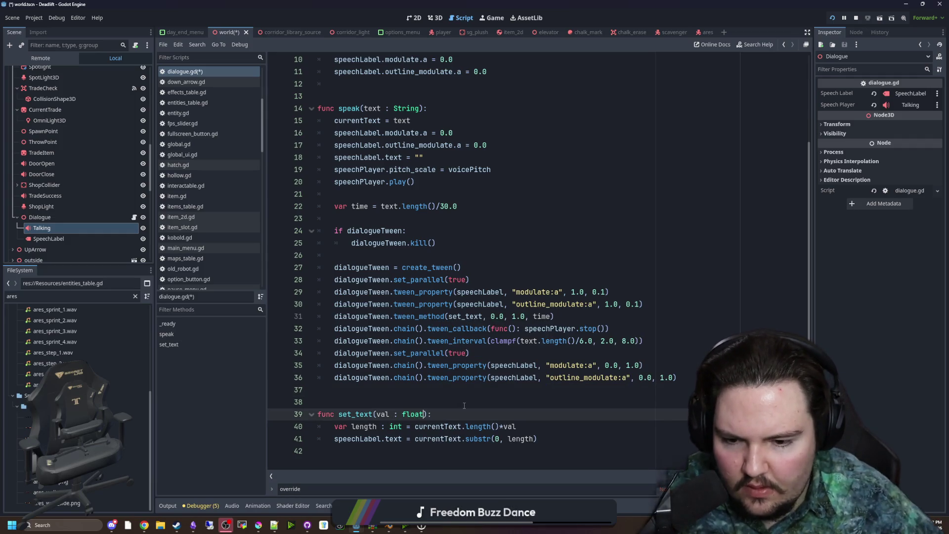
click(464, 405)
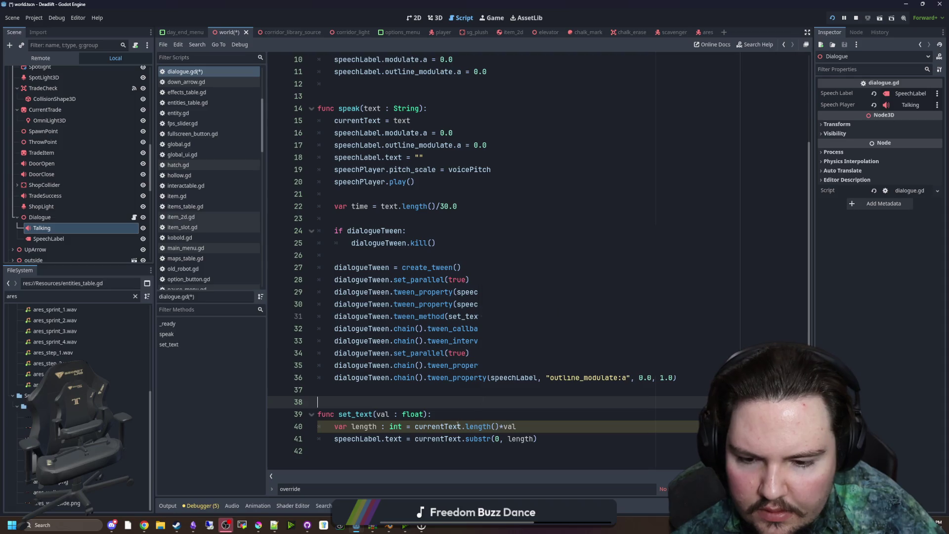
Wrap line 40's currentText.length()*val expression in roundi()
click(455, 446)
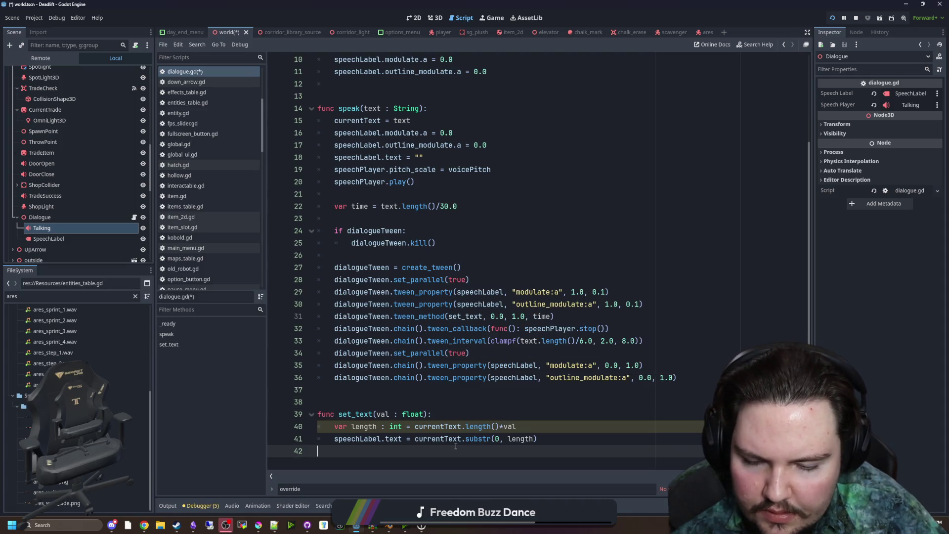
click(415, 426)
text(roundi()
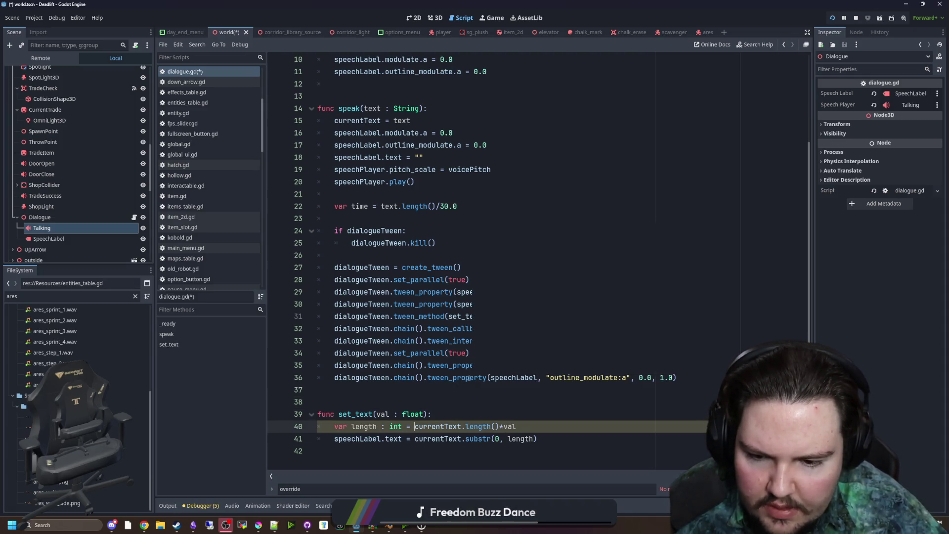
click(582, 426)
text())
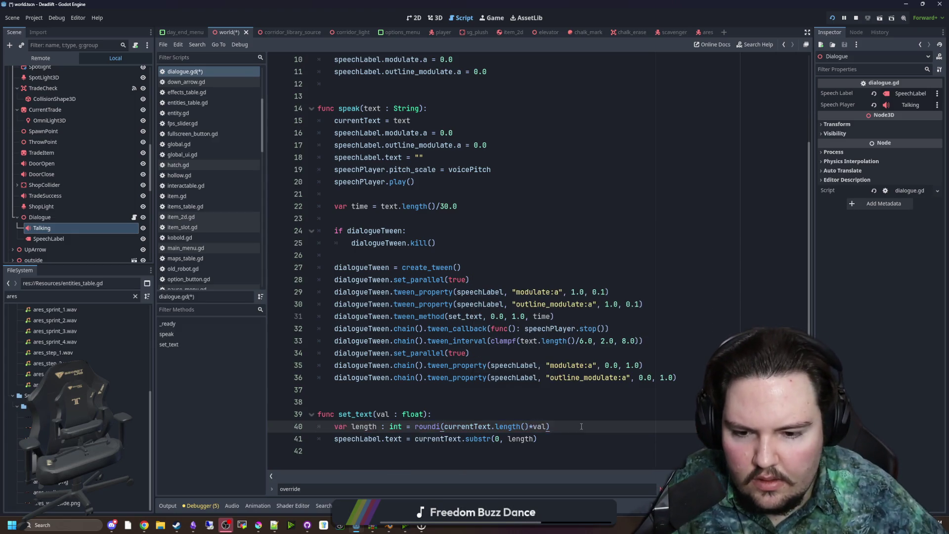
key(Up)
key(Up)
key(Up)
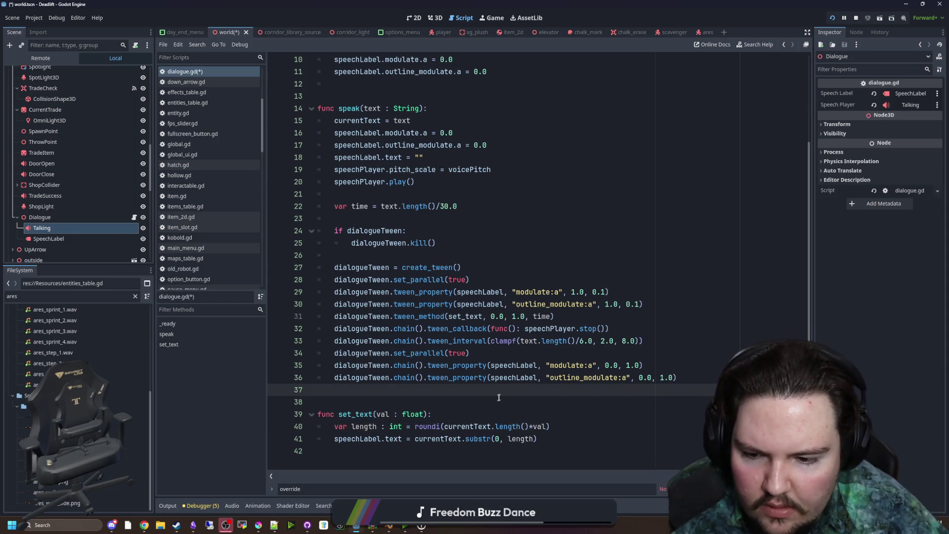
Save the edited dialogue.gd script
scroll(441, 377, up, 3)
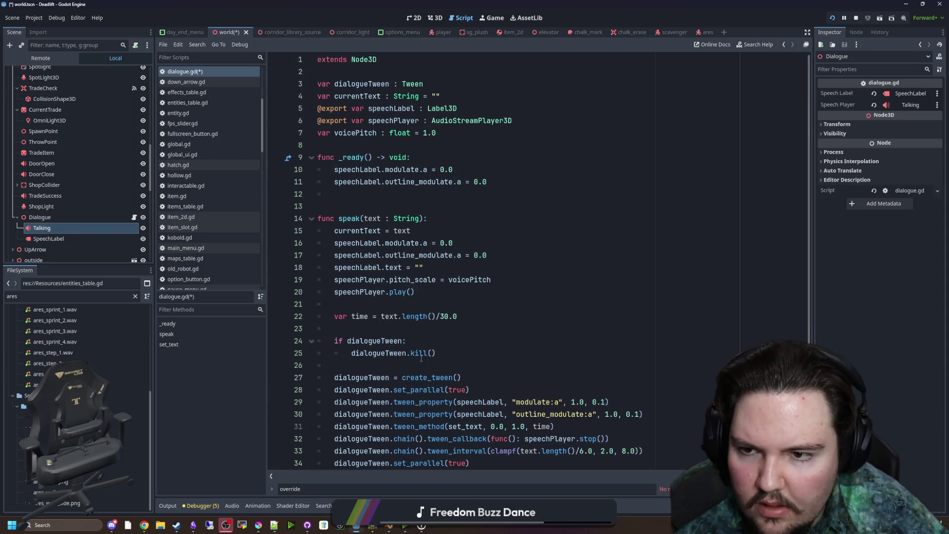
click(352, 191)
scroll(377, 146, down, 3)
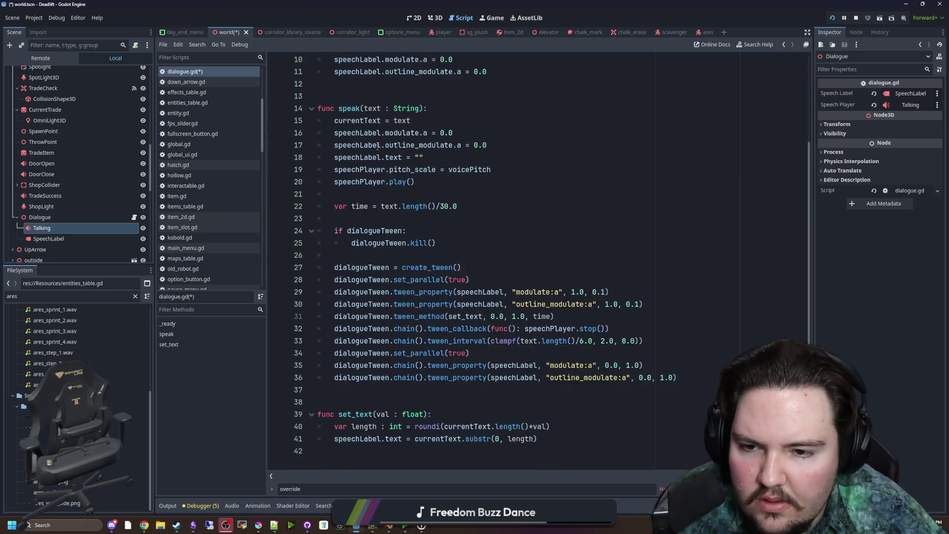
scroll(366, 158, up, 3)
click(354, 145)
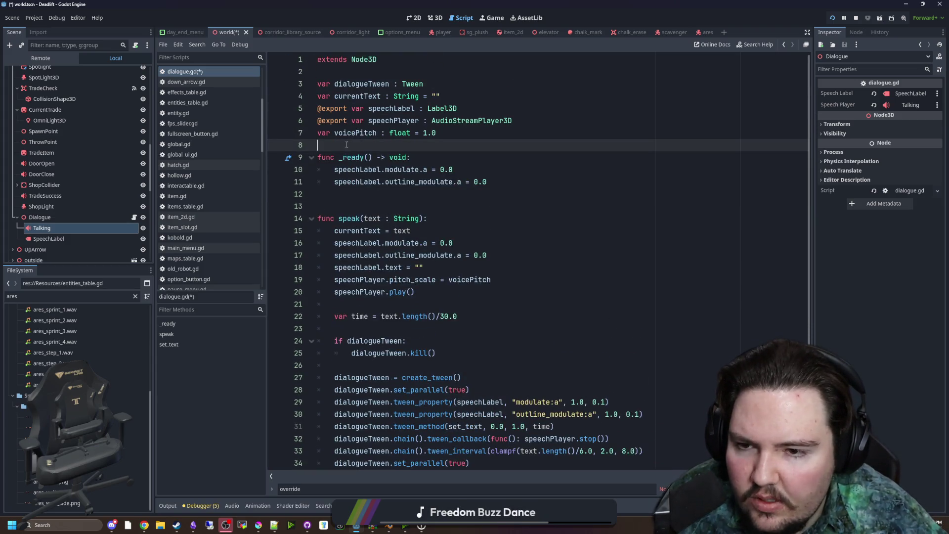
key(ctrl+s)
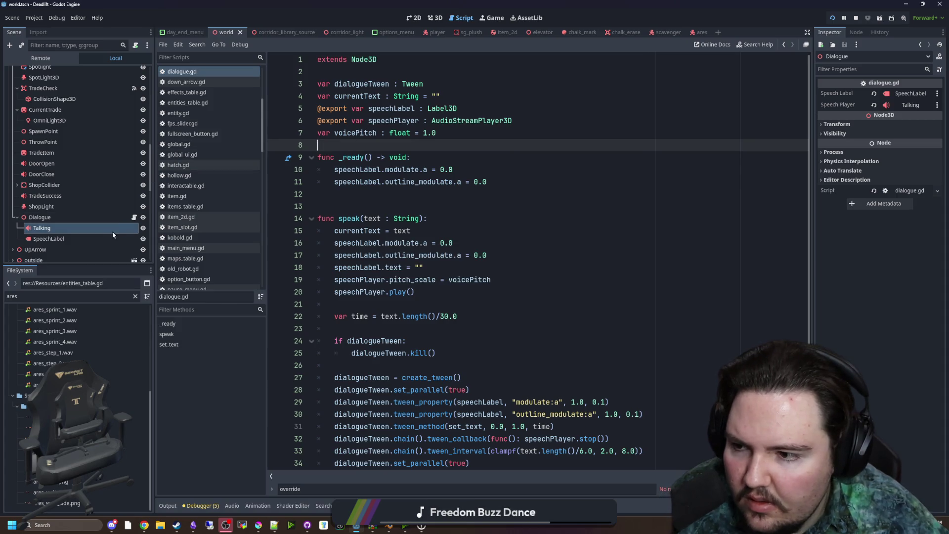
scroll(111, 231, up, 2)
Delete the commented VoicePitch line from shop.gd and save
click(133, 107)
scroll(435, 228, up, 10)
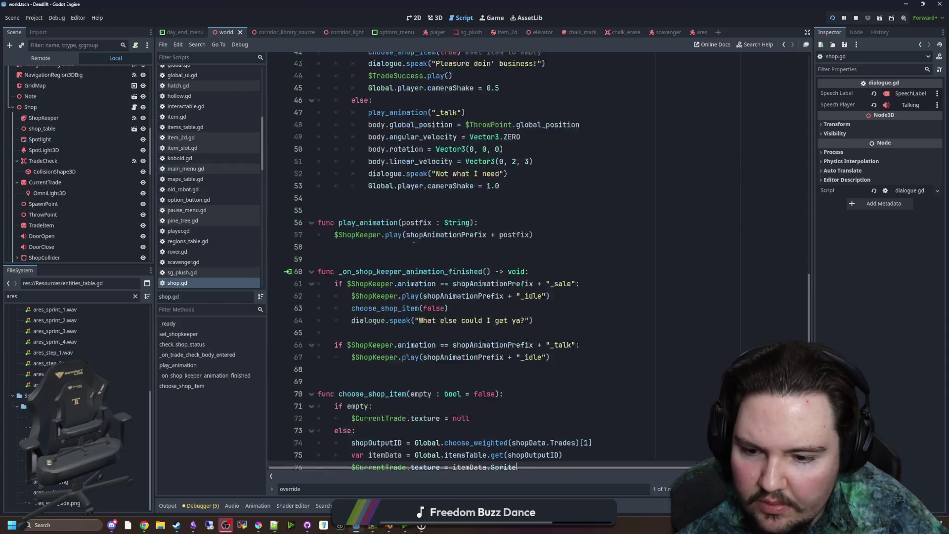
click(423, 230)
drag(457, 229, 288, 224)
key(ctrl+c)
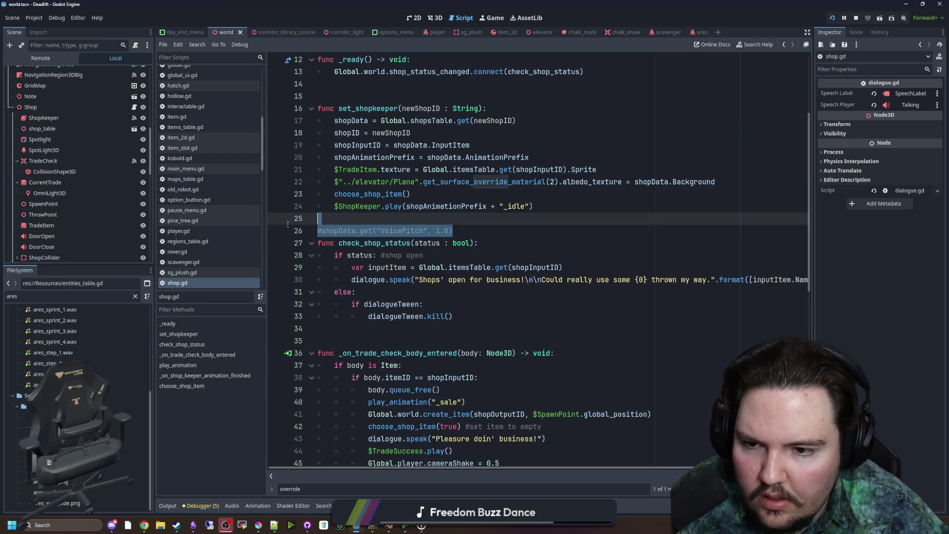
key(BackSpace)
scroll(420, 263, up, 4)
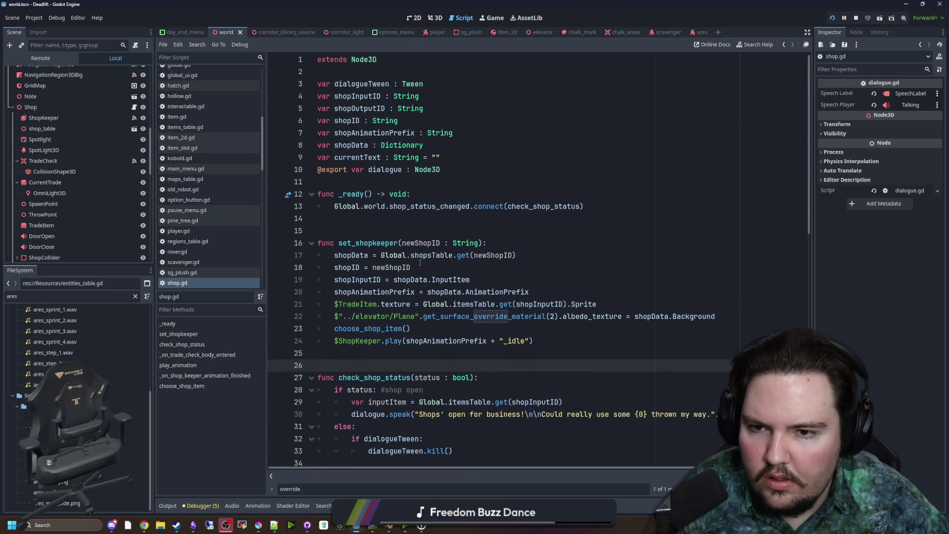
click(427, 208)
key(ctrl+s)
Assign the Dialogue node to the Shop's dialogue export and save the scene
click(31, 107)
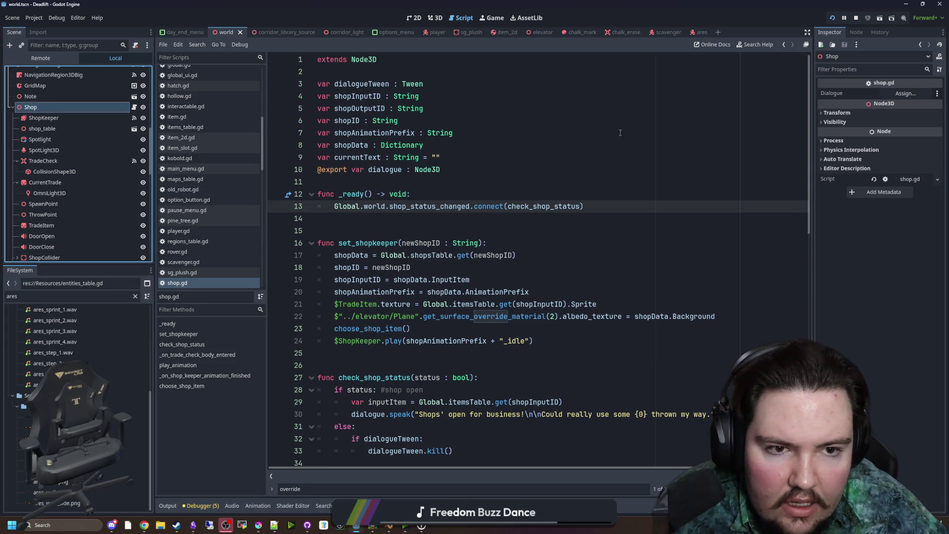
scroll(100, 191, down, 3)
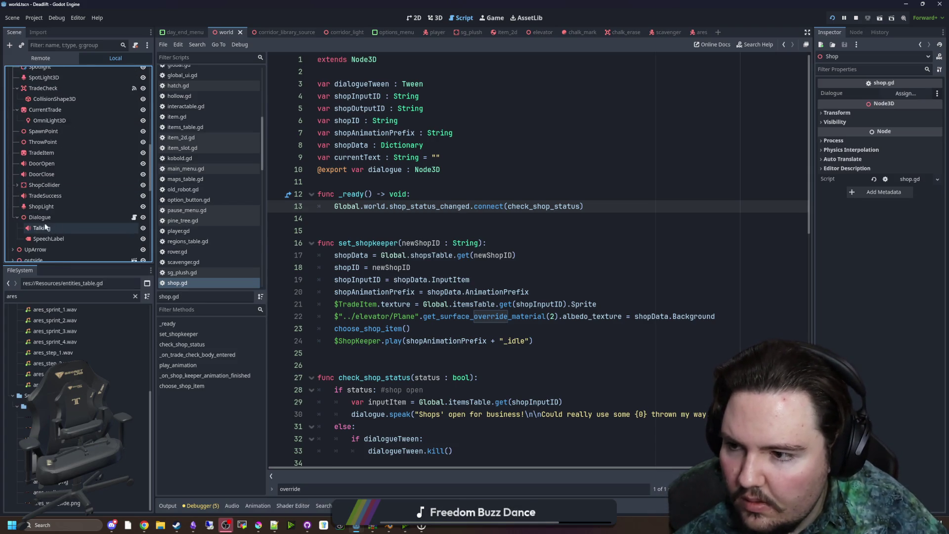
drag(40, 218, 907, 94)
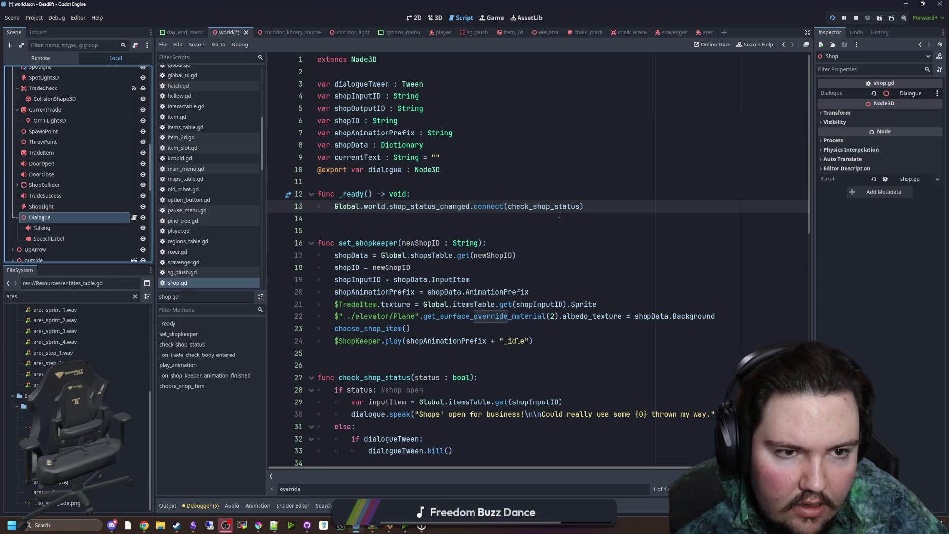
key(ctrl+s)
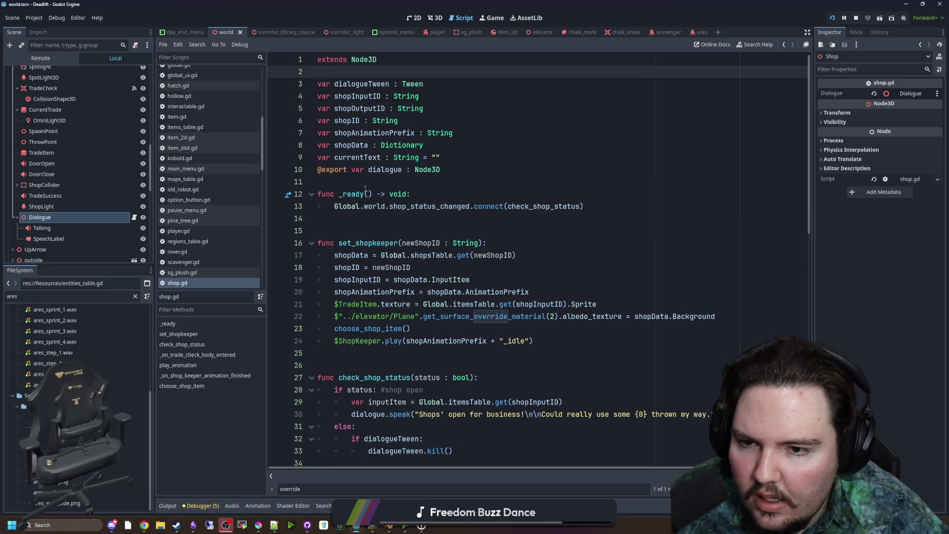
click(369, 183)
scroll(195, 164, up, 5)
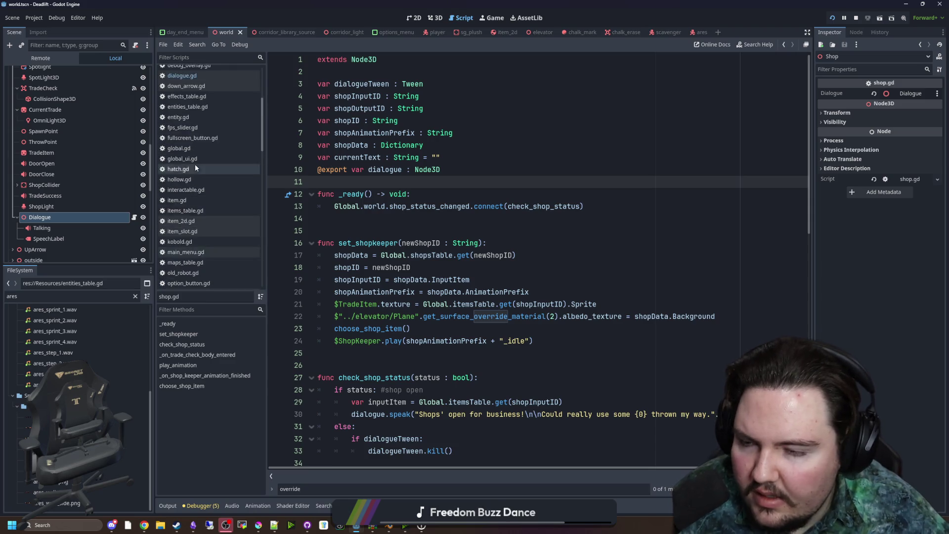
Filter the FileSystem for 'world' and open world.gd
click(135, 296)
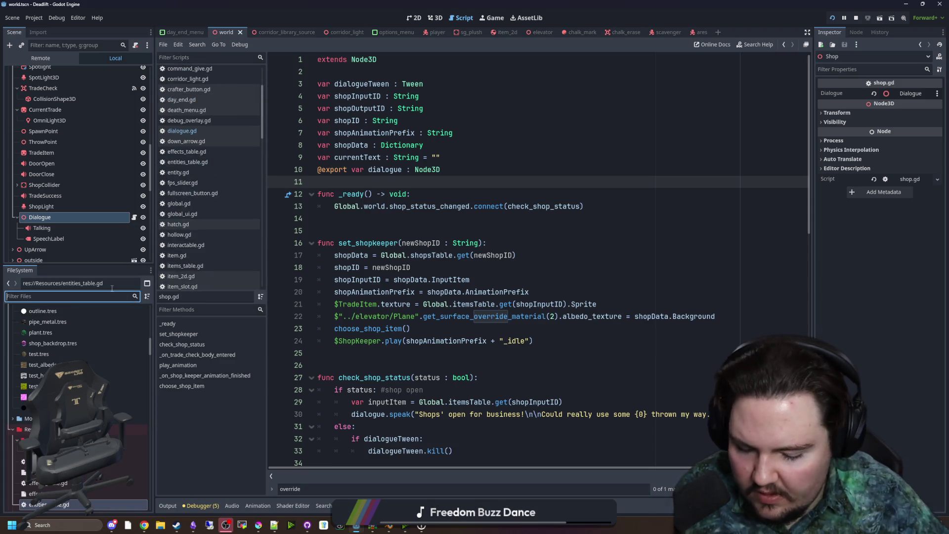
text(world)
double_click(42, 342)
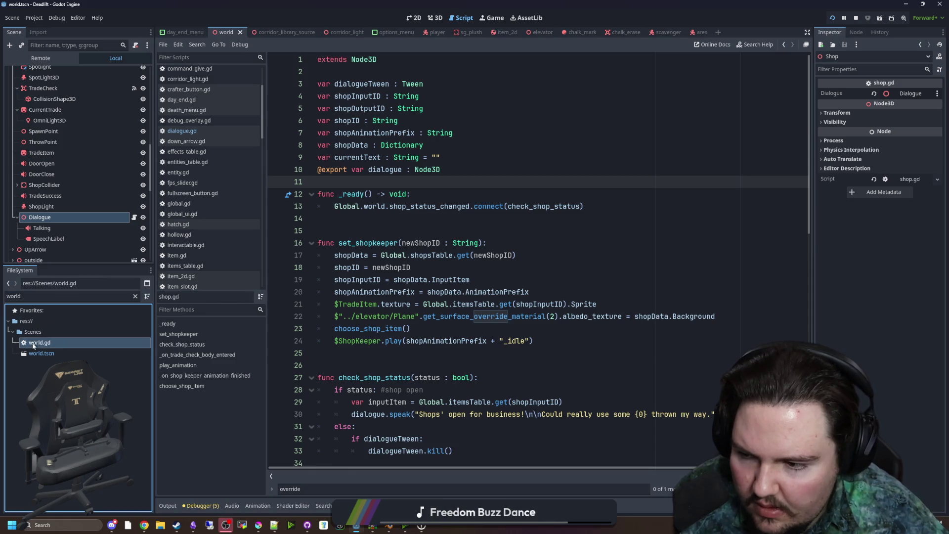
Search world.gd for set_shop and jump to the toggle_shop function
key(Down)
key(Down)
key(Down)
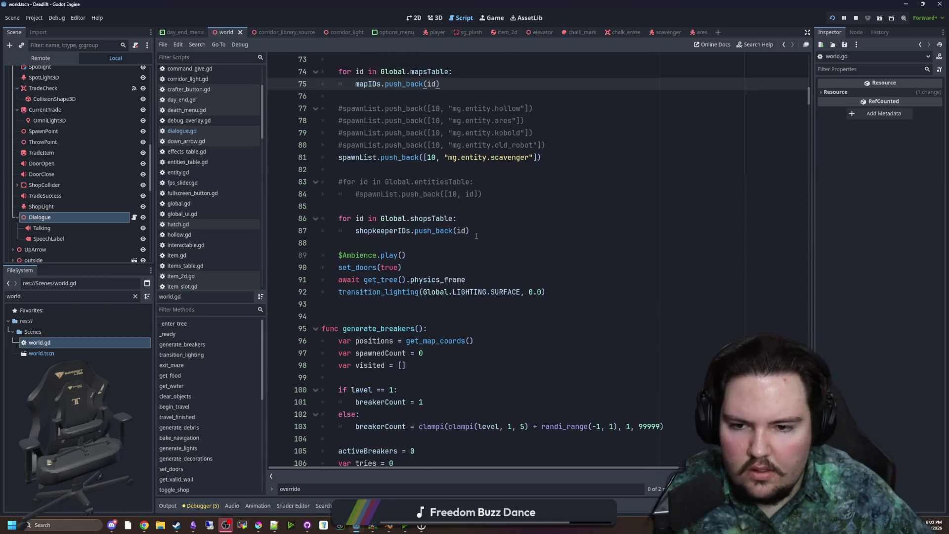
key(ctrl+f)
scroll(477, 236, down, 4)
text(set_shop)
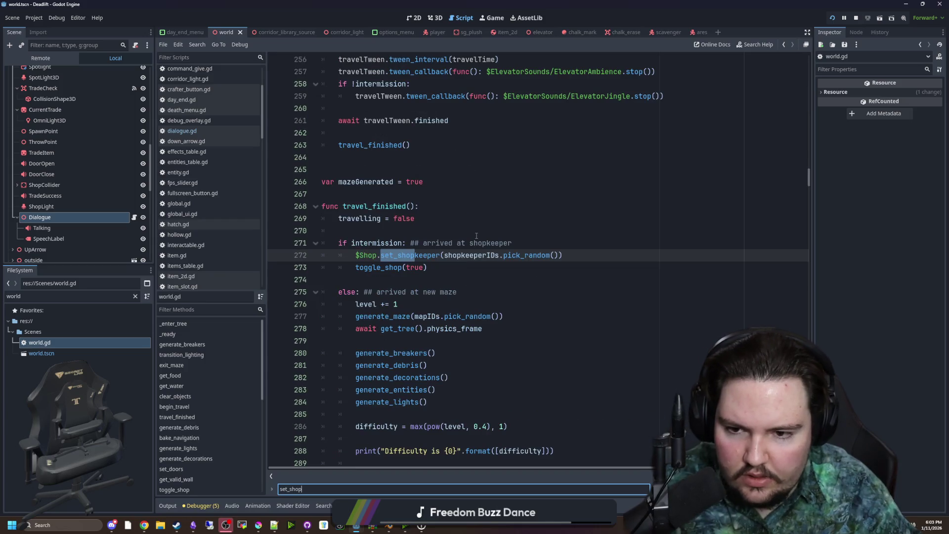
click(386, 278)
ctrl+click(381, 267)
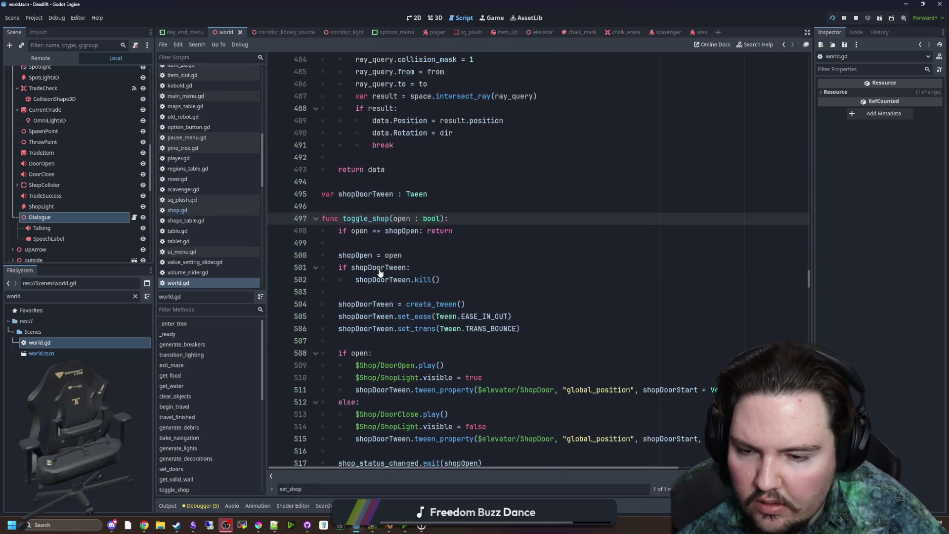
click(423, 234)
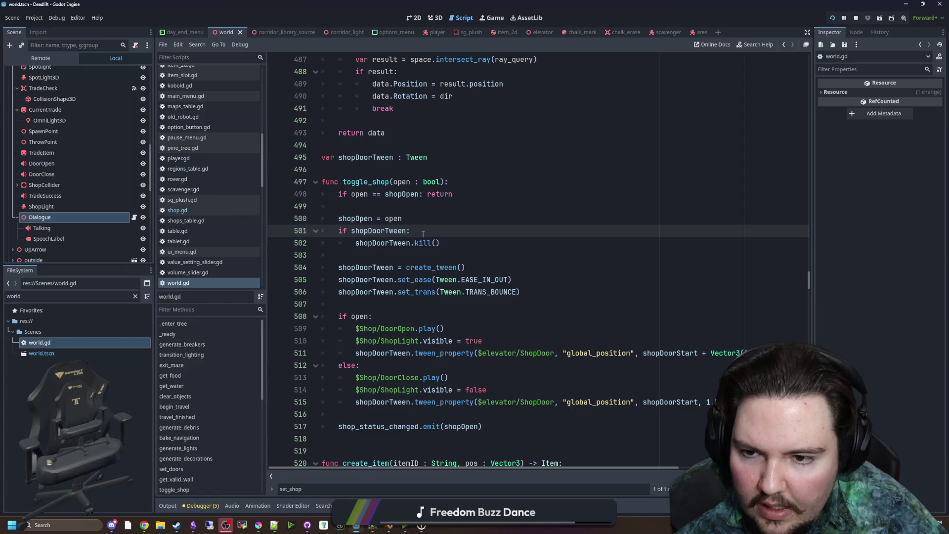
Below the tween setup, paste the VoicePitch lookup and start a $Shop/Dialogue.voicePitch line
click(375, 299)
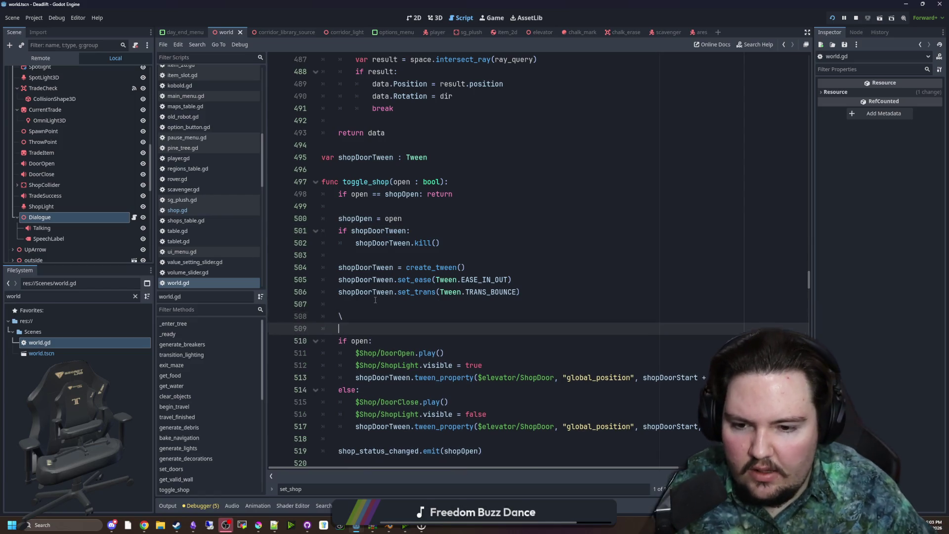
key(Return)
key(Return)
key(Up)
key(ctrl+v)
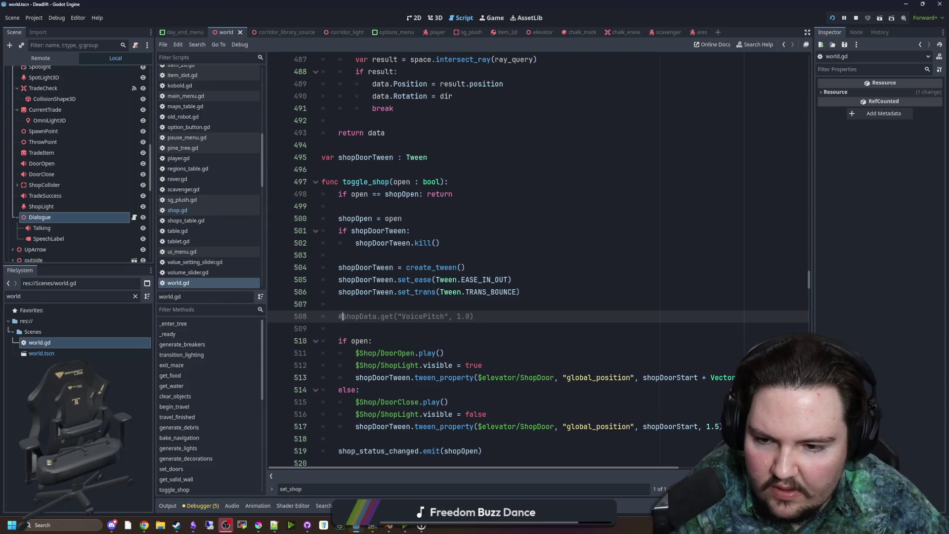
key(BackSpace)
click(356, 305)
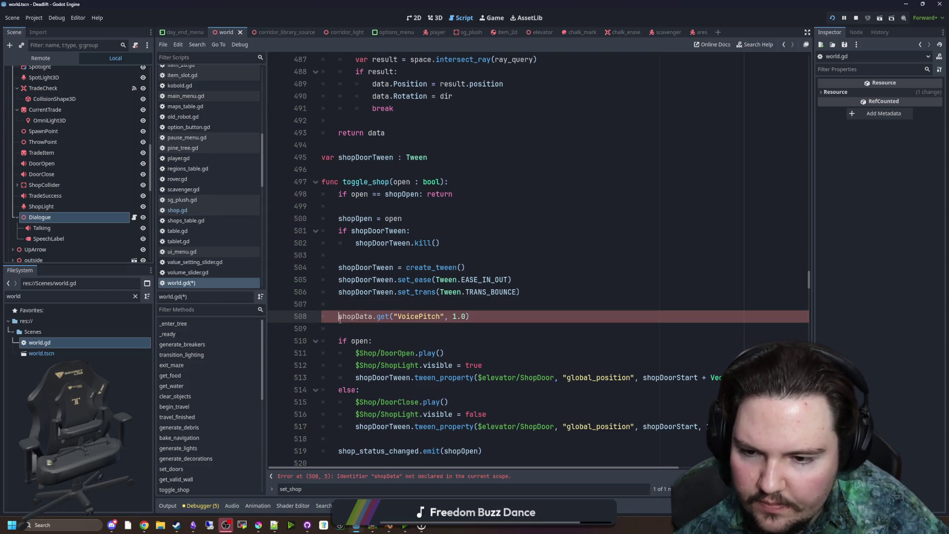
drag(74, 218, 393, 309)
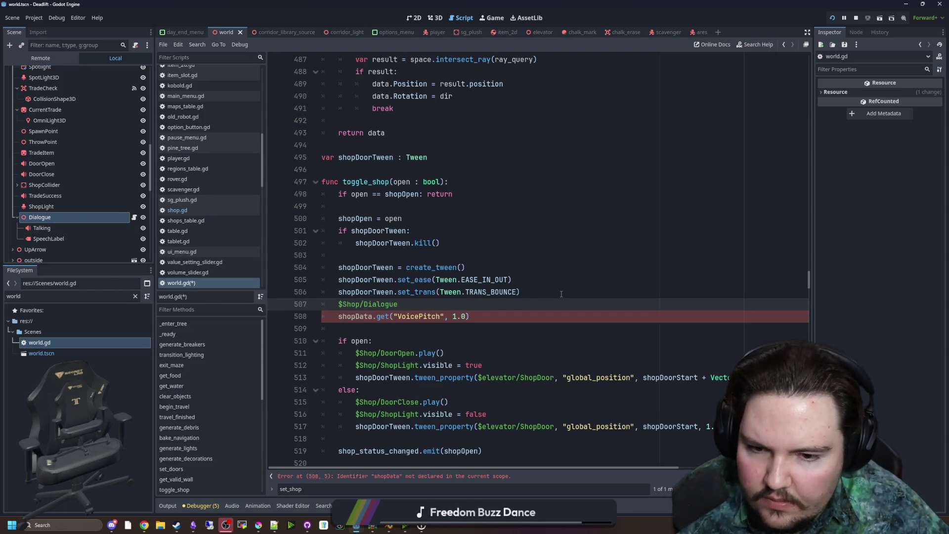
key(Return)
text(.v)
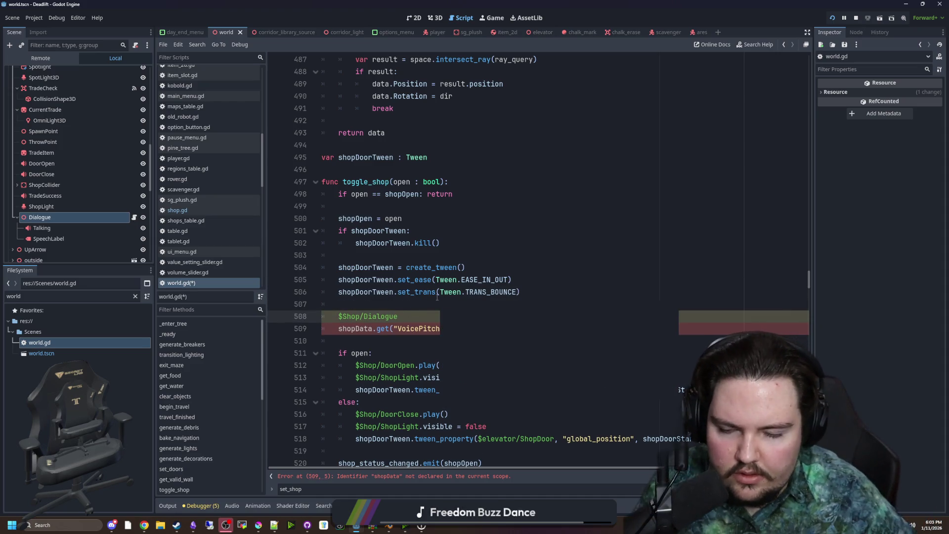
text(oicePitch =)
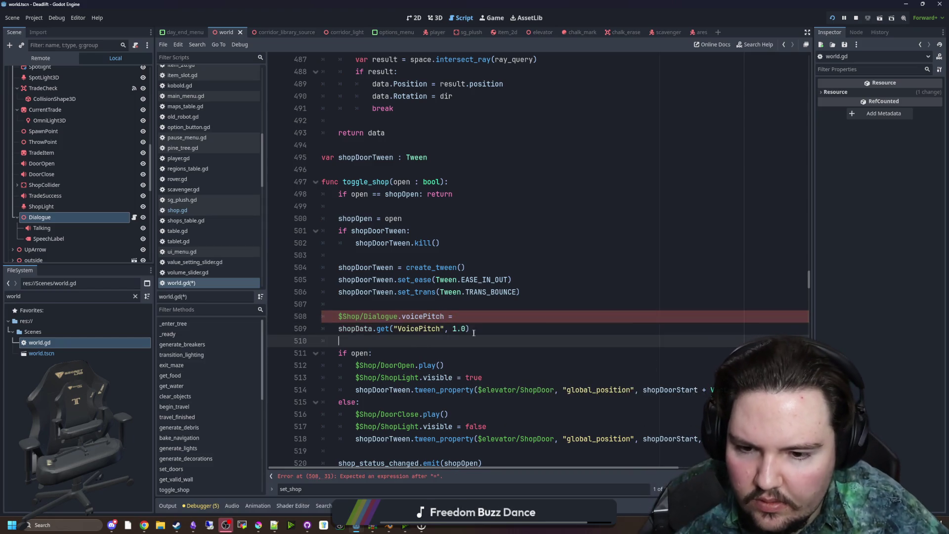
Assign $Shop.shopData.get("VoicePitch", 1.0) to $Shop/Dialogue.voicePitch
mouse_move(470, 328)
mouse_down()
mouse_move(341, 335)
mouse_move(335, 315)
mouse_up()
key(ctrl+x)
click(490, 316)
key(ctrl+v)
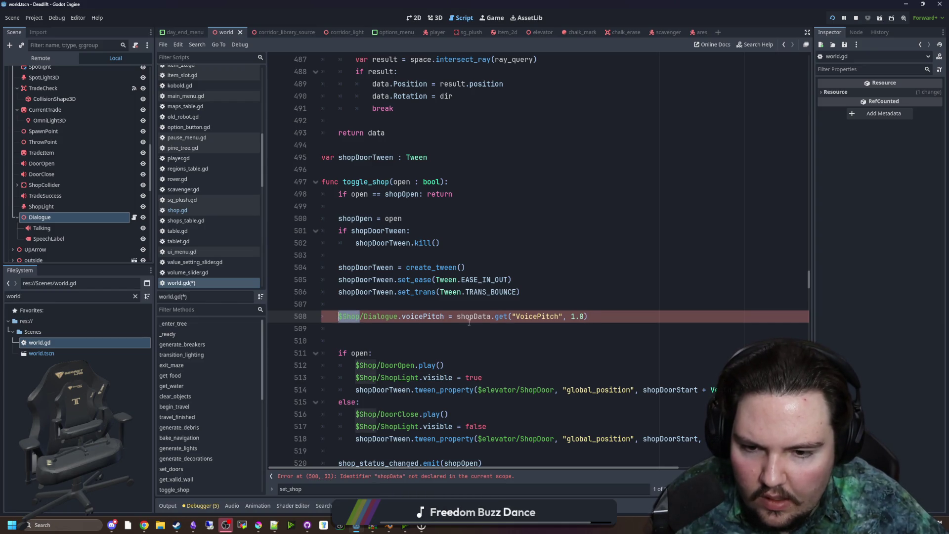
key(ctrl+c)
click(457, 316)
key(ctrl+v)
text(.)
click(482, 305)
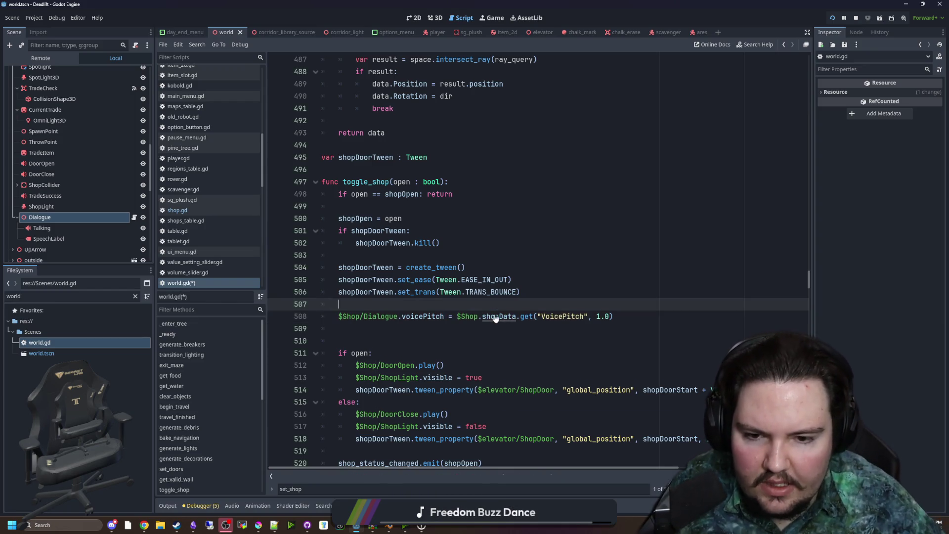
Remove the leftover blank line and save world.gd
click(364, 334)
key(BackSpace)
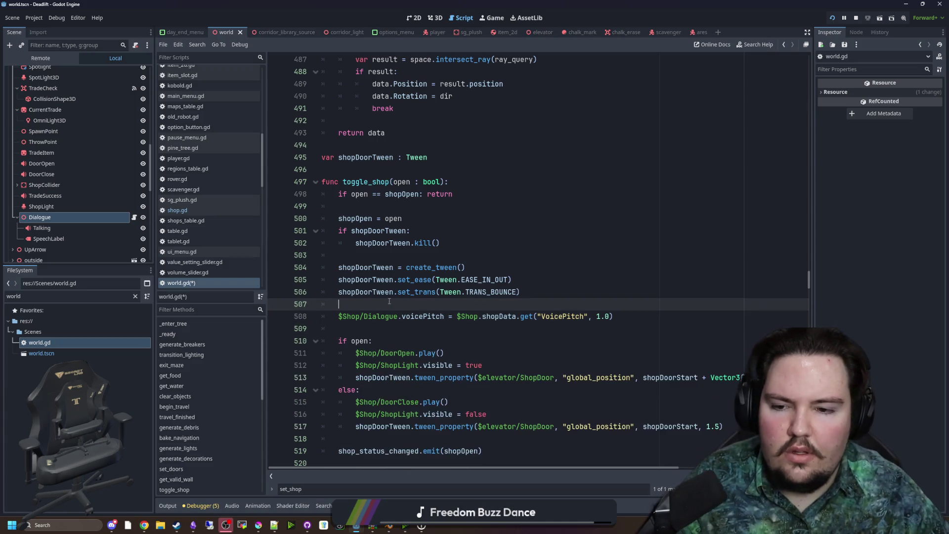
key(Up)
key(ctrl+s)
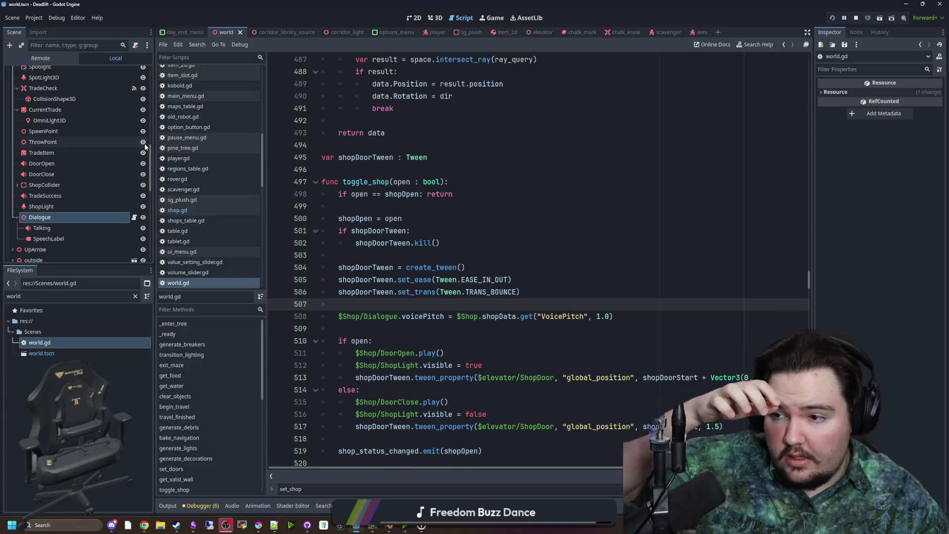
right_click(125, 221)
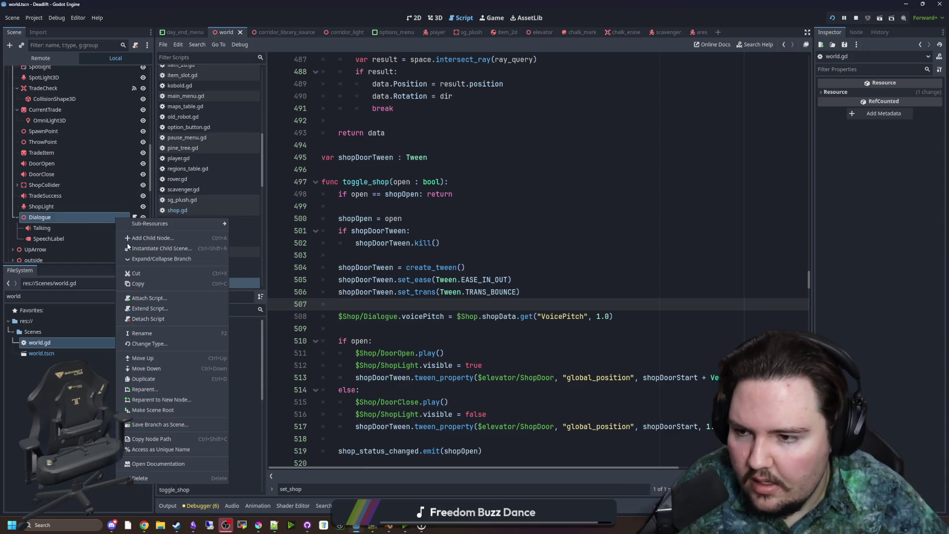
Save the Dialogue branch as dialogue.tscn and save the world scene
click(159, 424)
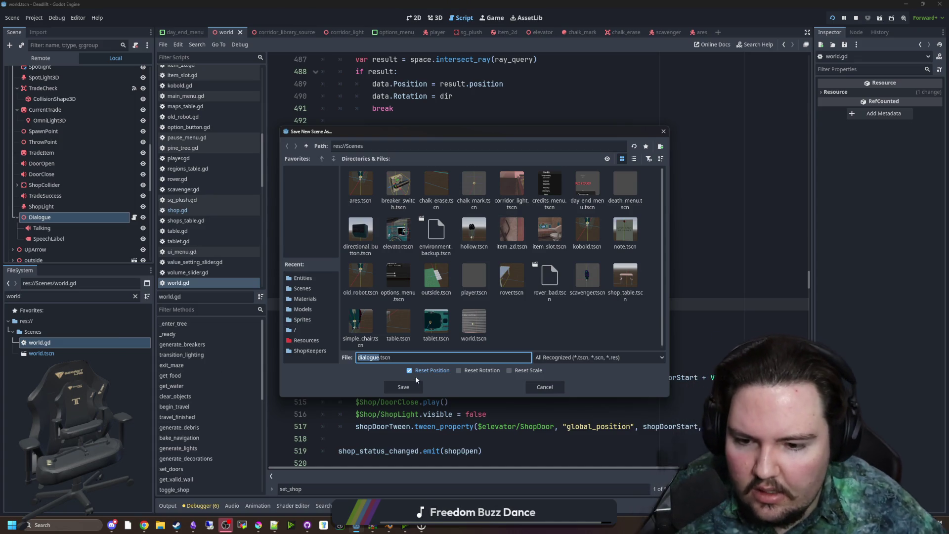
click(411, 386)
click(503, 221)
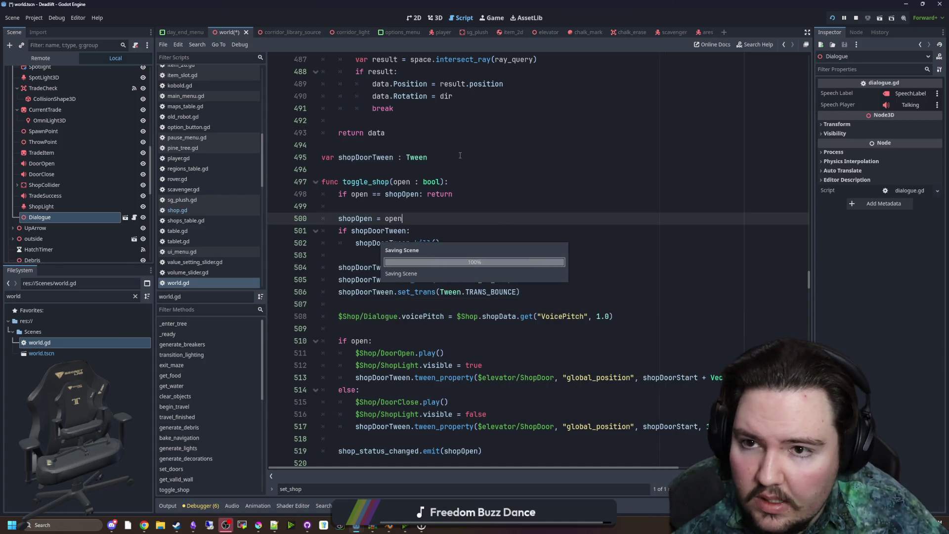
key(ctrl+s)
In the scavenger scene, filter files for 'dialog' and instance dialogue.tscn under Scavenger
click(677, 32)
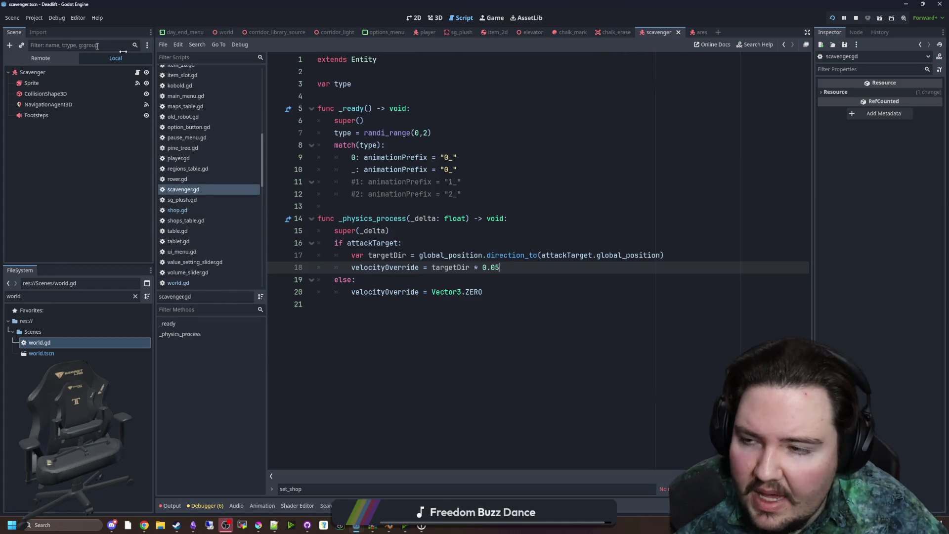
right_click(40, 76)
double_click(121, 296)
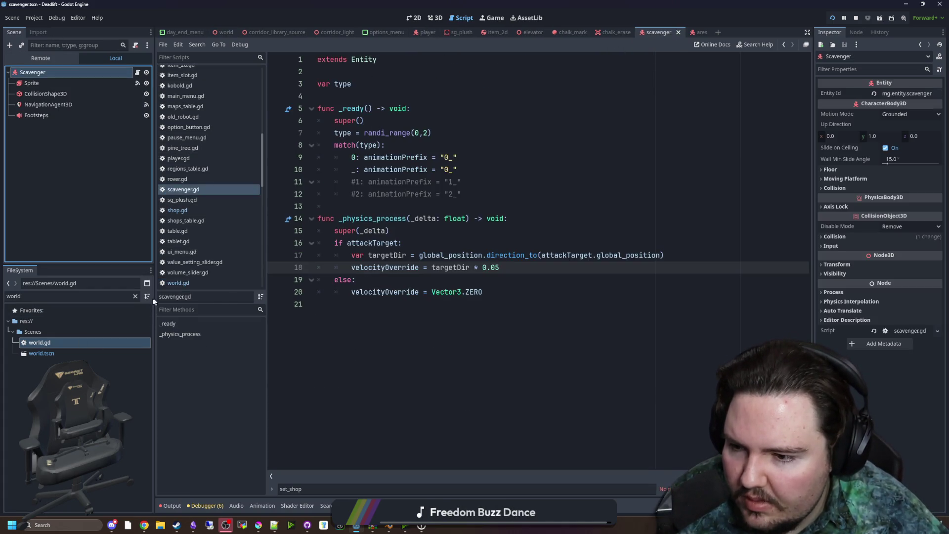
text(dialog)
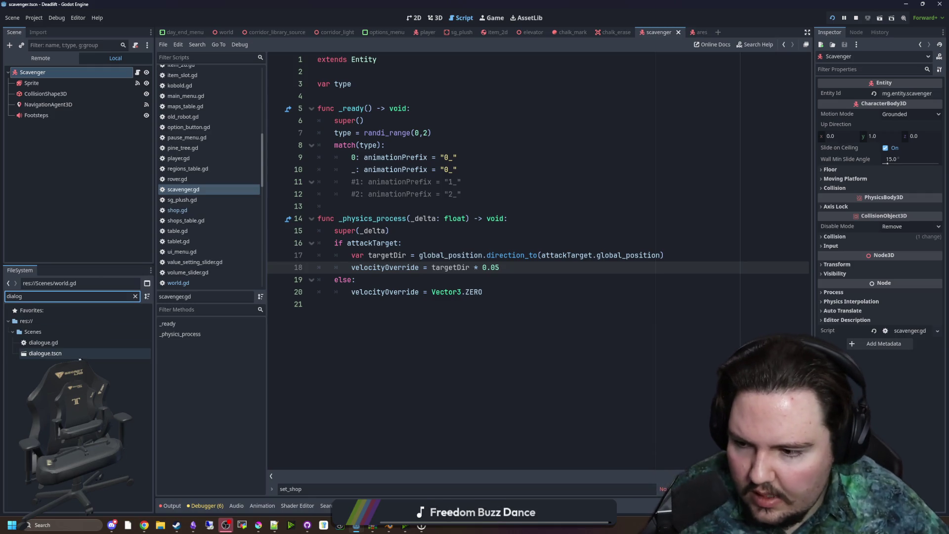
mouse_move(45, 353)
mouse_down()
mouse_move(74, 113)
mouse_move(54, 74)
mouse_up()
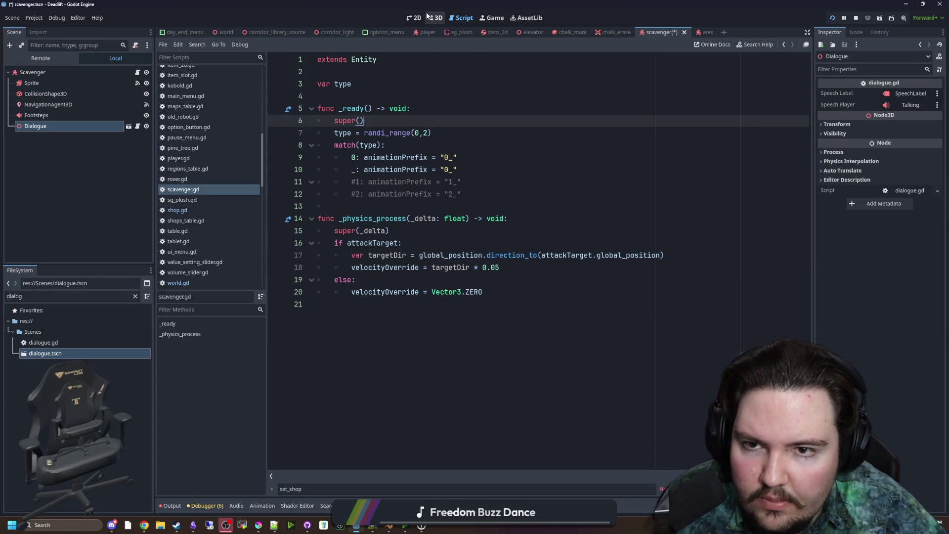
click(435, 18)
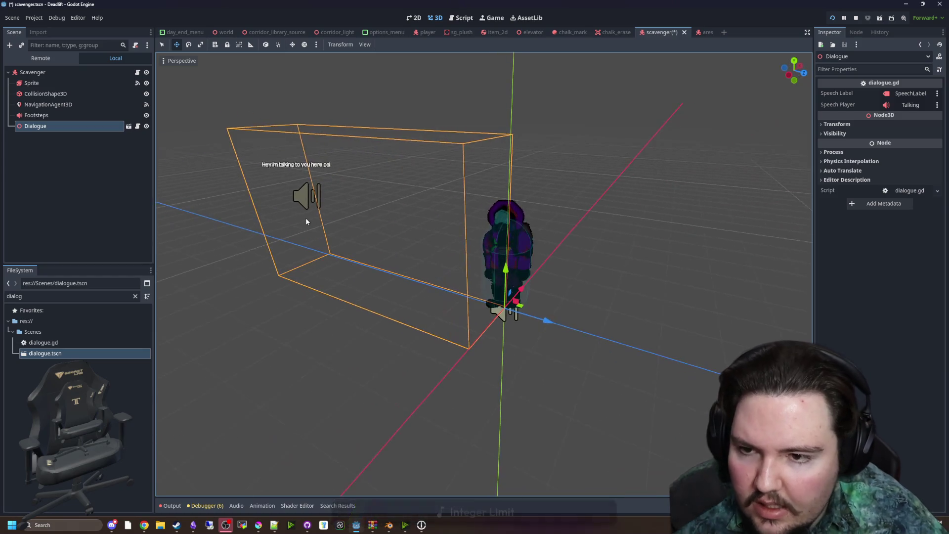
In dialogue.tscn, revert SpeechLabel and Talking positions to the origin and save
click(129, 126)
double_click(55, 72)
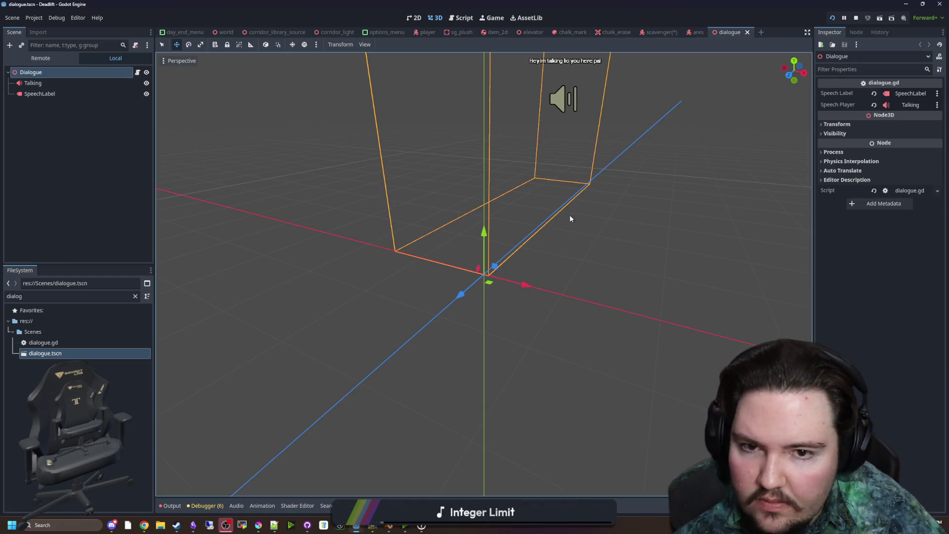
click(857, 124)
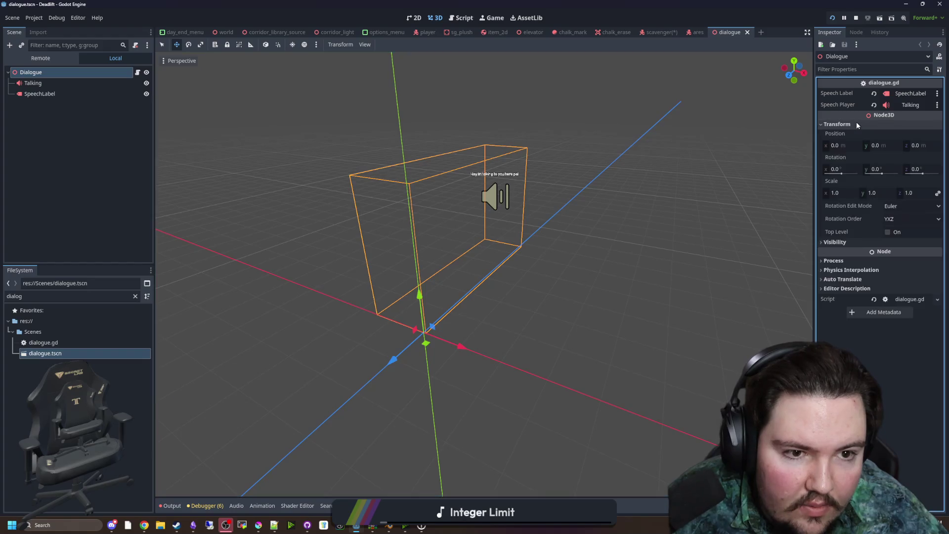
click(71, 85)
click(66, 92)
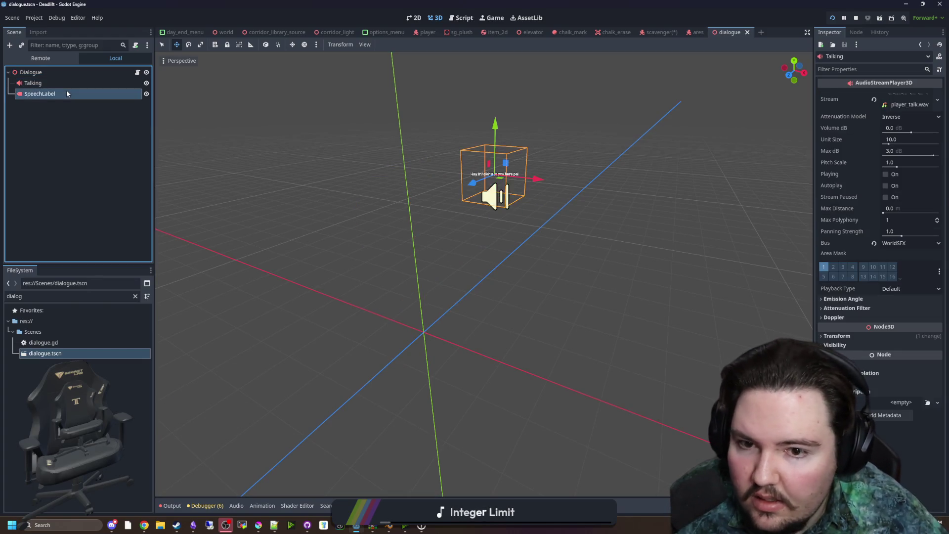
click(845, 254)
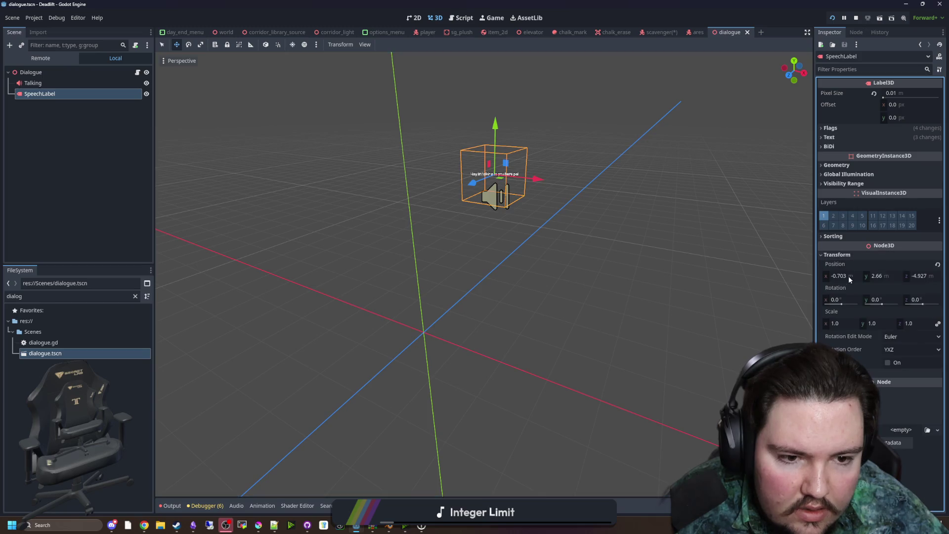
click(941, 266)
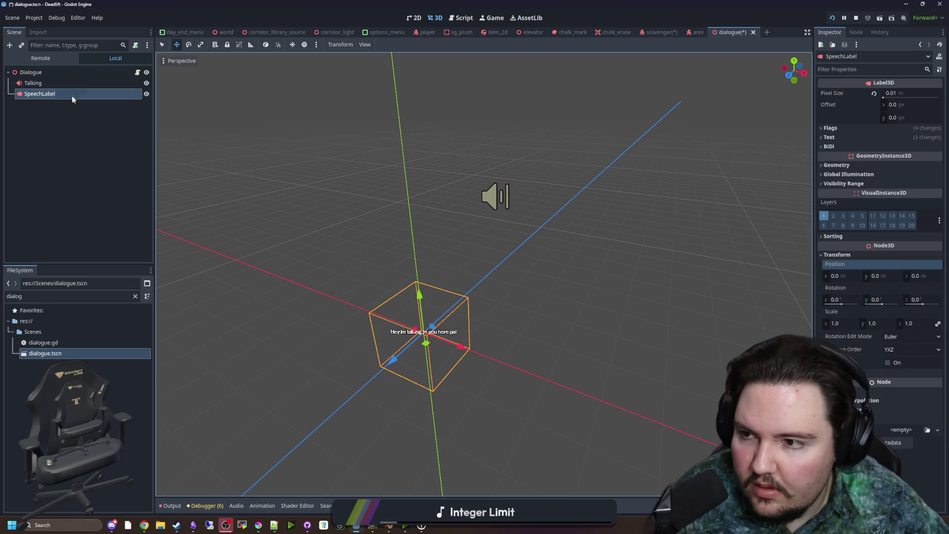
click(63, 84)
click(844, 336)
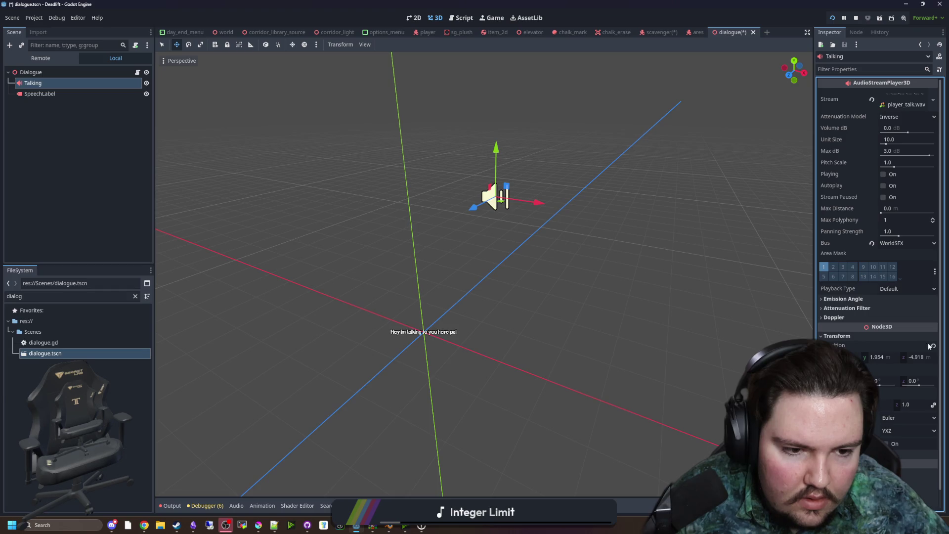
click(929, 347)
key(ctrl+s)
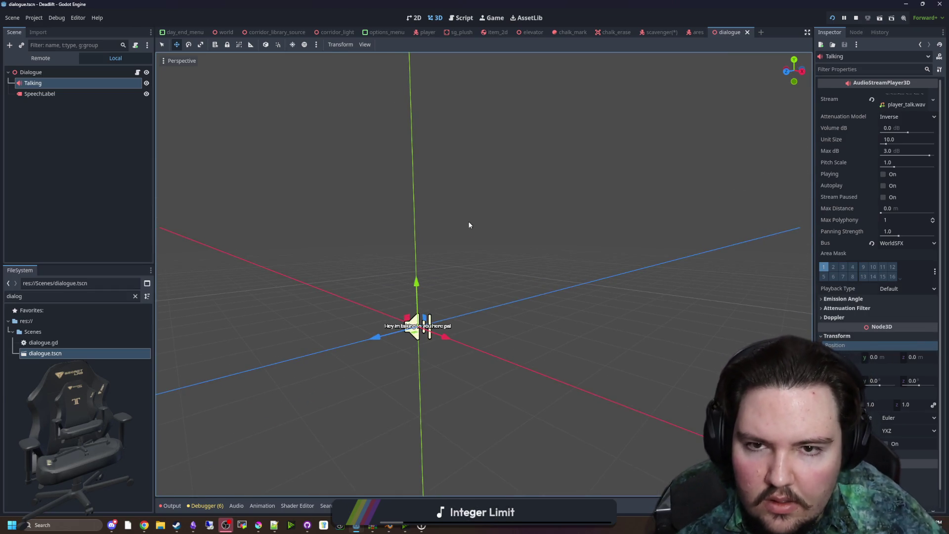
Raise the Scavenger's Dialogue instance above its head, save, and return to the world scene
click(662, 34)
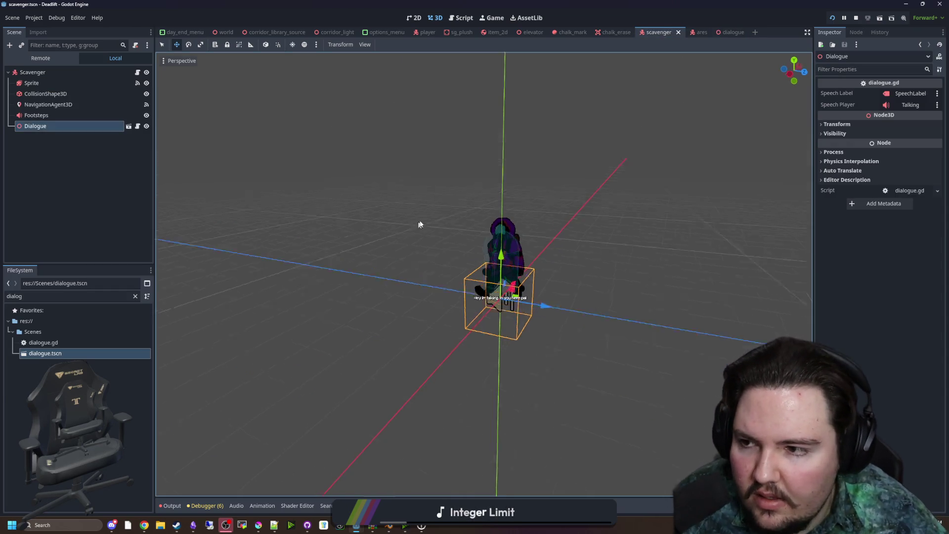
scroll(445, 237, up, 2)
mouse_move(509, 244)
mouse_down()
mouse_move(510, 138)
mouse_move(508, 148)
mouse_up()
click(627, 198)
mouse_move(627, 198)
mouse_down()
mouse_move(496, 256)
mouse_move(494, 190)
mouse_up()
key(ctrl+s)
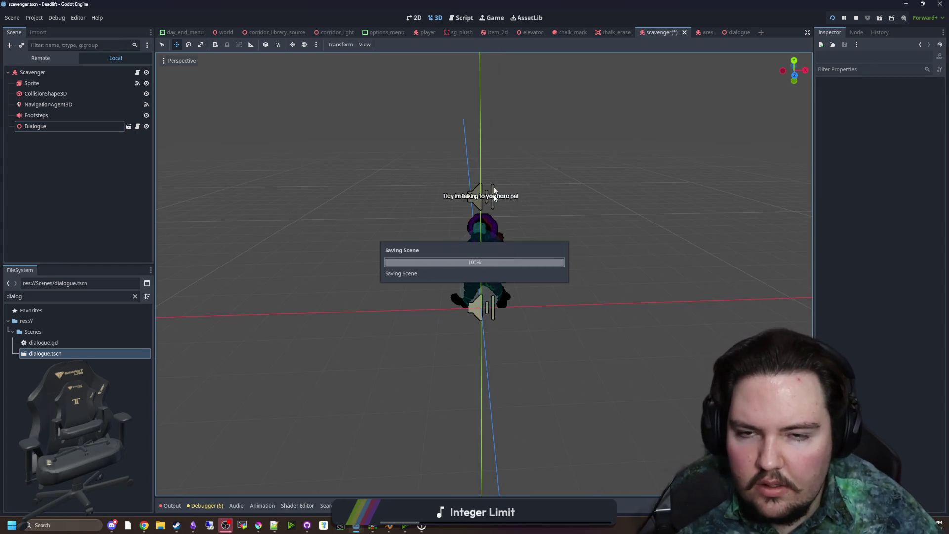
click(222, 32)
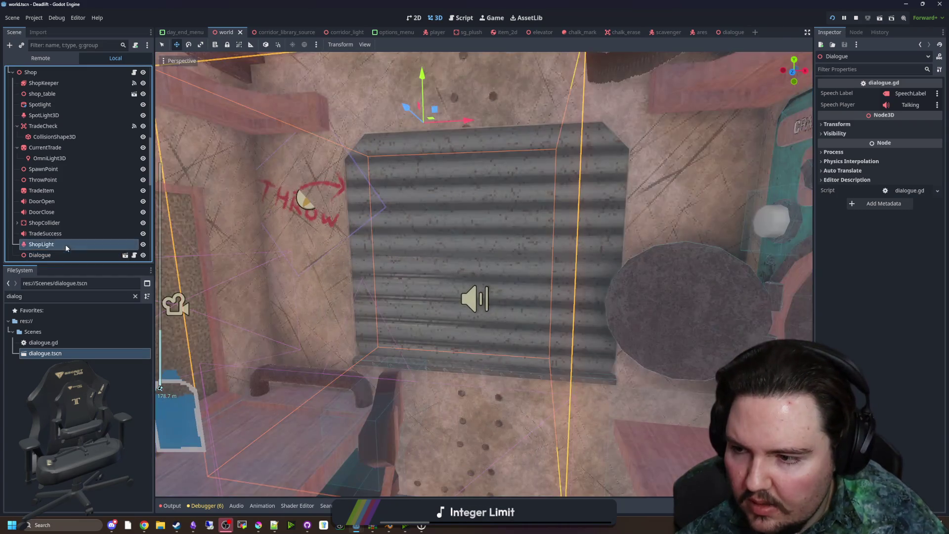
Slide the world's Dialogue node along X into the shop and lift it above the ShopKeeper
key(f)
scroll(583, 267, up, 10)
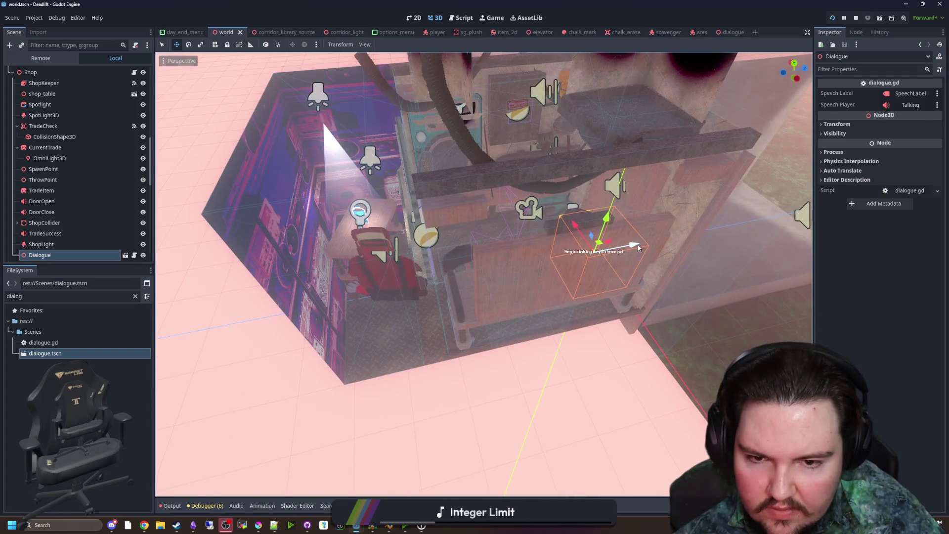
drag(638, 247, 443, 262)
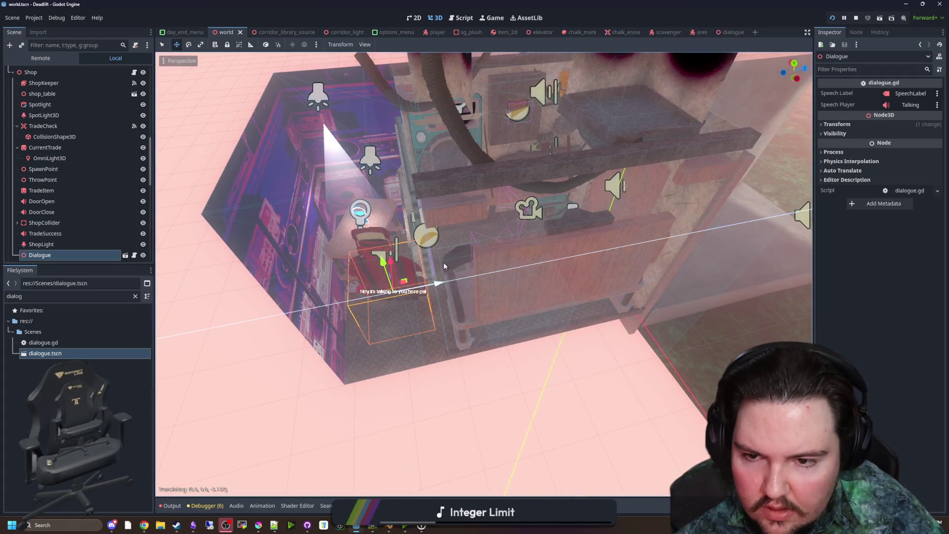
scroll(497, 315, up, 5)
scroll(496, 315, up, 8)
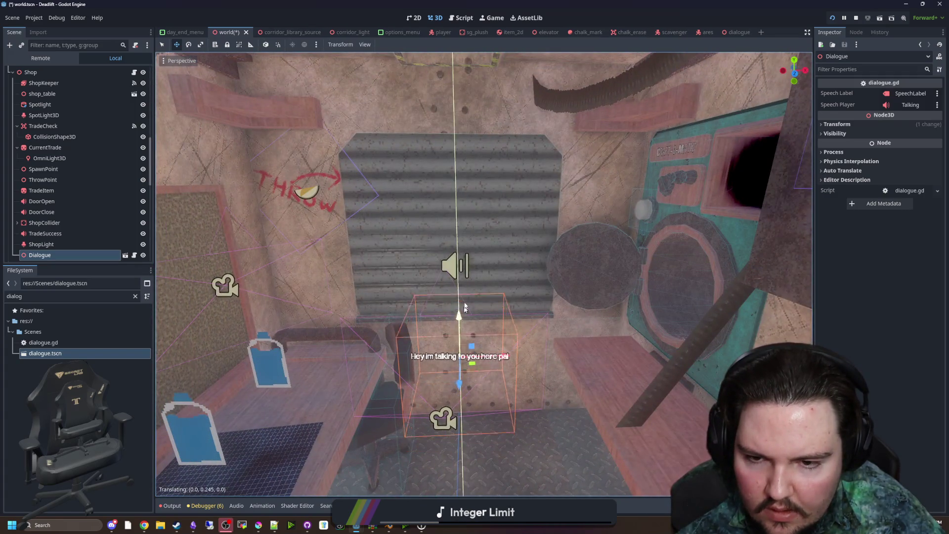
key(f)
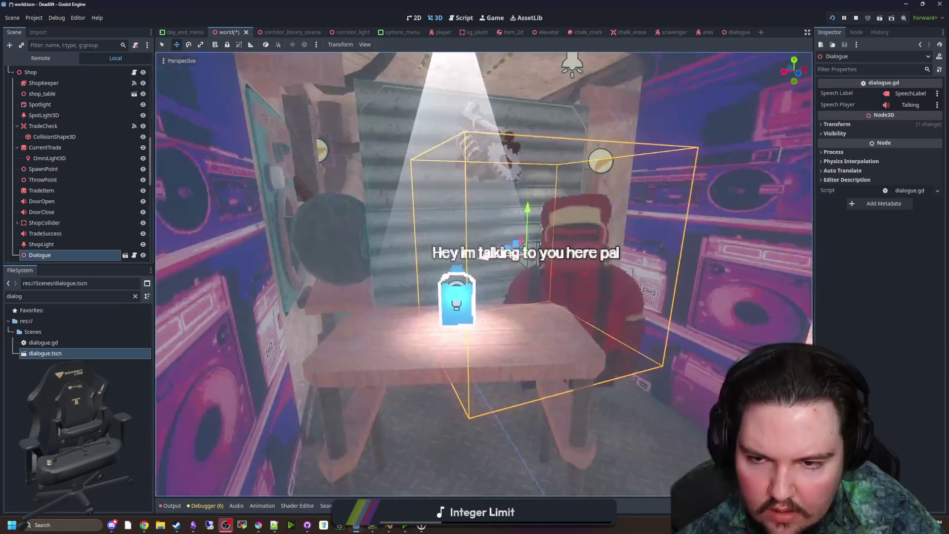
mouse_move(479, 250)
mouse_down()
mouse_move(475, 148)
mouse_move(440, 184)
mouse_move(449, 233)
mouse_move(435, 188)
mouse_up()
mouse_move(542, 175)
mouse_down()
mouse_move(455, 360)
mouse_move(444, 297)
mouse_move(494, 223)
mouse_up()
click(422, 213)
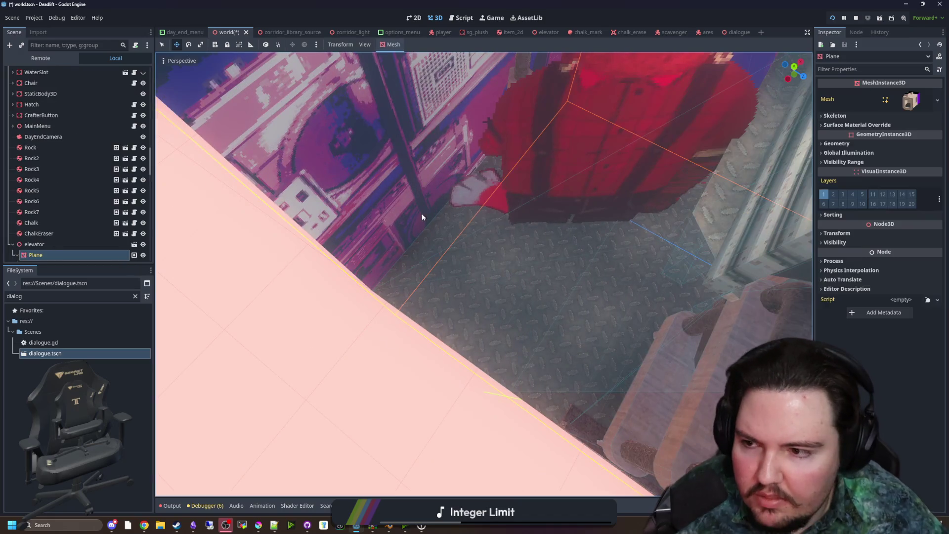
Copy the ShopKeeper's Transform Position value from the Inspector, then select the Dialogue node
scroll(73, 150, up, 5)
scroll(73, 189, down, 3)
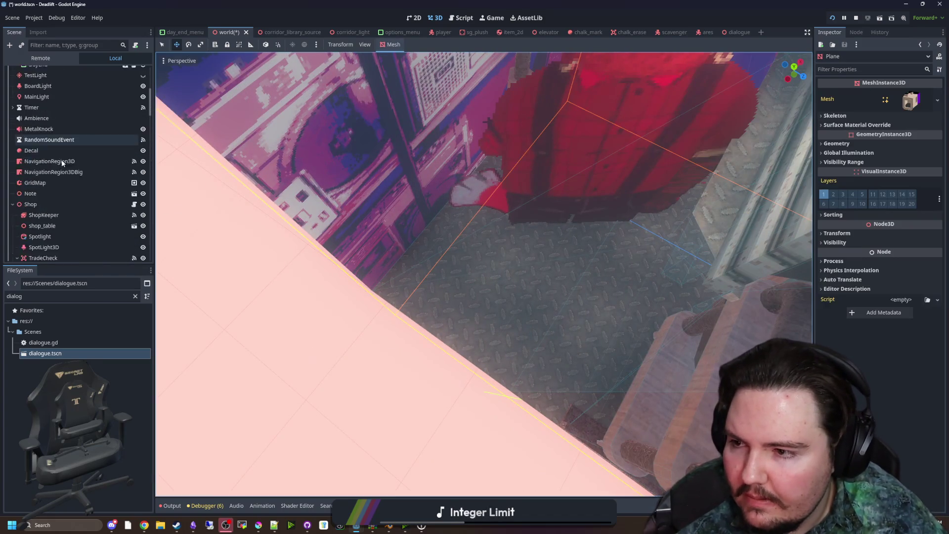
click(42, 190)
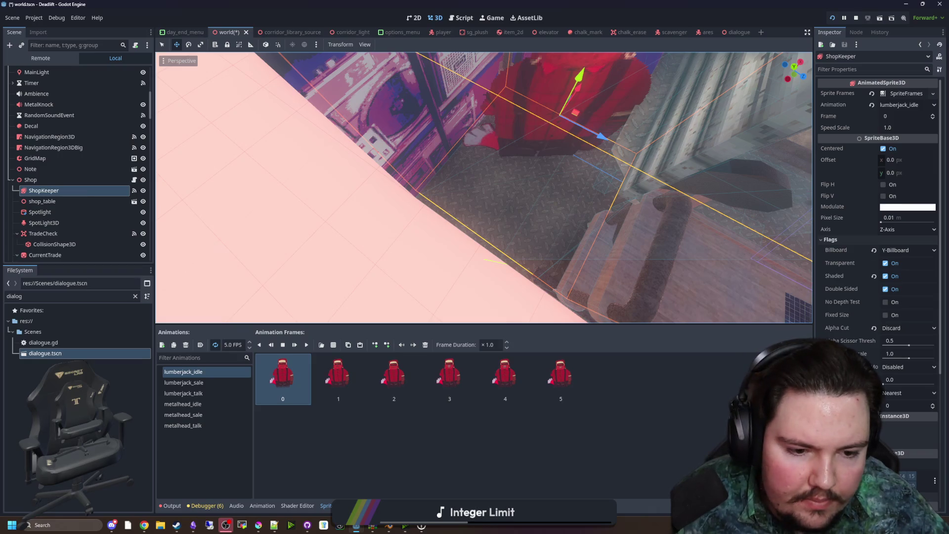
scroll(877, 296, down, 5)
right_click(877, 365)
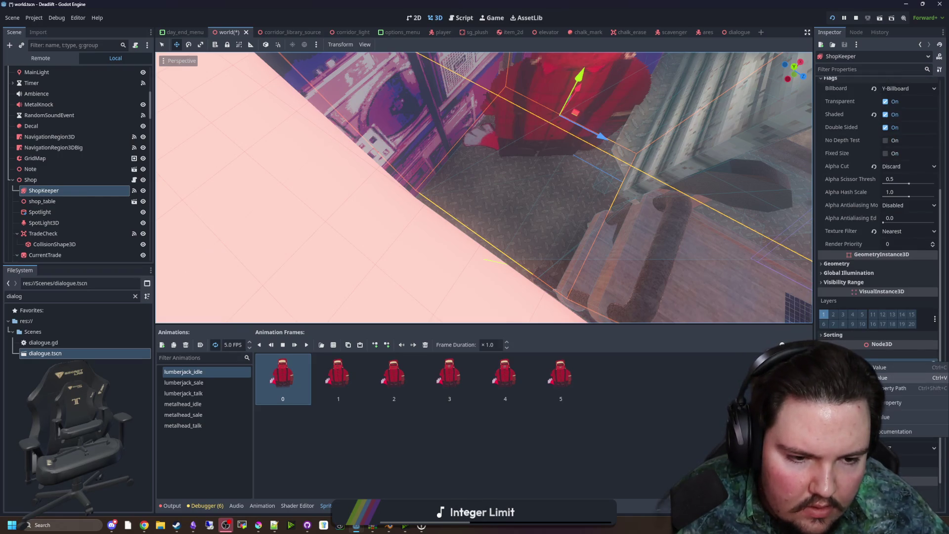
click(879, 374)
scroll(549, 218, down, 6)
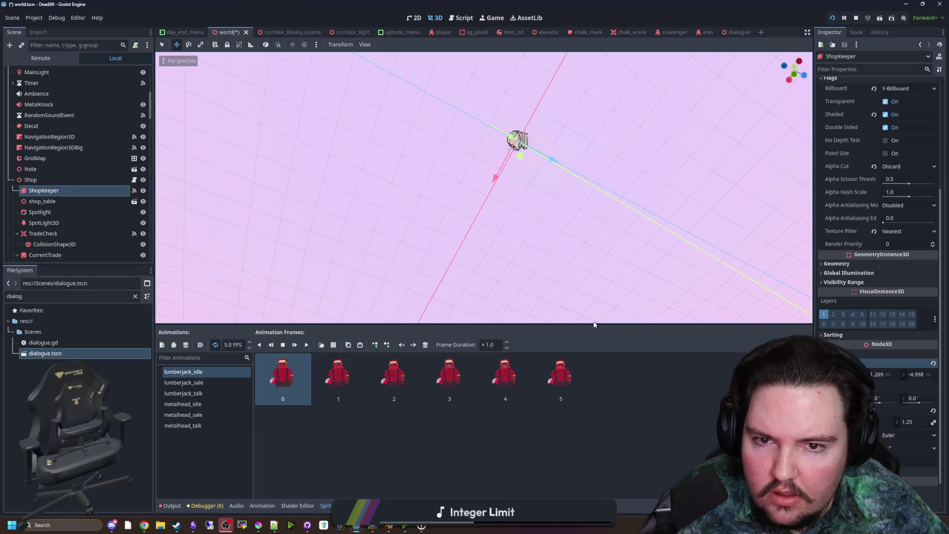
scroll(484, 188, up, 3)
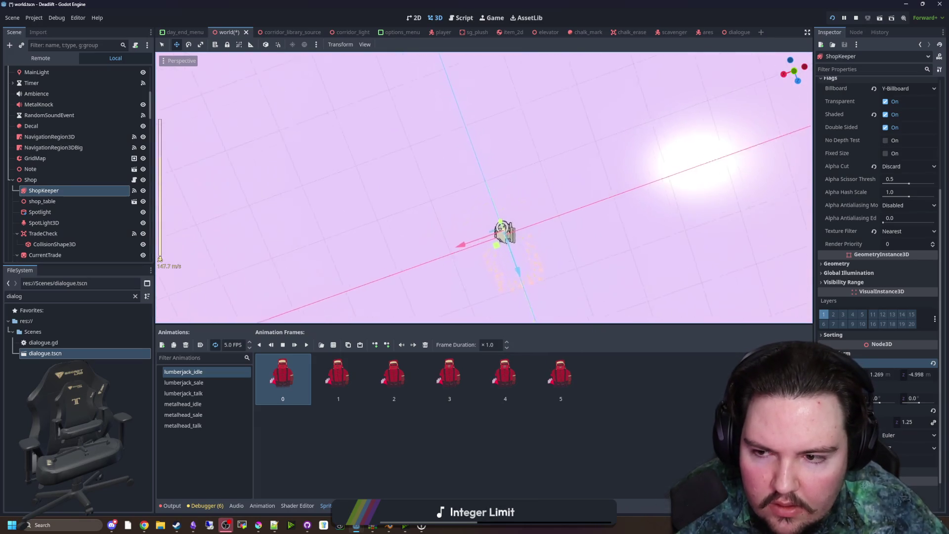
key(w)
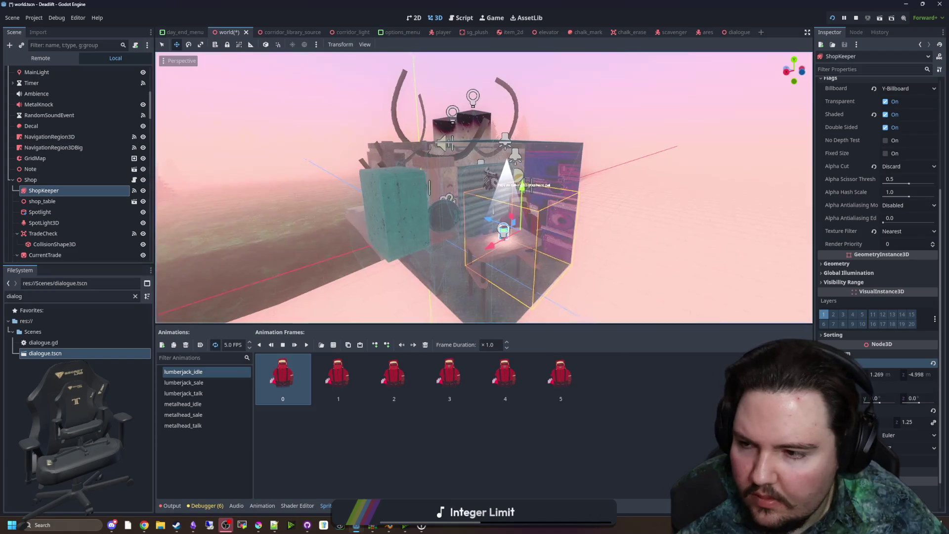
scroll(51, 221, down, 5)
scroll(51, 221, down, 8)
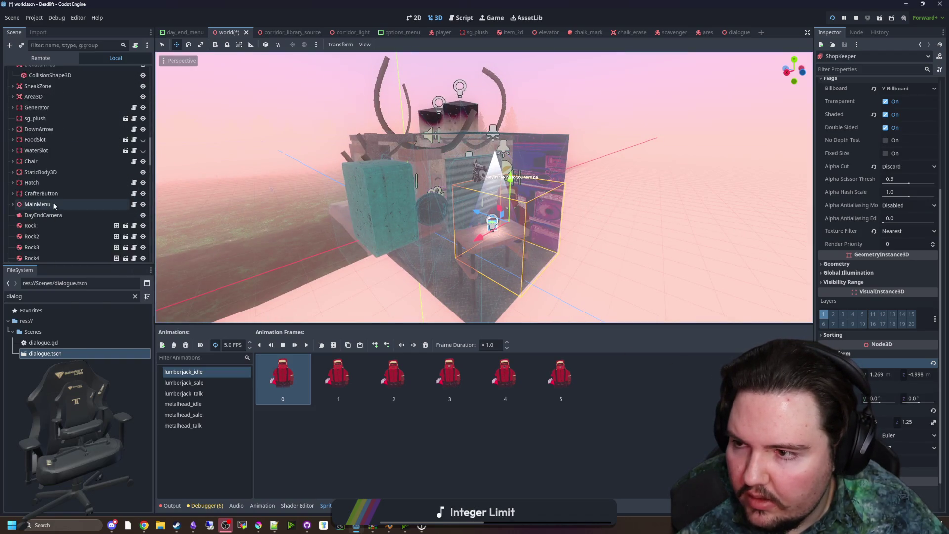
scroll(41, 170, up, 5)
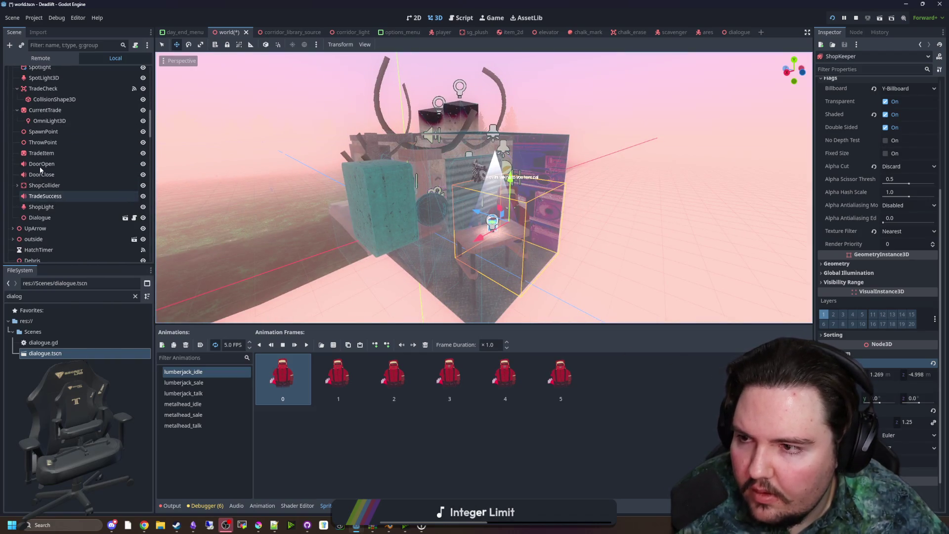
click(39, 218)
Paste the ShopKeeper's position into the Dialogue node and raise it above his head
click(849, 128)
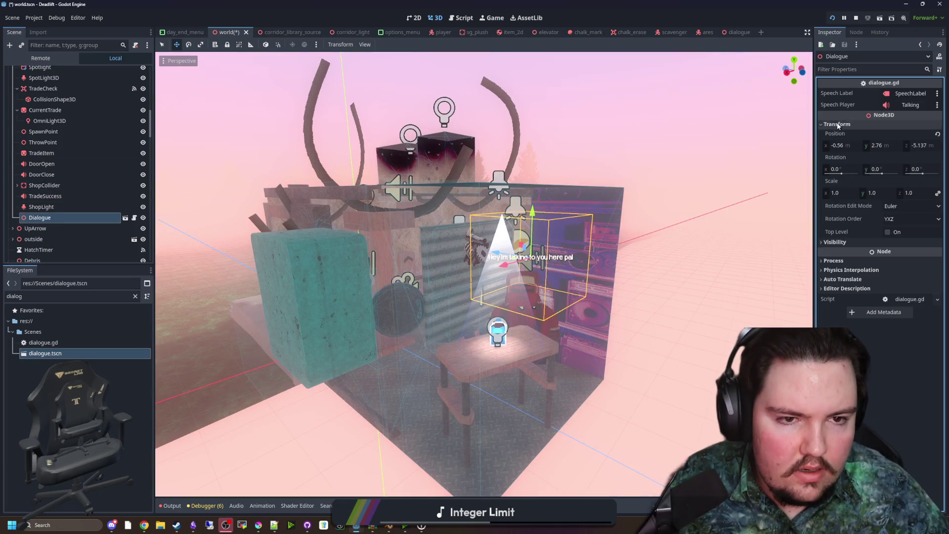
right_click(877, 135)
click(800, 151)
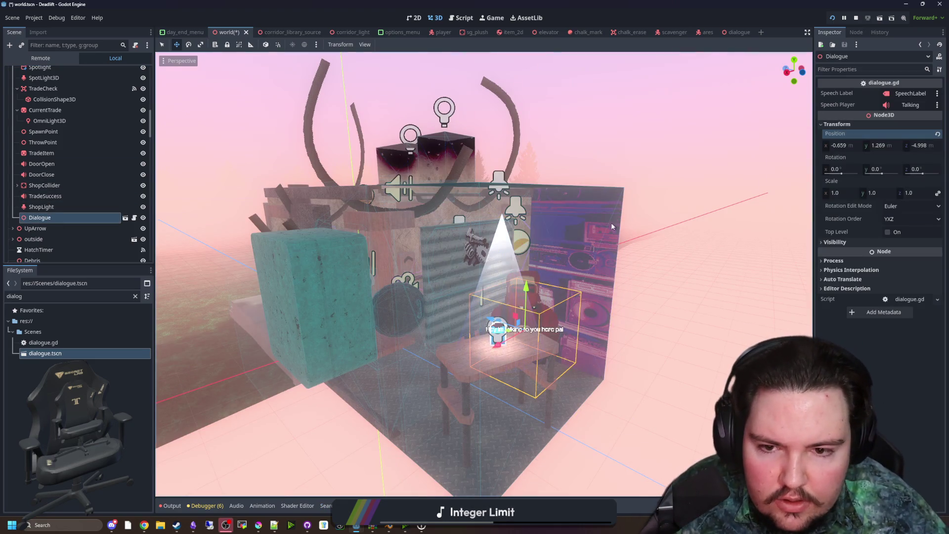
drag(525, 288, 534, 206)
Nudge the Dialogue to about -0.659, 2.689, -4.998, save the world scene, and open scavenger
scroll(533, 206, down, 5)
key(f)
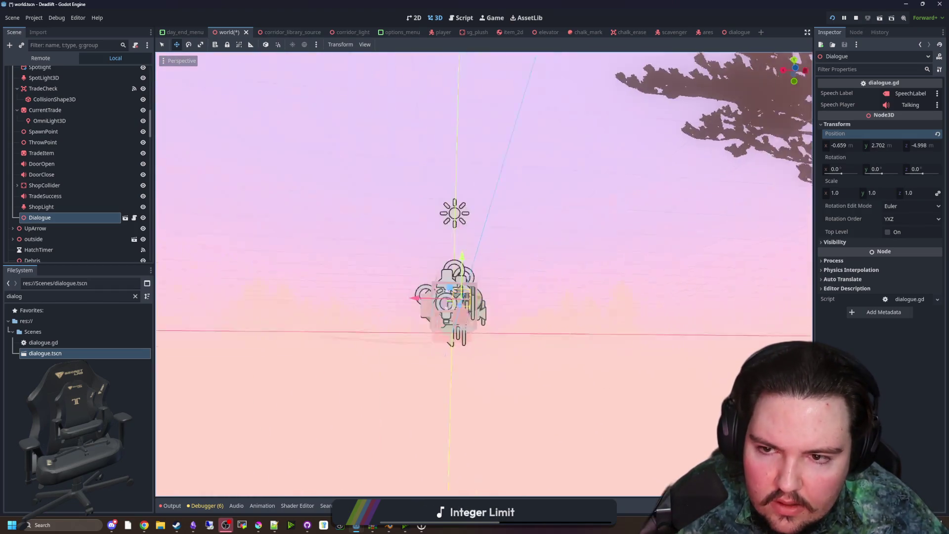
scroll(484, 274, up, 6)
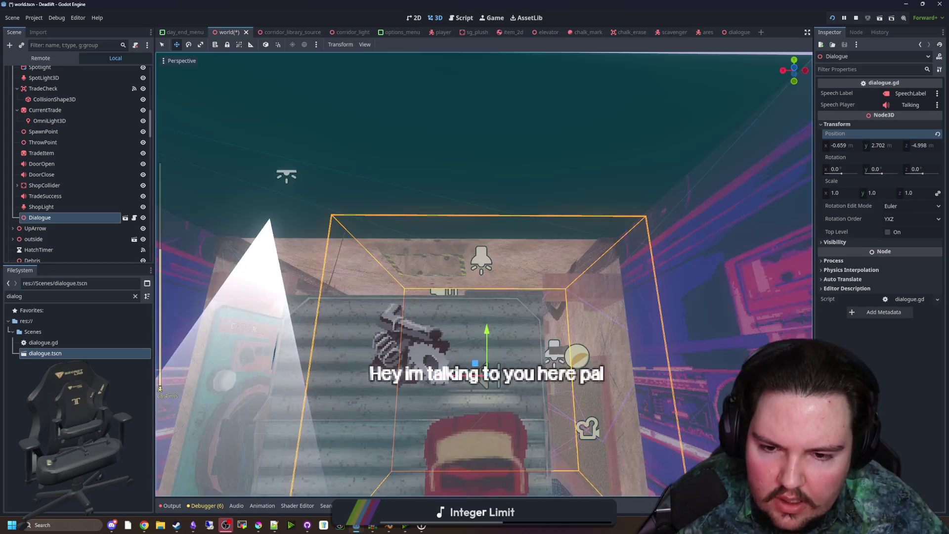
key(s)
scroll(484, 274, down, 10)
key(w)
key(s)
scroll(484, 274, down, 2)
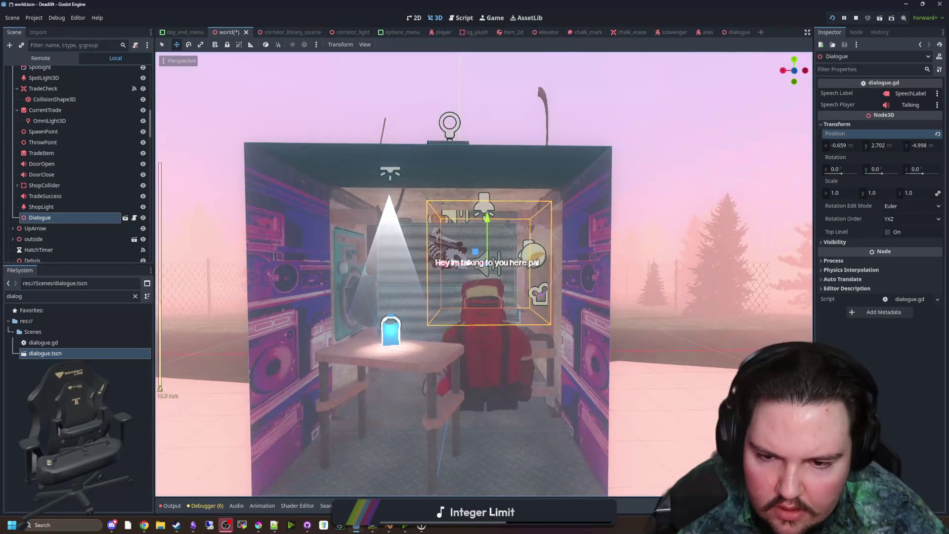
key(w)
drag(489, 231, 488, 233)
key(ctrl+s)
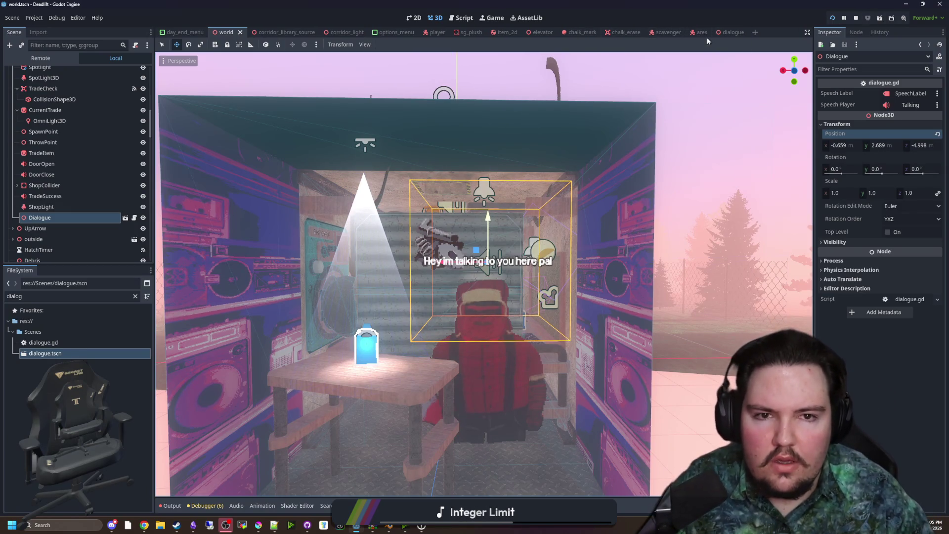
click(665, 33)
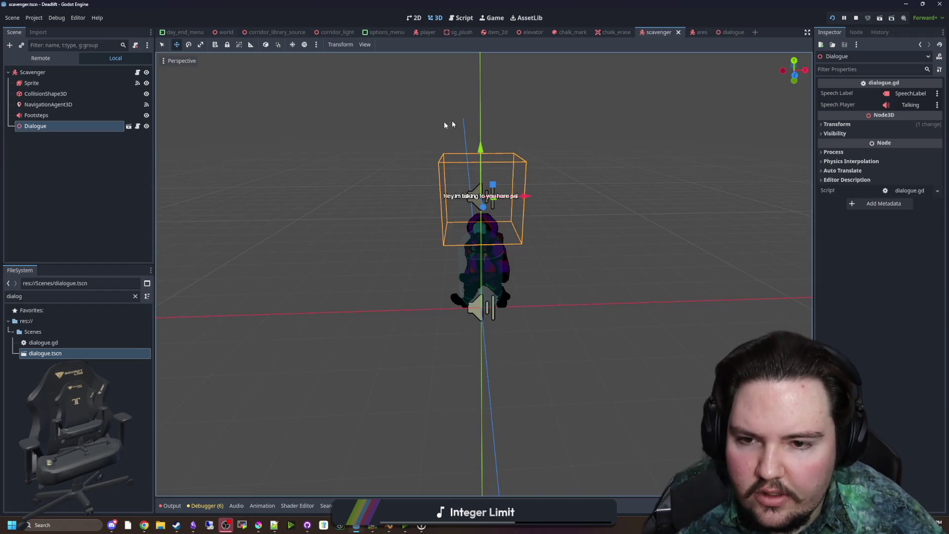
Open scavenger.gd and add spacing after the match block and below the type variable
click(138, 72)
click(425, 209)
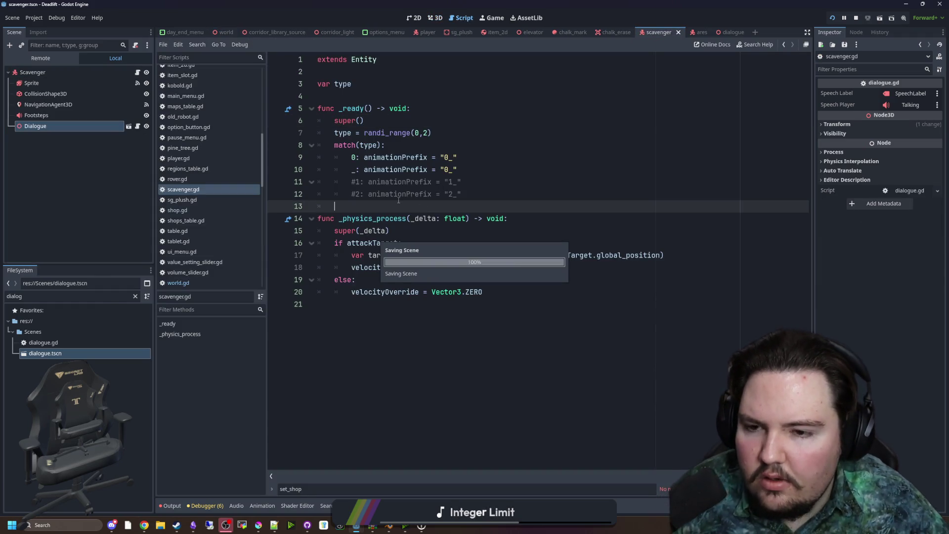
key(Return)
click(387, 290)
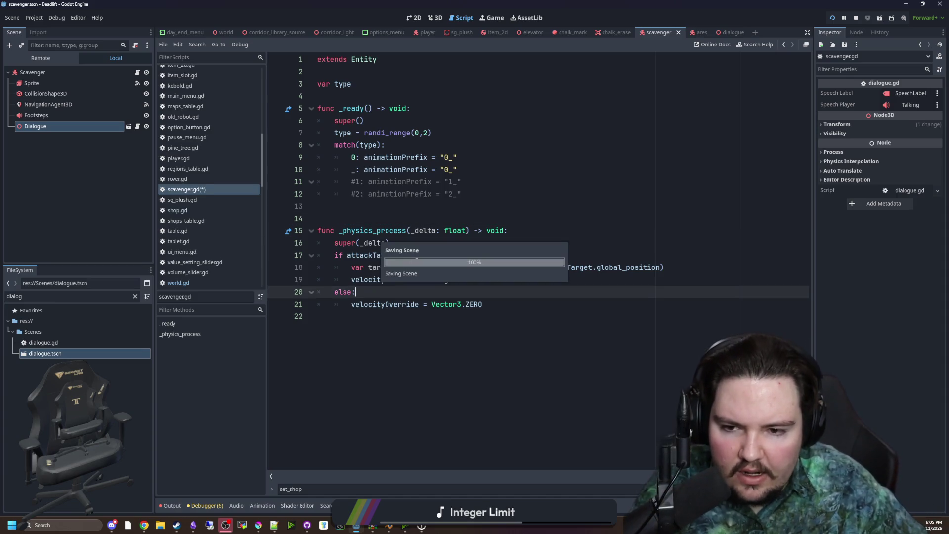
click(355, 97)
key(Return)
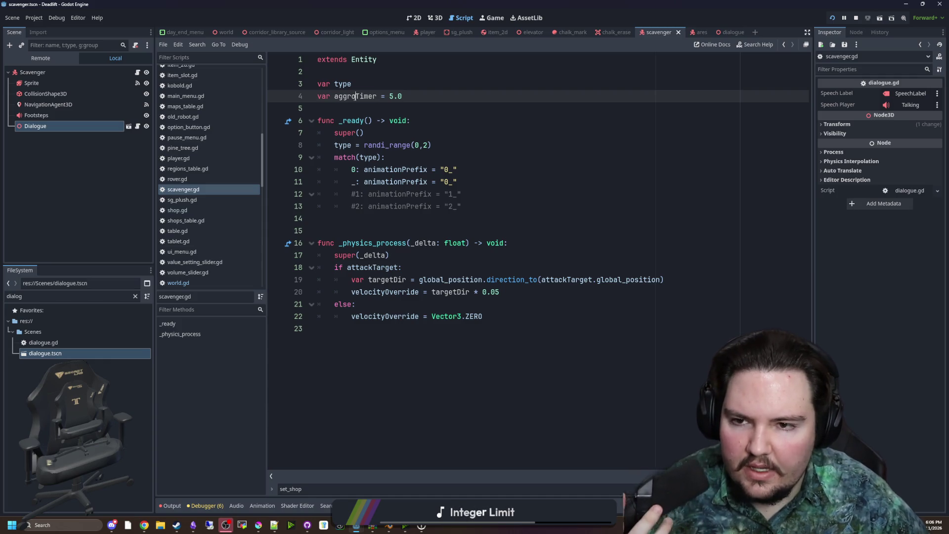
Add 'aggroTimer -= delta' under 'if attackTarget:'
double_click(356, 96)
click(425, 269)
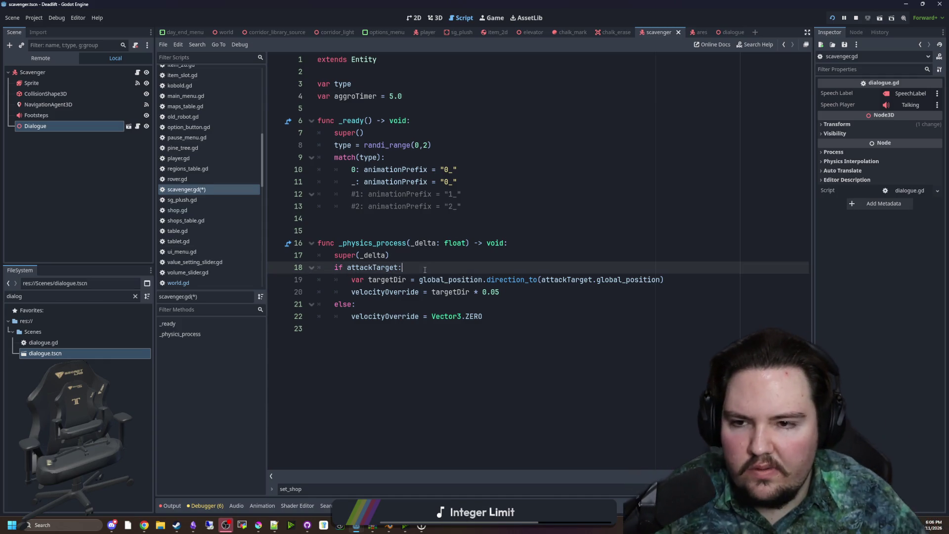
key(Return)
text(aggroTimer -=)
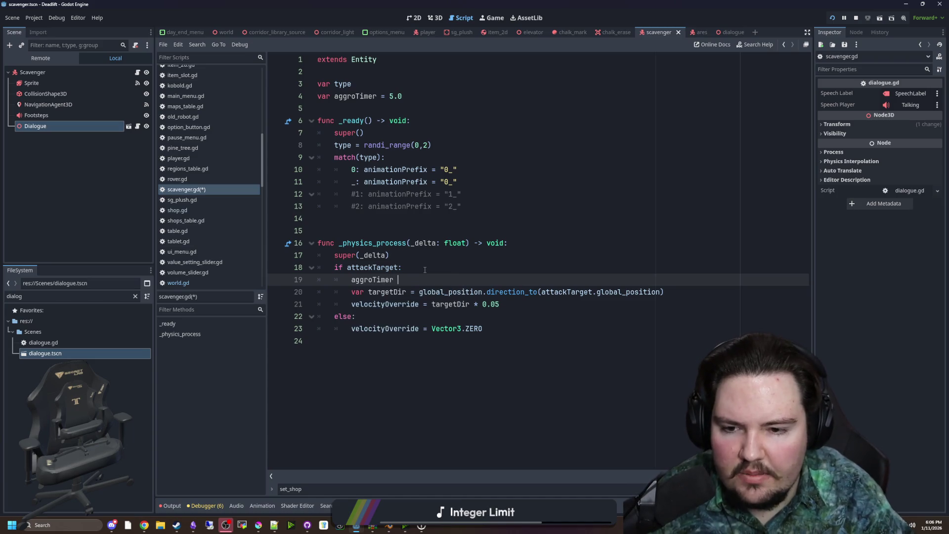
text( delta)
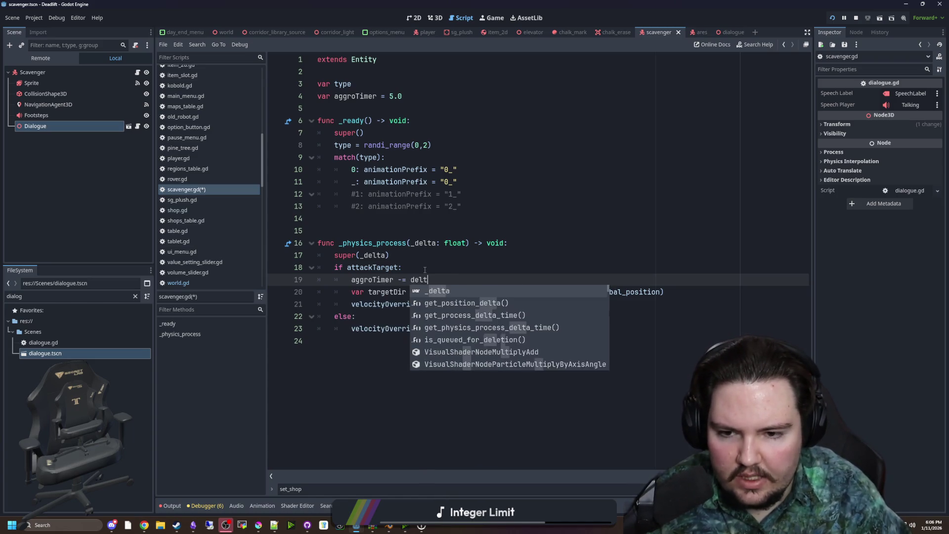
double_click(371, 279)
key(ctrl+c)
Add the aggroTimer reset to 5.0 under else and rename _delta to delta
click(371, 314)
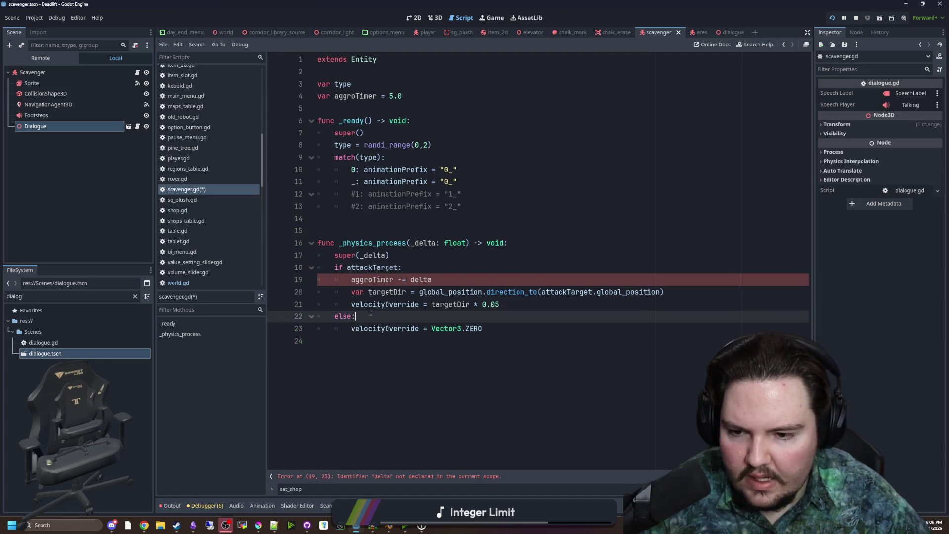
key(Return)
key(ctrl+v)
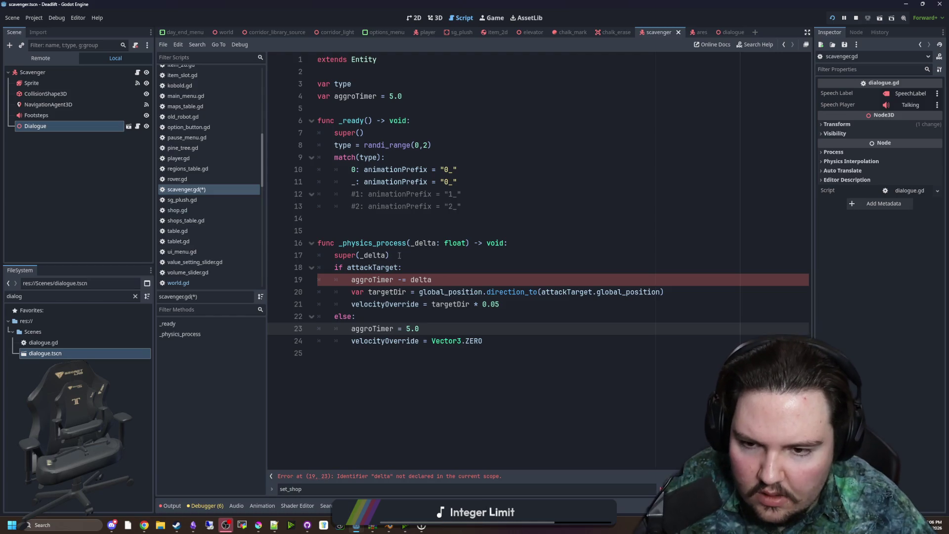
click(416, 243)
key(BackSpace)
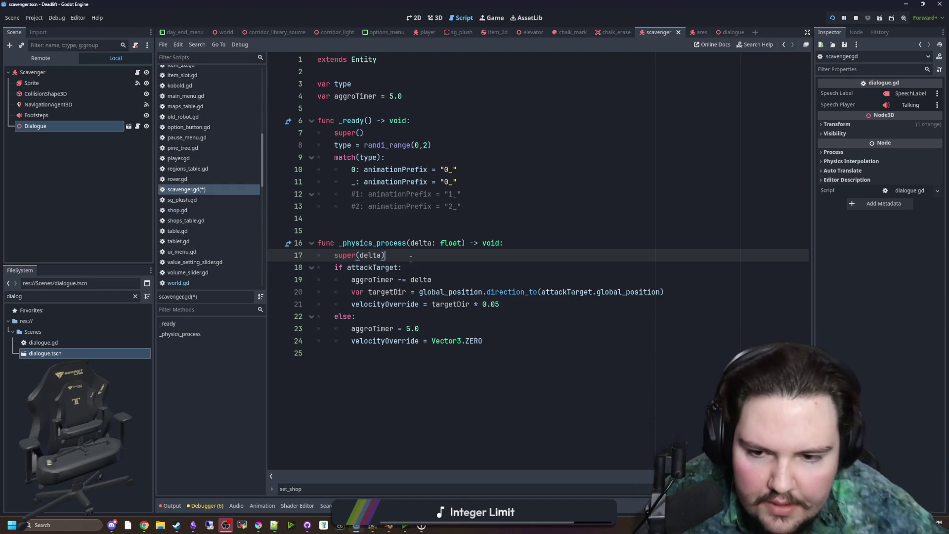
click(394, 321)
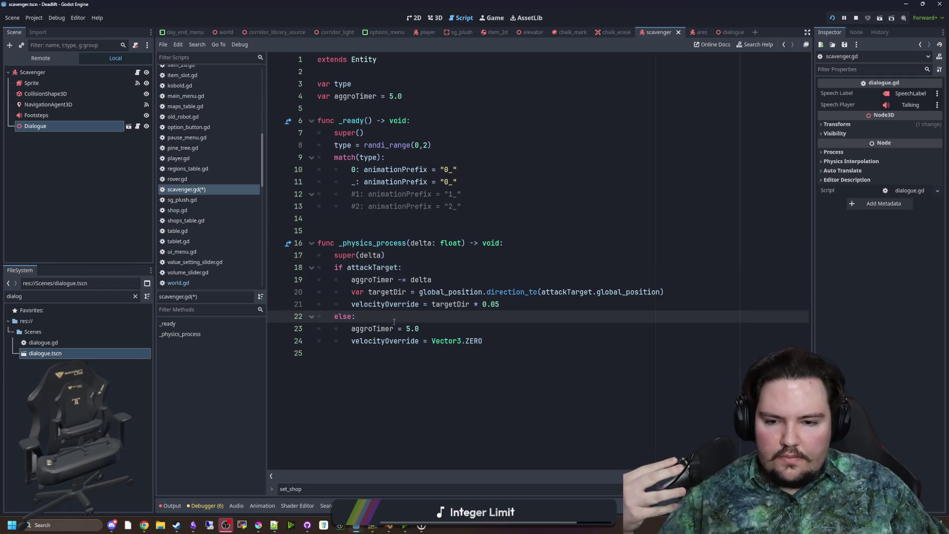
Save the script, stop the game after its error, and return to the script
click(455, 267)
click(456, 280)
key(ctrl+s)
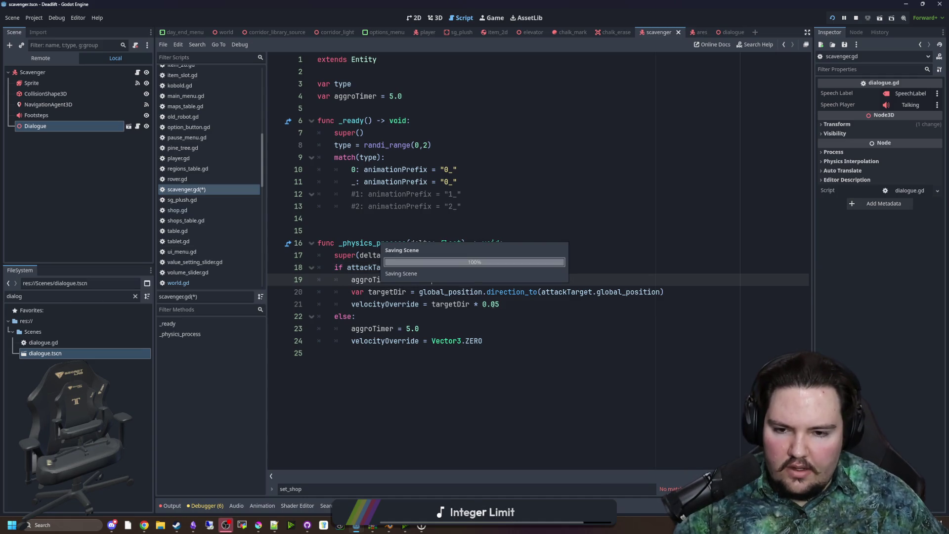
click(855, 18)
click(435, 193)
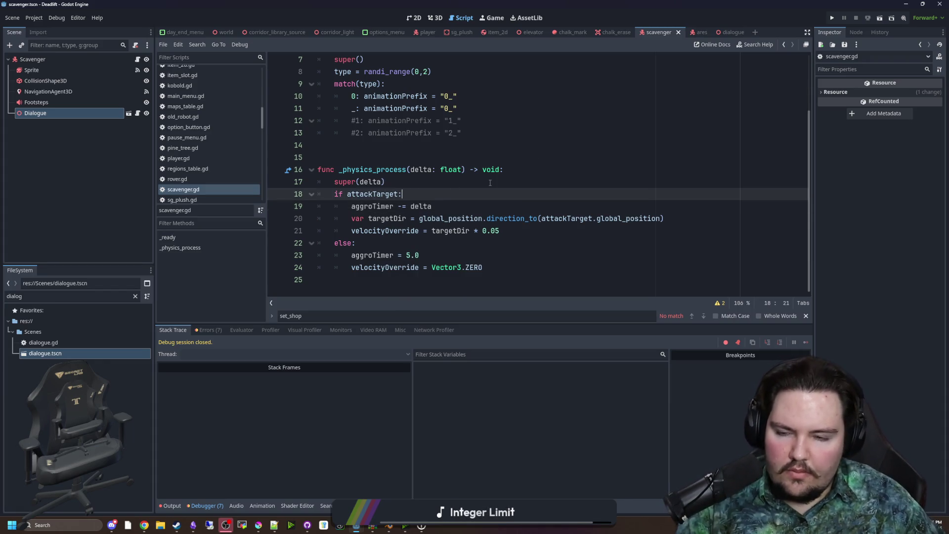
Declare 'initialAggro : bool = false' on a new line below the aggroTimer declaration
scroll(492, 131, up, 2)
click(464, 99)
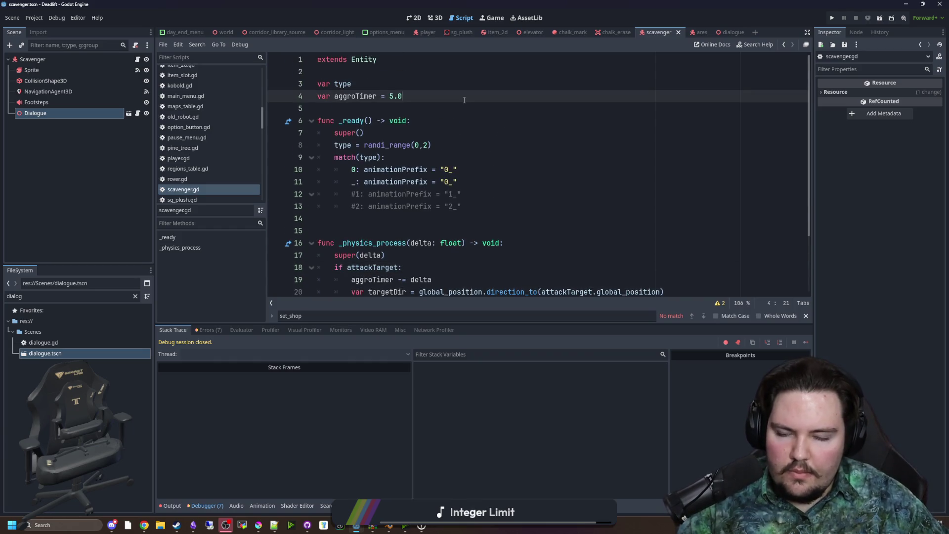
key(Return)
text(vare)
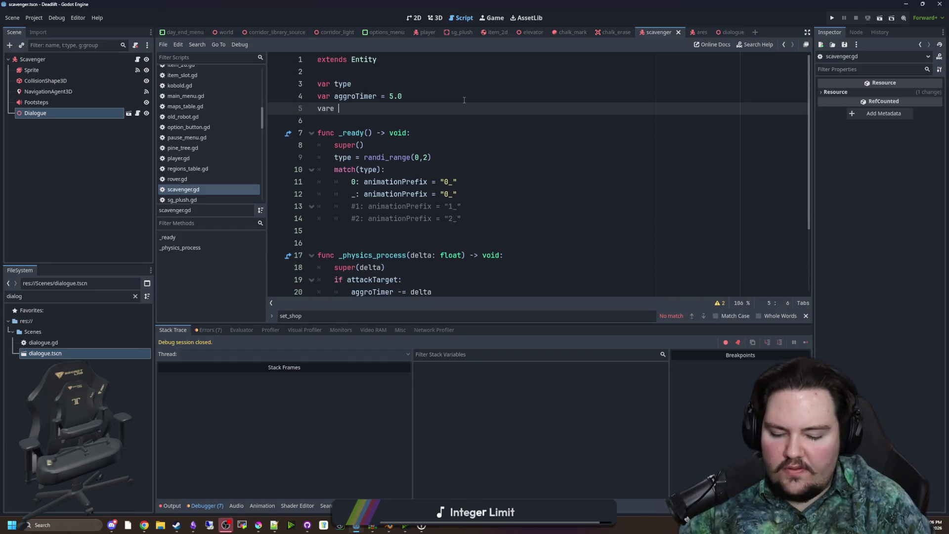
key(BackSpace)
text(initialAggro)
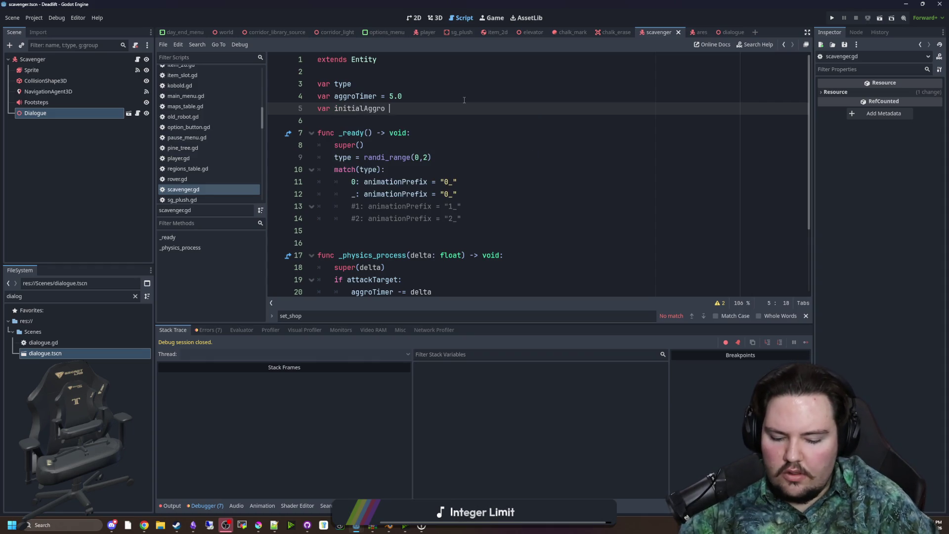
text( : bool = false)
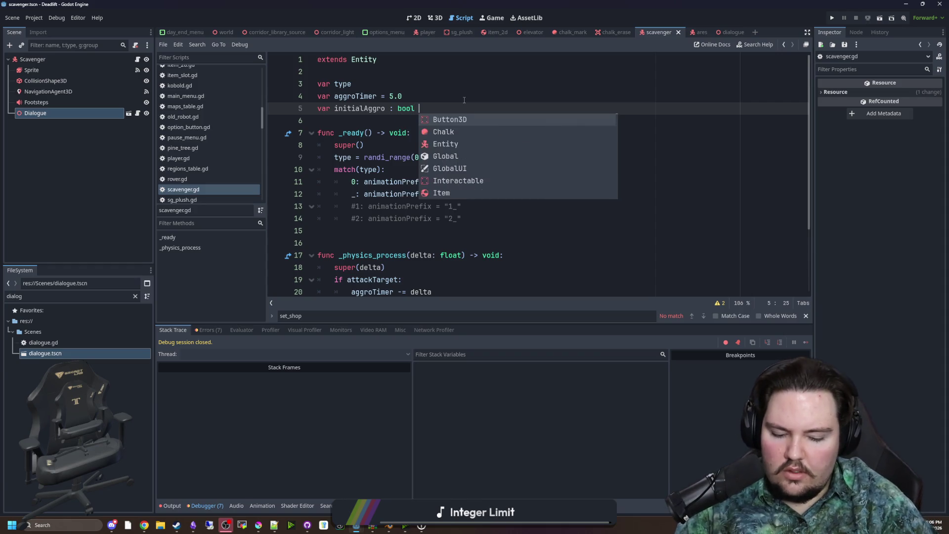
Change the initialAggro default value from false to true
double_click(356, 109)
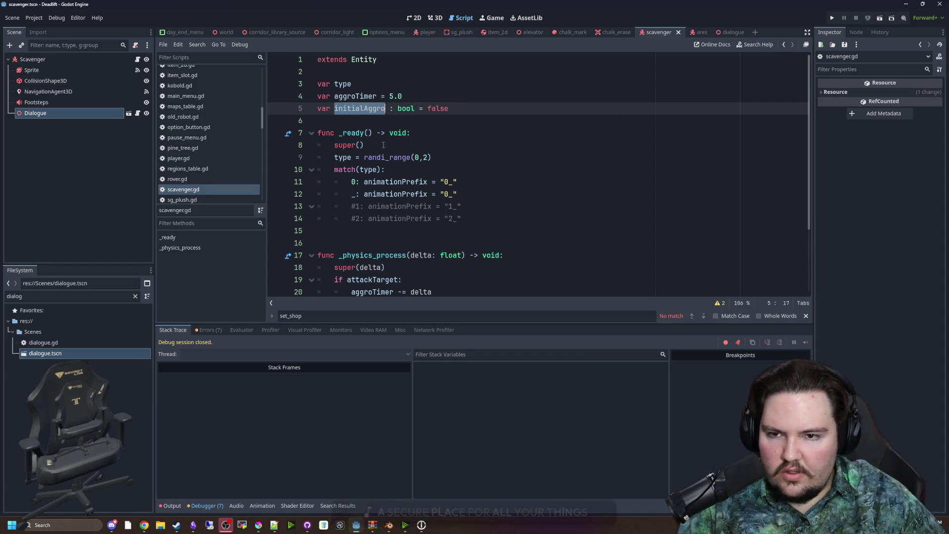
scroll(425, 190, down, 3)
click(425, 189)
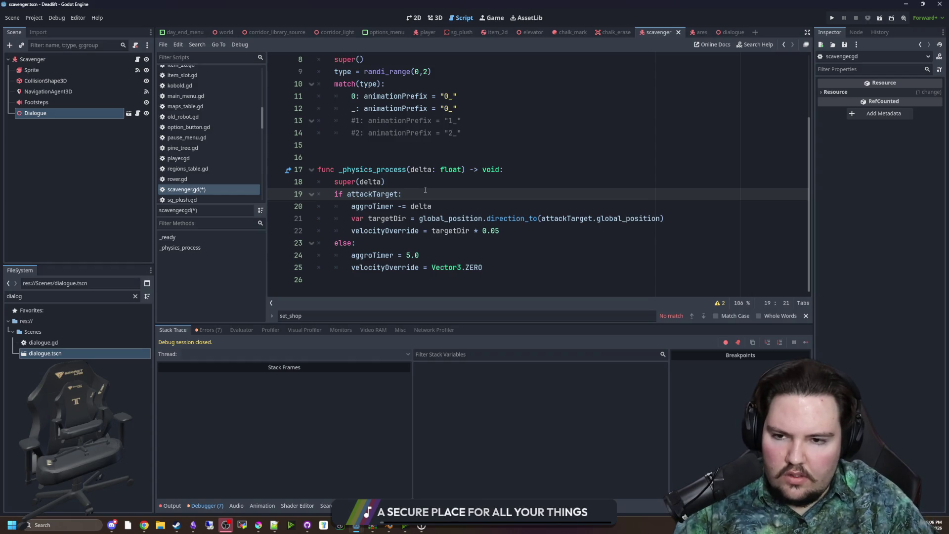
scroll(424, 110, up, 3)
double_click(429, 108)
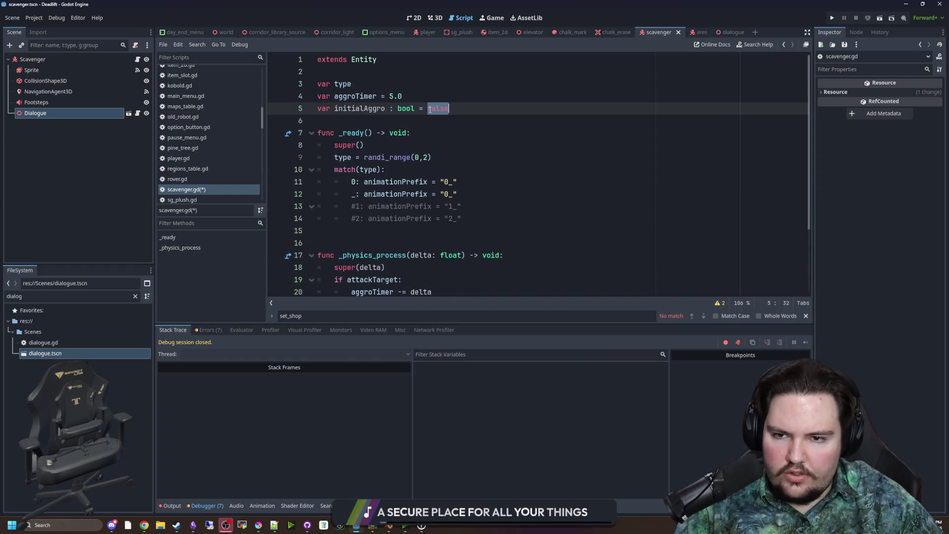
text(true)
Inside the attackTarget check, add an 'if initialAggro:' block that clears the flag and calls $Dialogue.speak
double_click(356, 109)
scroll(425, 190, down, 2)
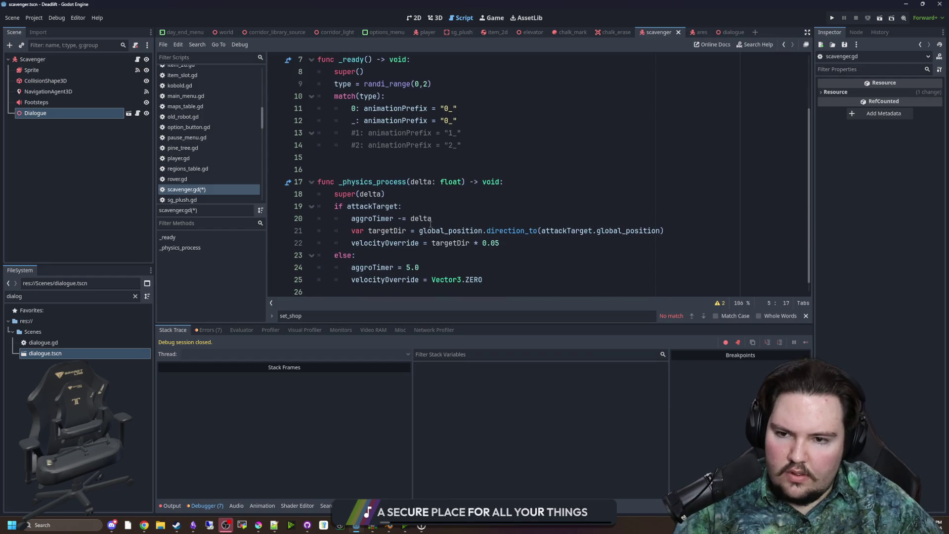
click(430, 206)
key(Return)
text(in)
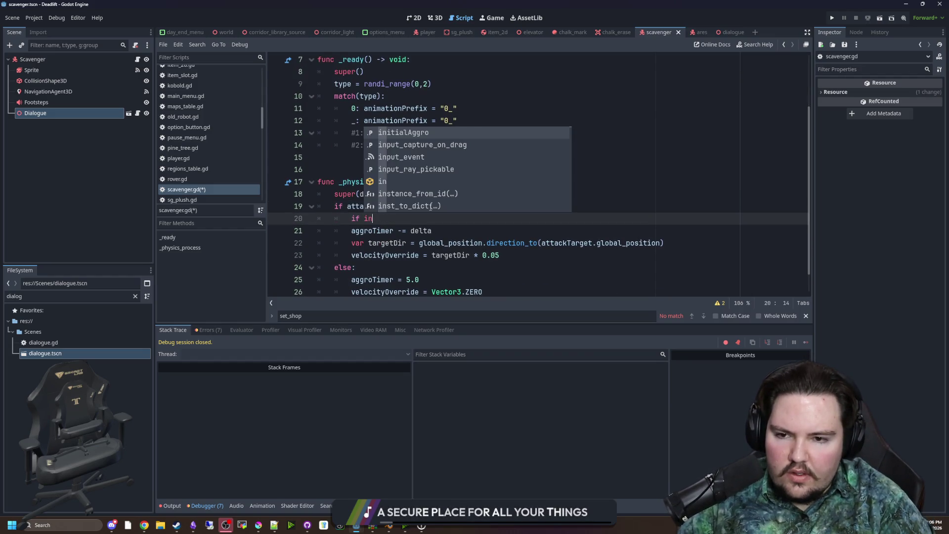
key(Return)
text(:")
key(Return)
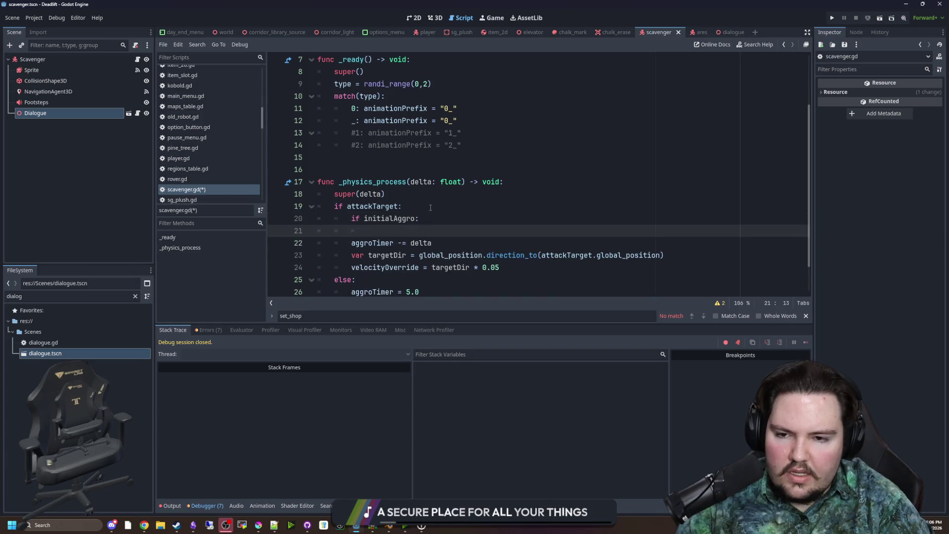
key(Return)
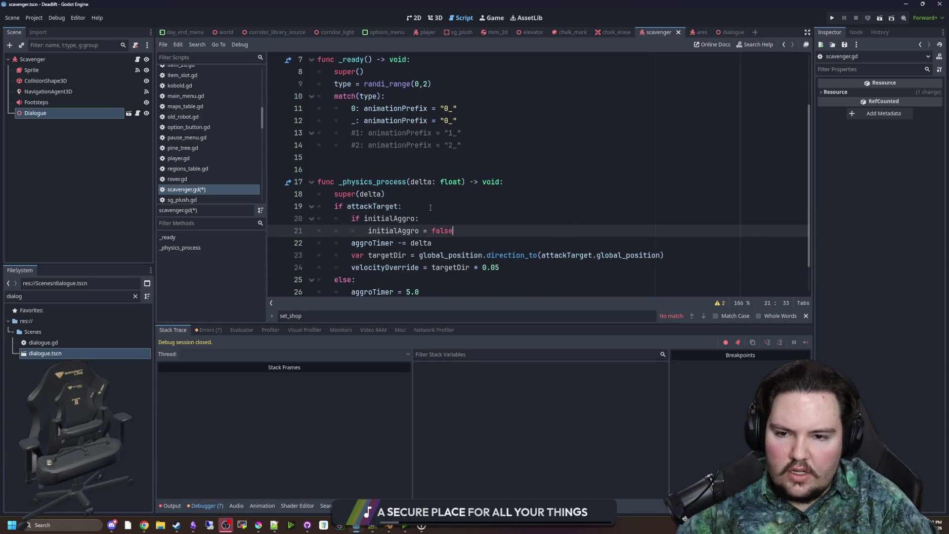
key(Return)
scroll(434, 181, down, 2)
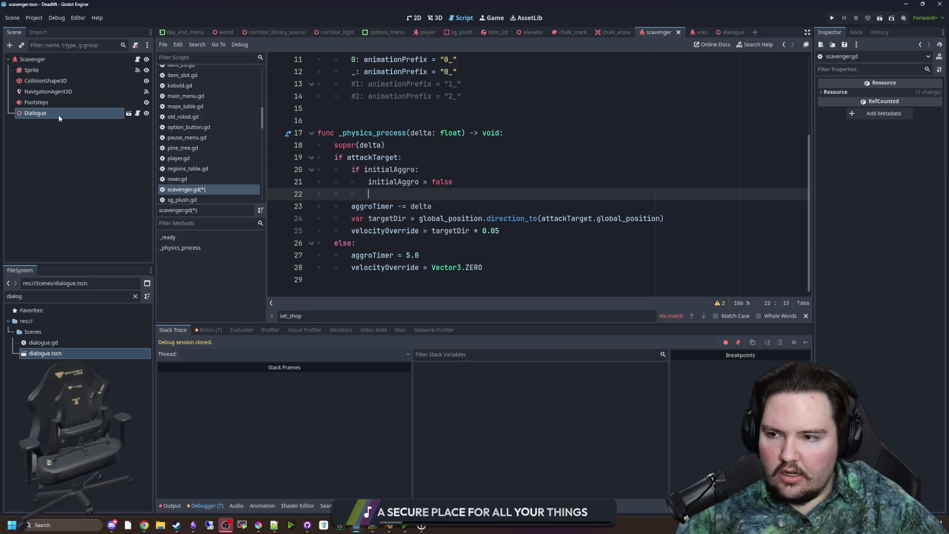
mouse_move(59, 115)
mouse_down()
mouse_move(395, 206)
mouse_move(427, 196)
mouse_up()
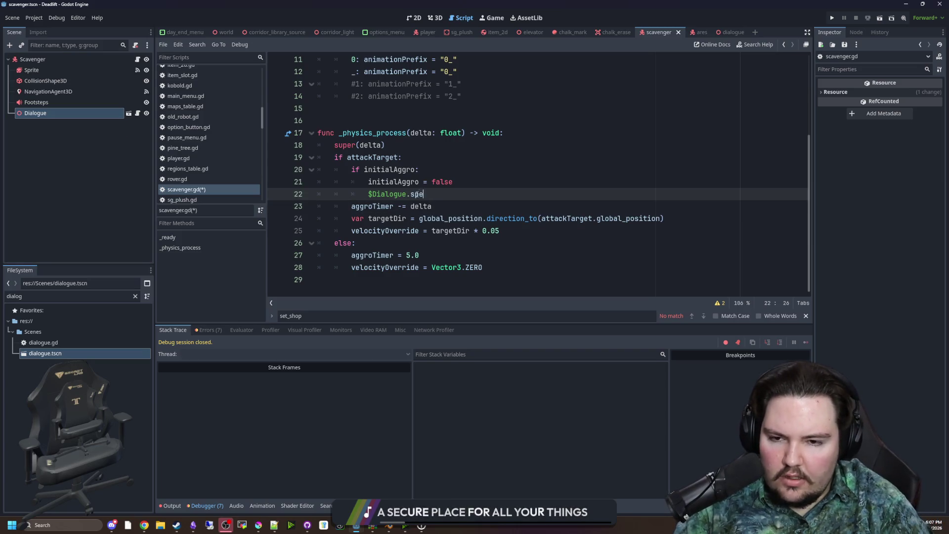
text(")
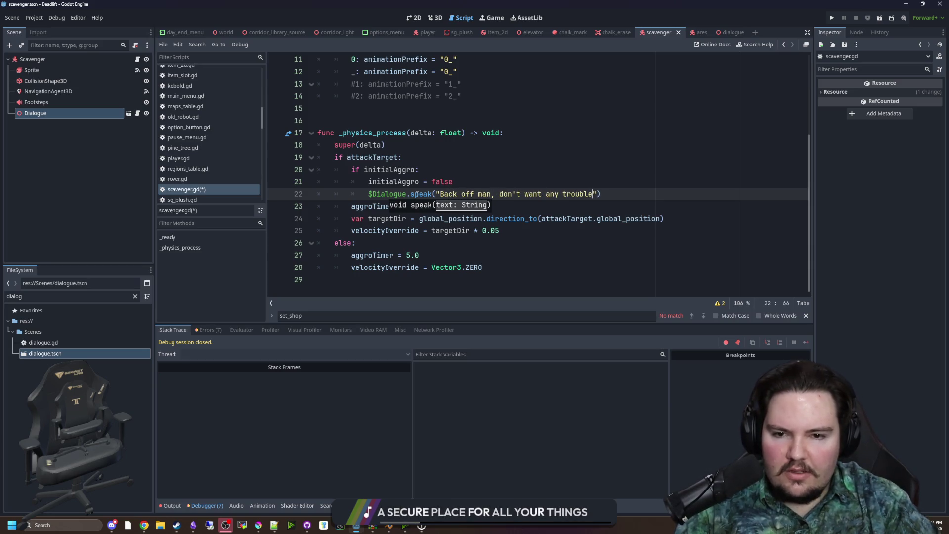
Complete the warning text 'Back off man, you don't want any trouble', save, and run the project
click(495, 194)
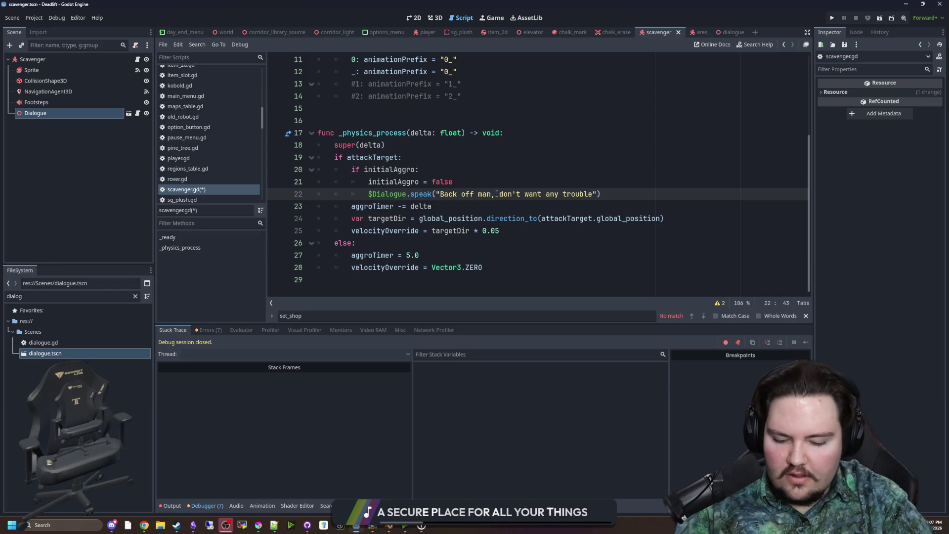
text(you)
click(531, 174)
click(530, 177)
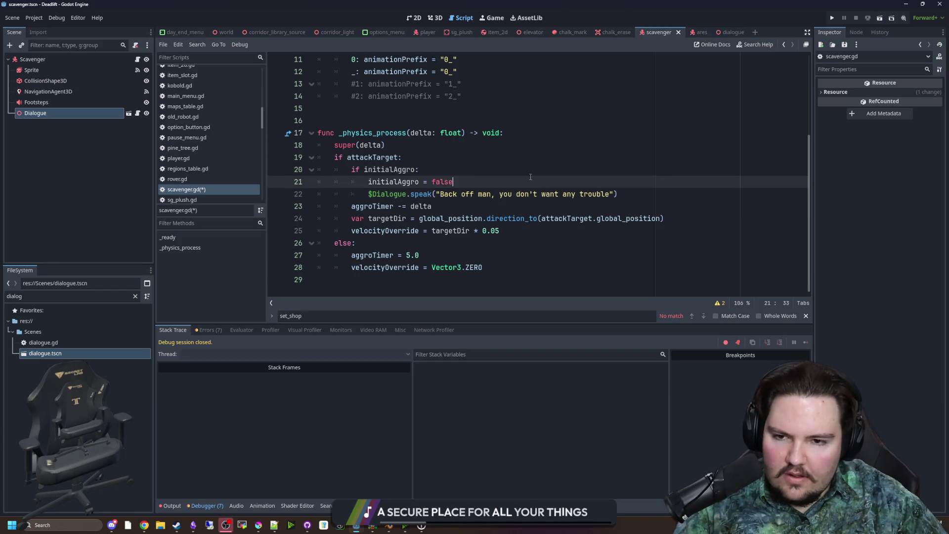
click(456, 197)
click(449, 182)
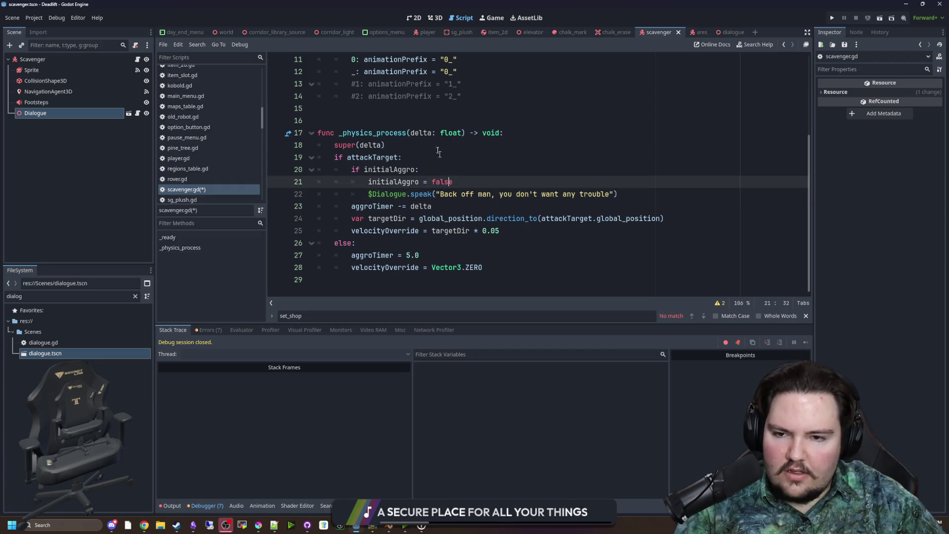
click(439, 148)
click(391, 120)
key(ctrl+s)
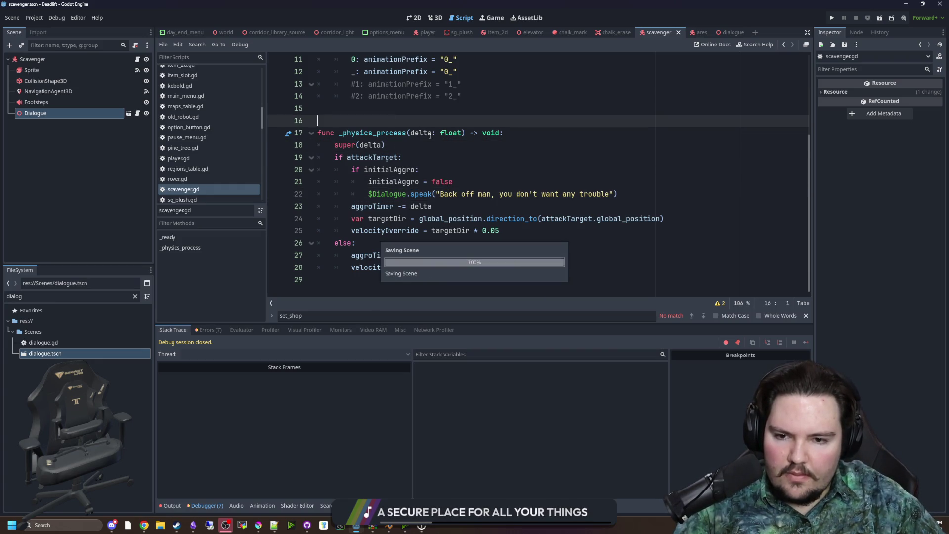
click(831, 18)
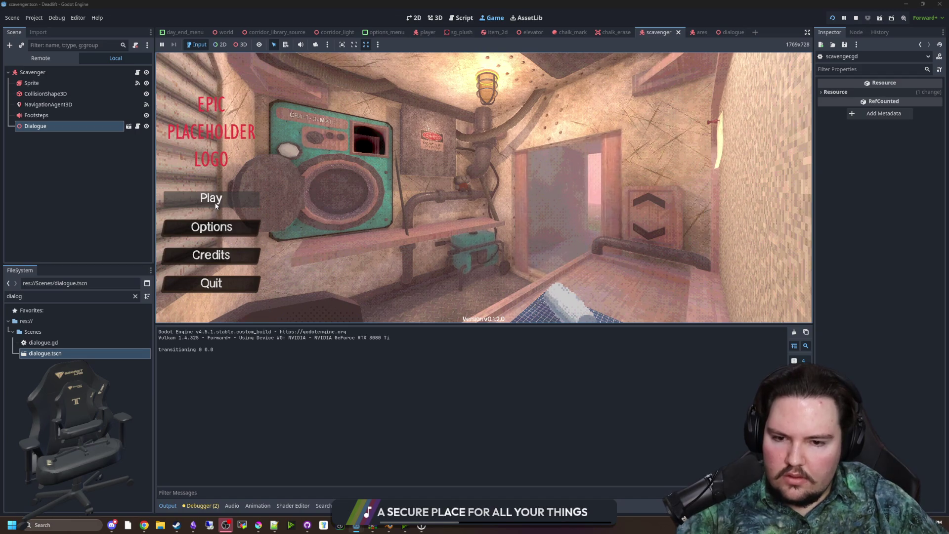
Start a game, descend with E, walk up to the scavenger until it speaks, then pause and stop
click(215, 203)
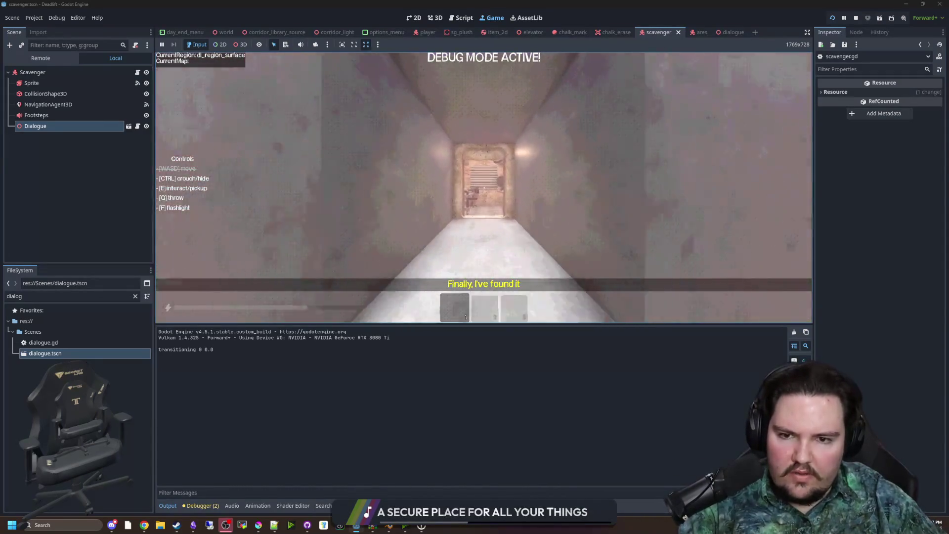
key(e)
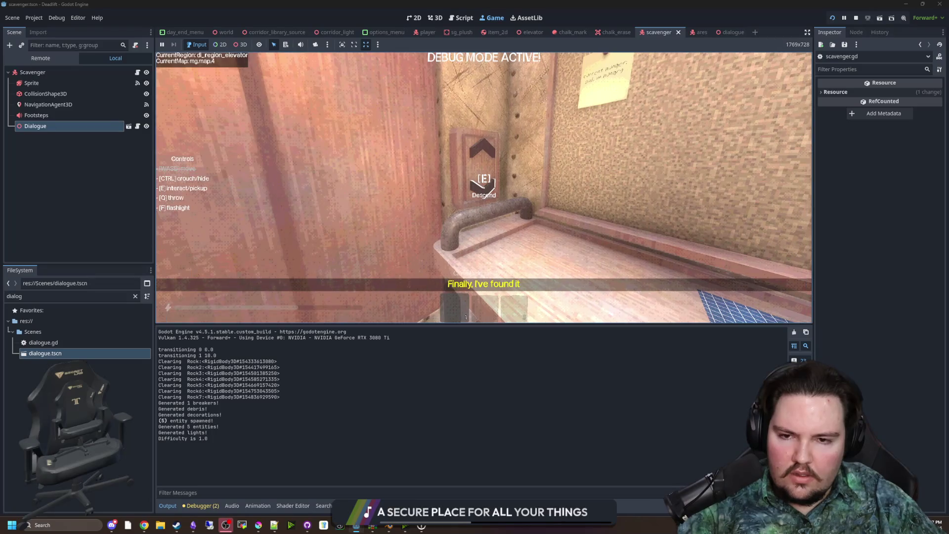
key(w)
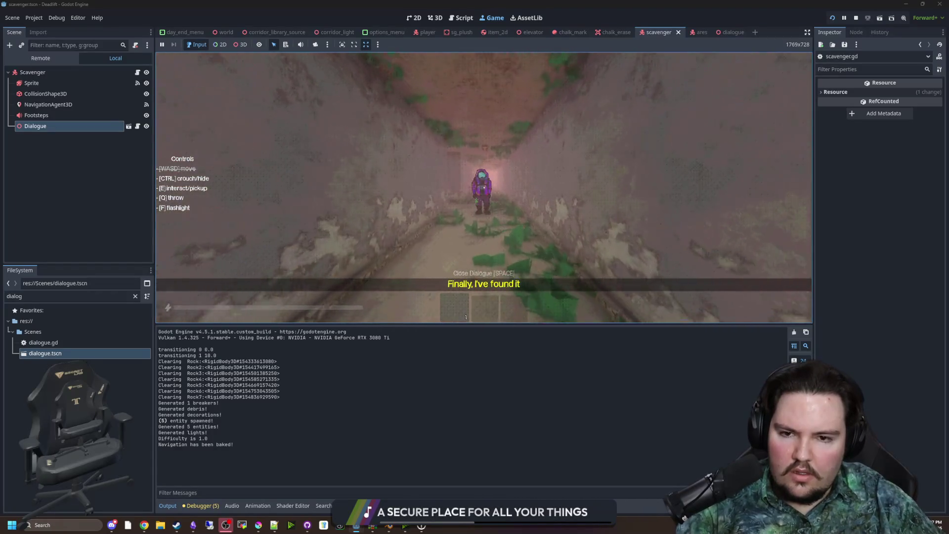
key(w)
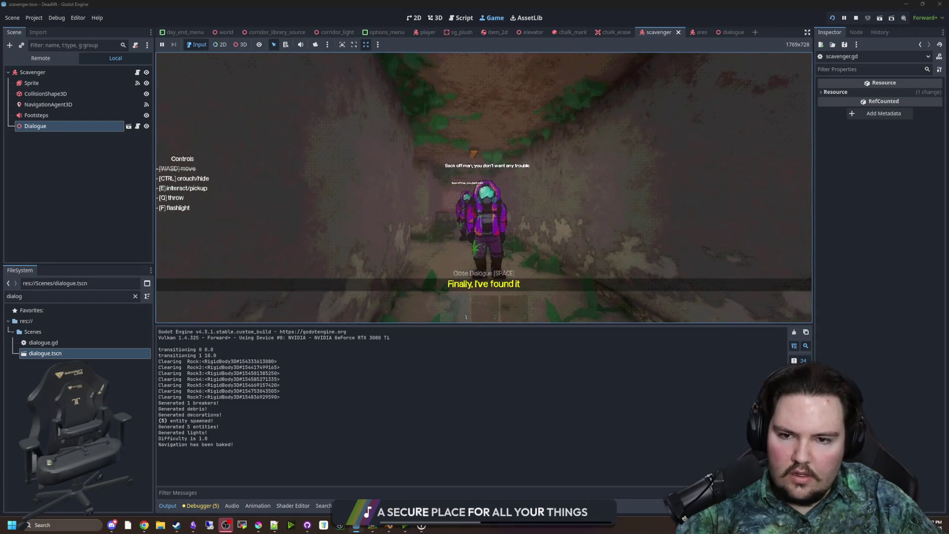
key(w)
key(w)
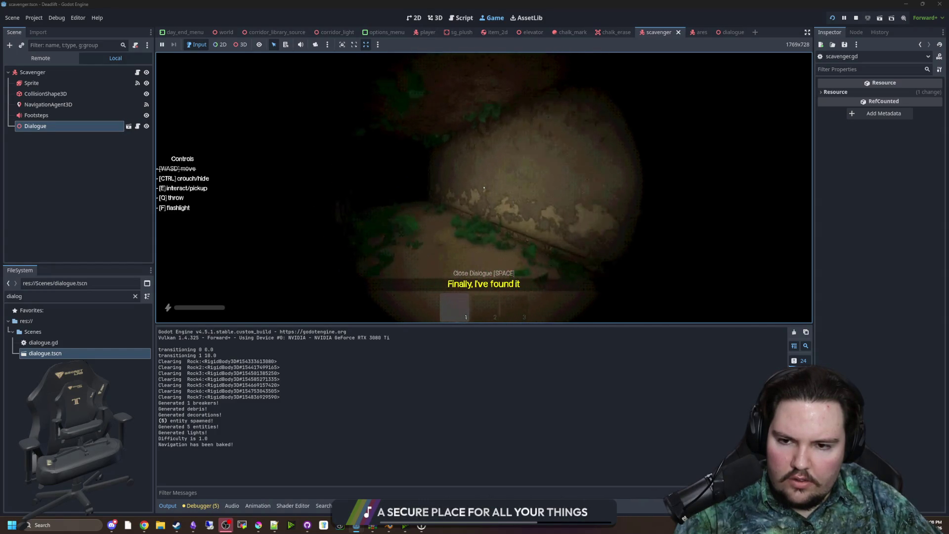
key(Escape)
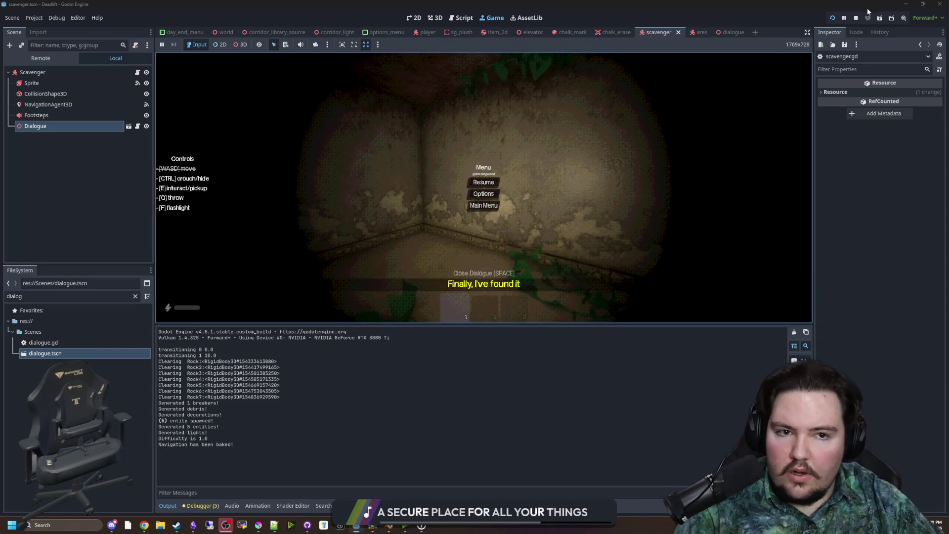
click(856, 18)
Paste an initialAggro line into the else branch of the attackTarget check
click(385, 242)
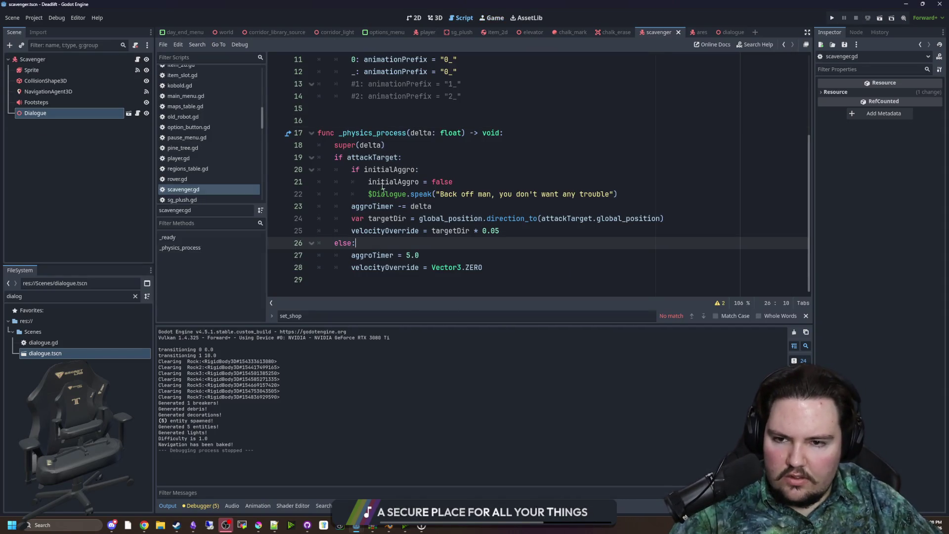
double_click(385, 169)
key(ctrl+c)
click(389, 242)
key(Return)
key(ctrl+v)
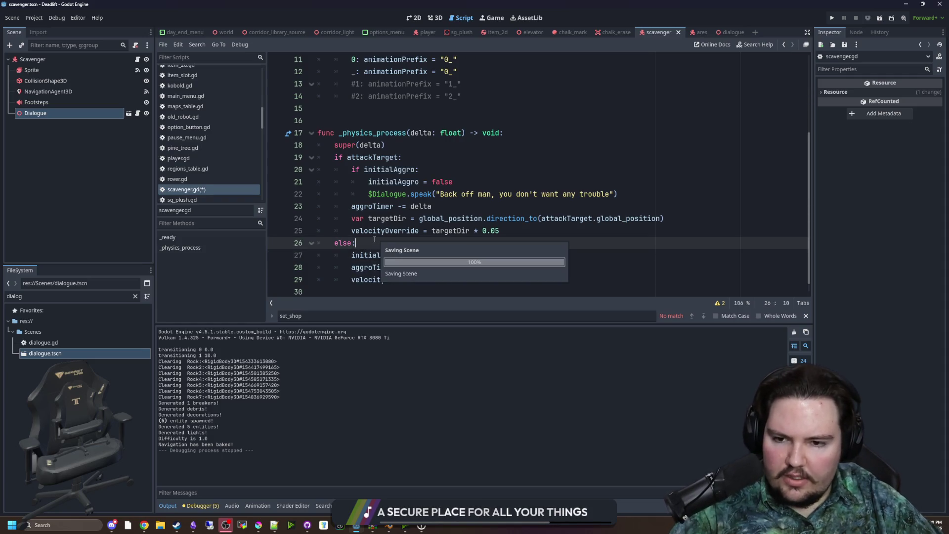
key(Escape)
click(436, 271)
click(502, 241)
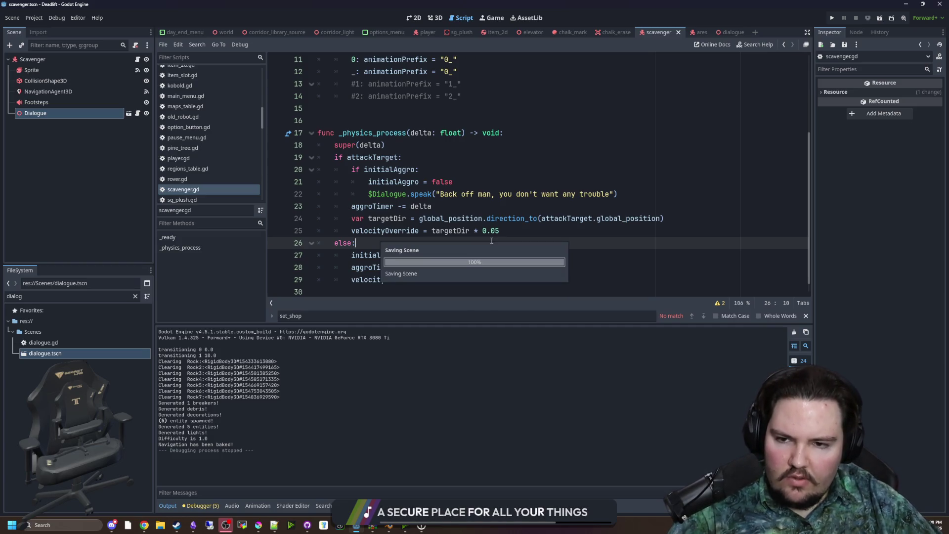
Add an autoAnimation line to the initialAggro block and a true assignment in the else branch
click(405, 157)
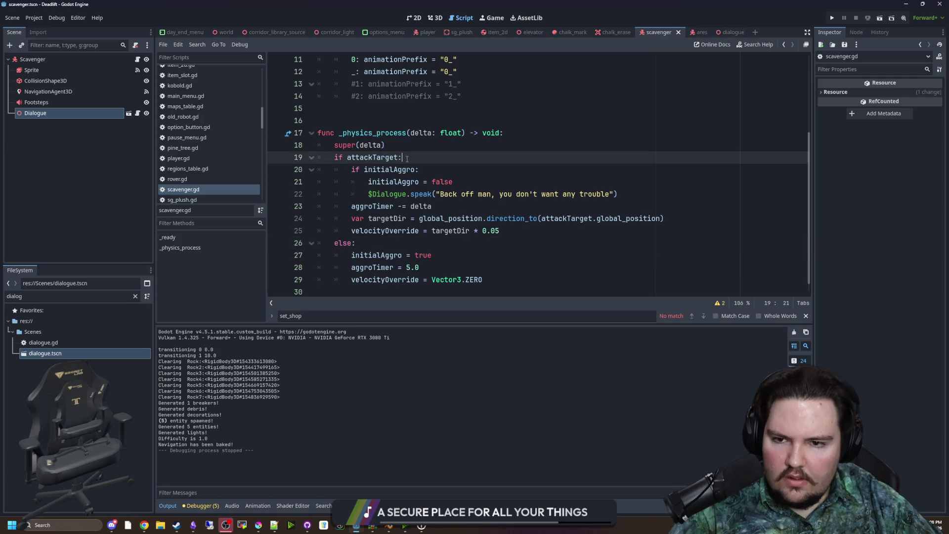
click(508, 226)
key(Return)
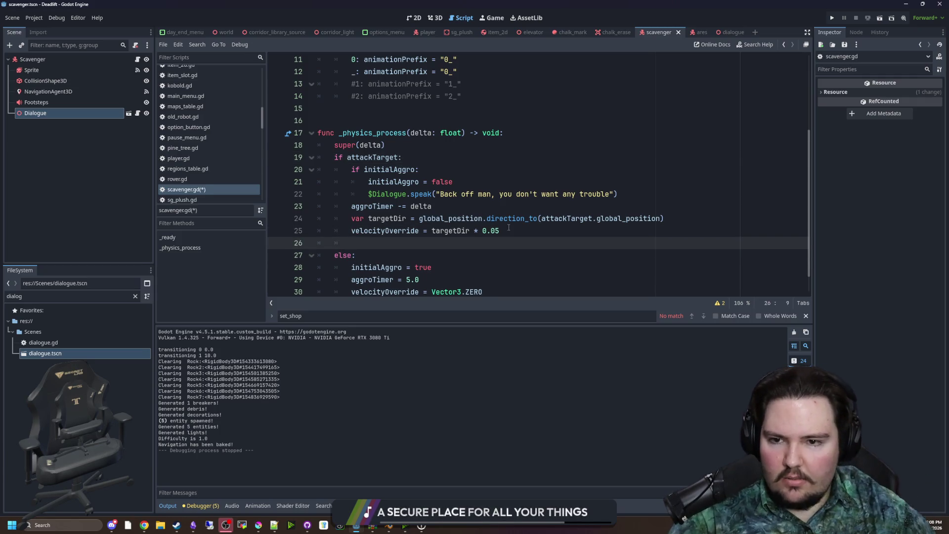
click(441, 171)
key(Return)
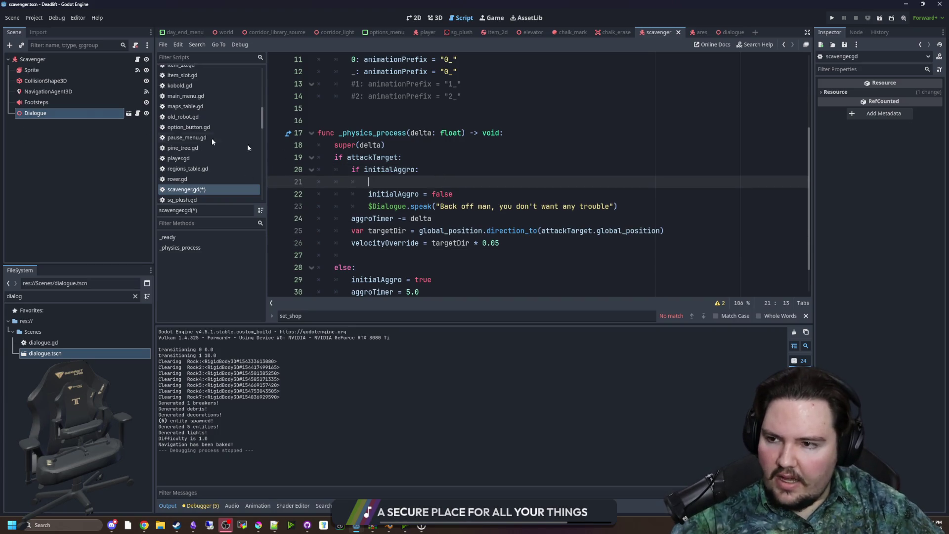
text(autoAnimation = false)
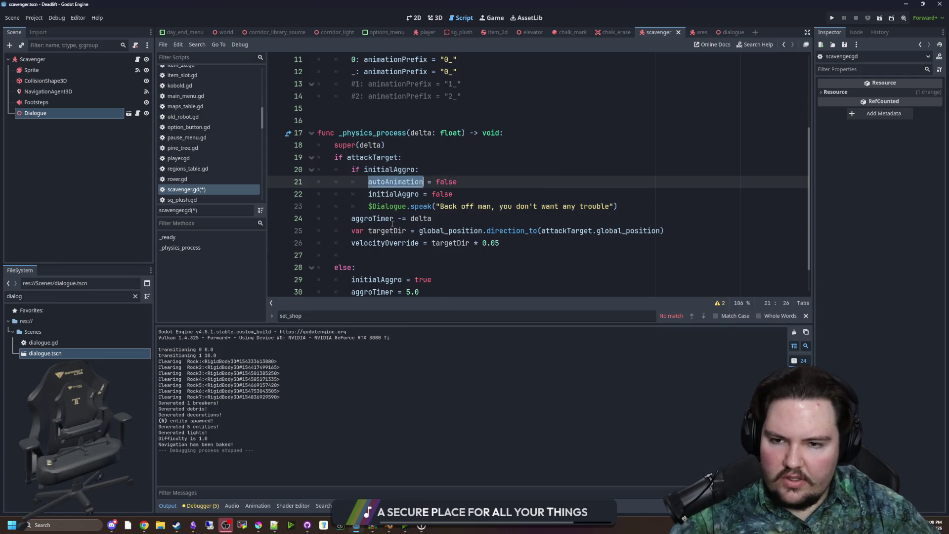
click(371, 270)
key(Return)
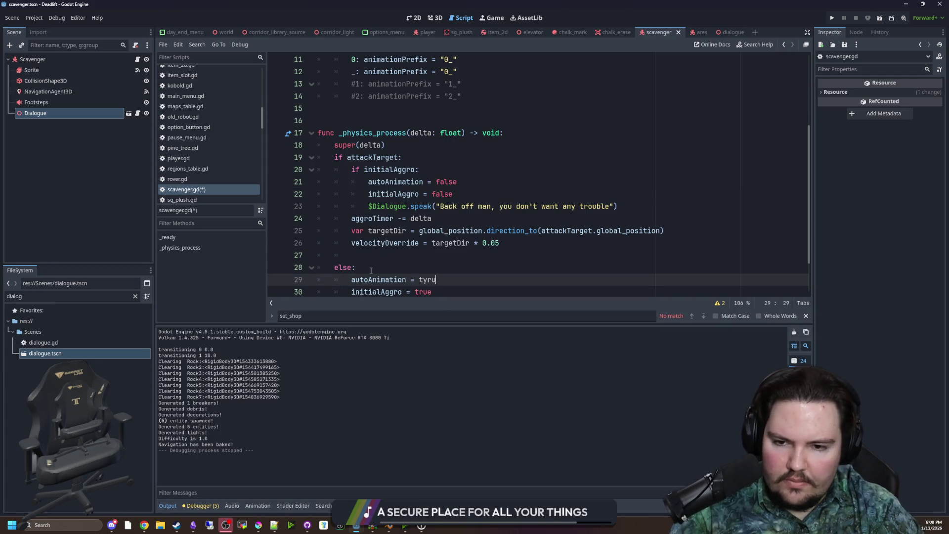
key(BackSpace)
key(BackSpace)
key(BackSpace)
text(rue)
Add sprite.play() below the warning line and open the sprite declaration in entity.gd
click(469, 193)
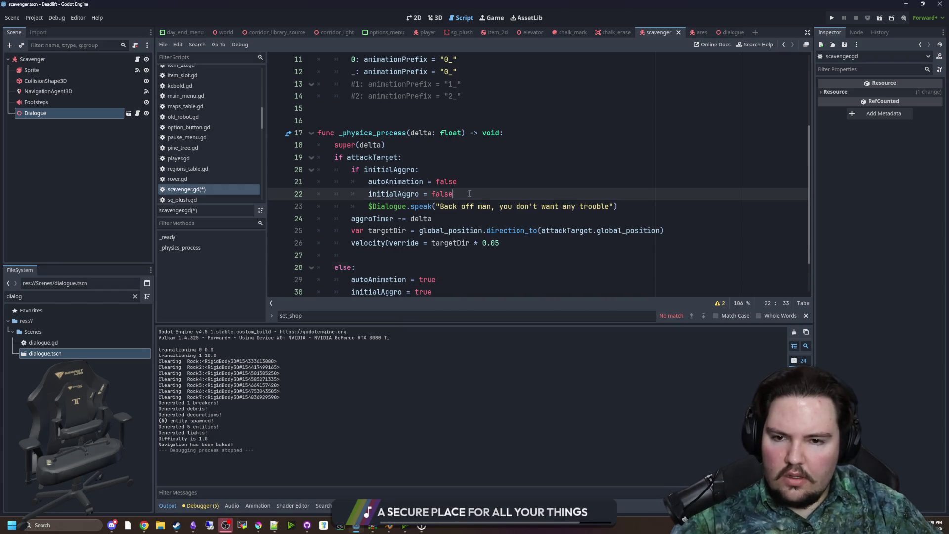
click(621, 205)
key(Return)
text(sprite.play)
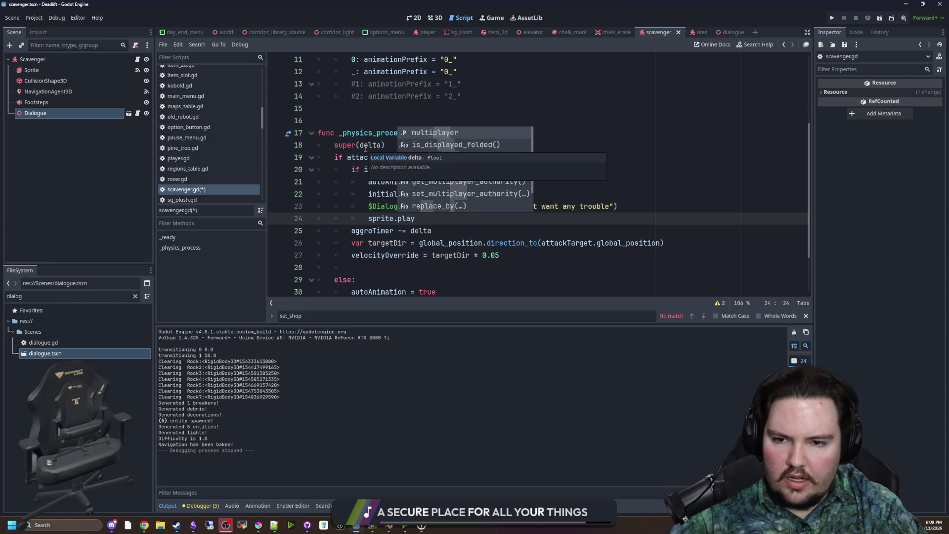
text(p)
key(BackSpace)
key(BackSpace)
key(BackSpace)
text(p)
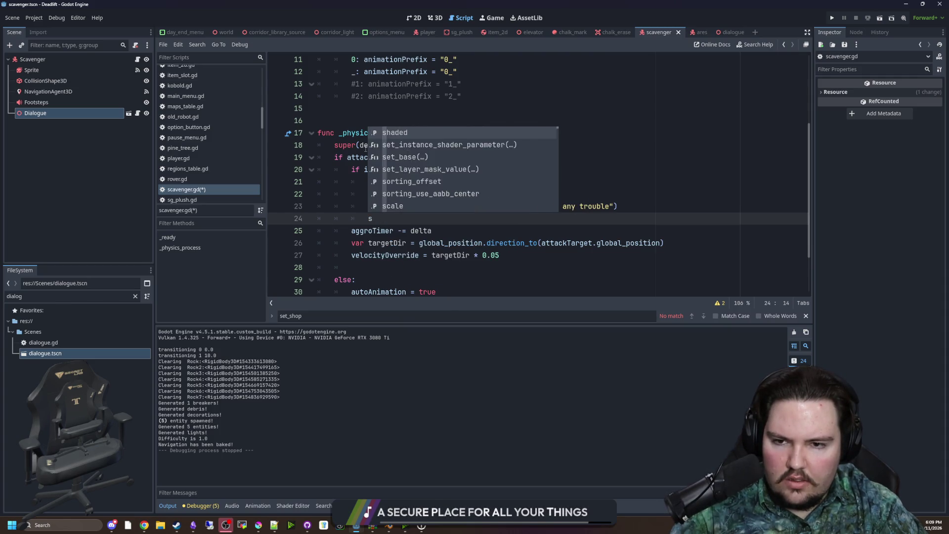
text(pr)
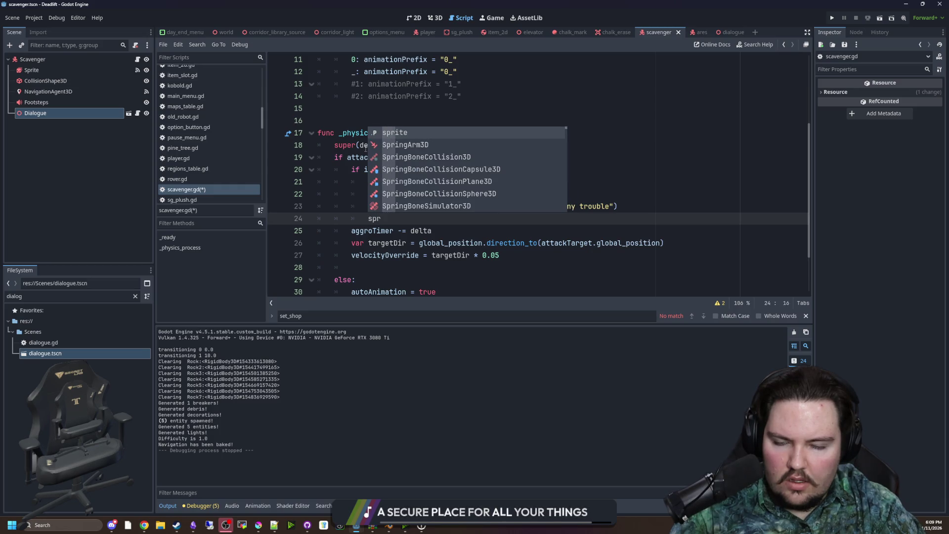
key(Return)
text(play)
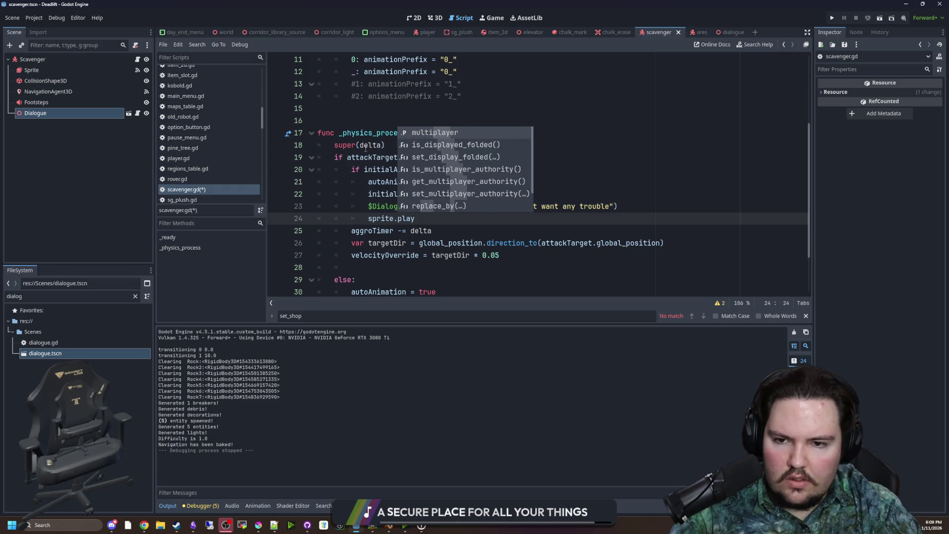
text(())
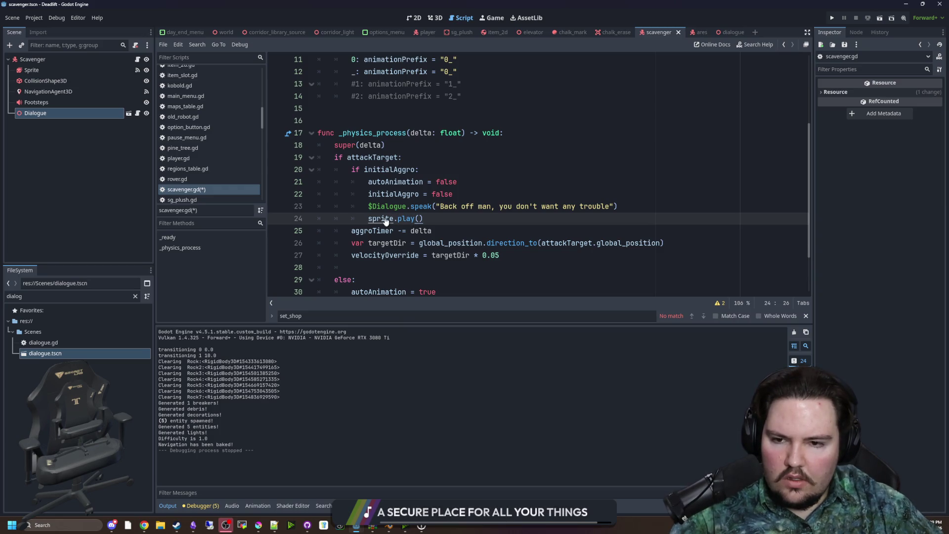
ctrl+click(387, 221)
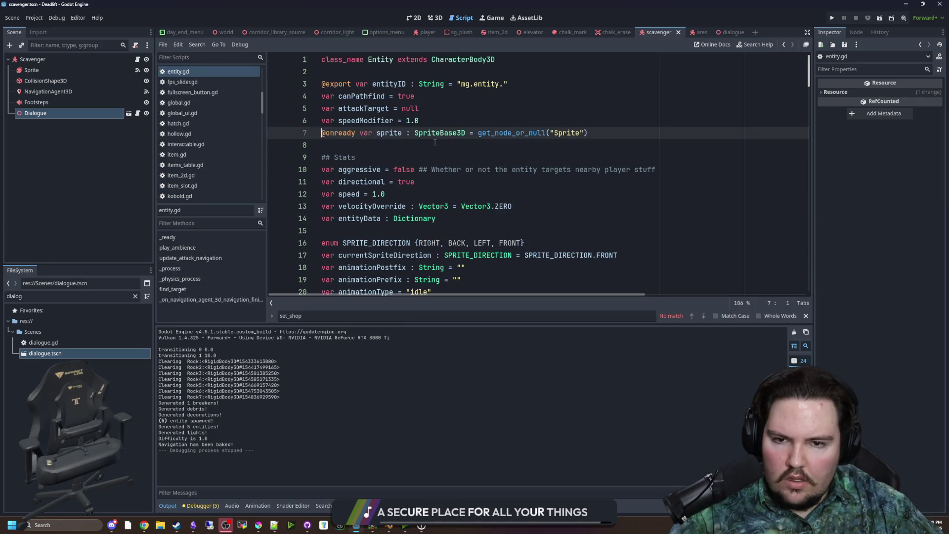
Inspect the animationType = "idle" declaration in entity.gd, then go back to scavenger.gd
scroll(435, 142, down, 2)
key(alt+Left)
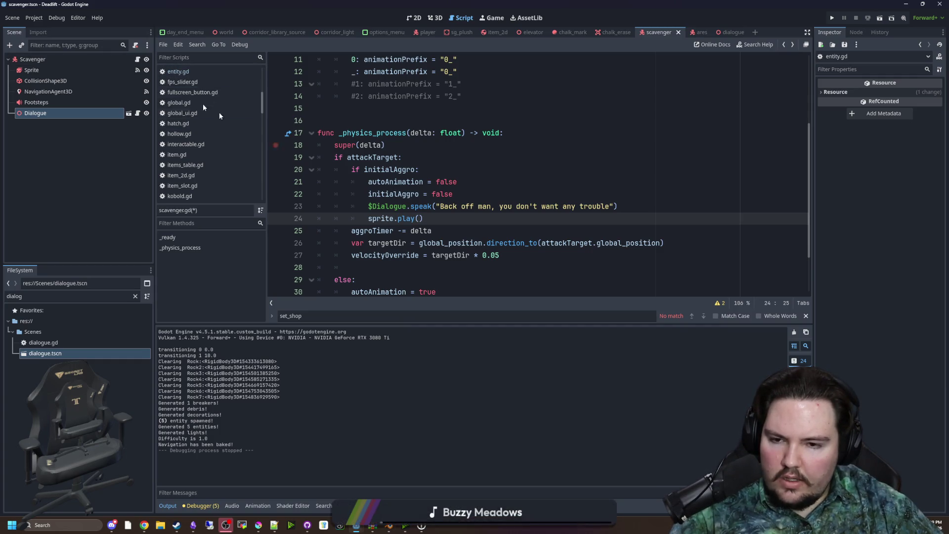
click(198, 72)
click(446, 232)
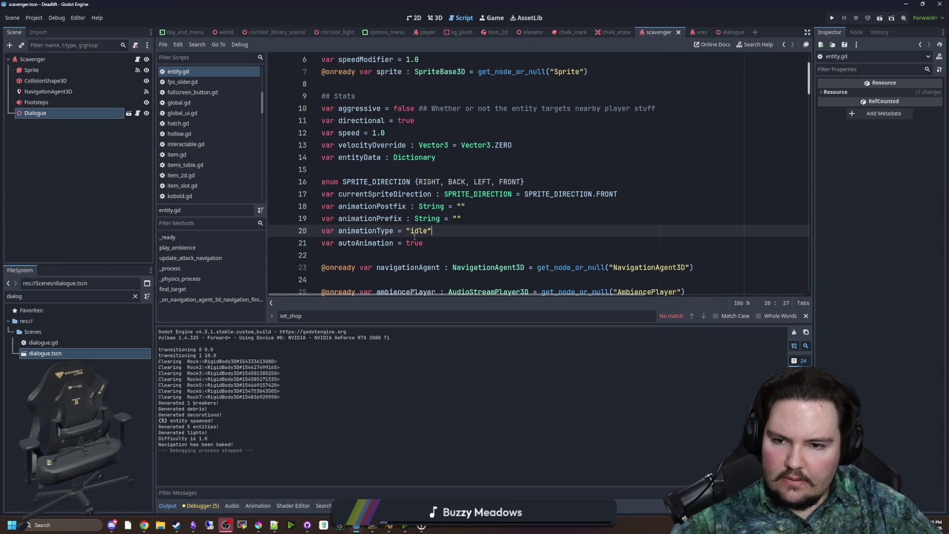
mouse_move(440, 232)
mouse_down()
mouse_move(319, 219)
mouse_move(312, 230)
mouse_up()
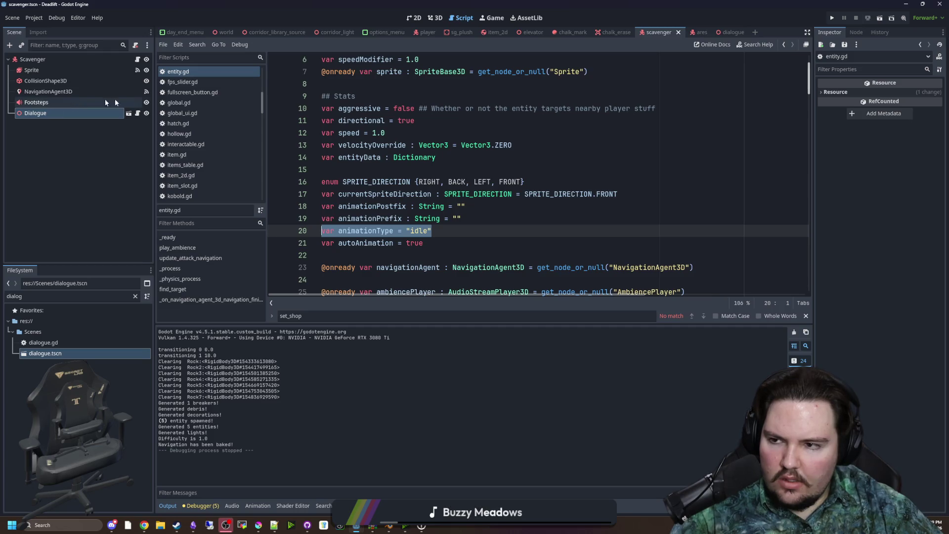
click(138, 59)
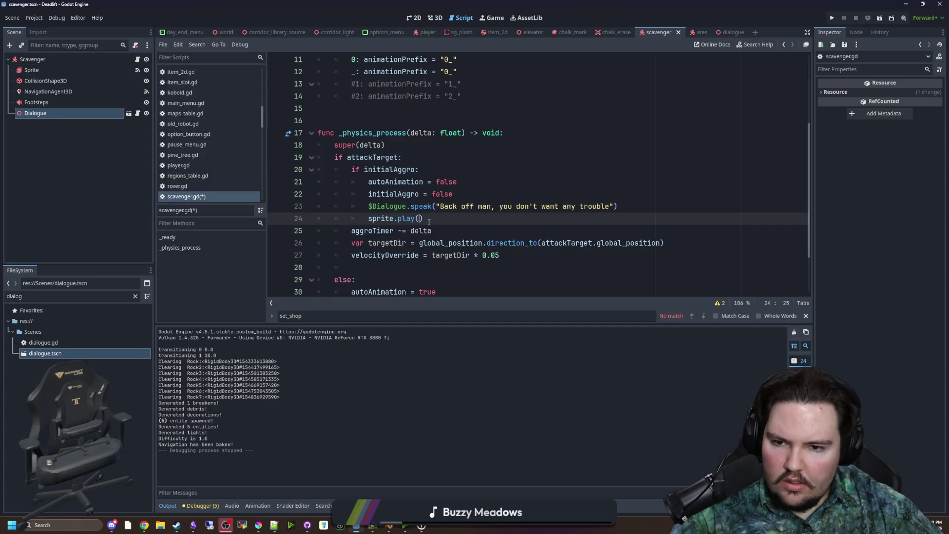
Fill sprite.play() with animationPrefix + animationType + animationPostfix
text(animationType + post)
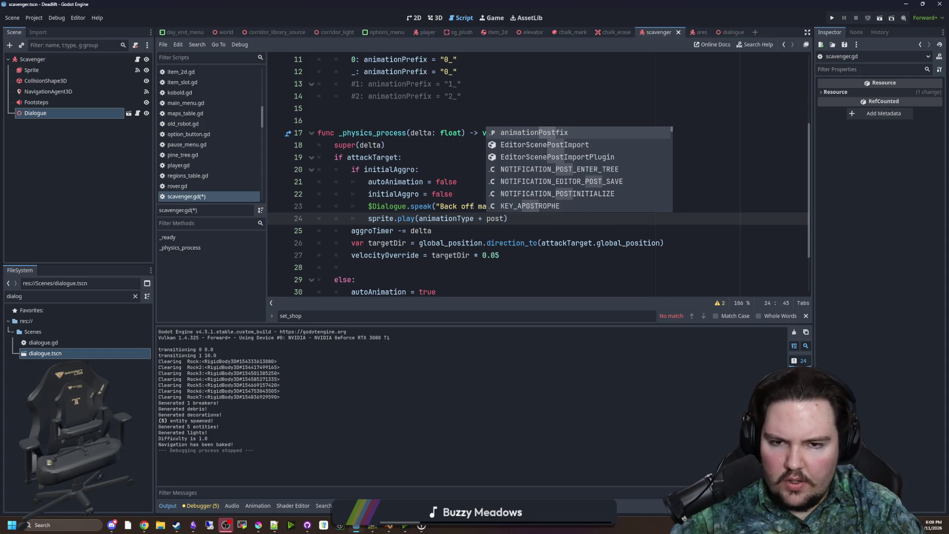
key(Return)
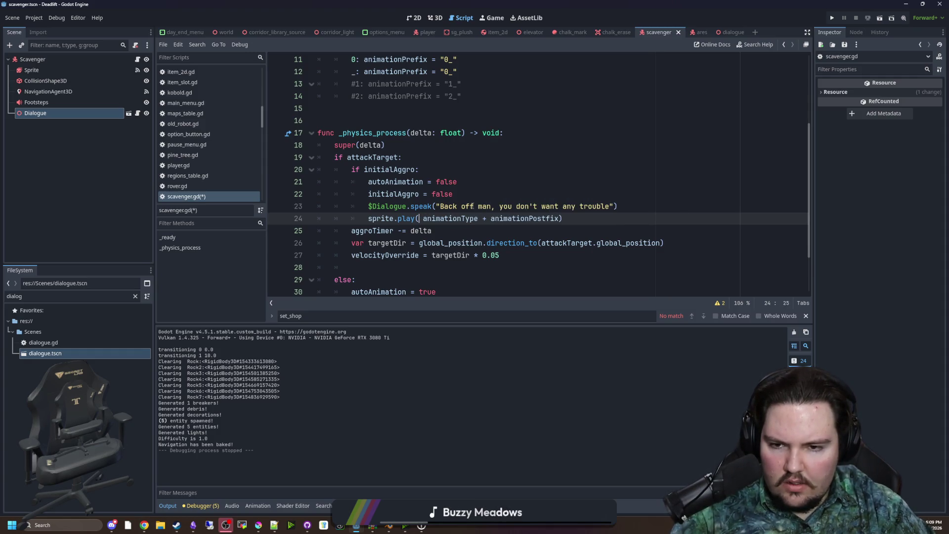
text(pref +)
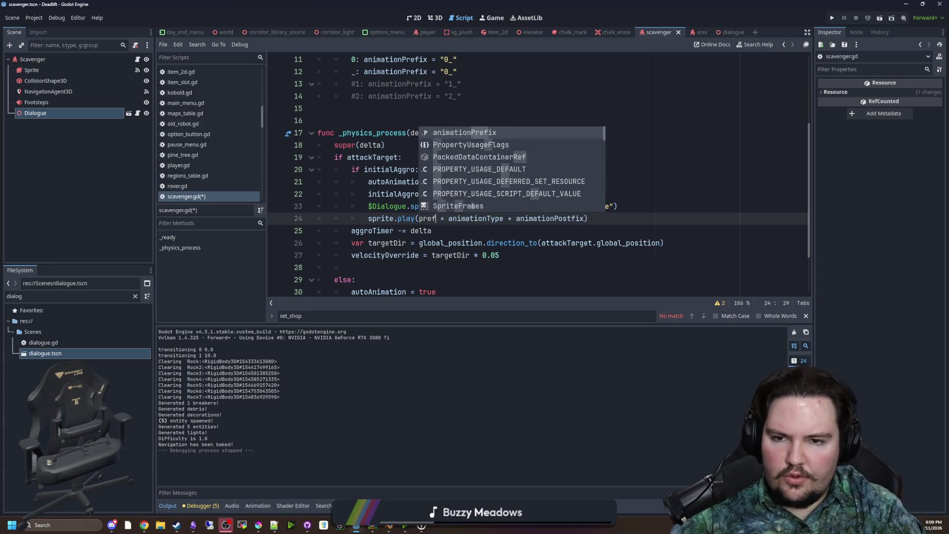
key(Return)
Add an empty animationType = "" line below the warning and view the Sprite's animation names
click(557, 192)
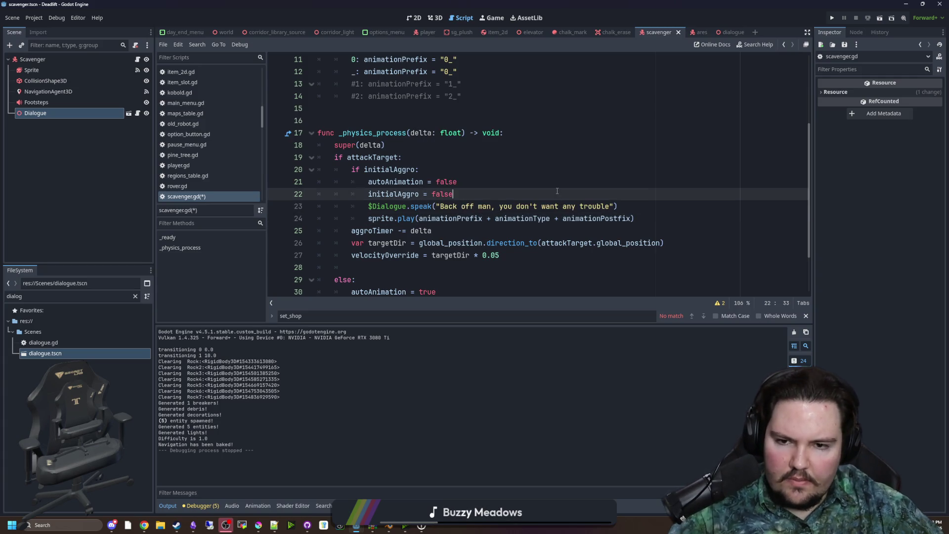
click(661, 224)
click(636, 205)
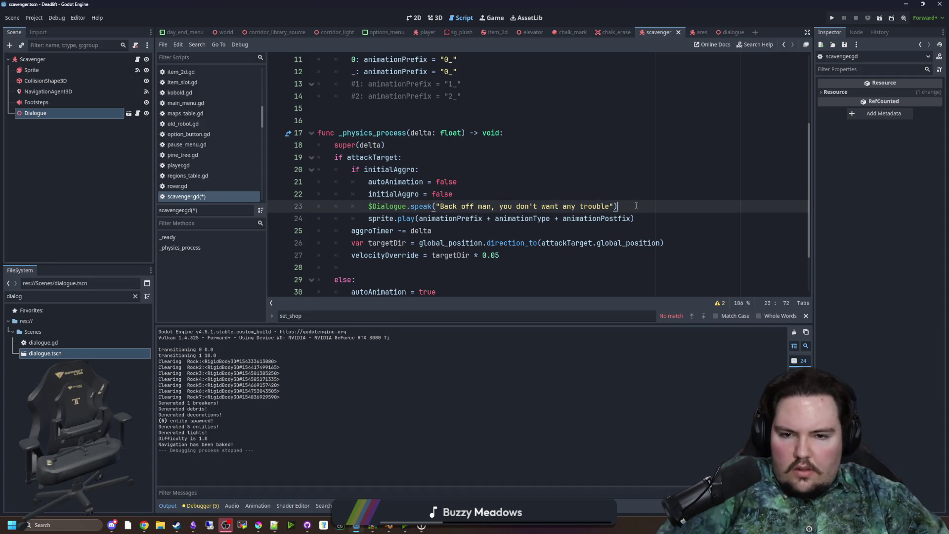
key(Return)
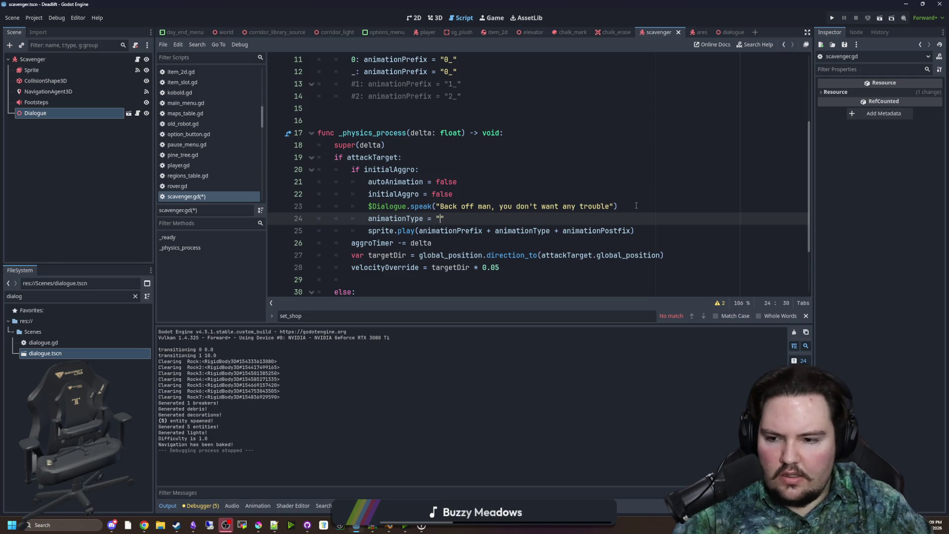
click(67, 72)
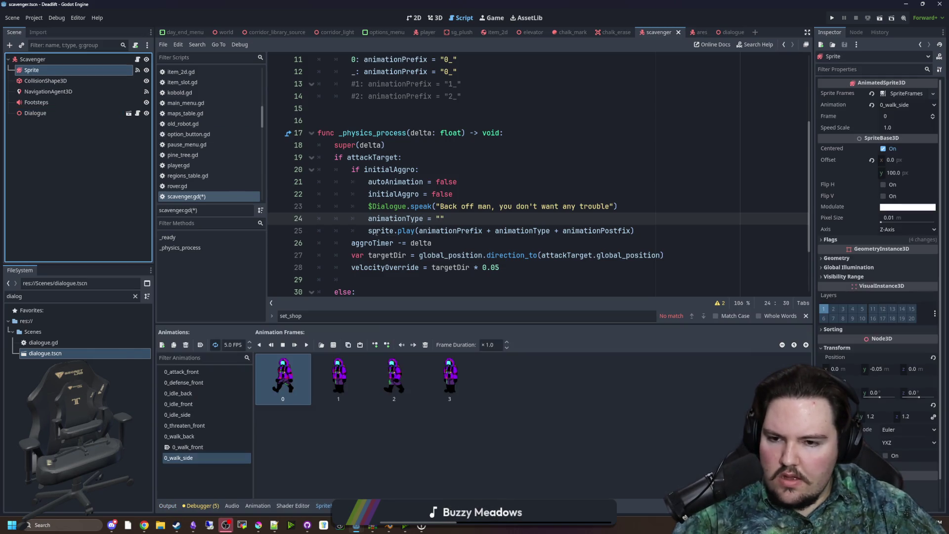
Set animationType = "threaten" before sprite.play, save, and show the Sprite node's signals
click(439, 218)
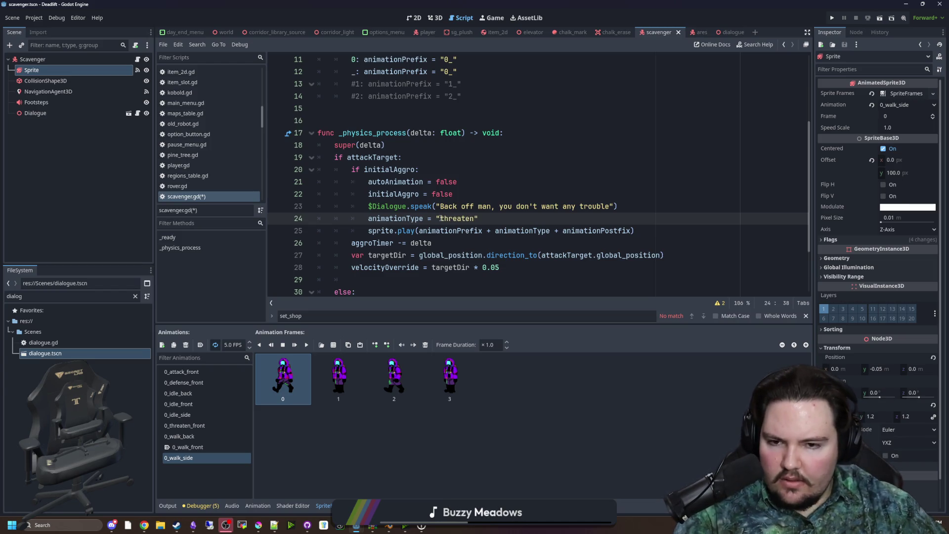
drag(500, 218, 393, 223)
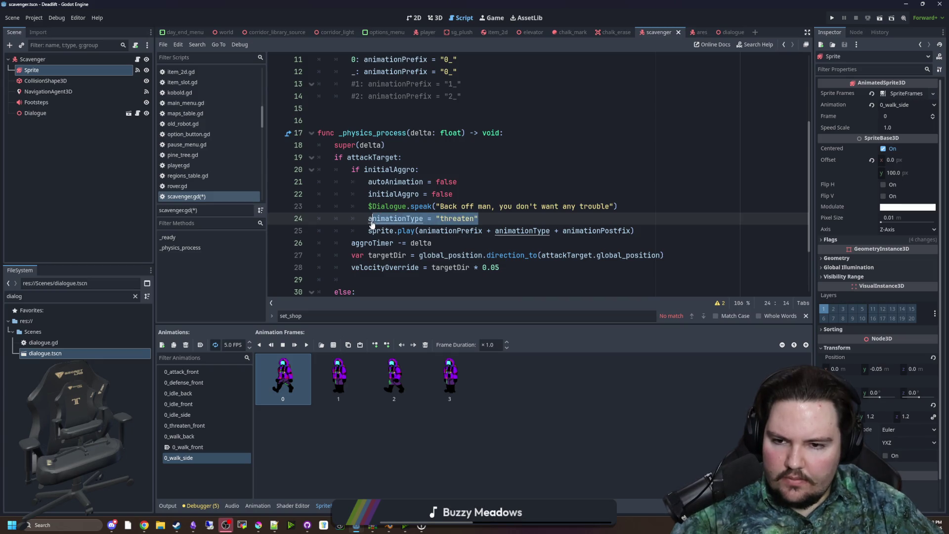
drag(479, 219, 369, 219)
click(429, 182)
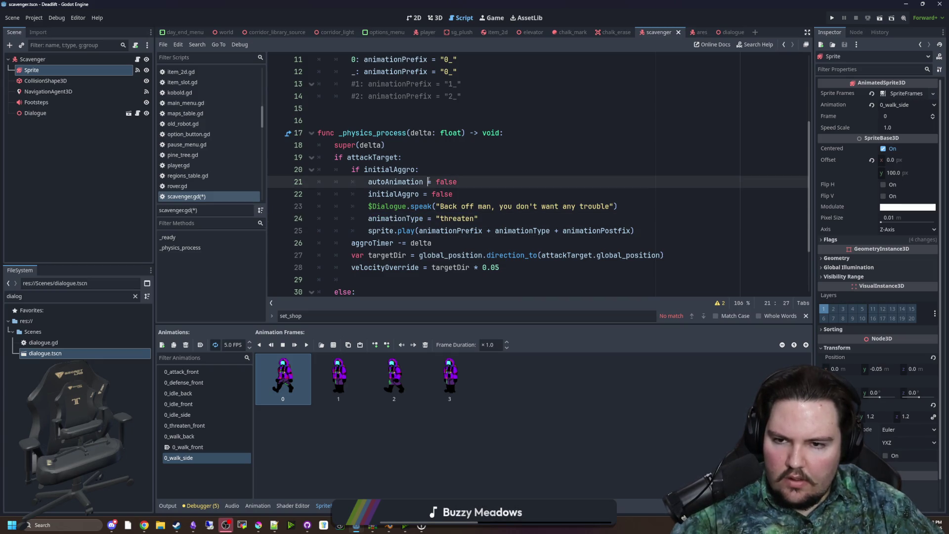
click(44, 71)
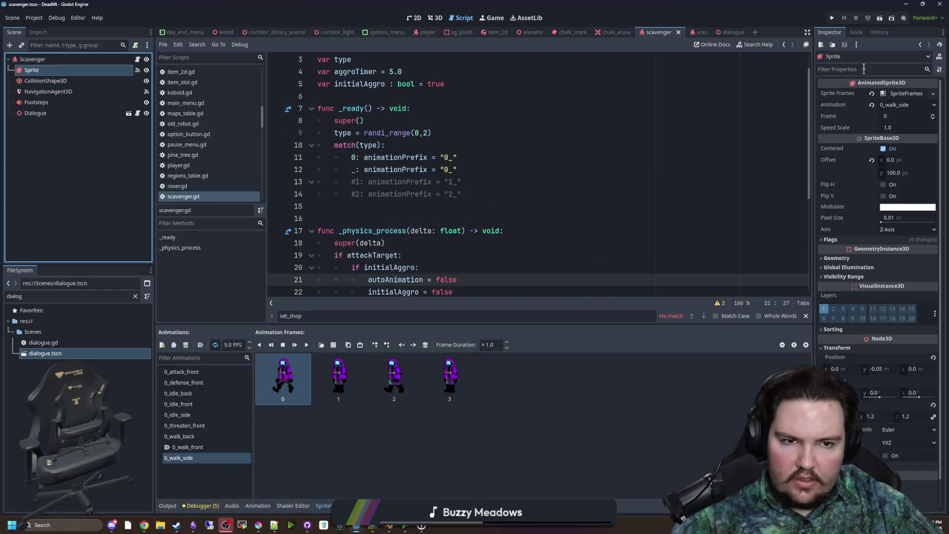
click(856, 33)
scroll(699, 167, down, 5)
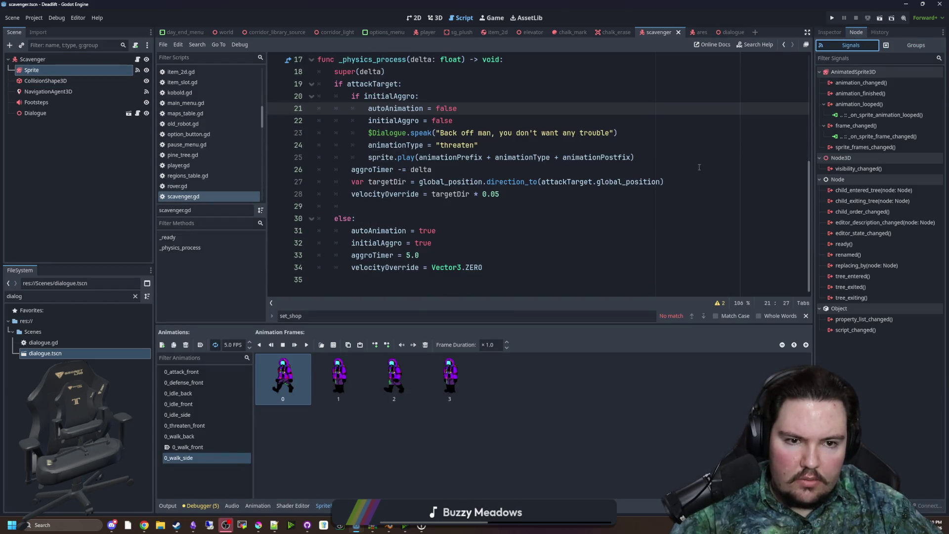
Disconnect the Sprite's animation_looped and frame_changed signal handlers
double_click(875, 116)
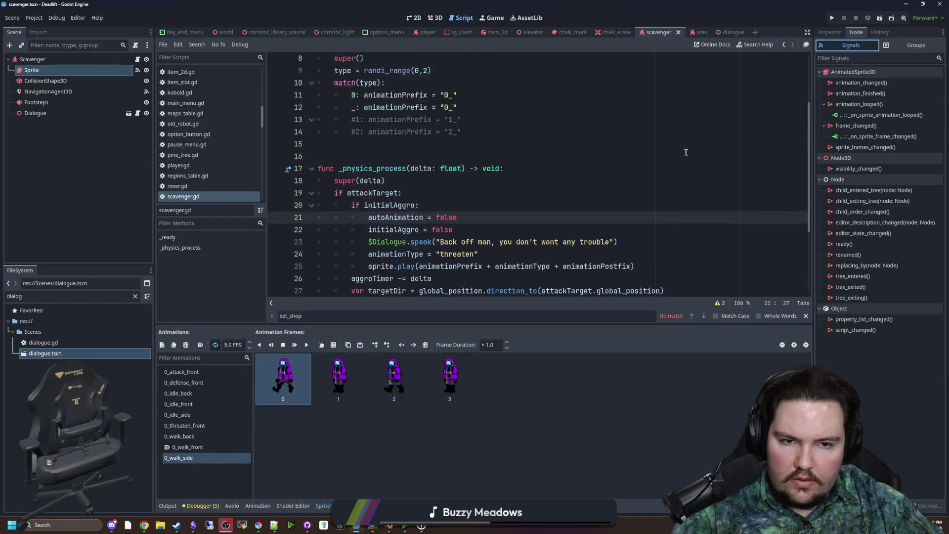
right_click(875, 115)
click(889, 146)
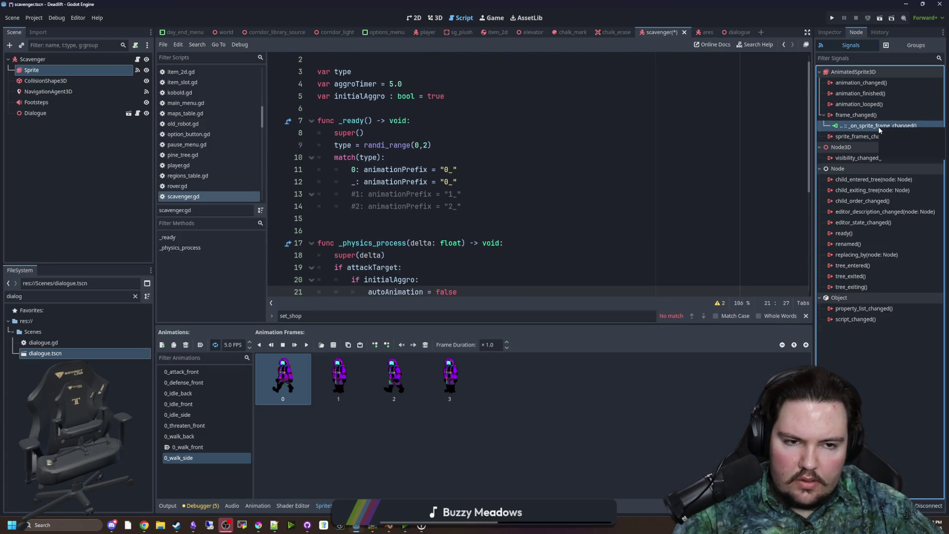
right_click(879, 127)
click(889, 157)
Connect animation_finished to a new _on_sprite_animation_finished function that sets animationType to "d…"
click(870, 93)
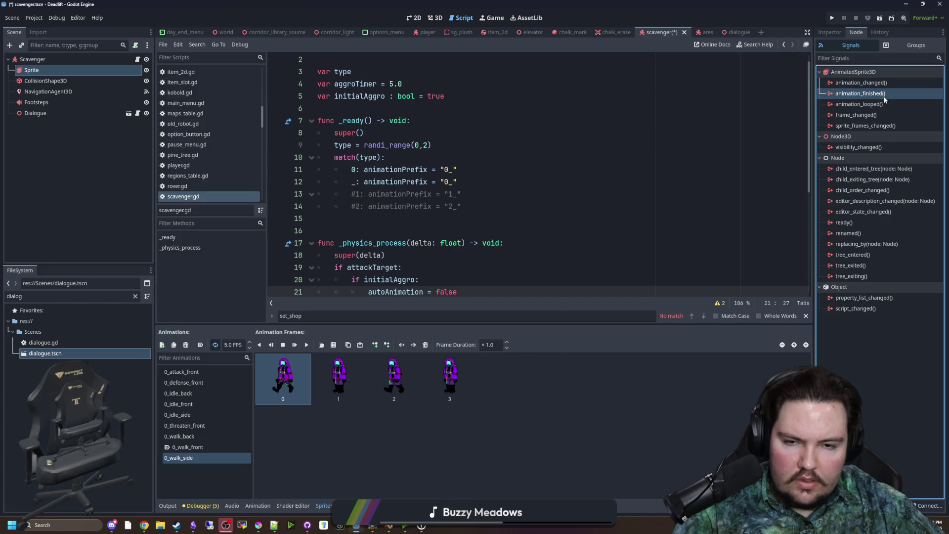
double_click(884, 97)
double_click(436, 235)
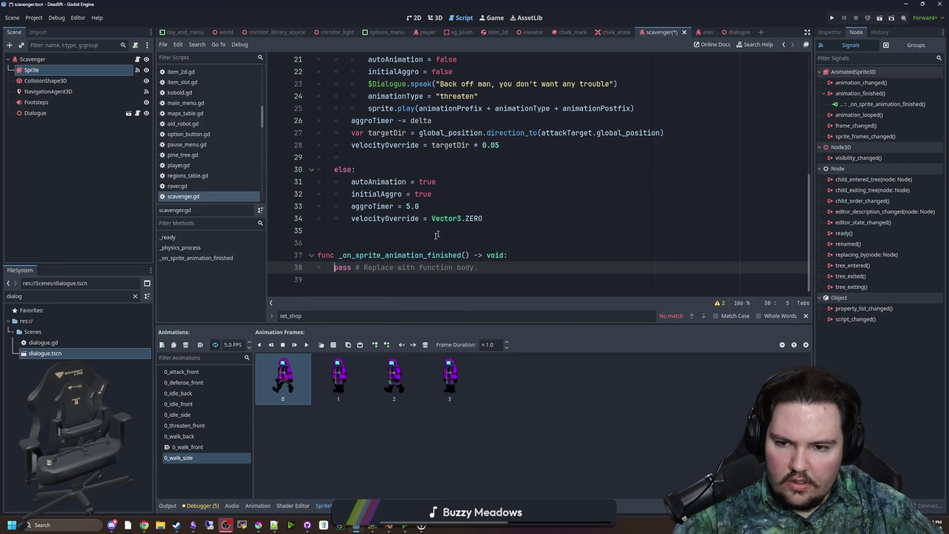
drag(493, 262, 335, 266)
key(ctrl+v)
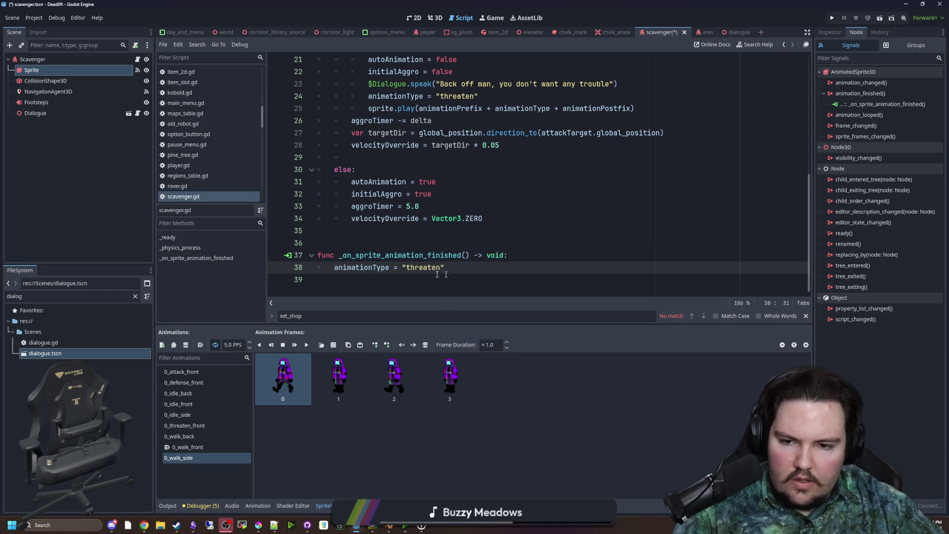
double_click(428, 267)
text(d)
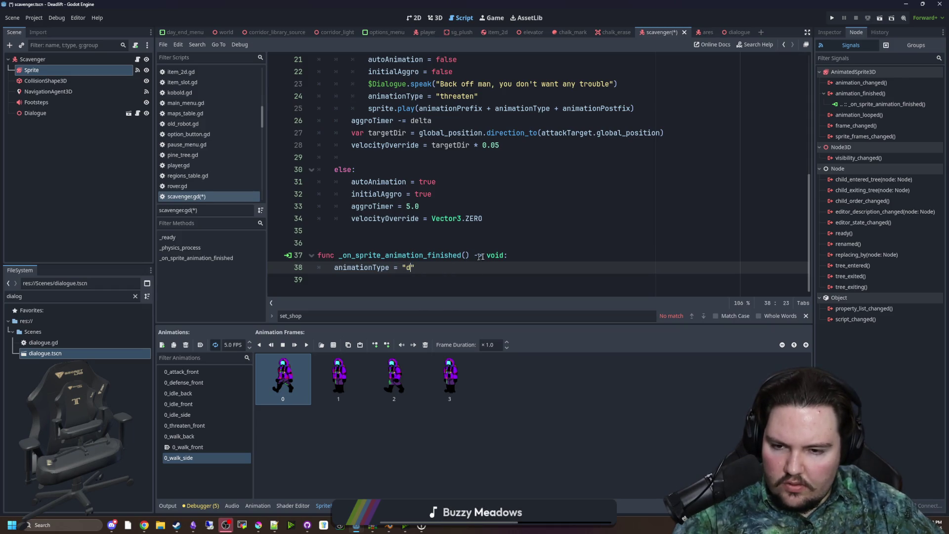
Save scavenger.gd and run the project
click(429, 231)
key(ctrl+s)
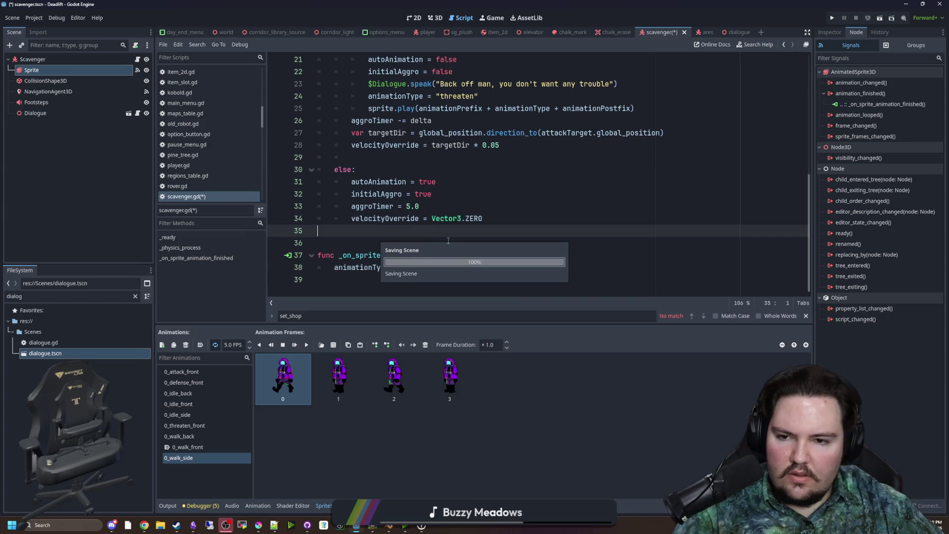
scroll(383, 220, up, 2)
click(383, 226)
key(ctrl+s)
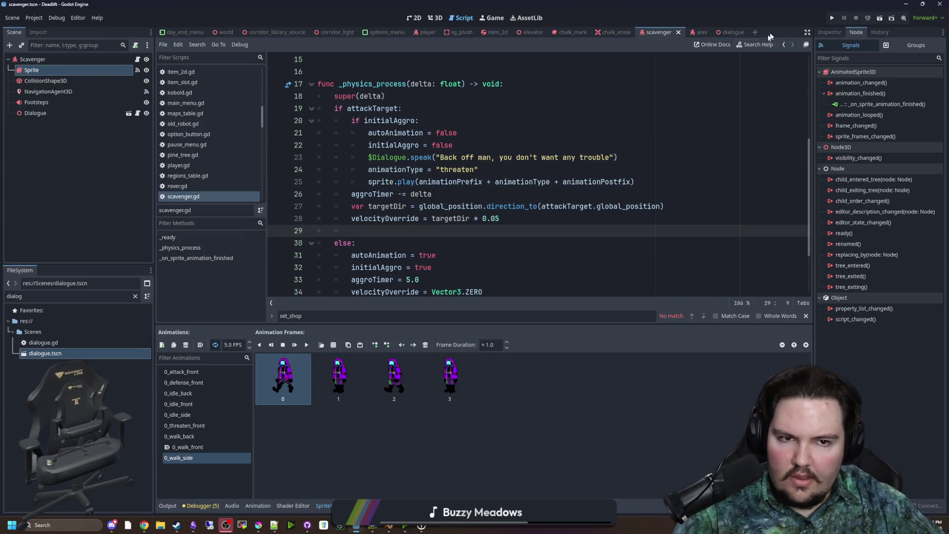
click(832, 19)
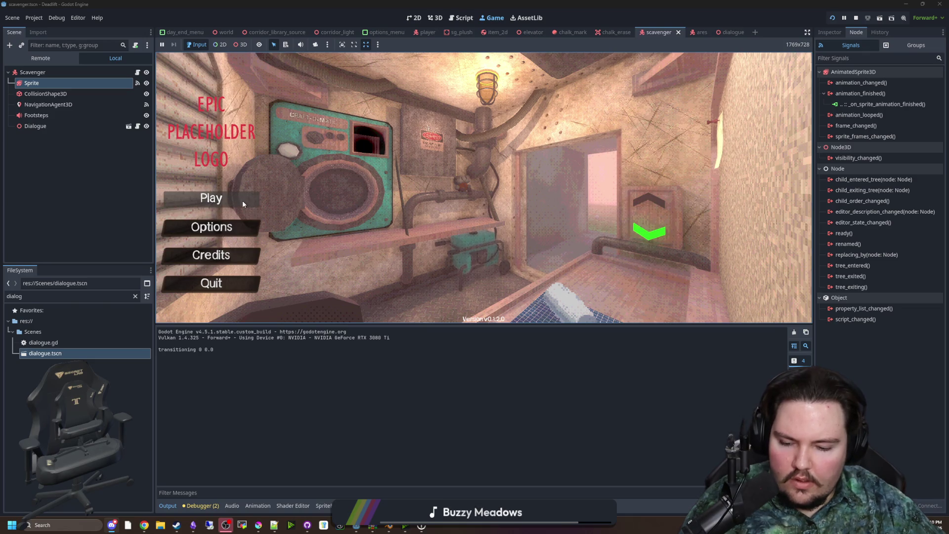
Play the game, grab the desk item, switch on the flashlight, walk to the scavenger, and pause
text(dwasdwa)
click(217, 199)
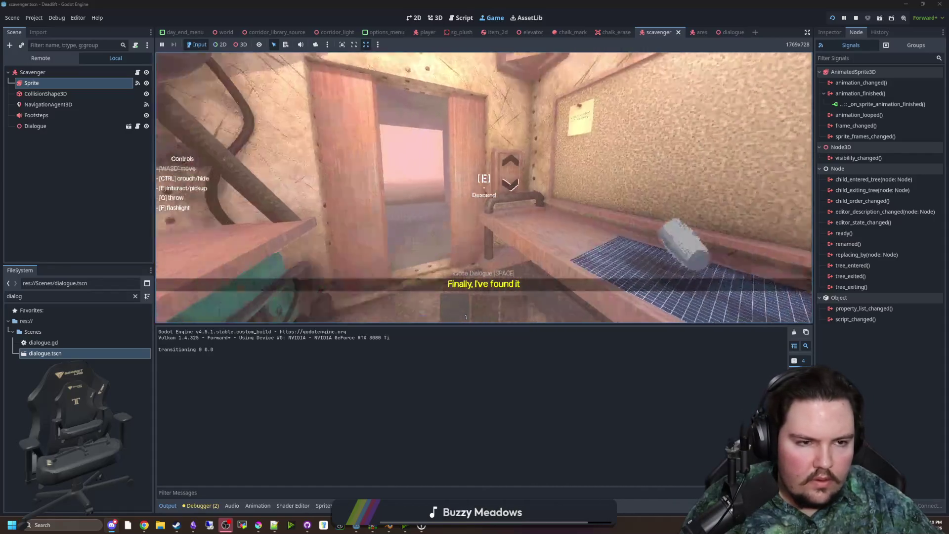
key(w)
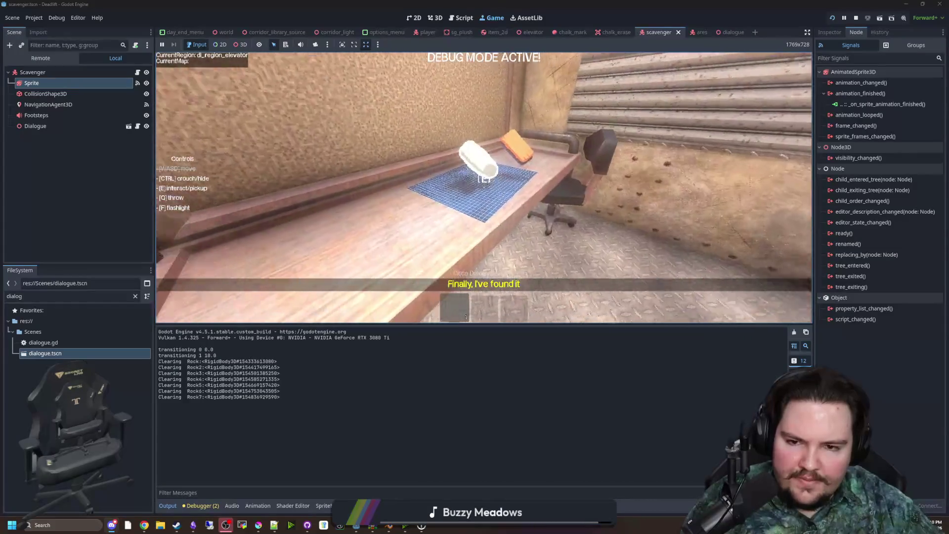
key(e)
key(f)
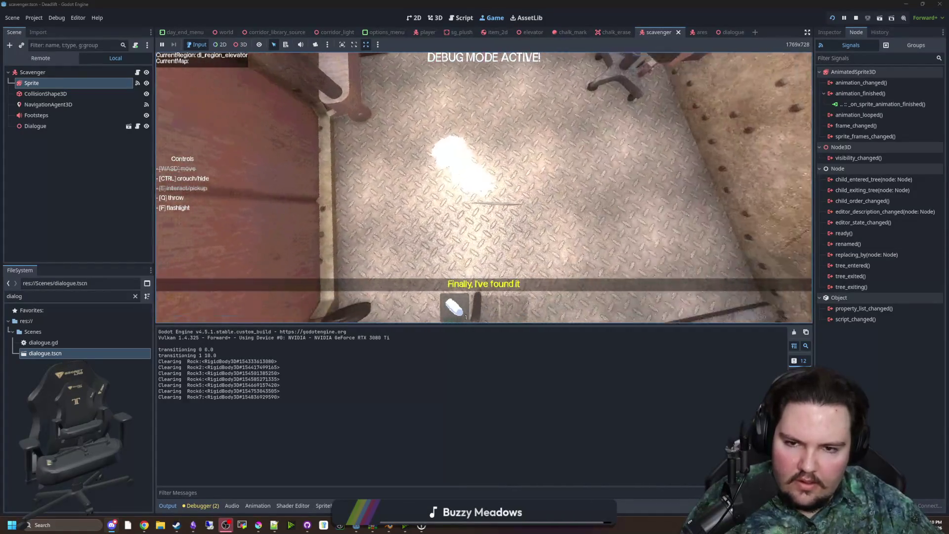
key(s)
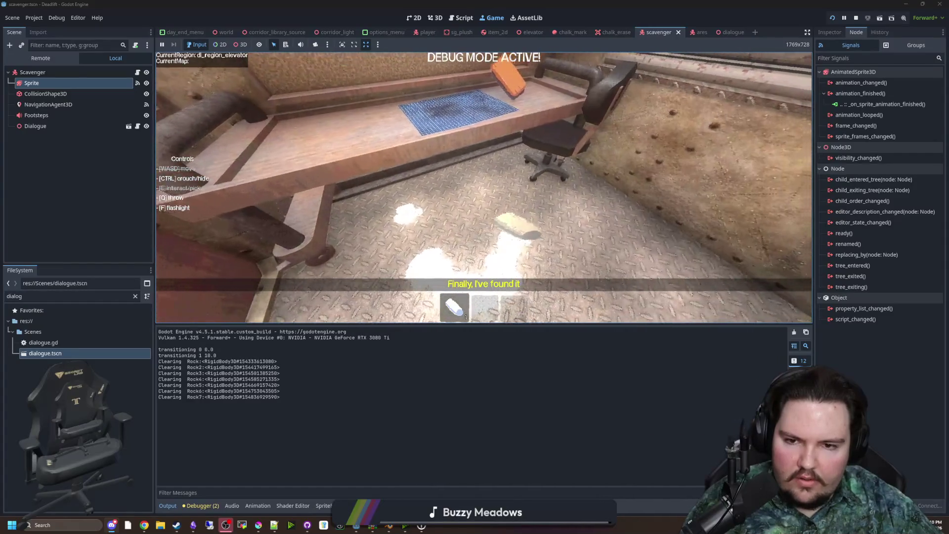
key(w)
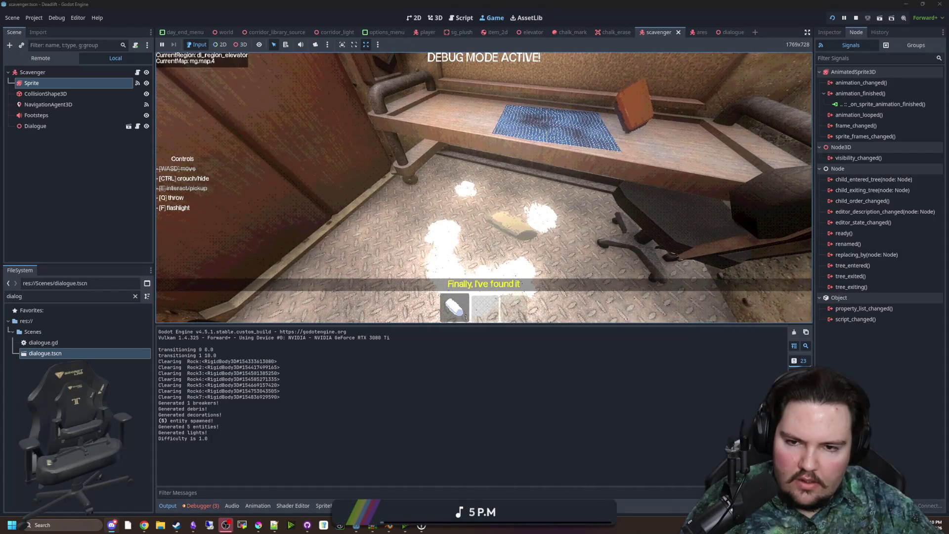
key(w)
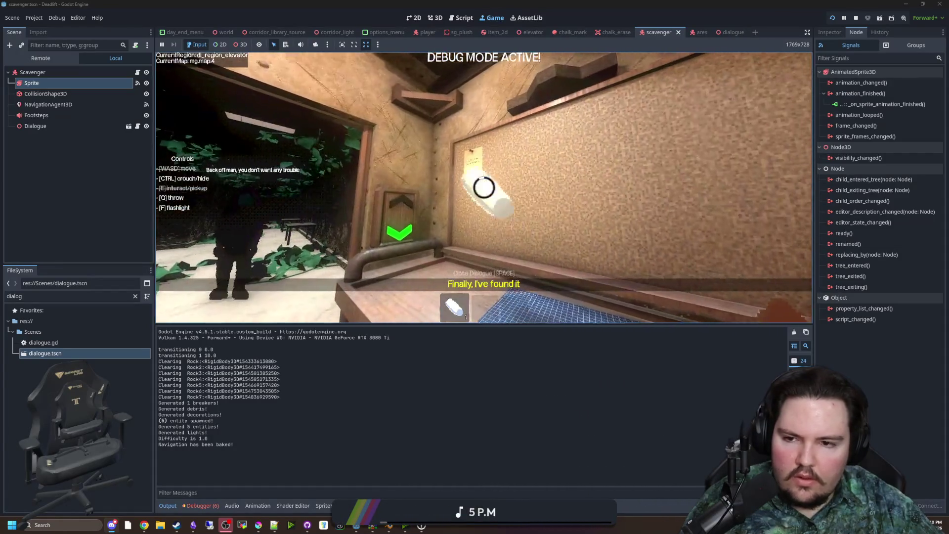
key(q)
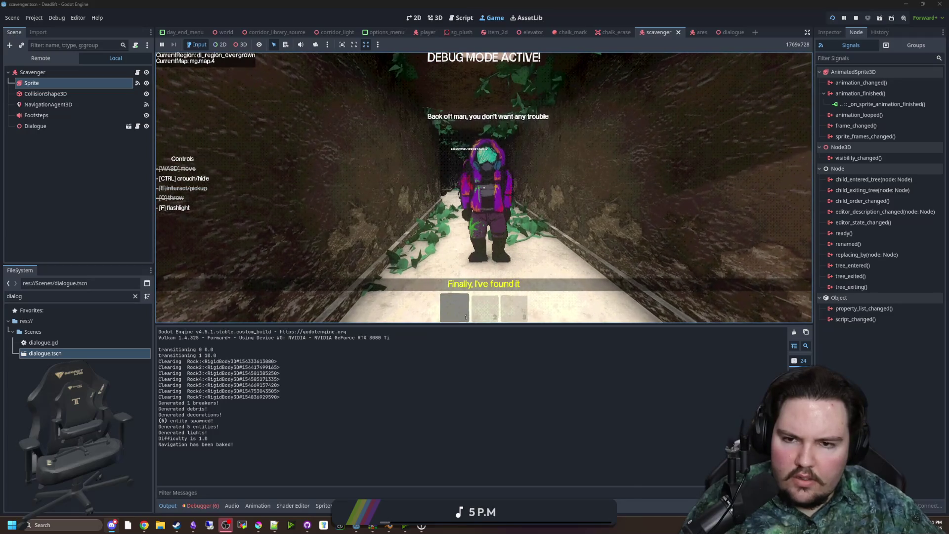
key(Escape)
Show the Debugger's runtime Errors list
key(super)
click(585, 381)
click(200, 505)
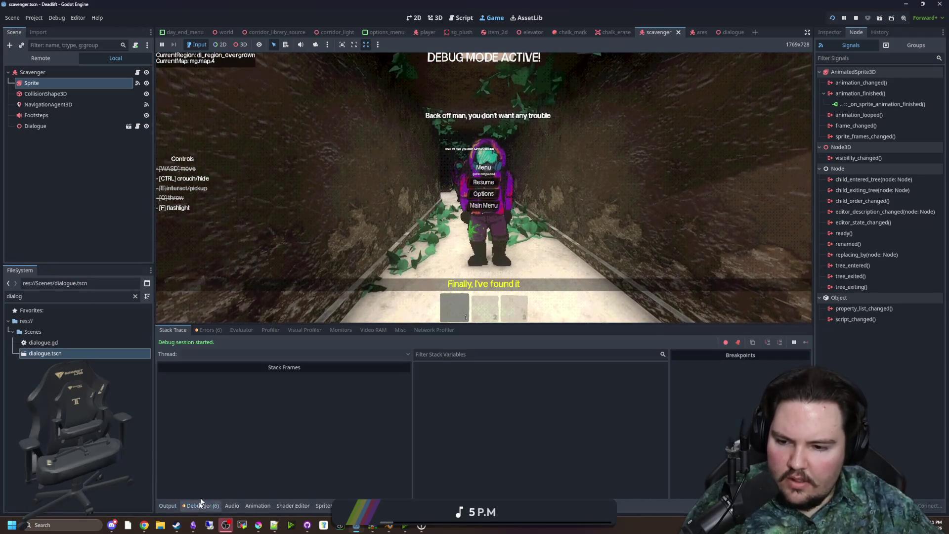
click(211, 331)
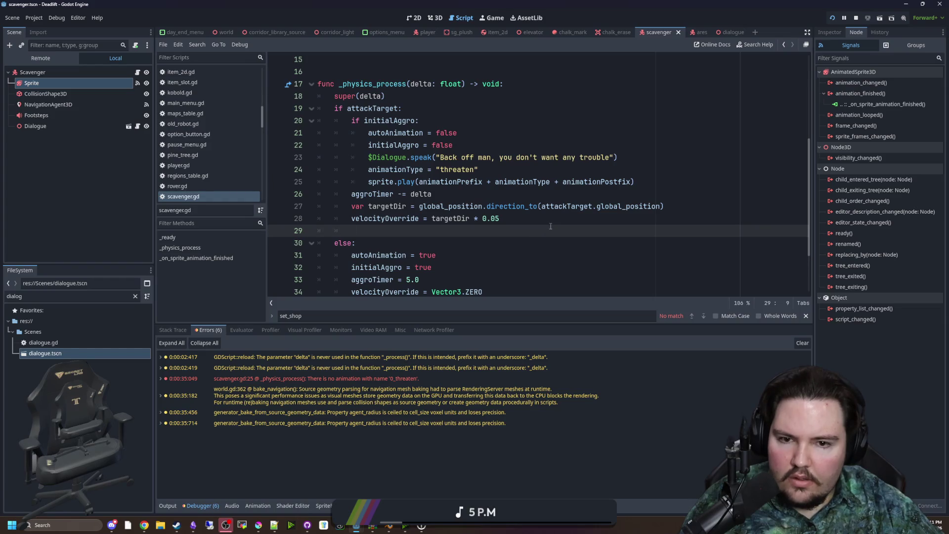
Check the aggroTimer and animationType lines, view the scavengers' warning in-game, then return to the editor
click(593, 193)
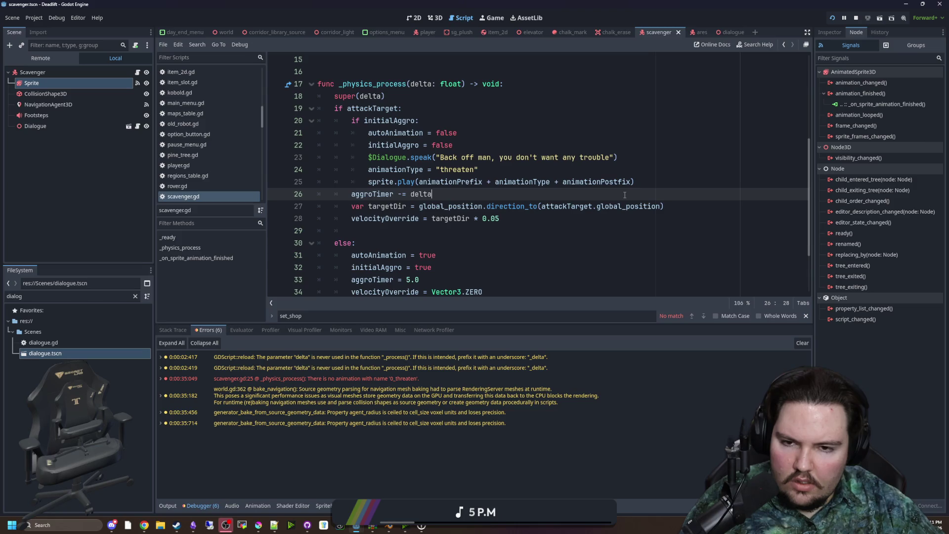
click(528, 169)
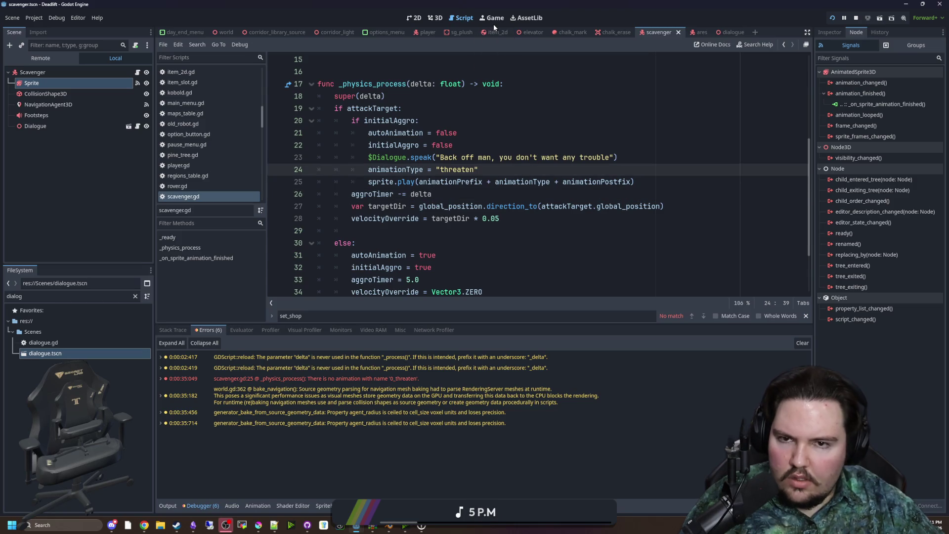
click(493, 21)
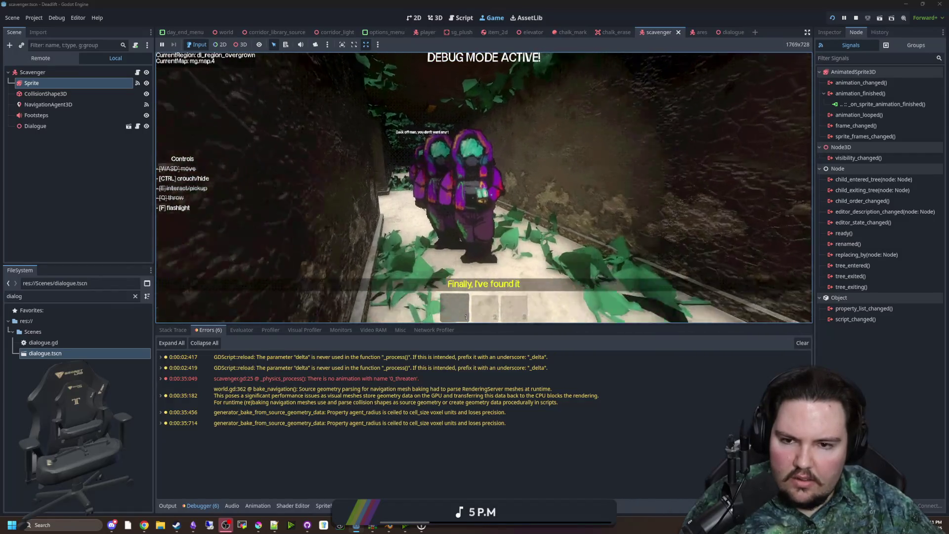
key(super)
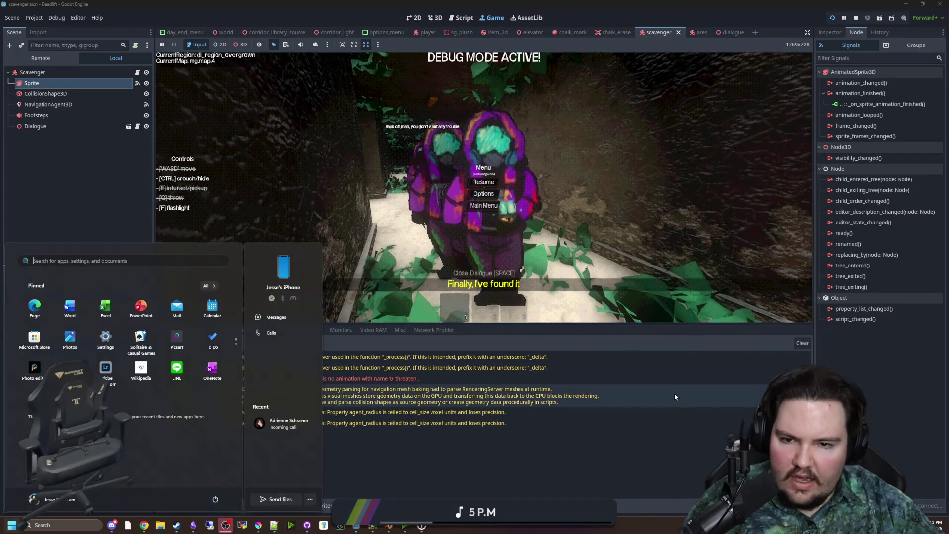
click(82, 96)
Inspect the Sprite's animation frames, checking the 0_defense_front animation
click(70, 85)
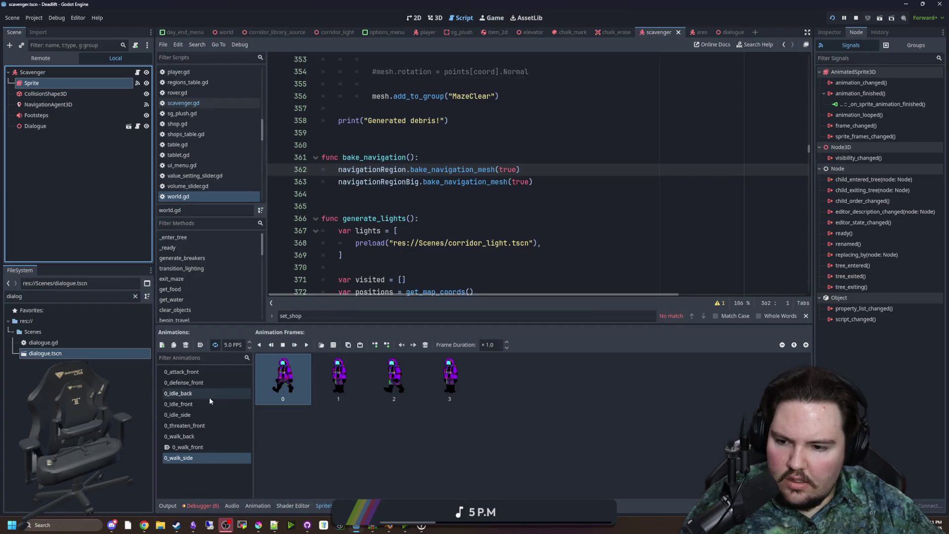
click(204, 383)
click(400, 206)
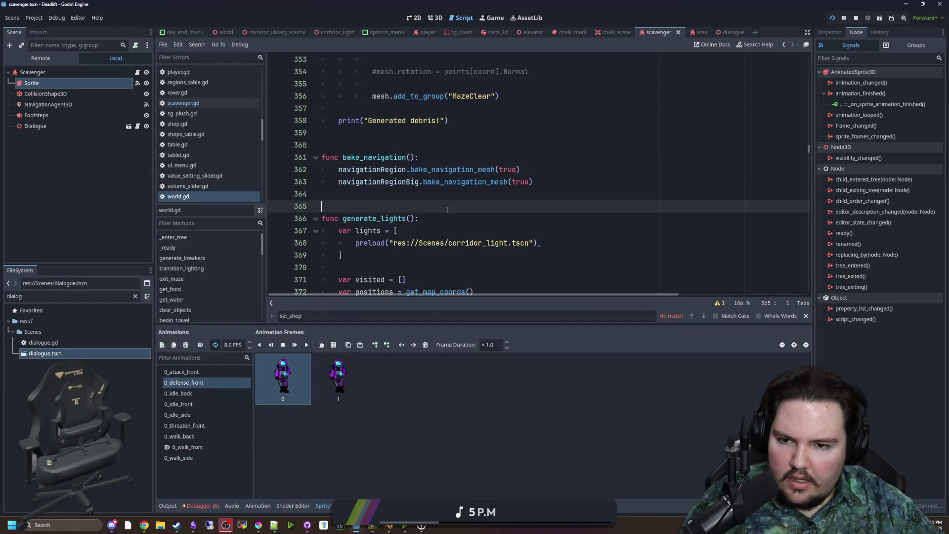
scroll(400, 207, down, 4)
scroll(400, 206, down, 20)
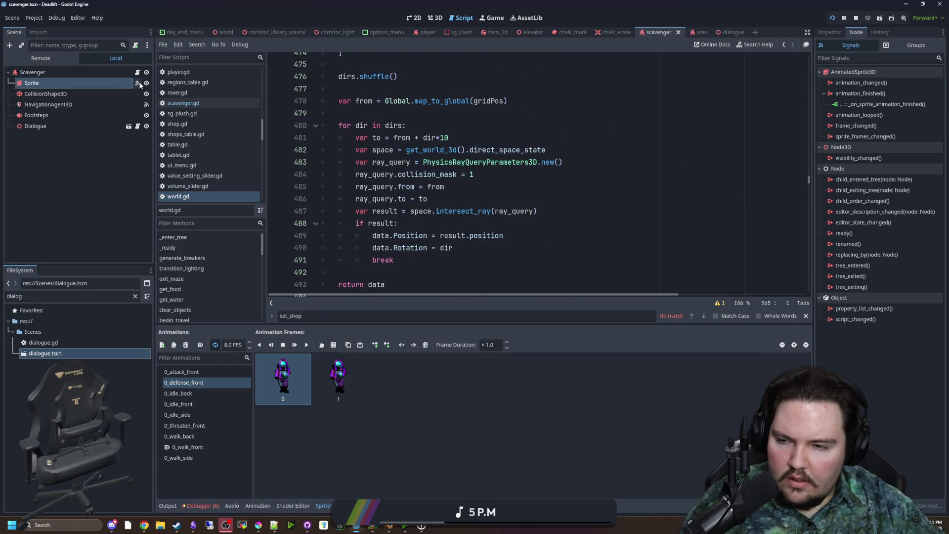
In scavenger.gd, add an if animationType == "threaten": line at the top of _on_sprite_animation_finished
click(208, 103)
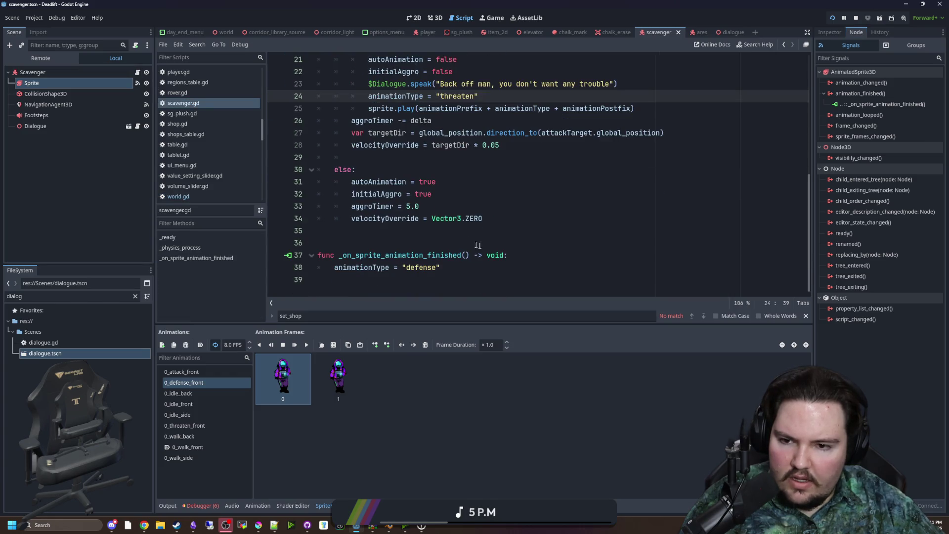
click(526, 255)
key(Return)
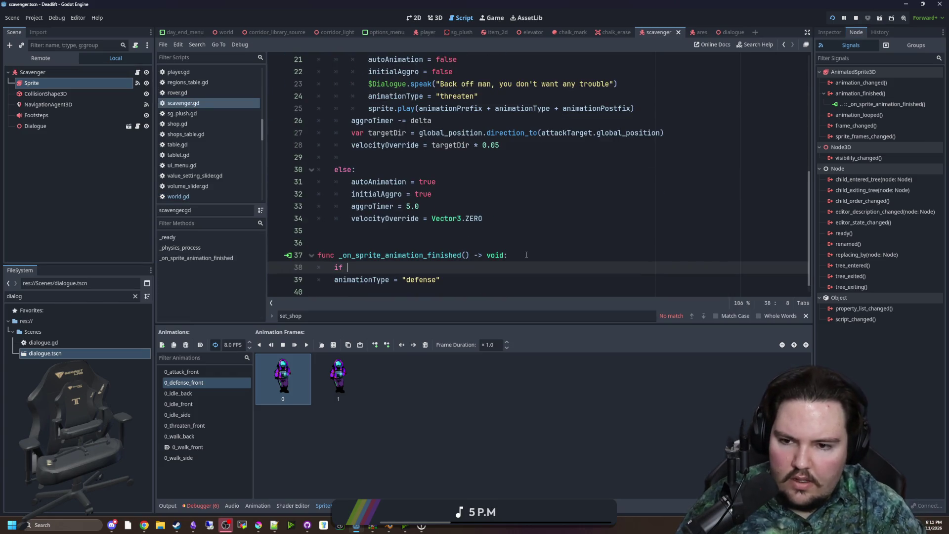
text($Sprite.)
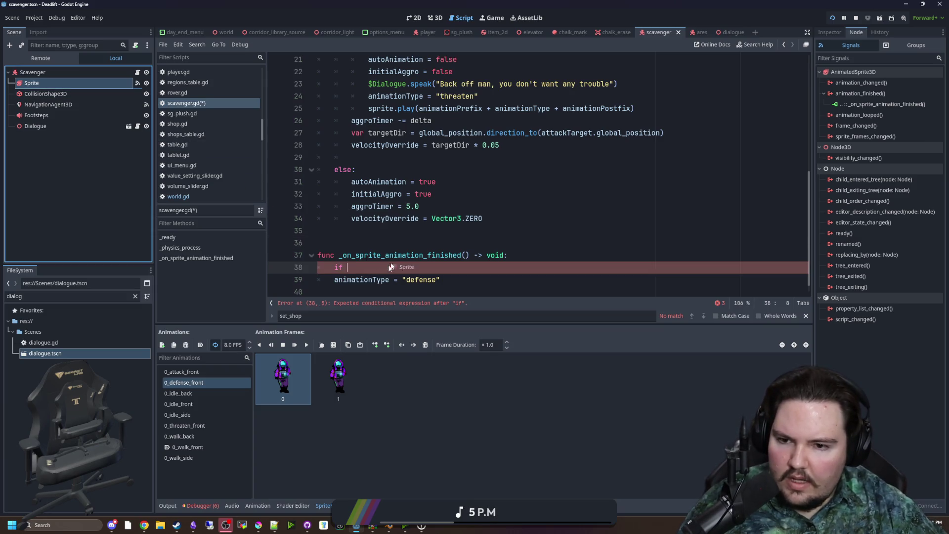
text(animation = ")
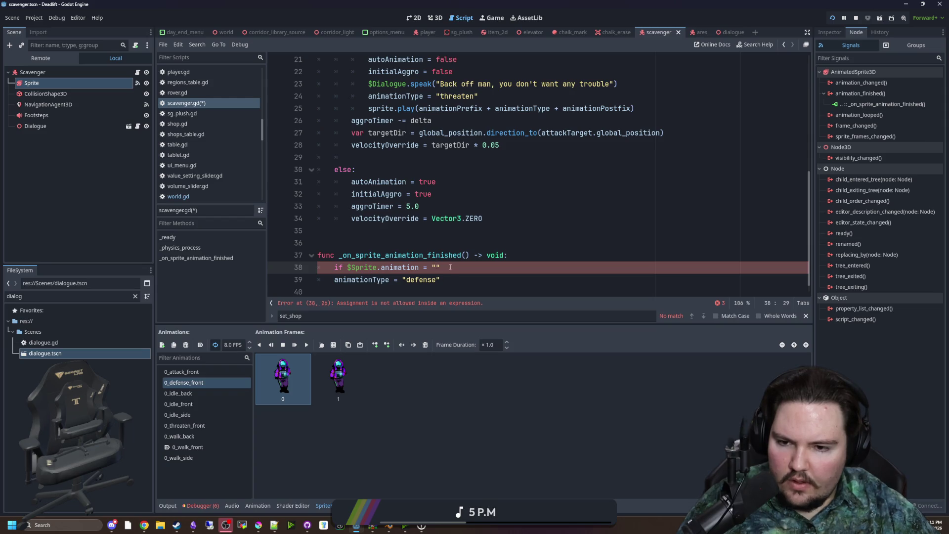
drag(450, 267, 347, 268)
text(animation)
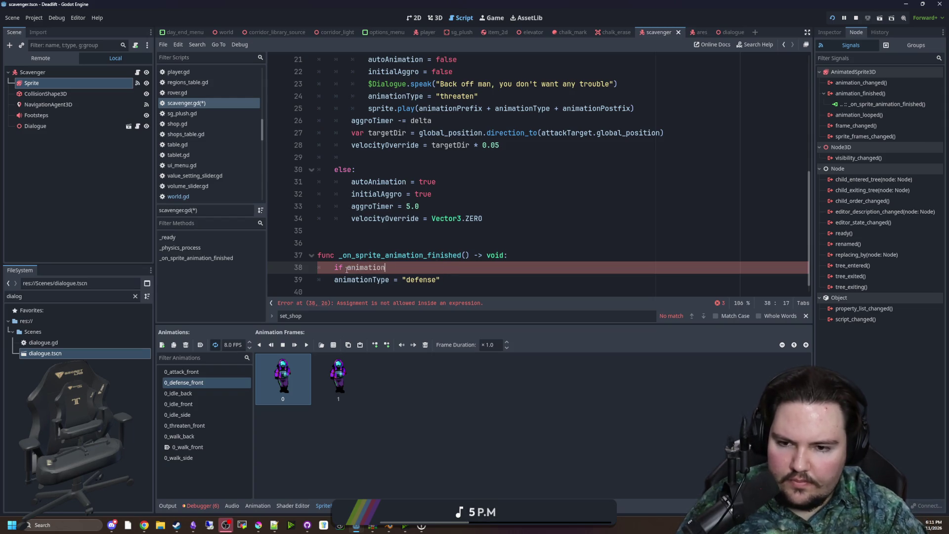
text("threaten":)
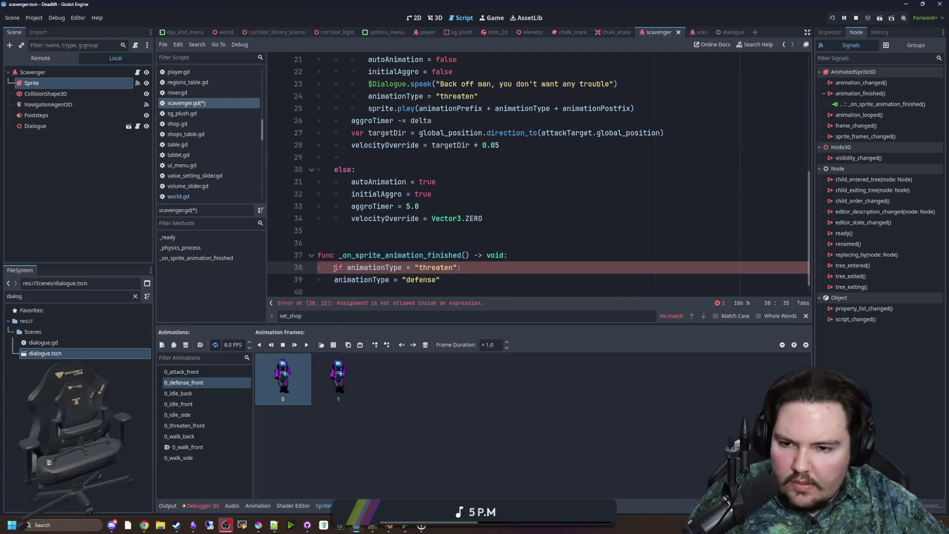
Indent animationType = "defense" under the new condition and correct the comparison to ==
click(334, 280)
key(Tab)
click(376, 244)
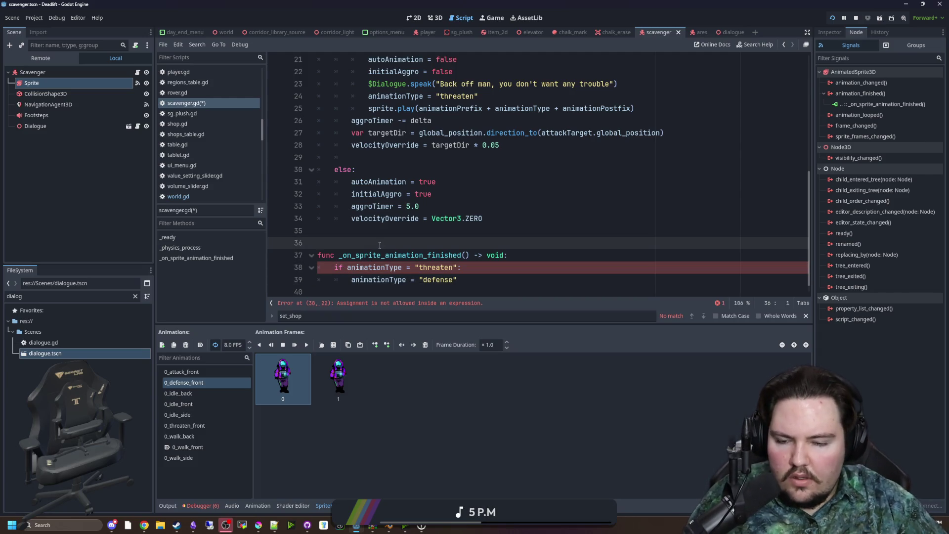
scroll(471, 257, down, 1)
click(412, 255)
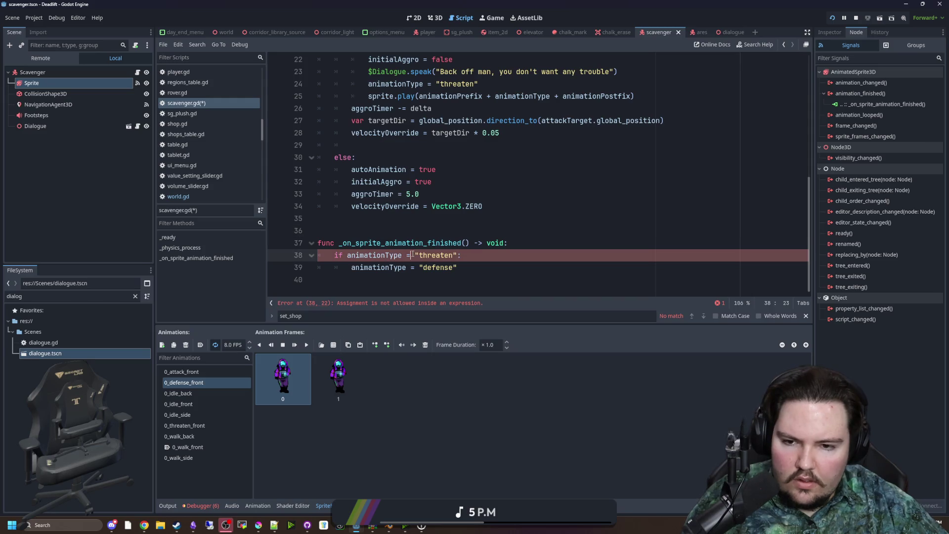
text(=)
click(410, 230)
scroll(411, 245, up, 3)
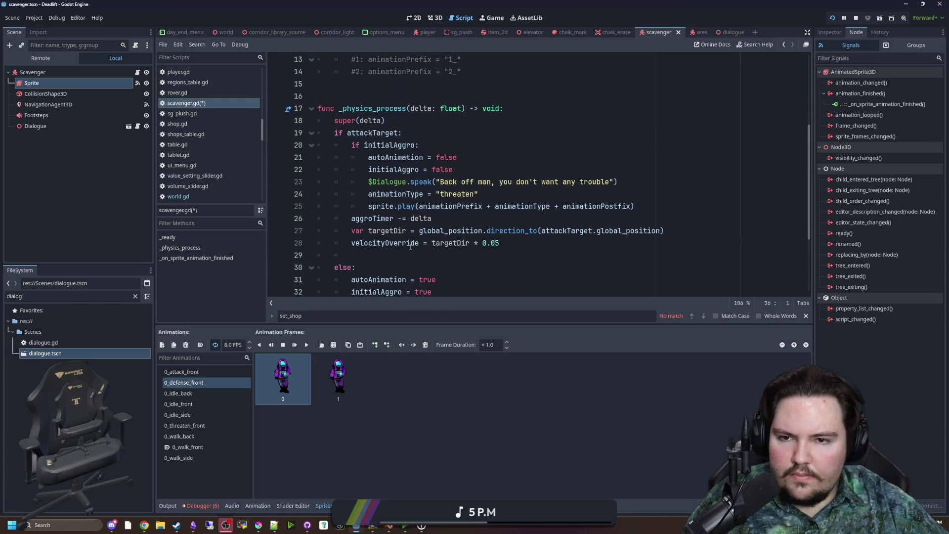
click(488, 135)
scroll(501, 134, up, 1)
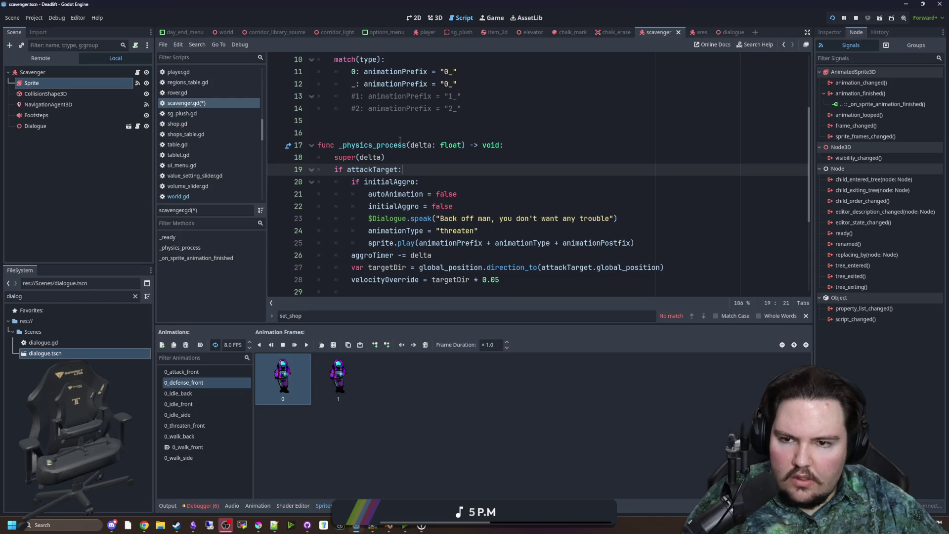
click(501, 134)
scroll(408, 213, up, 3)
scroll(408, 213, down, 3)
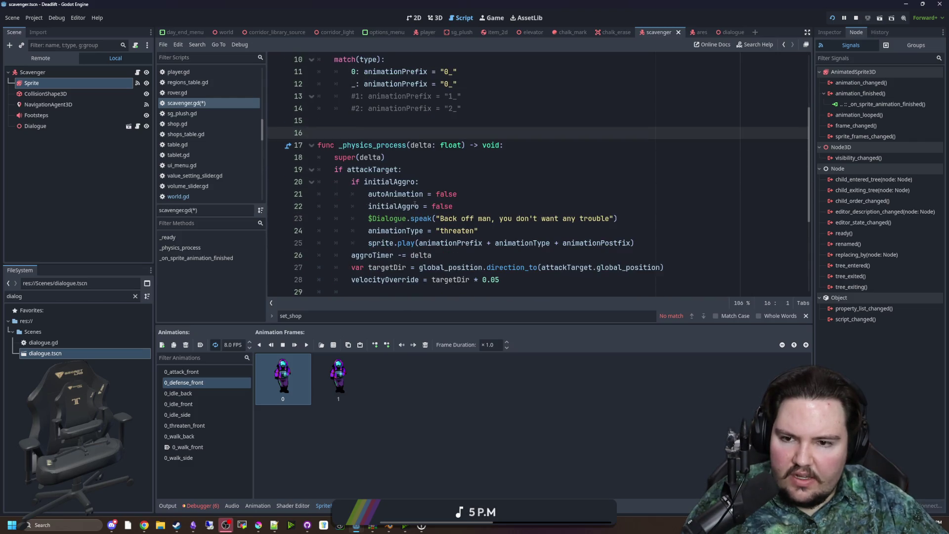
click(410, 163)
scroll(410, 163, up, 3)
click(411, 221)
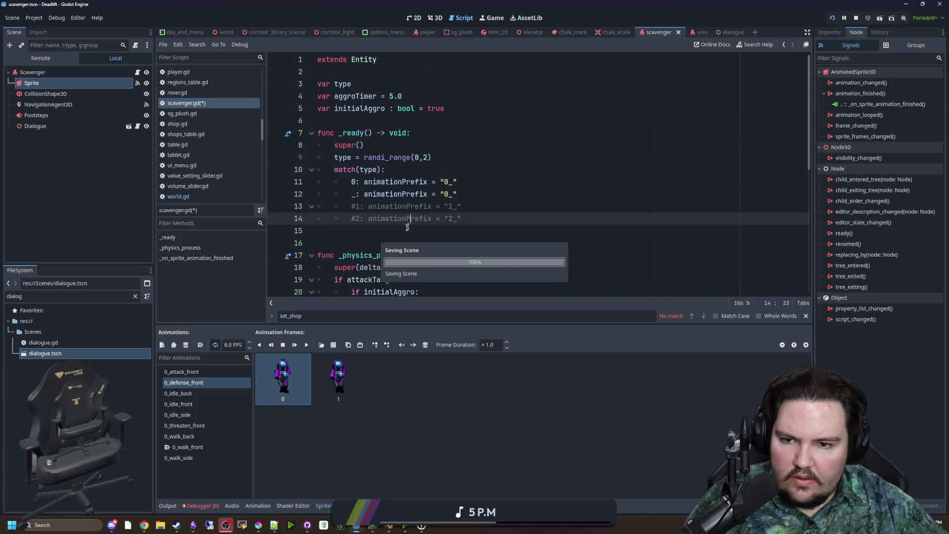
Save the edited scavenger.gd script
key(ctrl+s)
click(377, 230)
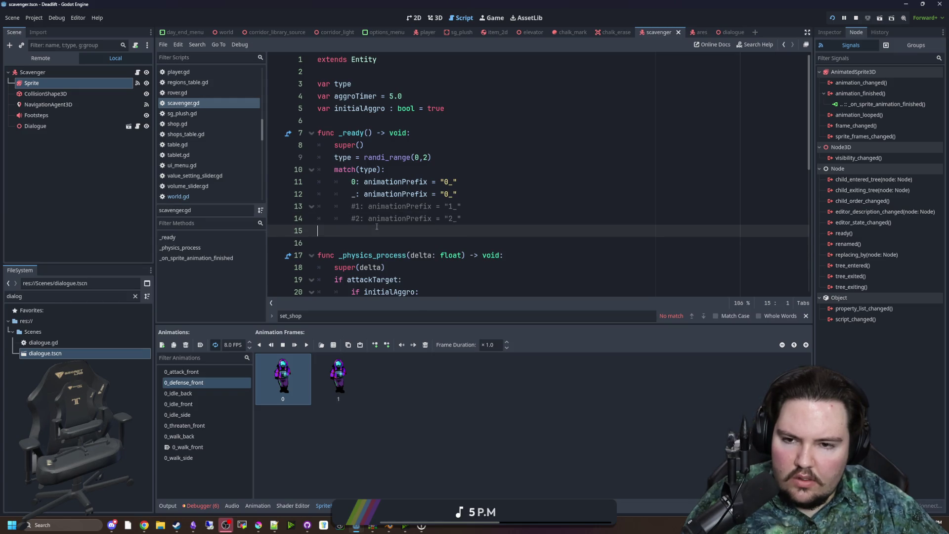
scroll(395, 207, down, 3)
scroll(428, 186, up, 3)
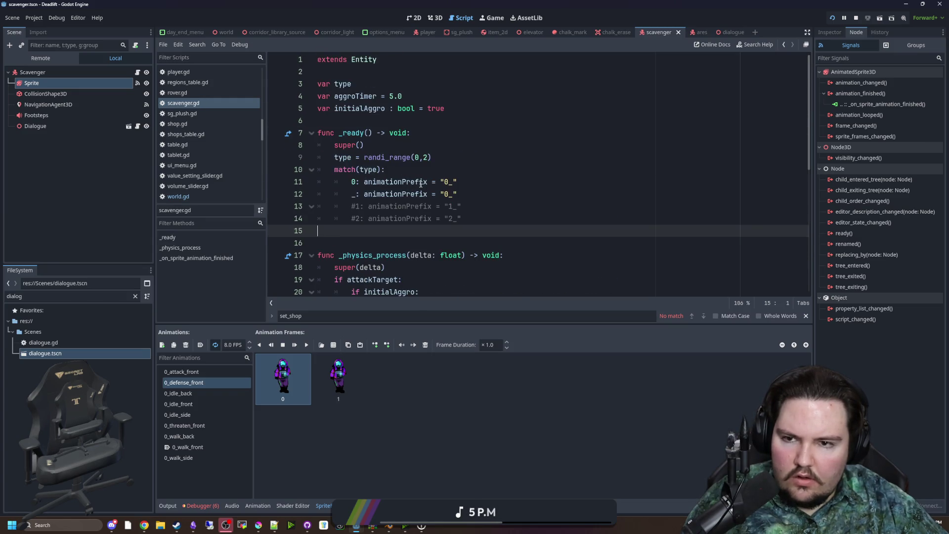
In entity.gd, change the animationPostfix default from an empty string to "_front"
ctrl+click(365, 60)
scroll(471, 140, up, 2)
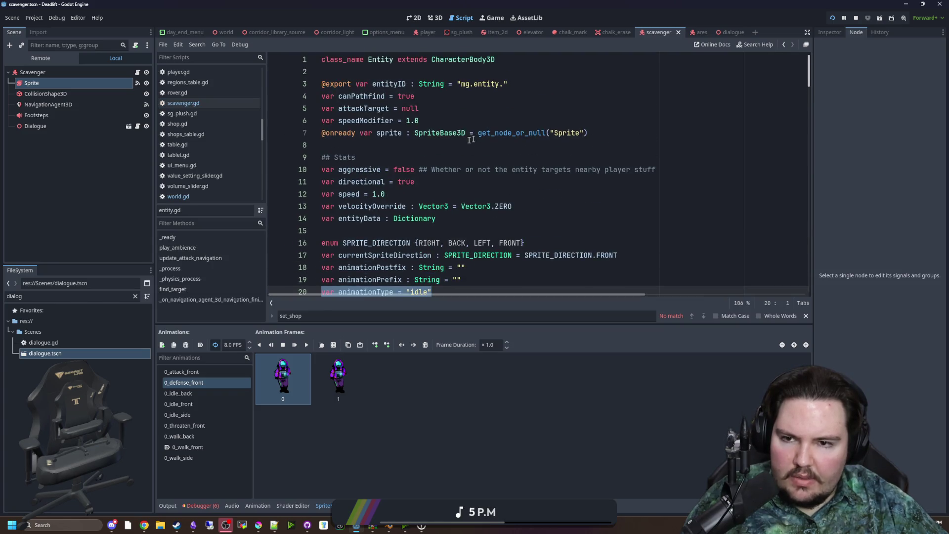
click(393, 144)
scroll(402, 162, down, 2)
click(443, 218)
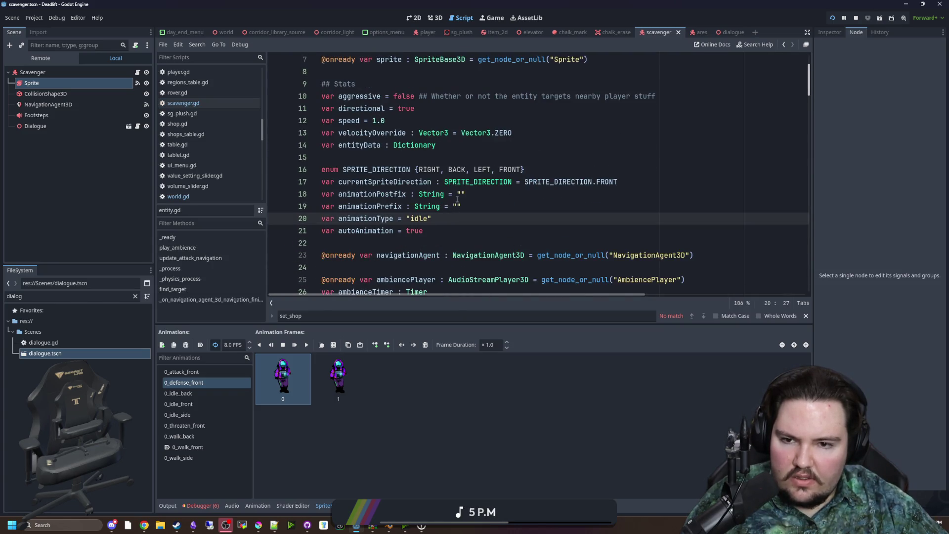
click(460, 193)
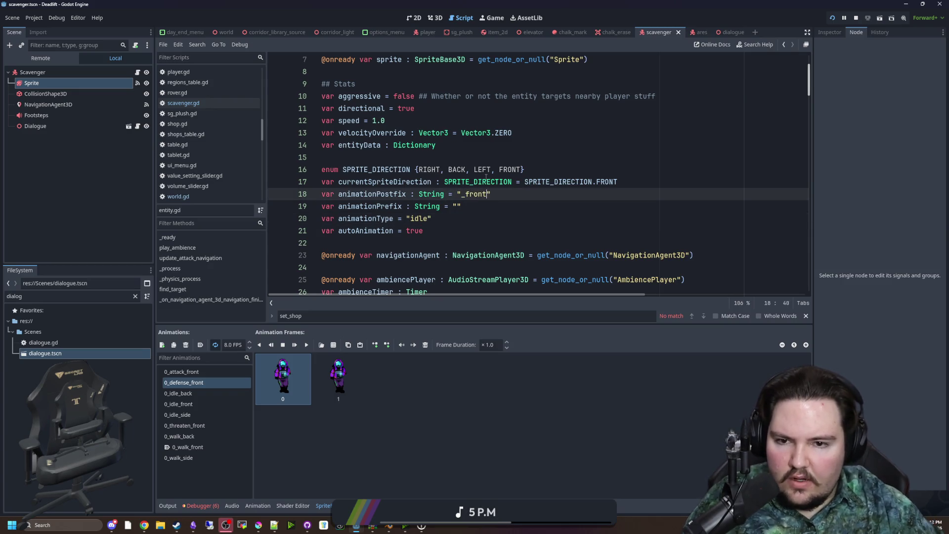
click(534, 158)
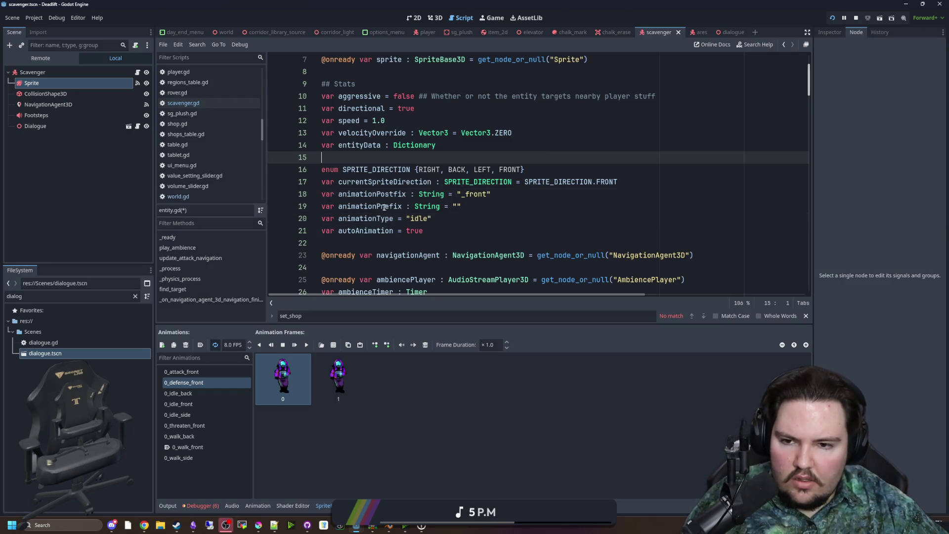
Search entity.gd for postFix, save the script, and run the project to test
key(ctrl+f)
text(postFix)
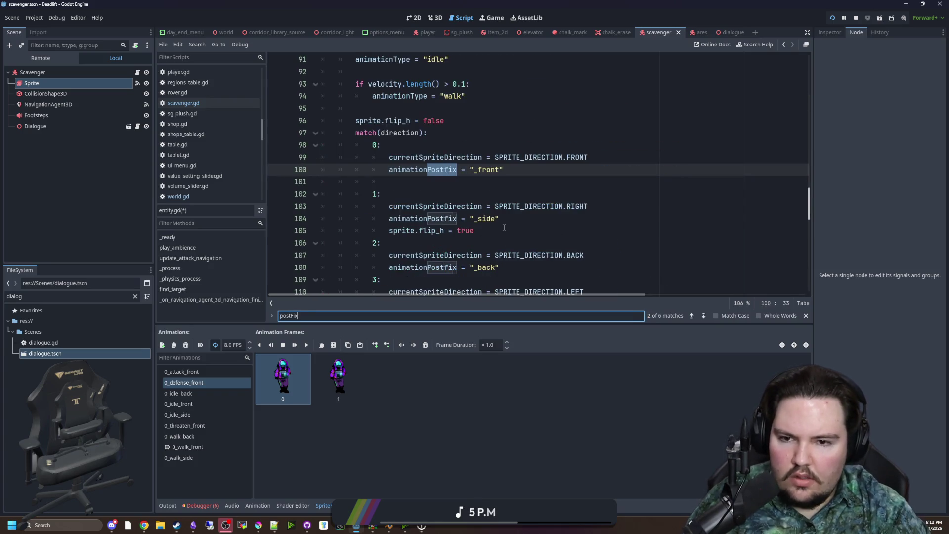
scroll(454, 191, up, 3)
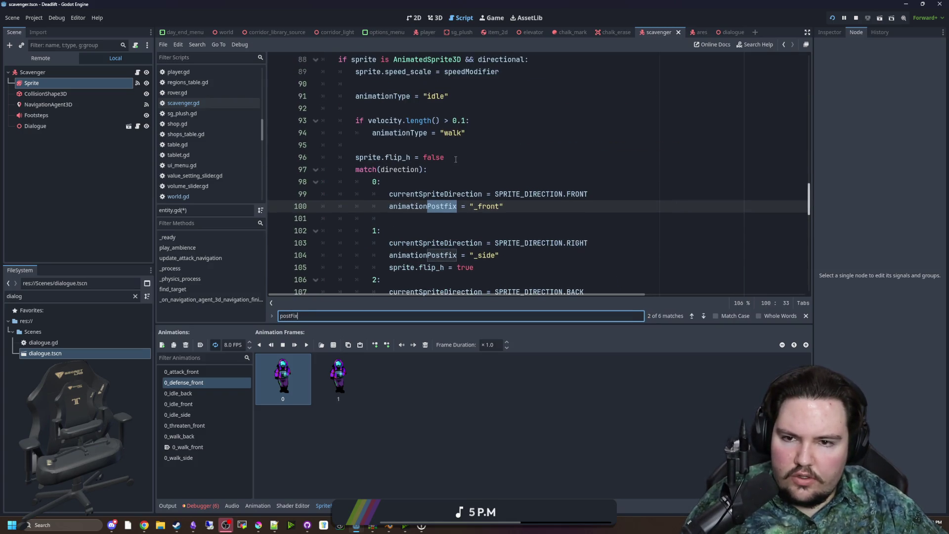
scroll(448, 186, down, 5)
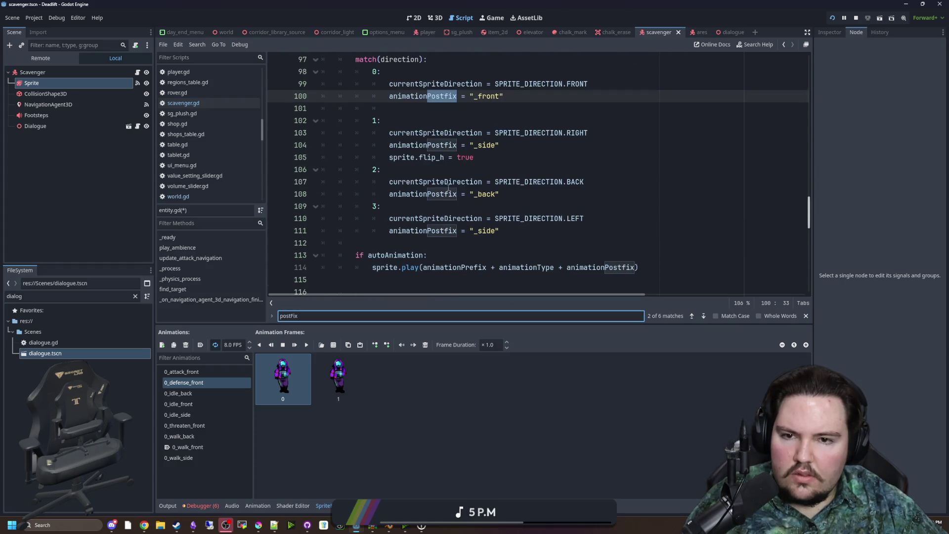
click(487, 118)
key(ctrl+s)
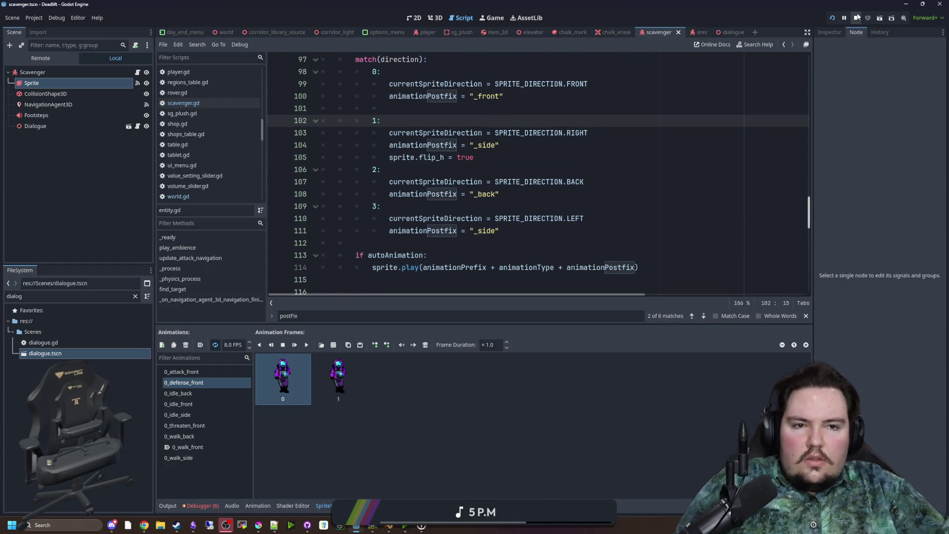
click(834, 20)
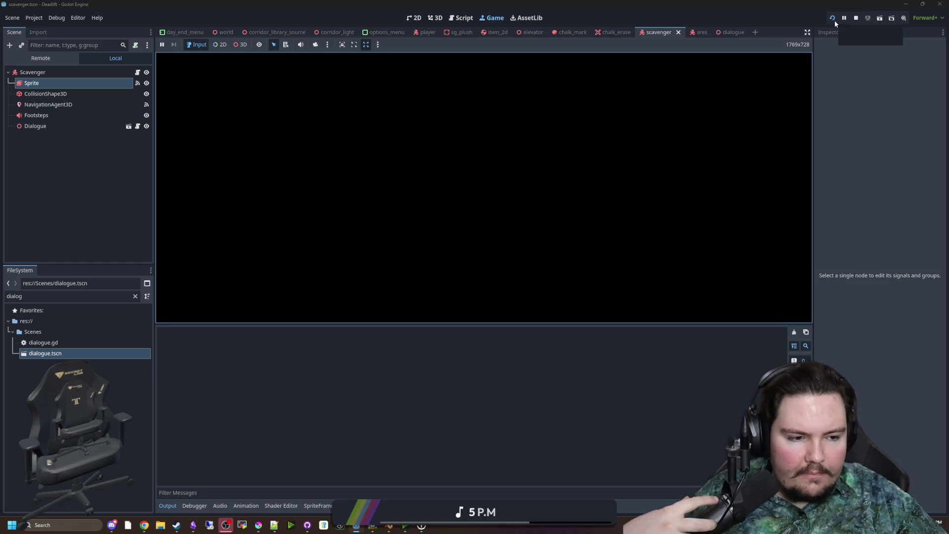
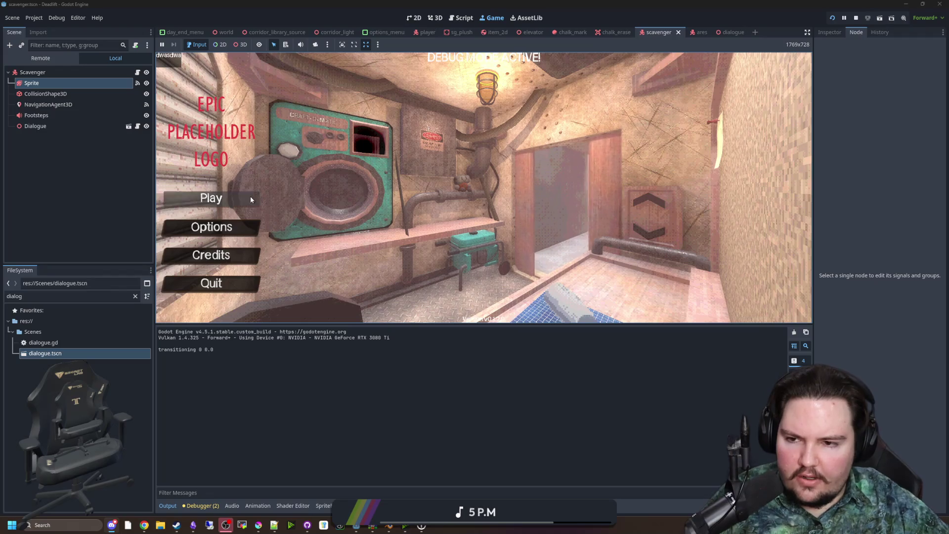
Start the game and walk out of the elevator up to the scavengers, then back away
click(250, 198)
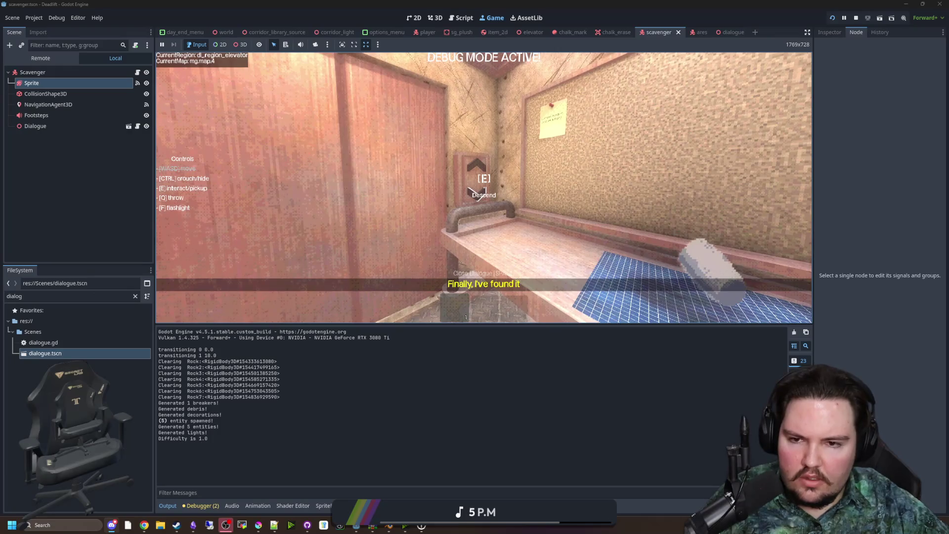
key(e)
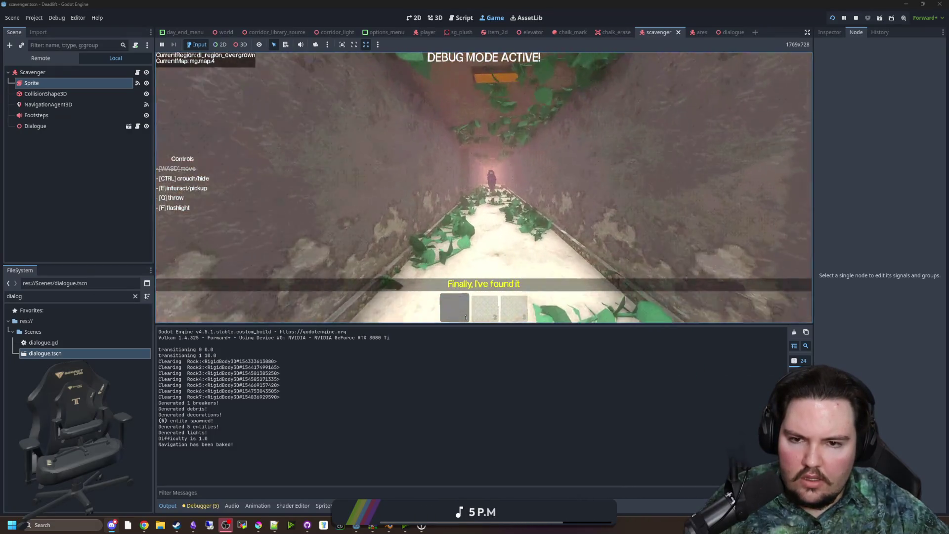
key(w)
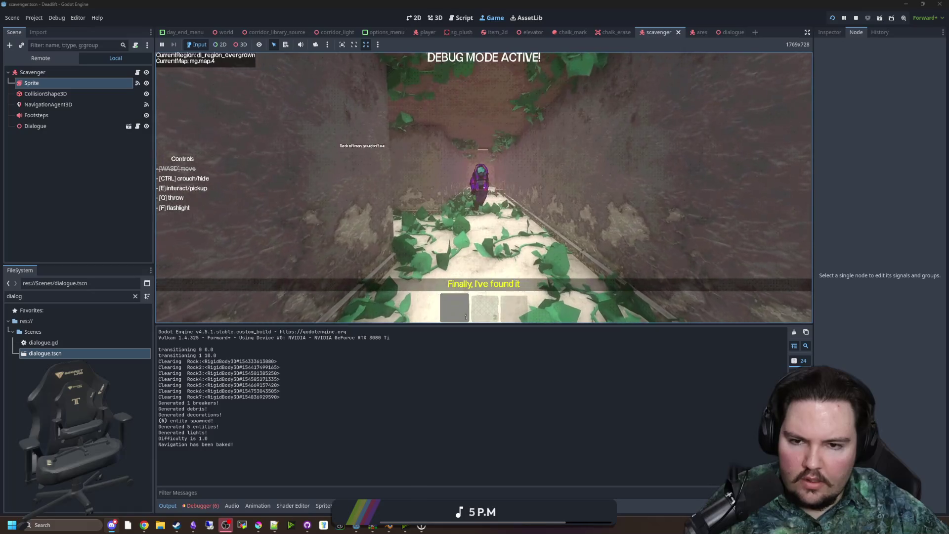
key(w)
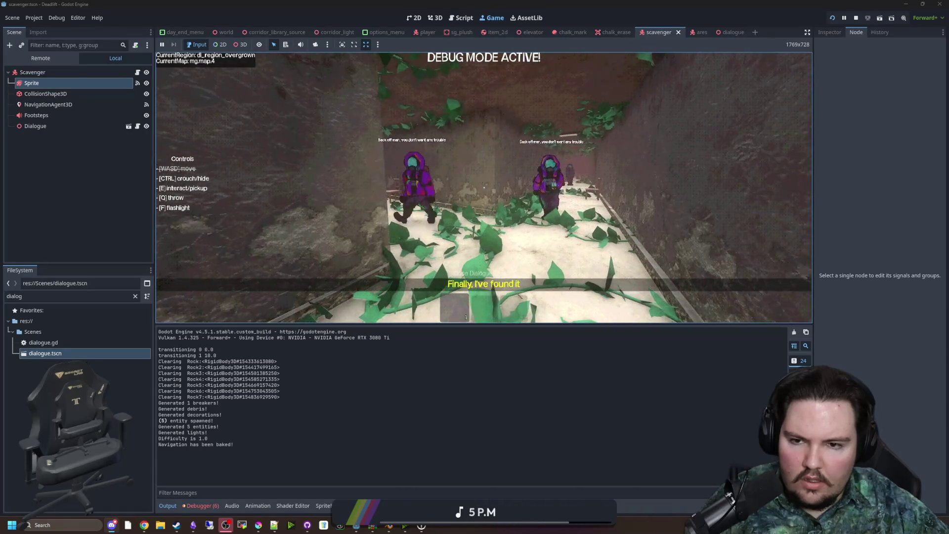
key(w)
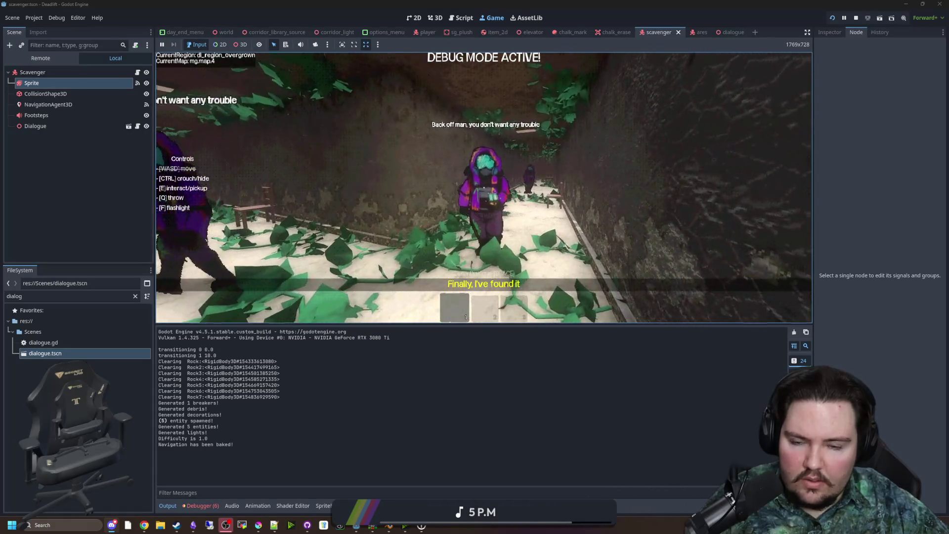
key(w)
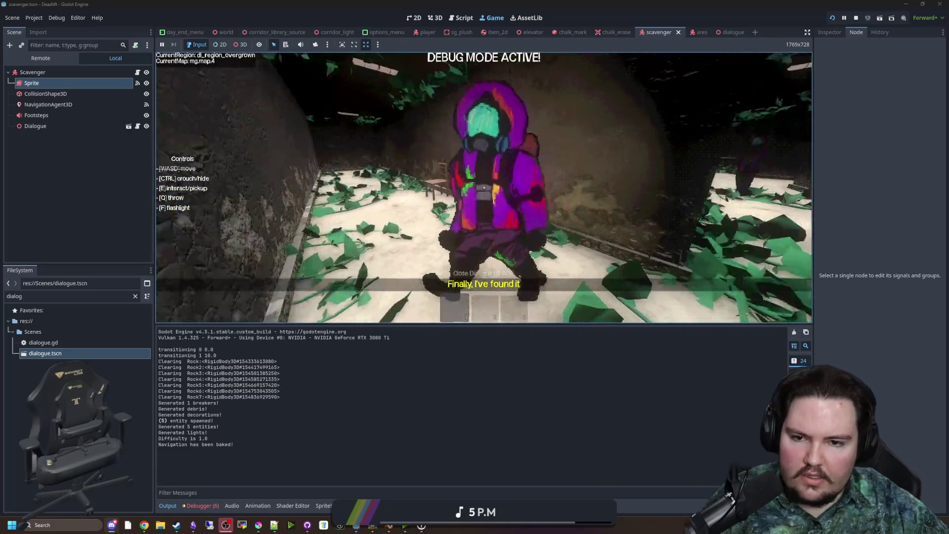
key(s)
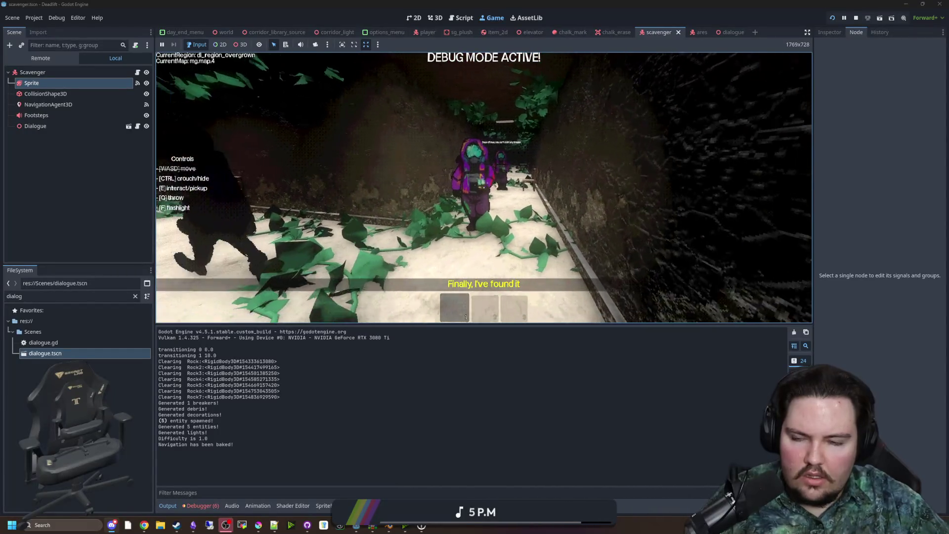
Pause the game, review the missing '0_threaten_side' animation error, and bring up the Scavenger's script
key(Escape)
click(200, 505)
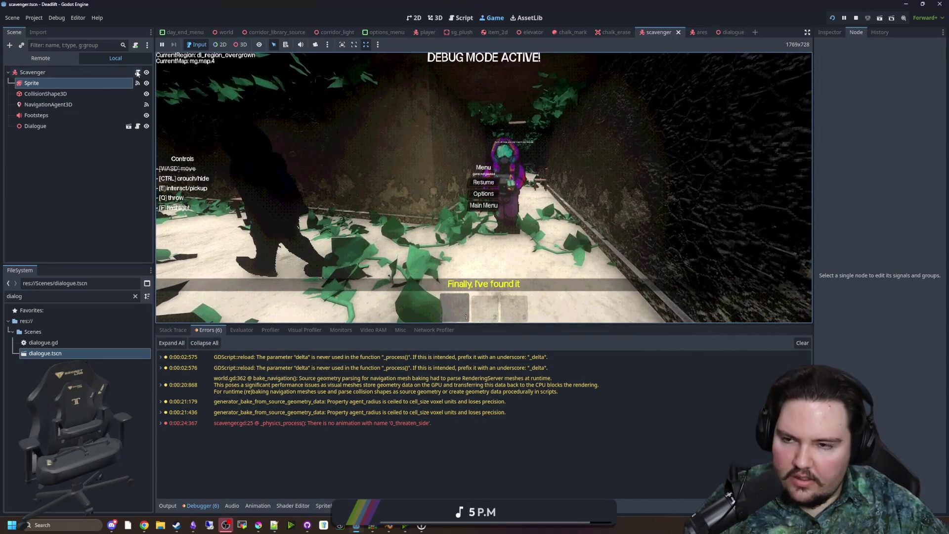
click(137, 73)
Work on the velocityOverride line in scavenger.gd, toggling its comment off and back on
scroll(442, 238, down, 4)
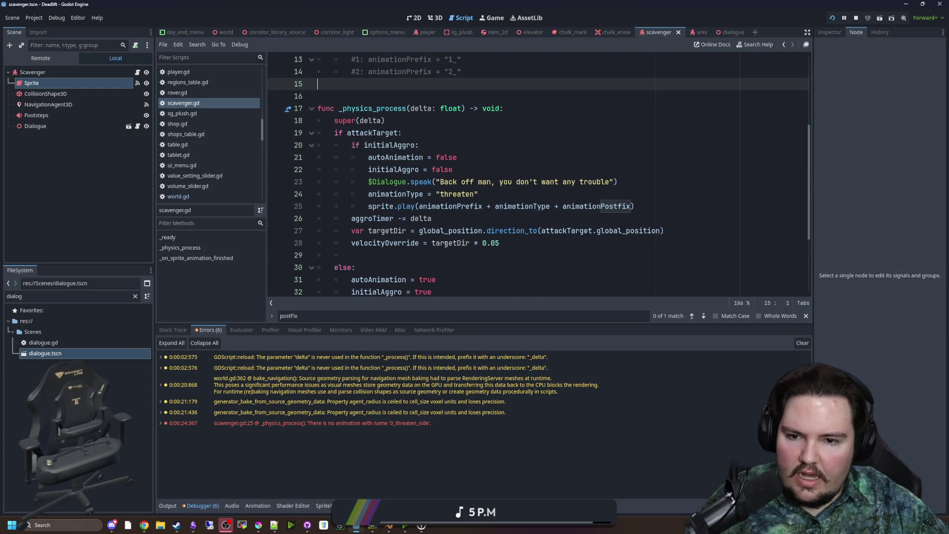
click(381, 254)
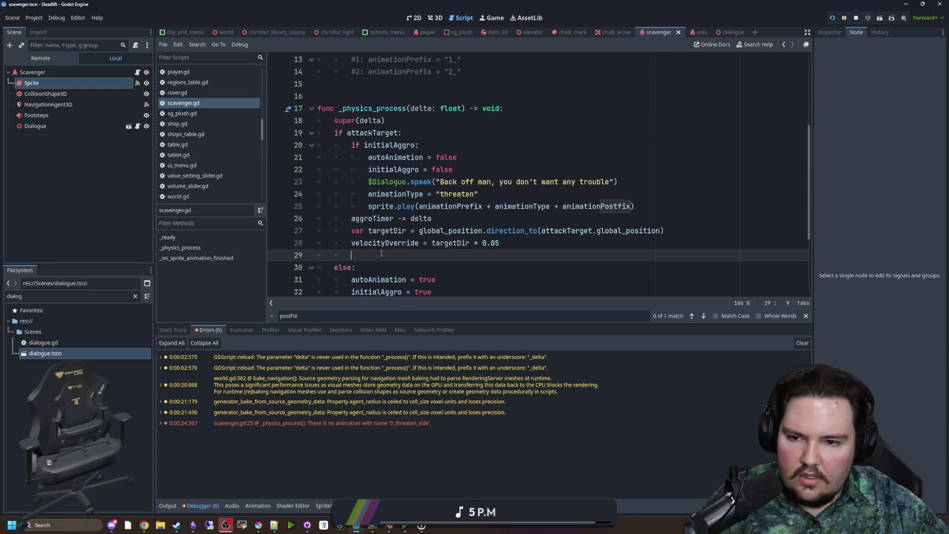
click(354, 243)
key(ctrl+k)
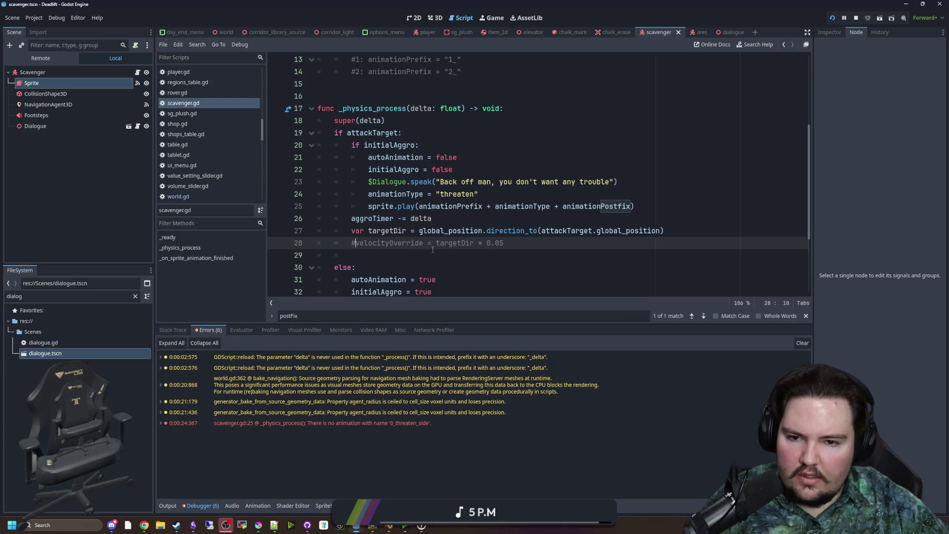
key(ctrl+k)
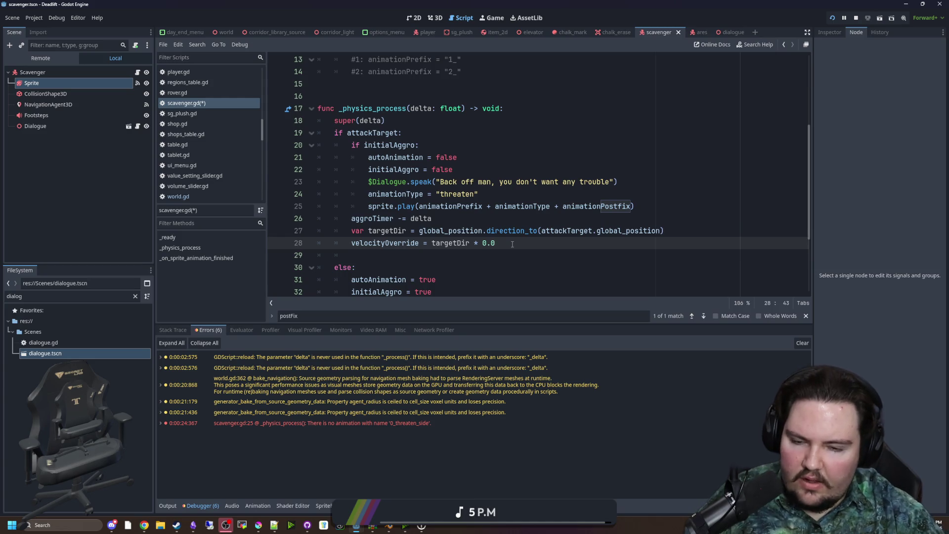
Add an animationPostfix line forcing "_front" below the animationType assignment, and save the script
click(526, 218)
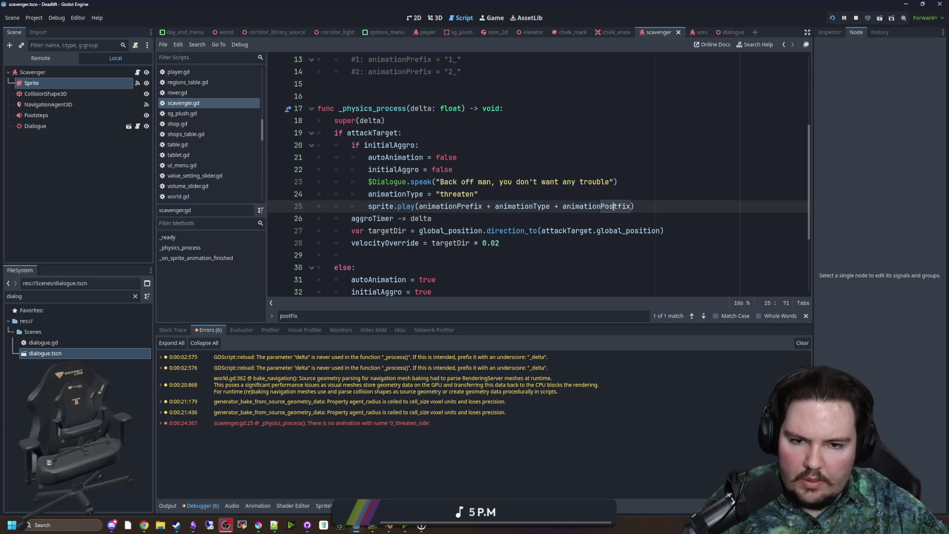
click(511, 200)
key(ctrl+s)
key(Return)
text(\animationPostfi)
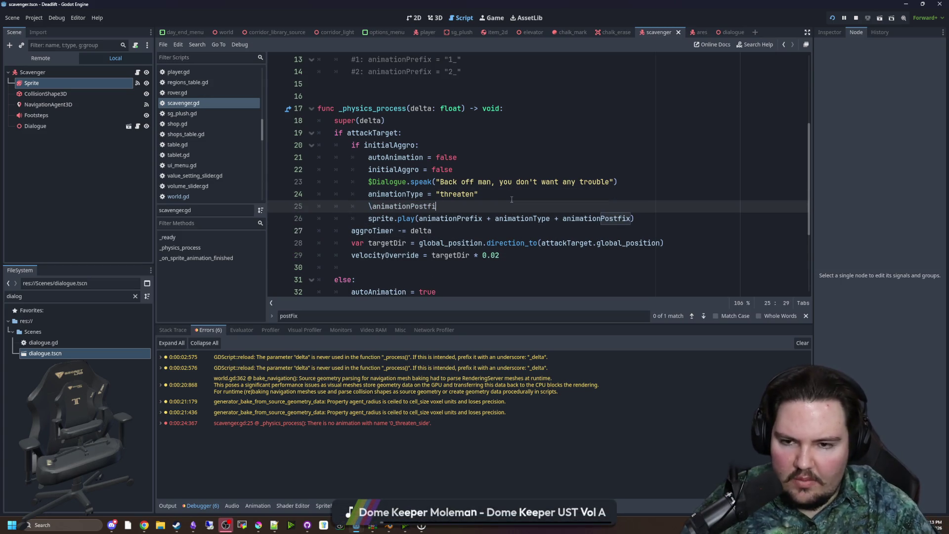
key(BackSpace)
key(BackSpace)
key(BackSpace)
text(animationPostfix = "_front)
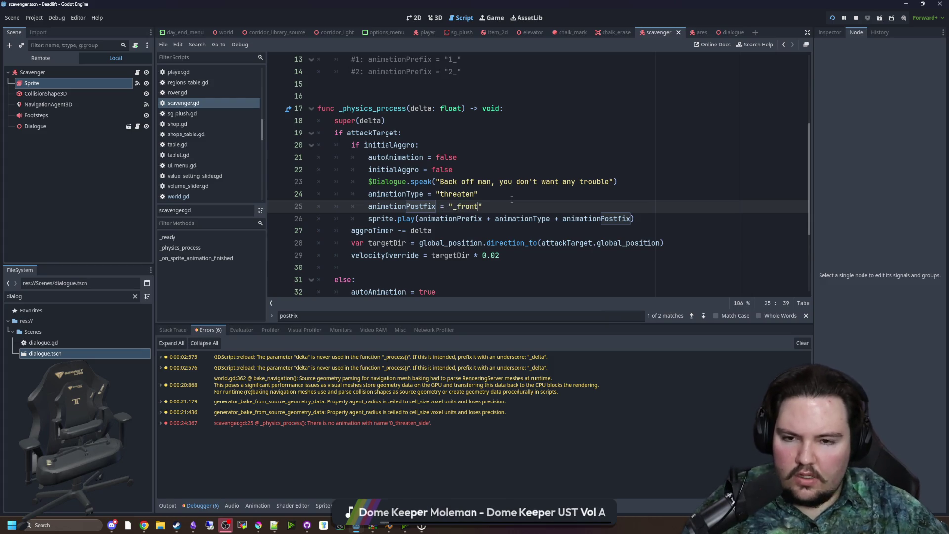
key(Up)
key(ctrl+s)
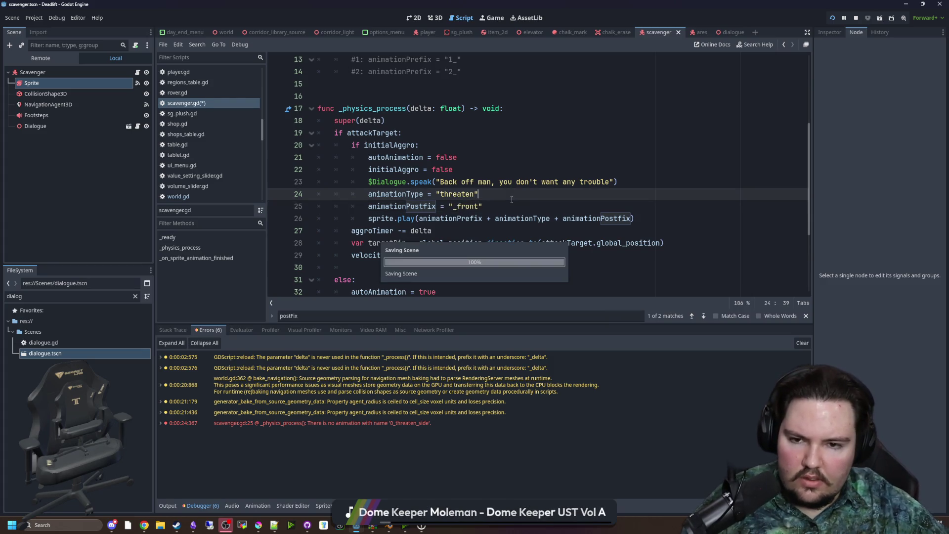
click(418, 126)
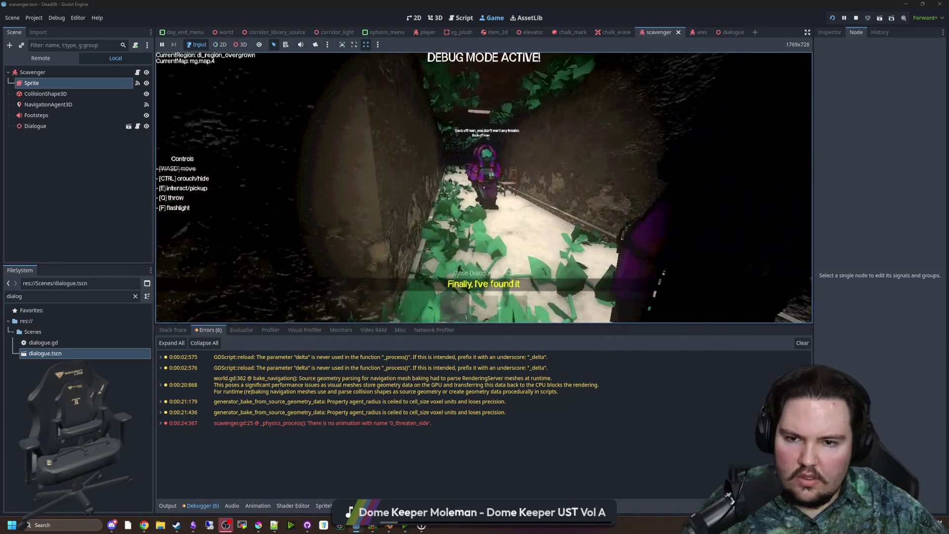
Walk up to the scavenger to hear its warning, pause the game, and switch to the world scene
key(w)
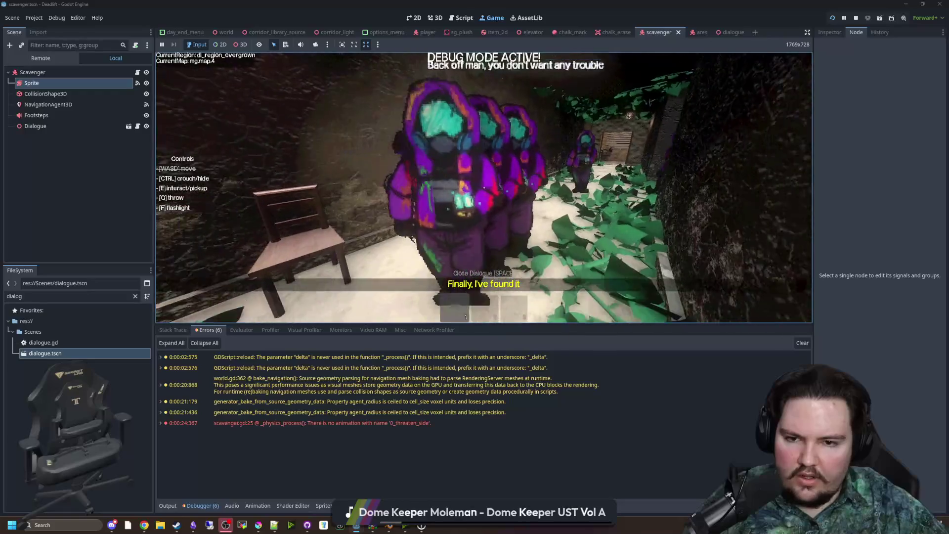
key(Escape)
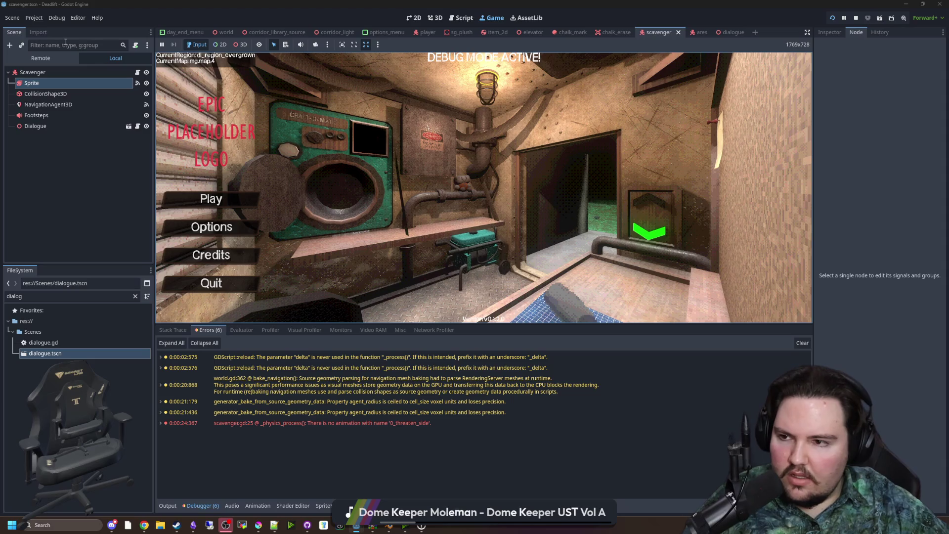
click(226, 32)
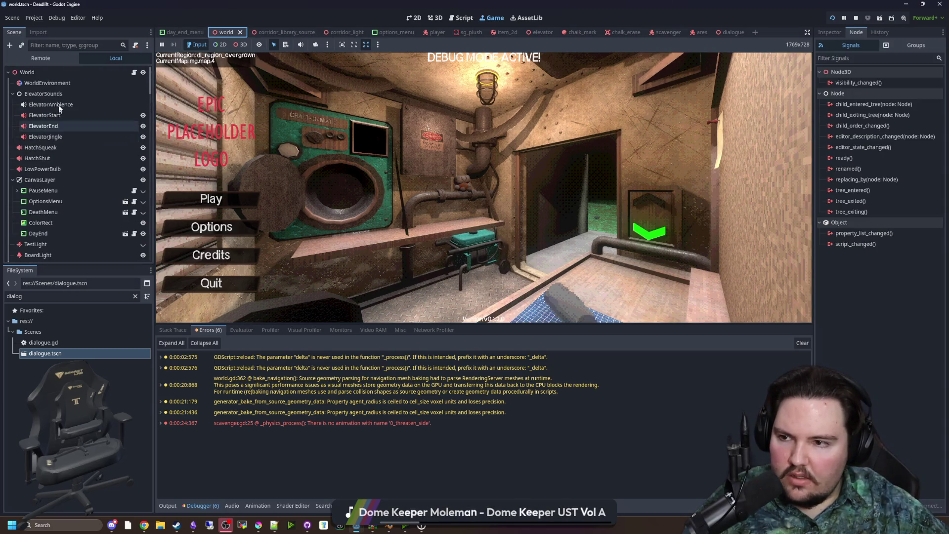
Toggle an environment effect option on the WorldEnvironment node, then stop and relaunch the game
click(65, 85)
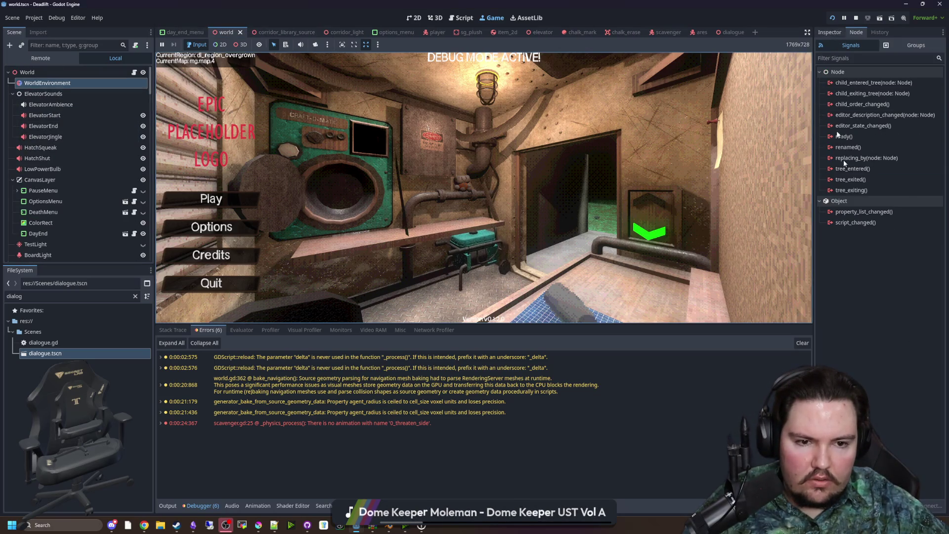
click(830, 32)
scroll(858, 280, down, 5)
click(885, 382)
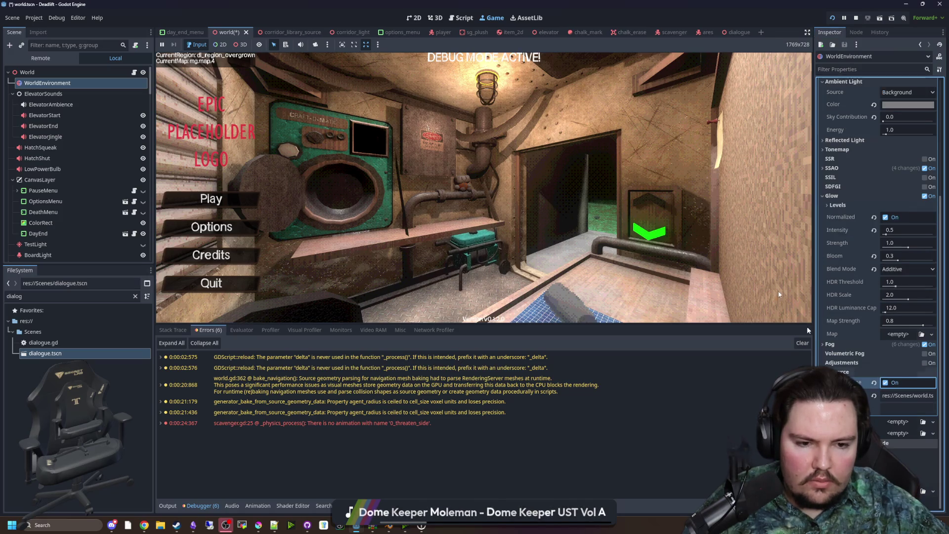
click(832, 18)
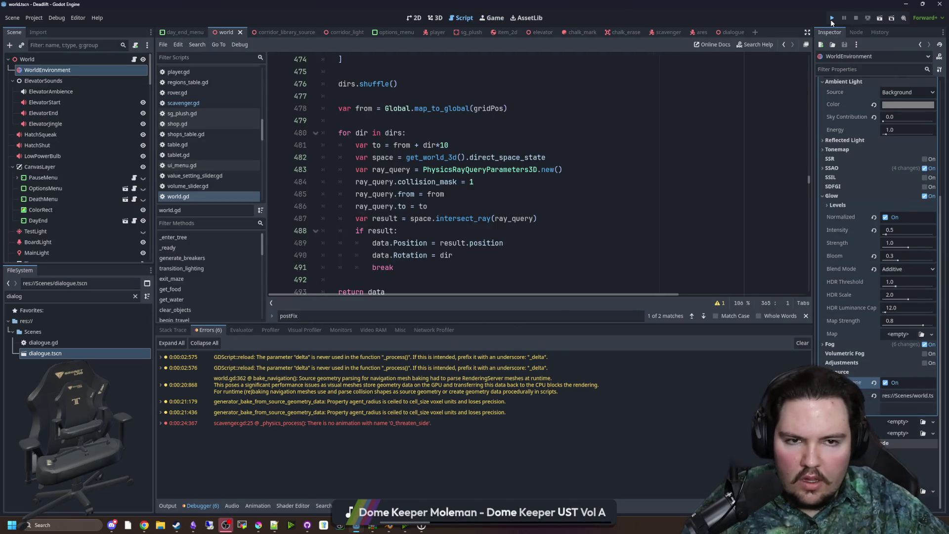
click(832, 18)
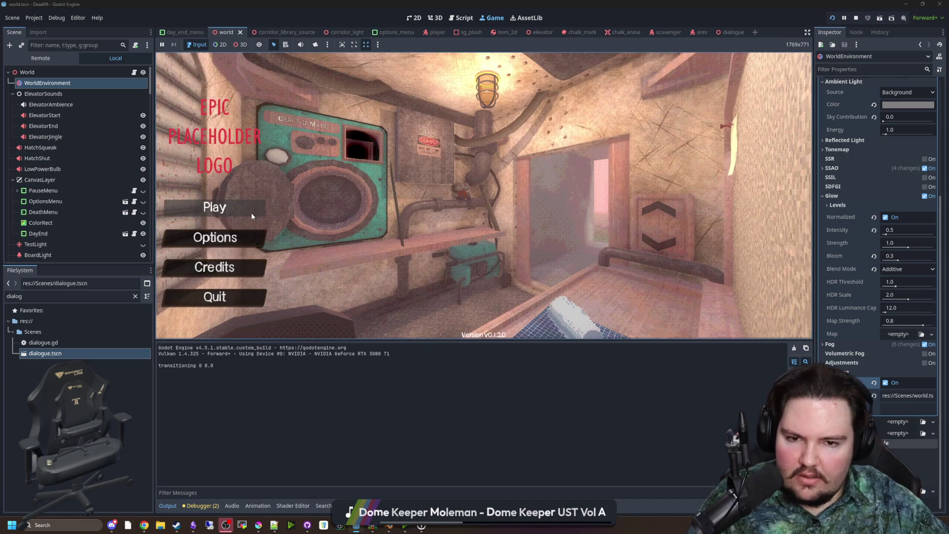
Start a new game, walk to the scavenger until it warns, pause, and return to the script editor
click(251, 214)
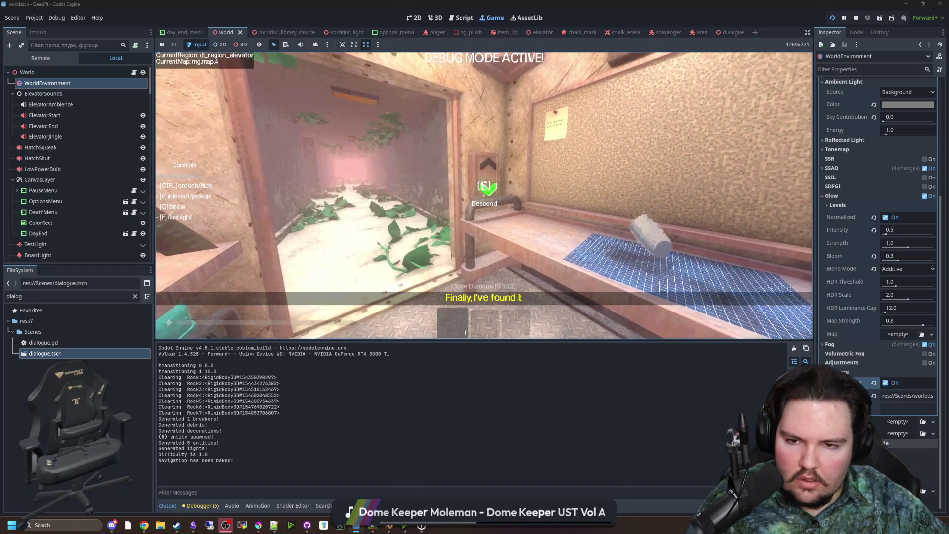
key(w)
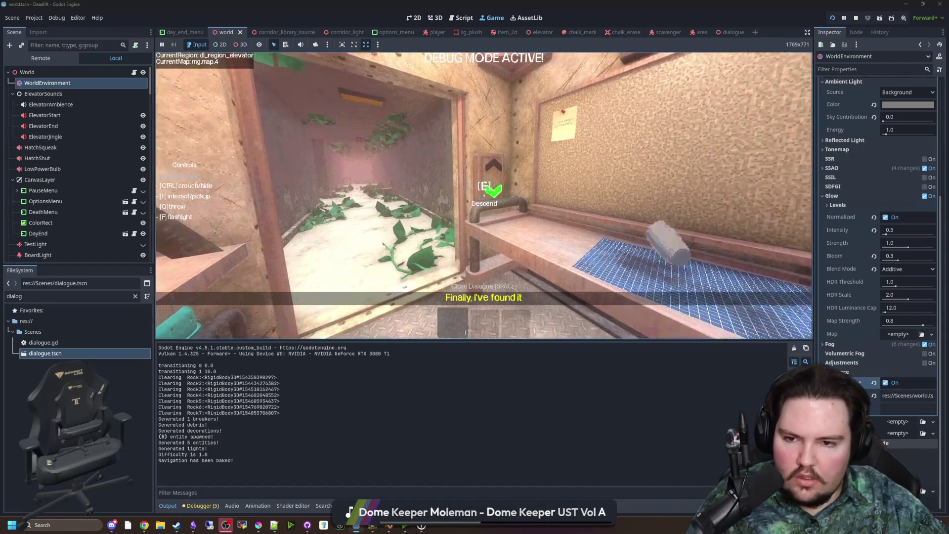
key(w)
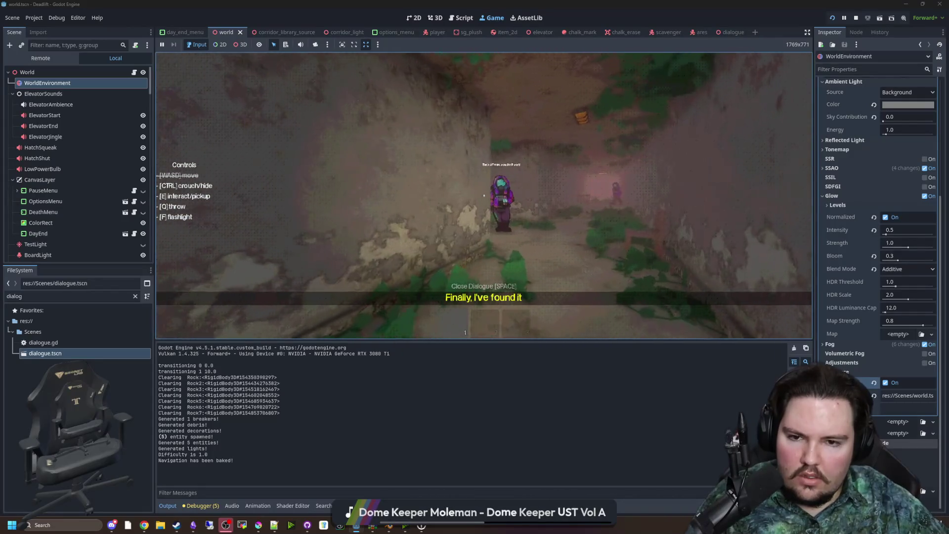
key(w)
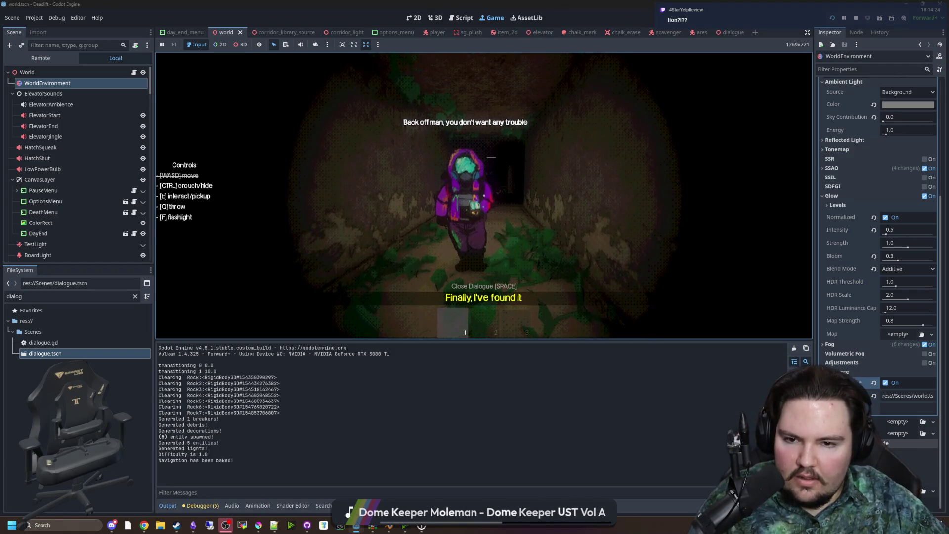
key(Escape)
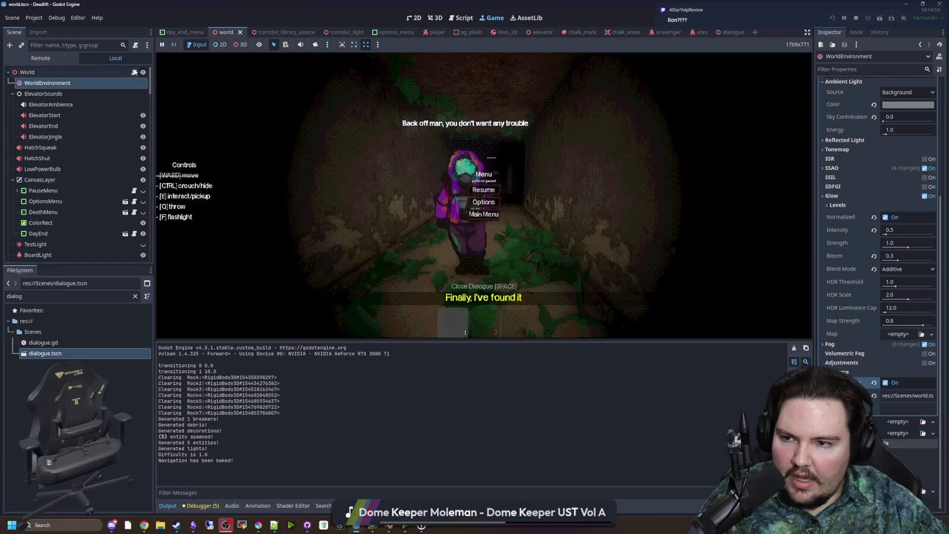
key(ctrl+F3)
click(402, 119)
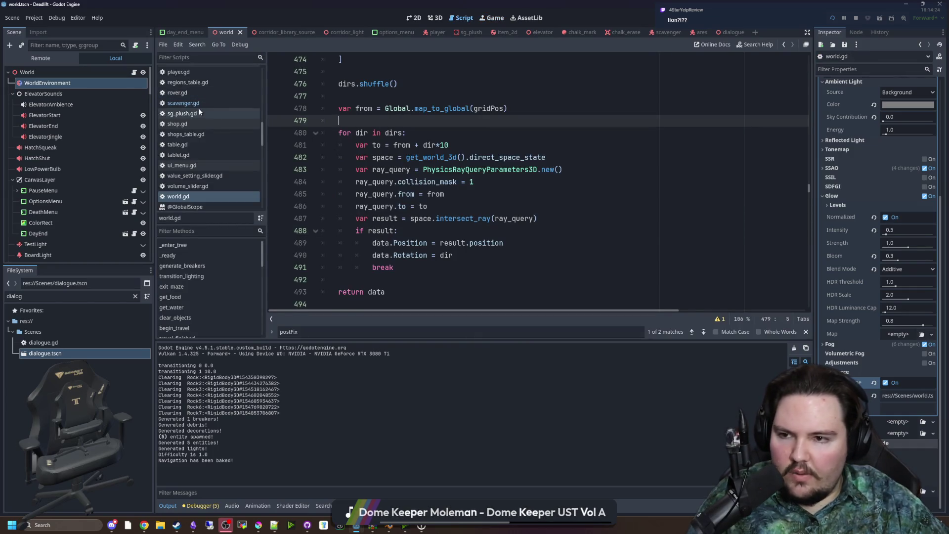
In scavenger.gd, copy the sprite.play(animationPrefix + animationType + animationPostfix) call
click(183, 103)
click(200, 505)
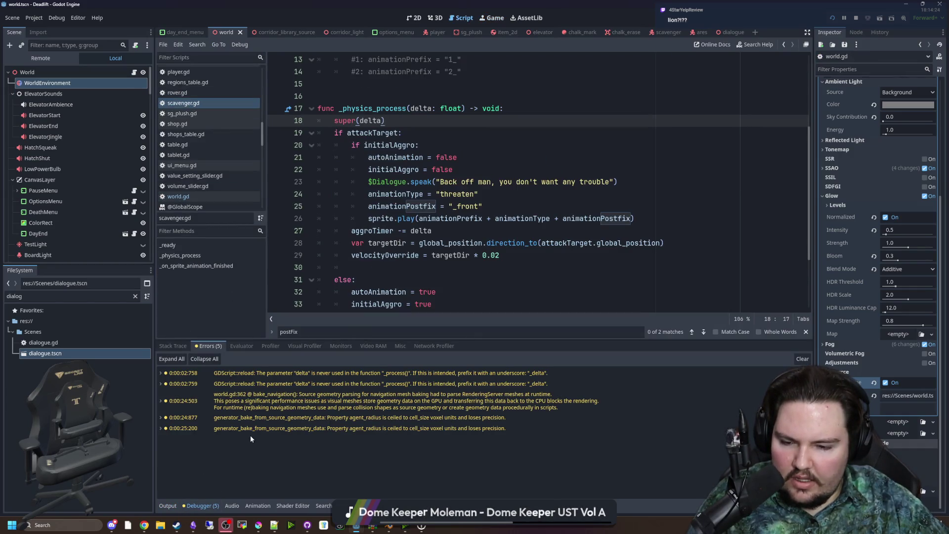
click(492, 268)
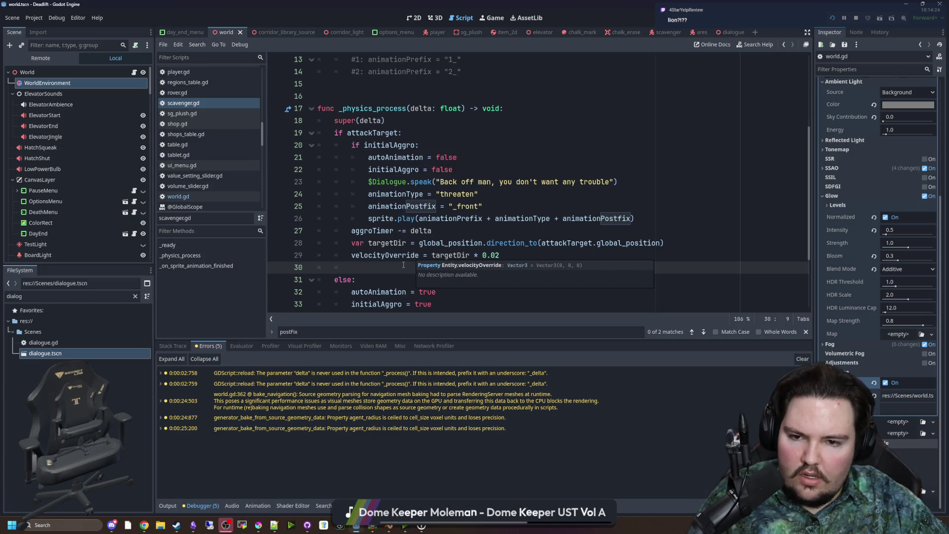
scroll(496, 192, down, 2)
click(527, 134)
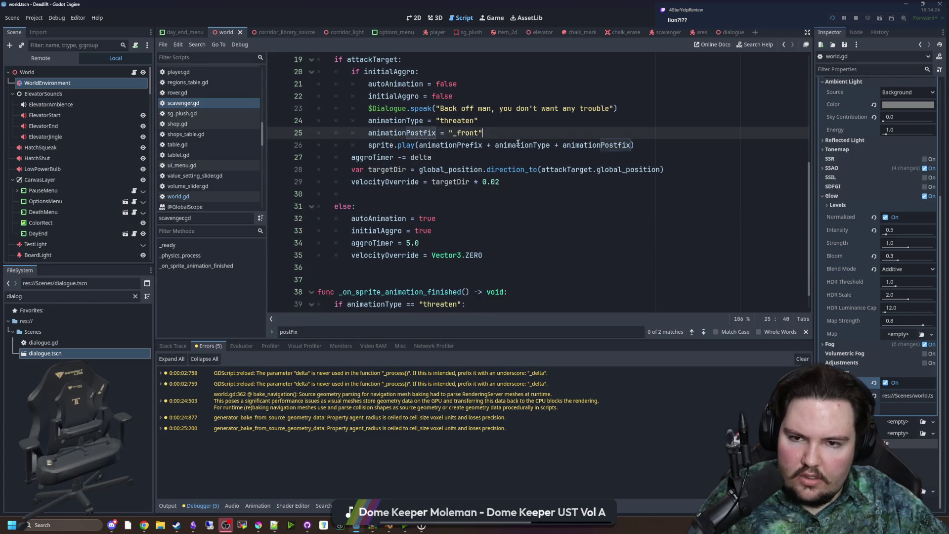
double_click(518, 145)
scroll(475, 217, down, 1)
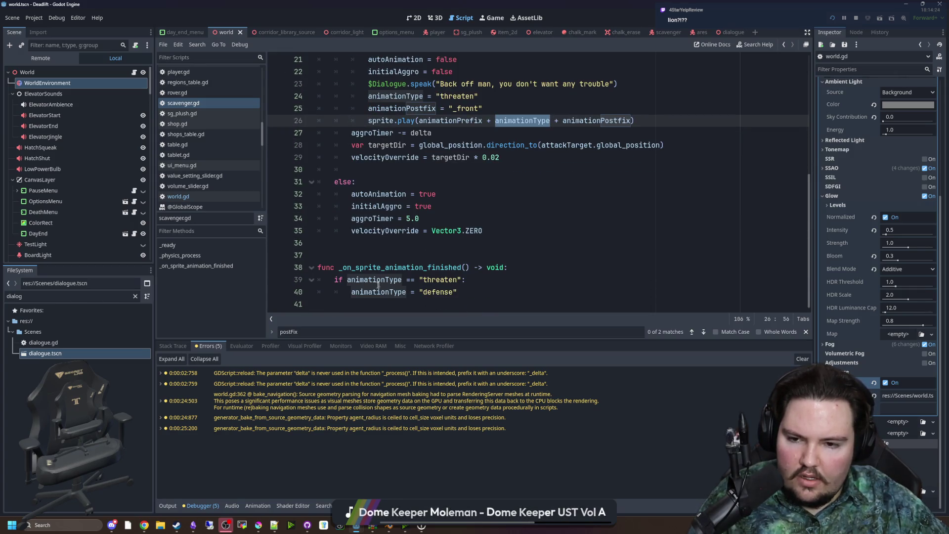
click(460, 206)
drag(635, 120, 356, 121)
key(ctrl+c)
Paste the sprite.play call under the animationType = "defense" line and save the script
click(491, 292)
key(Return)
key(ctrl+v)
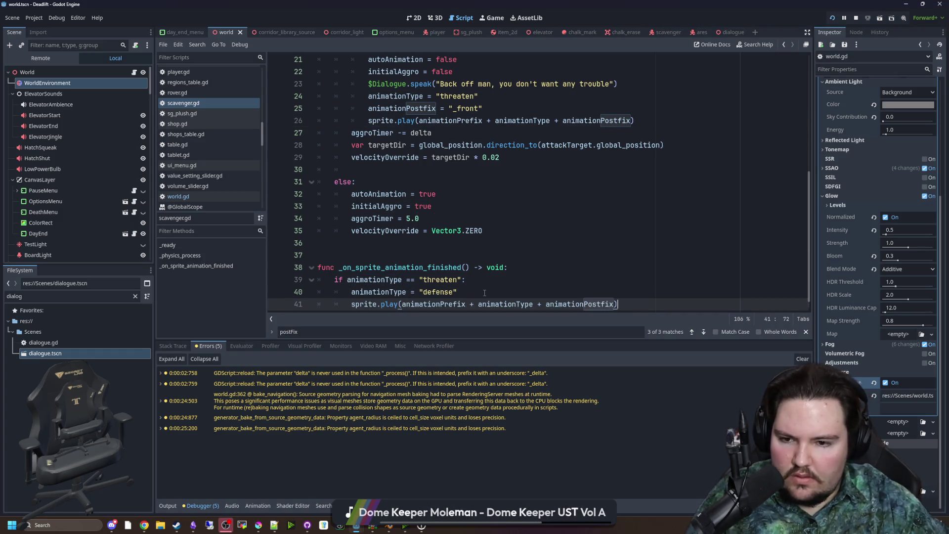
key(ctrl+s)
click(484, 21)
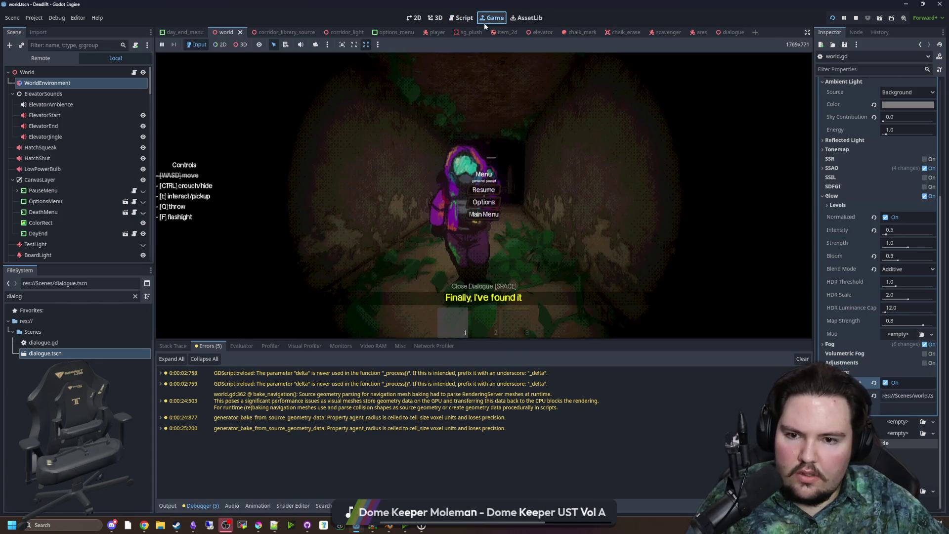
Walk and crouch down the corridor until the gathered scavengers shout their warning, then pause and return to world.gd
key(shift+w)
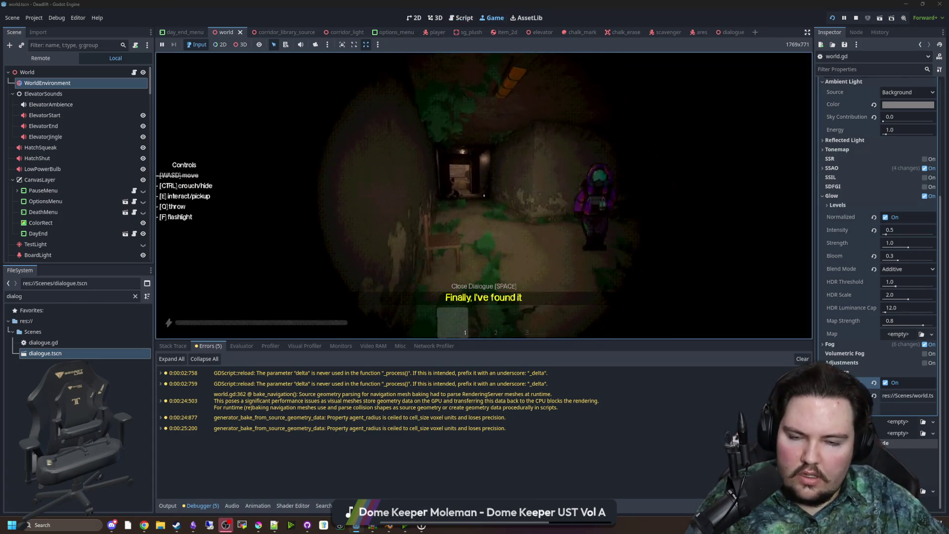
key(F3)
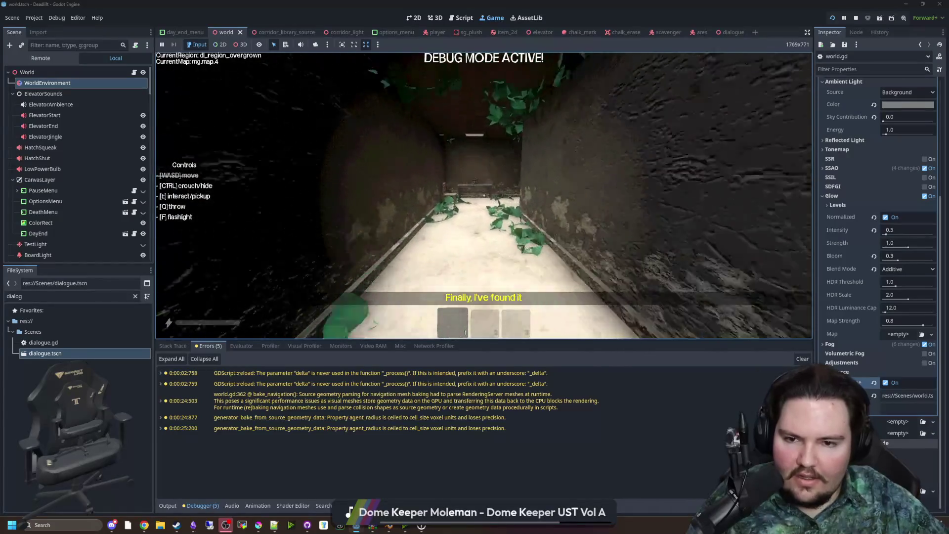
key(ctrl)
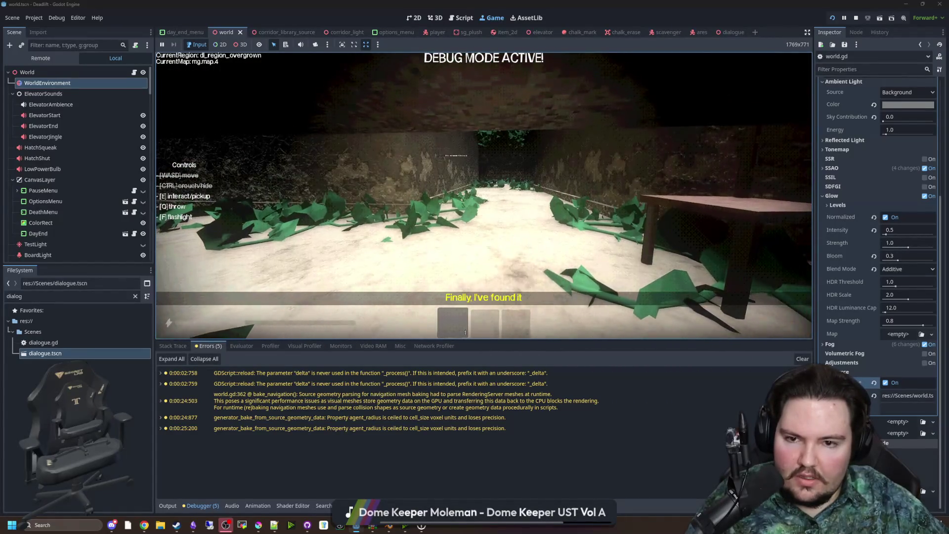
key(F3)
key(ctrl)
key(w)
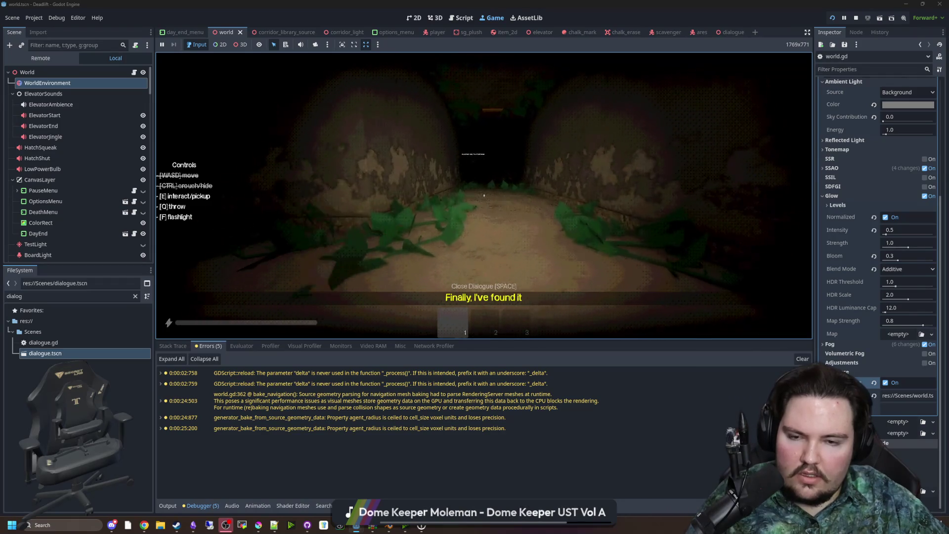
key(w)
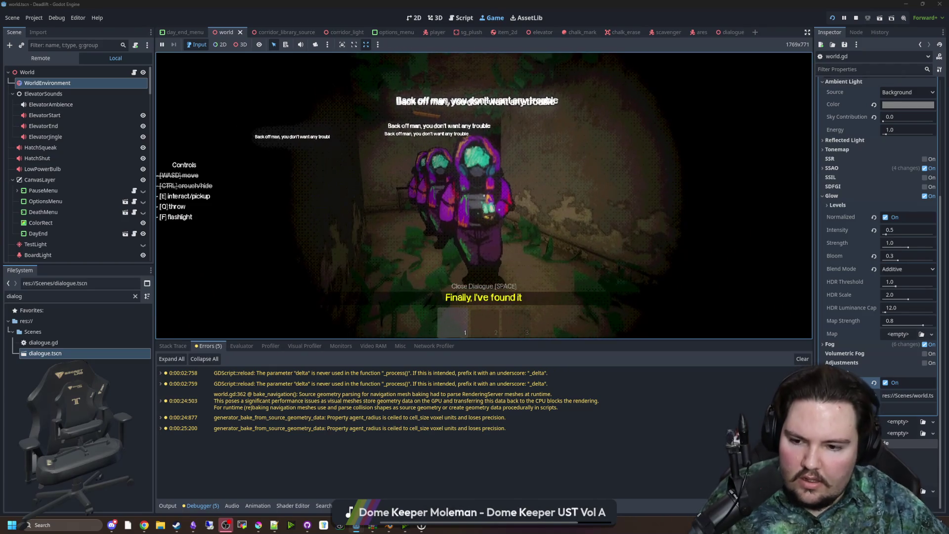
key(super)
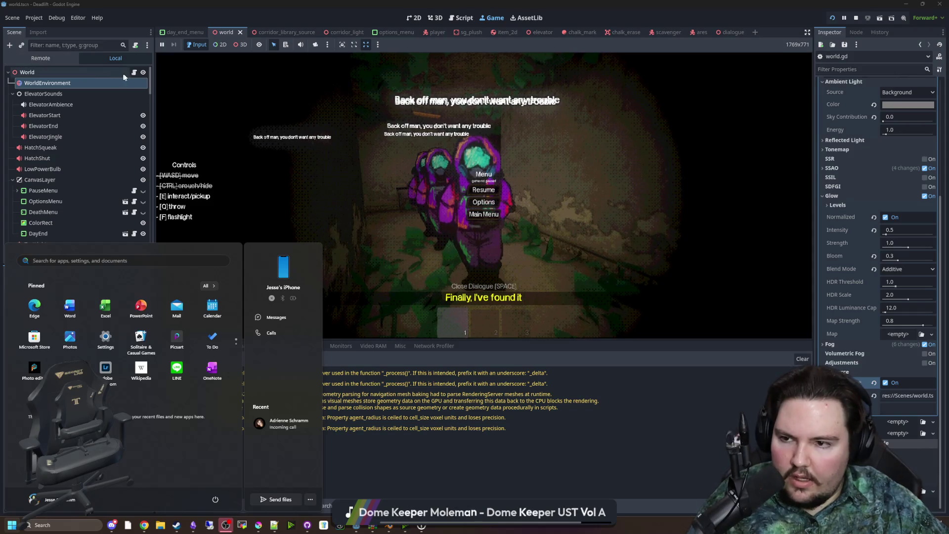
click(217, 127)
scroll(368, 176, down, 20)
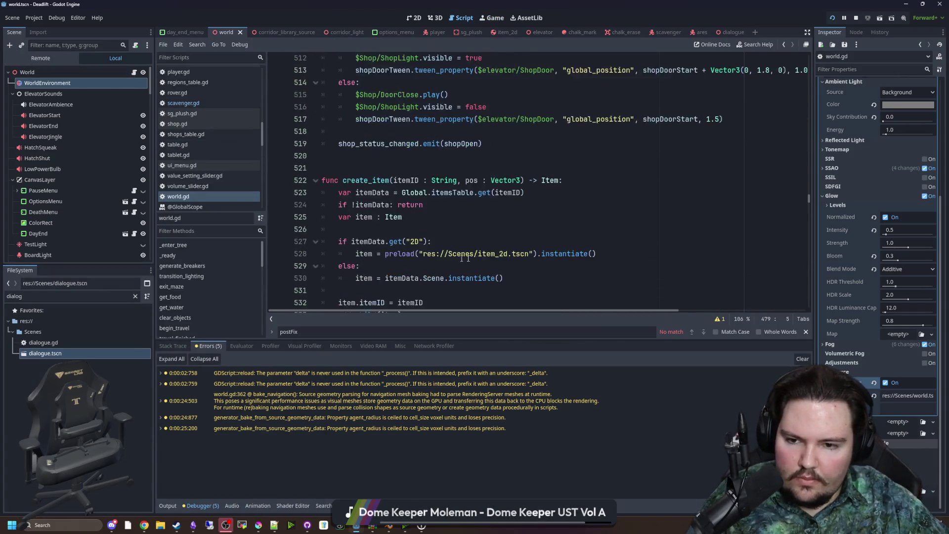
Locate the threaten-finished check in scavenger.gd, saving the script along the way
click(183, 103)
scroll(425, 228, down, 1)
click(425, 231)
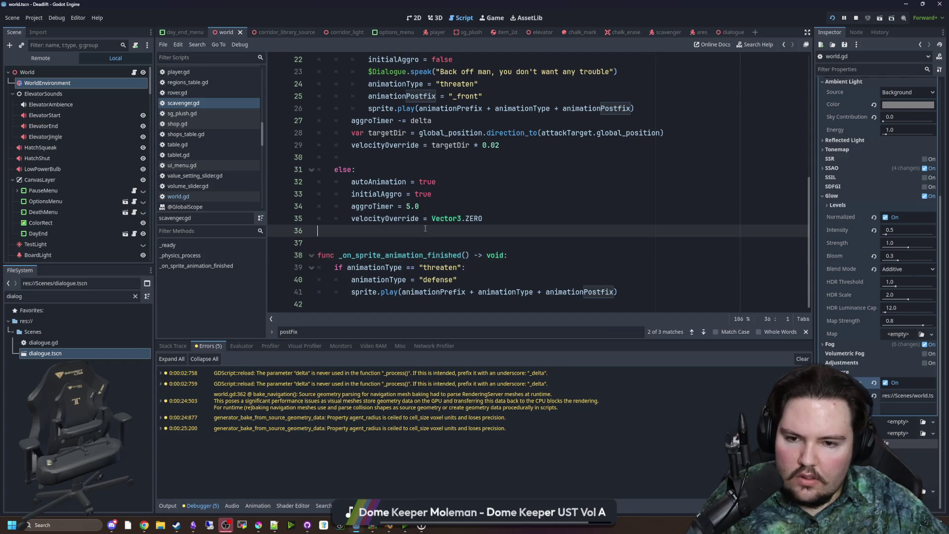
key(ctrl+s)
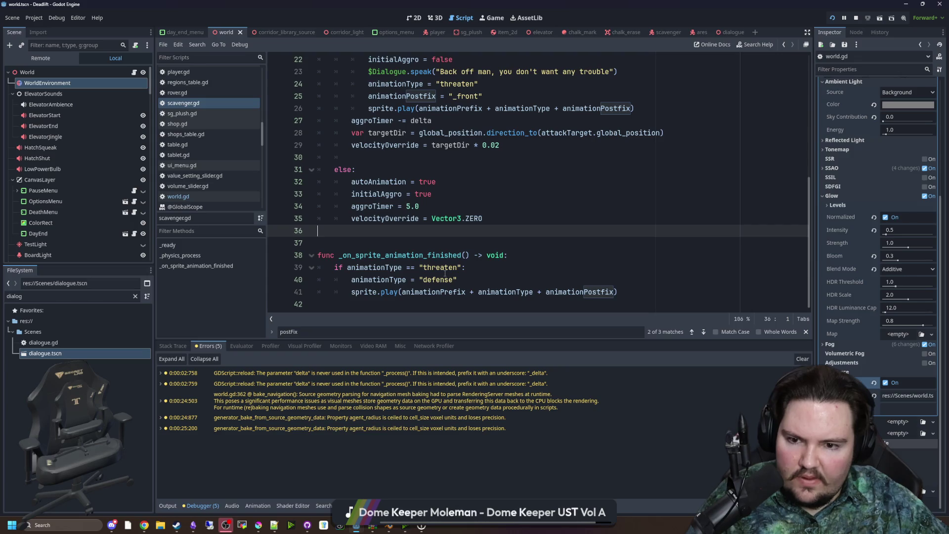
click(473, 268)
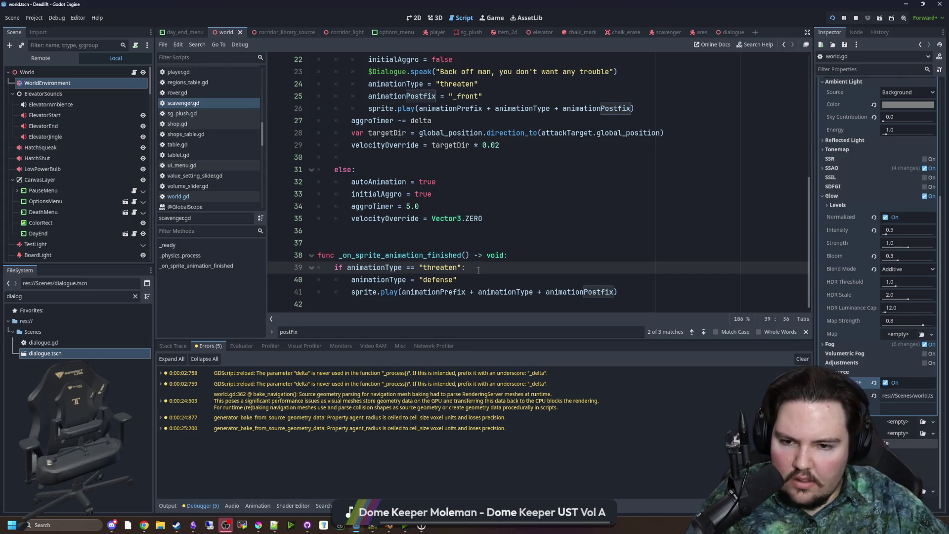
scroll(478, 270, up, 2)
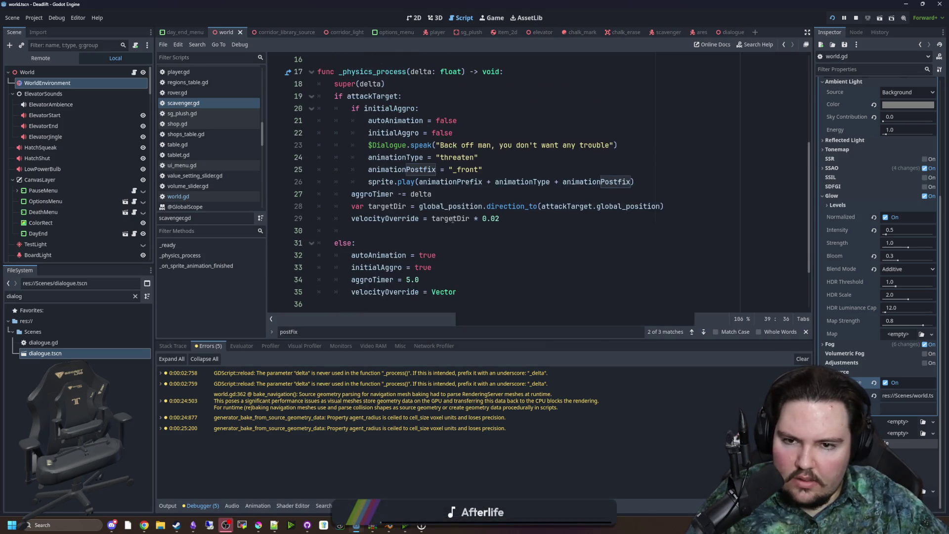
scroll(469, 222, down, 2)
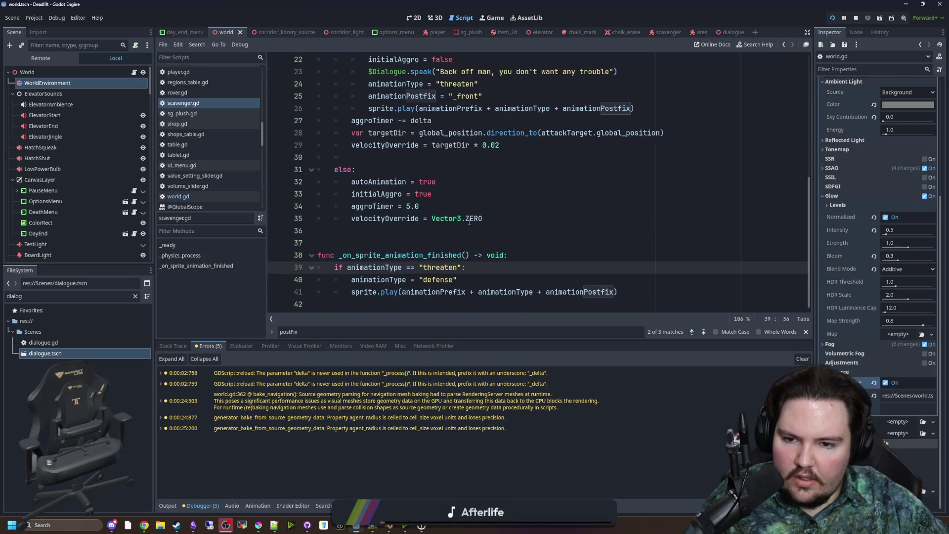
click(409, 242)
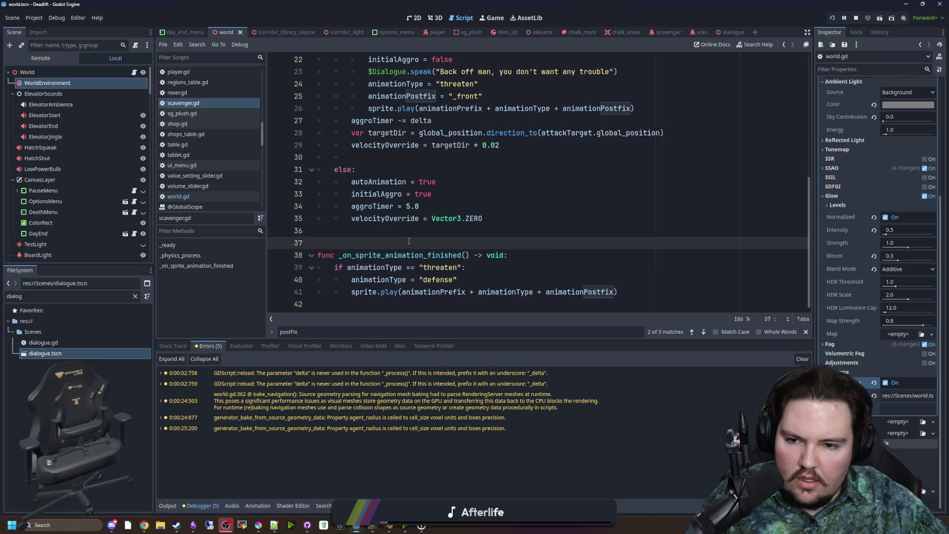
scroll(409, 240, up, 3)
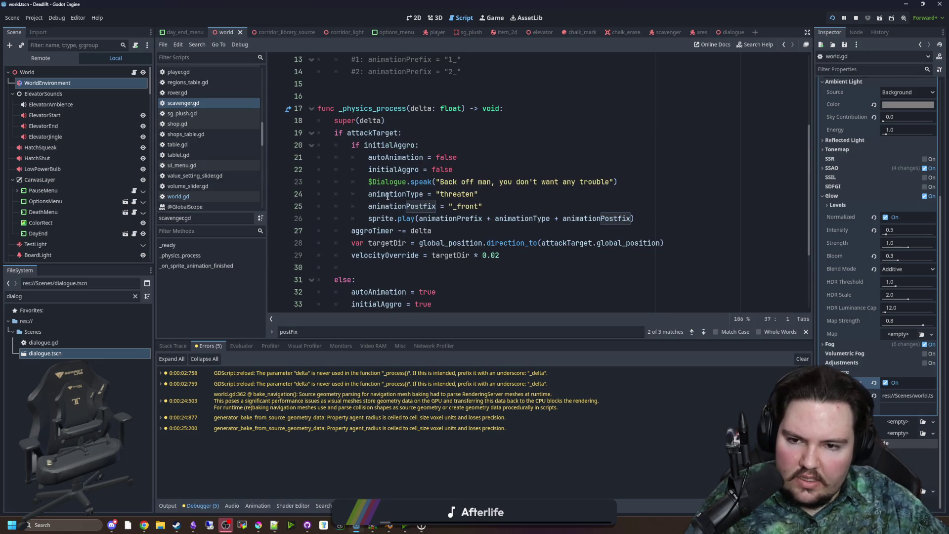
mouse_move(387, 196)
mouse_down()
mouse_move(551, 182)
mouse_move(479, 194)
mouse_up()
click(479, 194)
scroll(503, 222, down, 3)
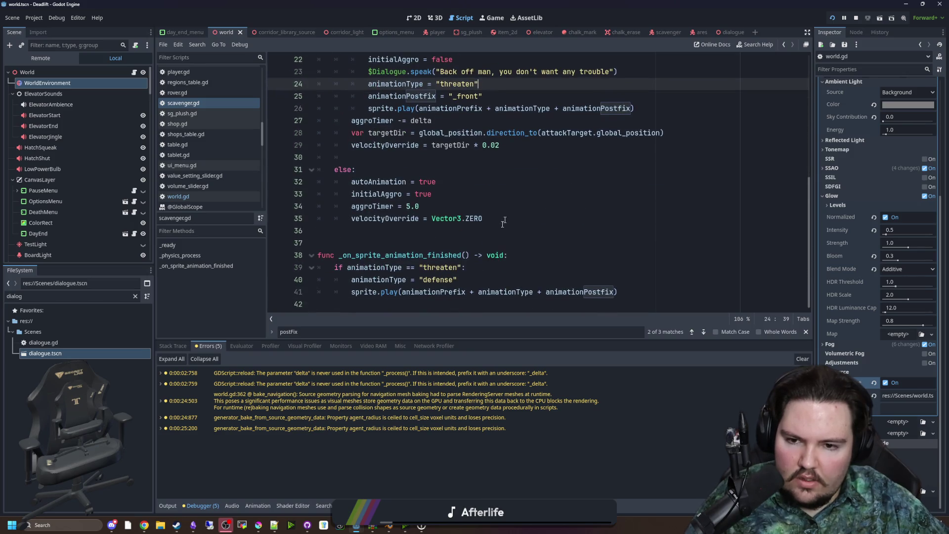
Add a print("hahhaa") debug line under the threaten check and save
click(509, 265)
key(Return)
text(print("hahhaa)
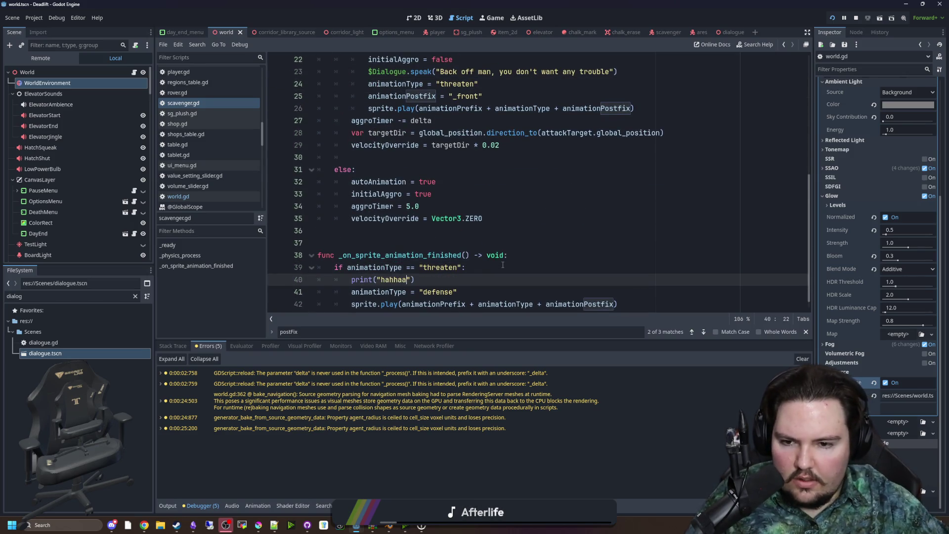
click(503, 266)
key(ctrl+s)
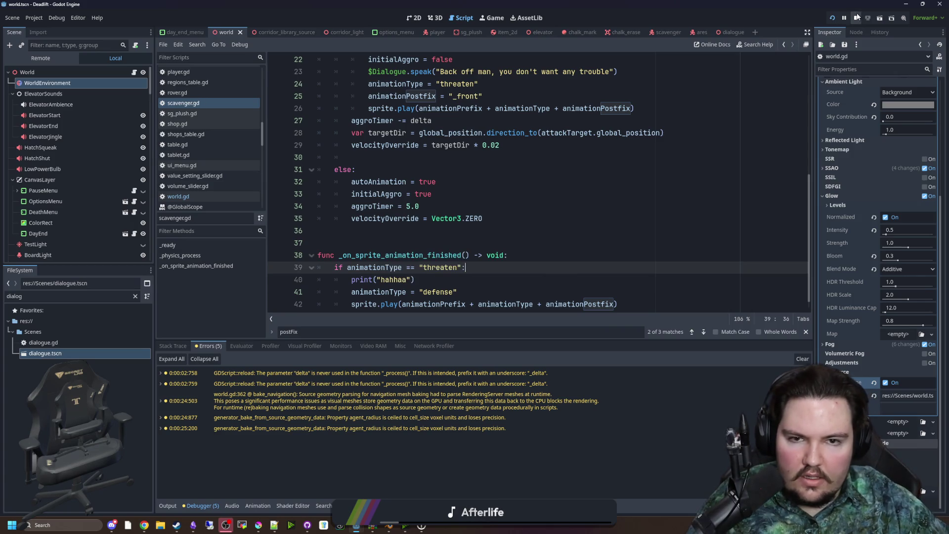
Filter the FileSystem by "scav" and open scavenger.tscn
click(135, 297)
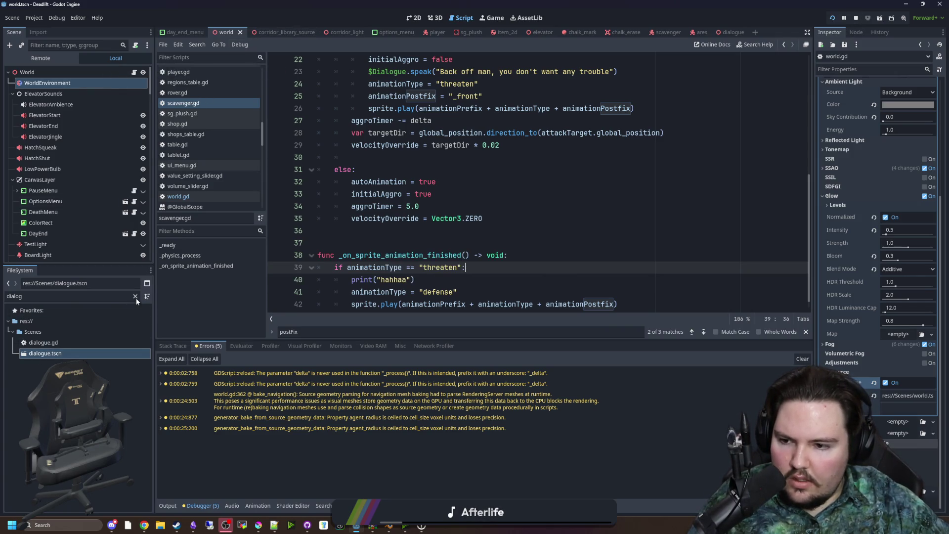
text(scav)
click(60, 353)
double_click(60, 353)
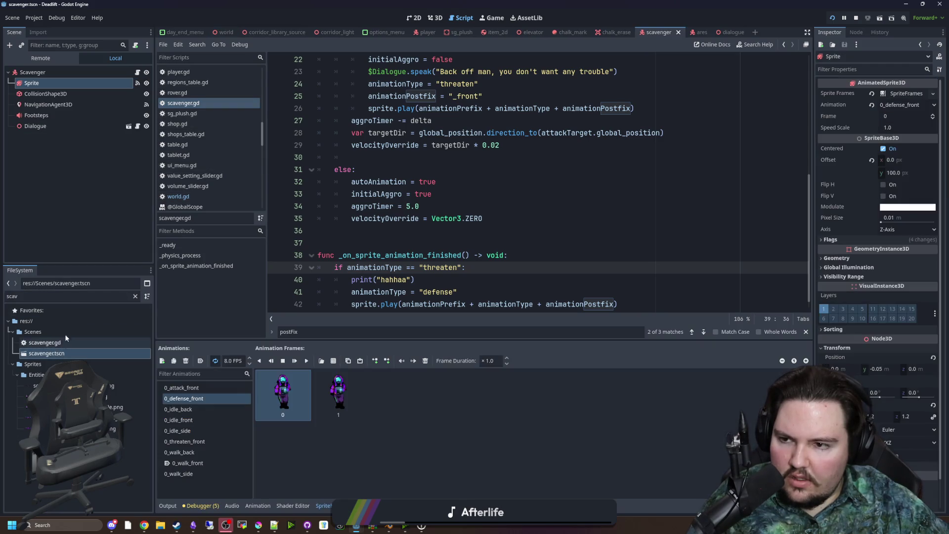
Check the scavenger Sprite's animation-finished signal connection and save the scene
click(45, 93)
click(42, 84)
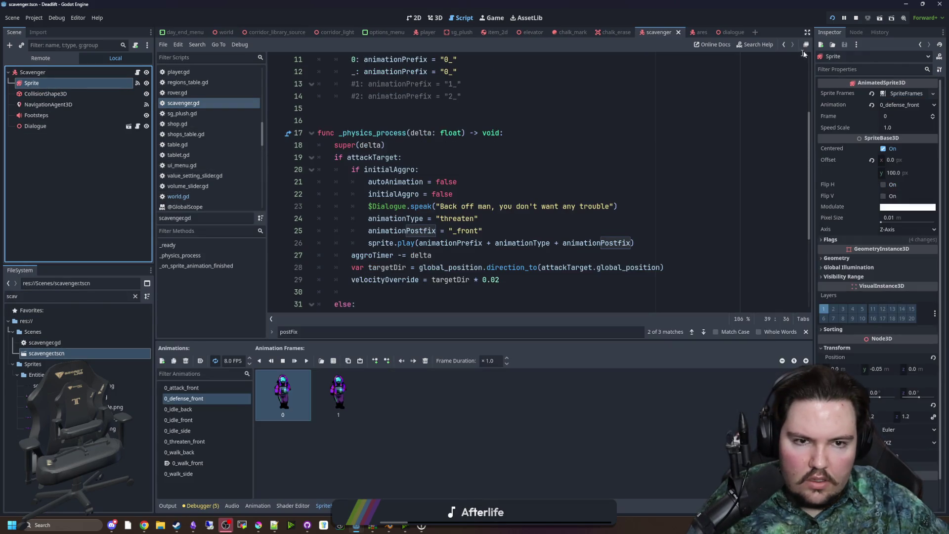
click(856, 32)
click(669, 157)
key(ctrl+s)
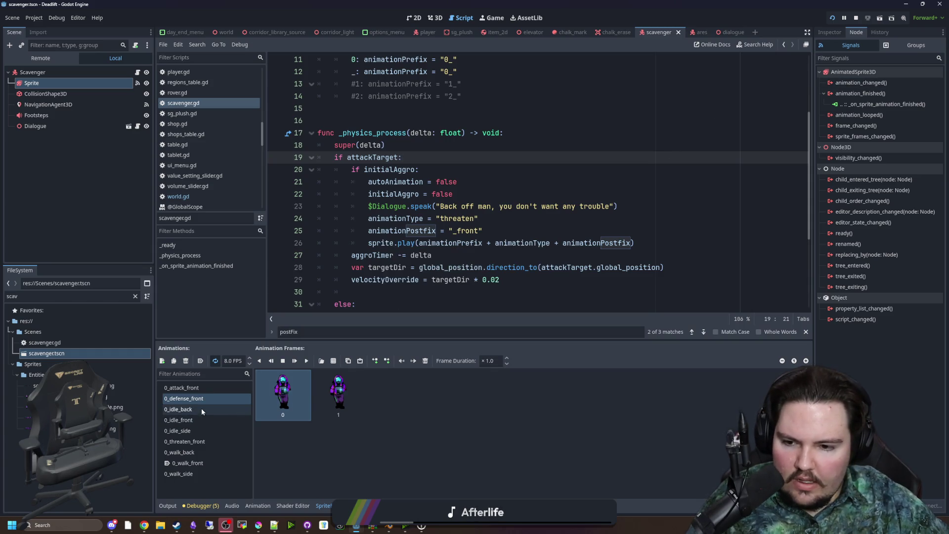
Inspect the 0_threaten_front animation in SpriteFrames, then restart the game
click(201, 441)
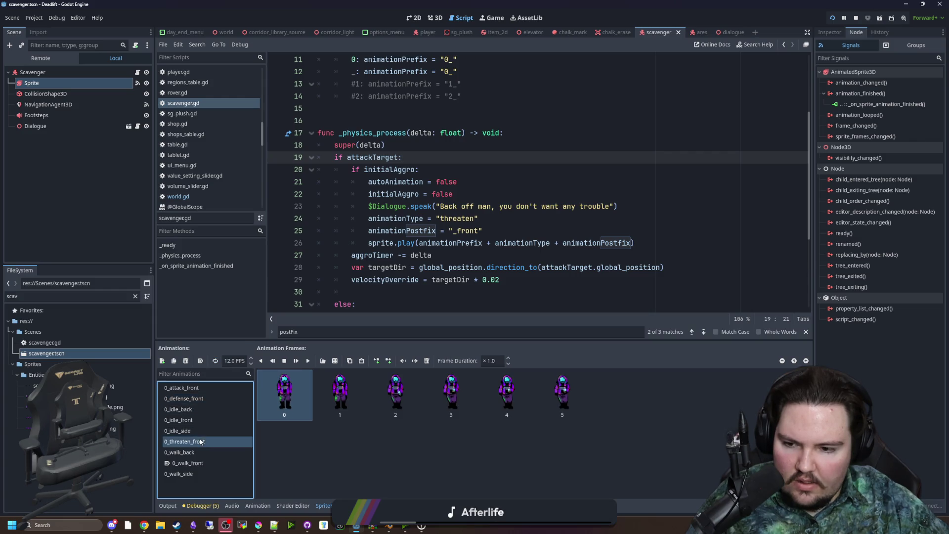
click(454, 193)
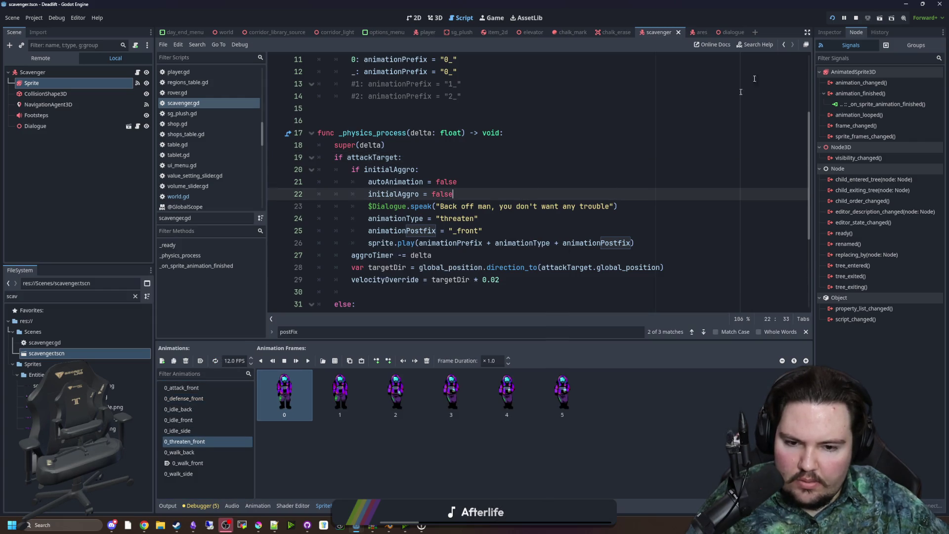
click(831, 18)
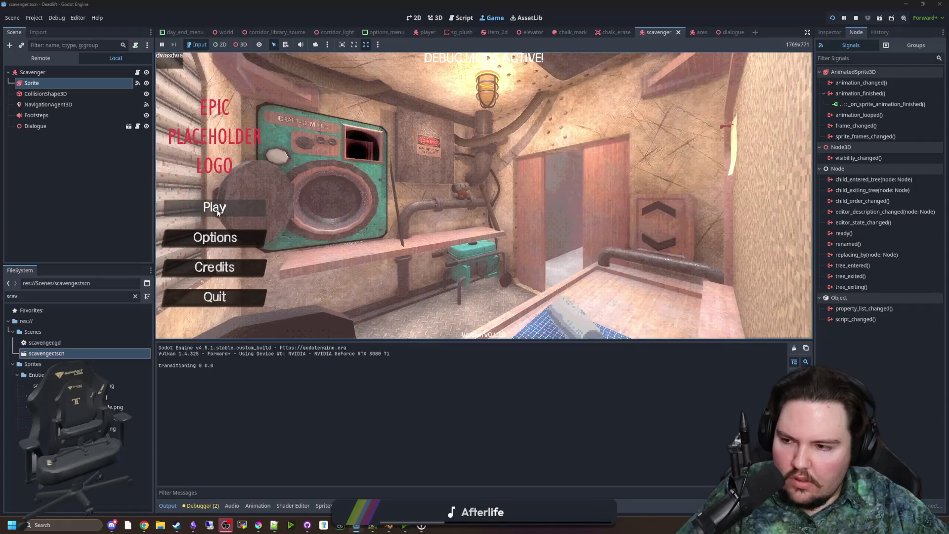
Play down the elevator and corridor to the scavenger, pausing after its warning
click(218, 207)
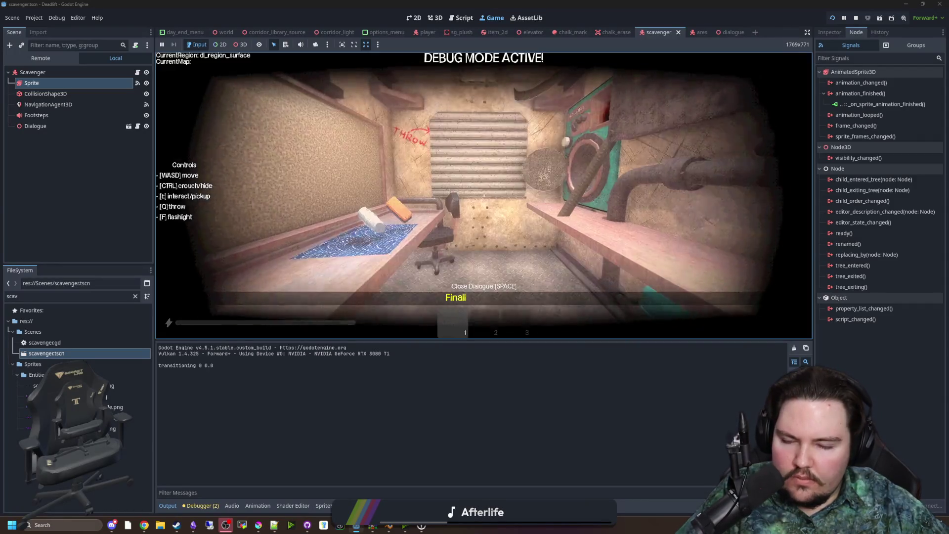
key(w)
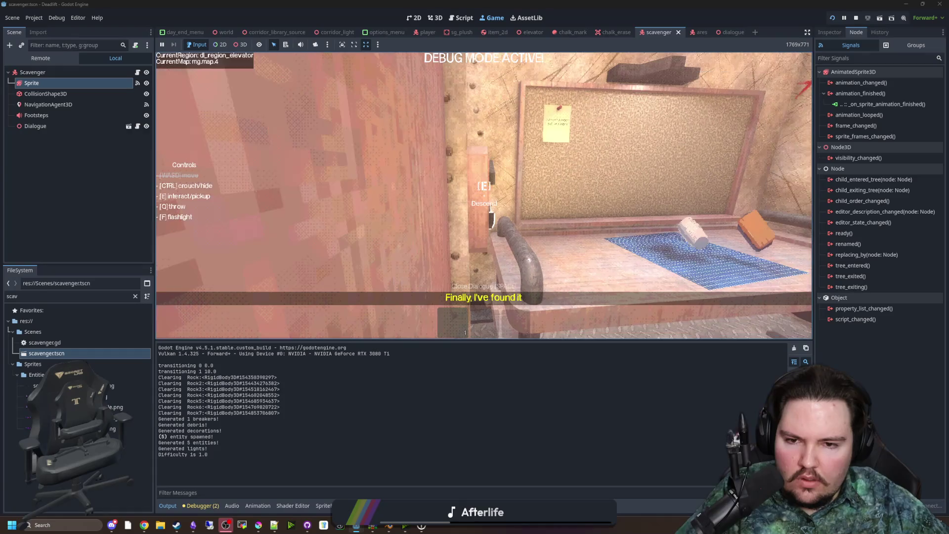
key(e)
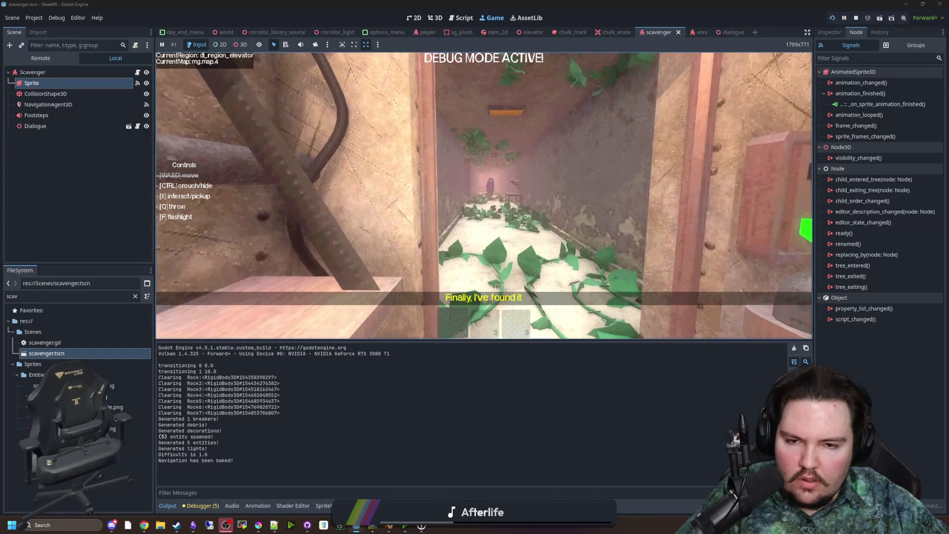
key(w)
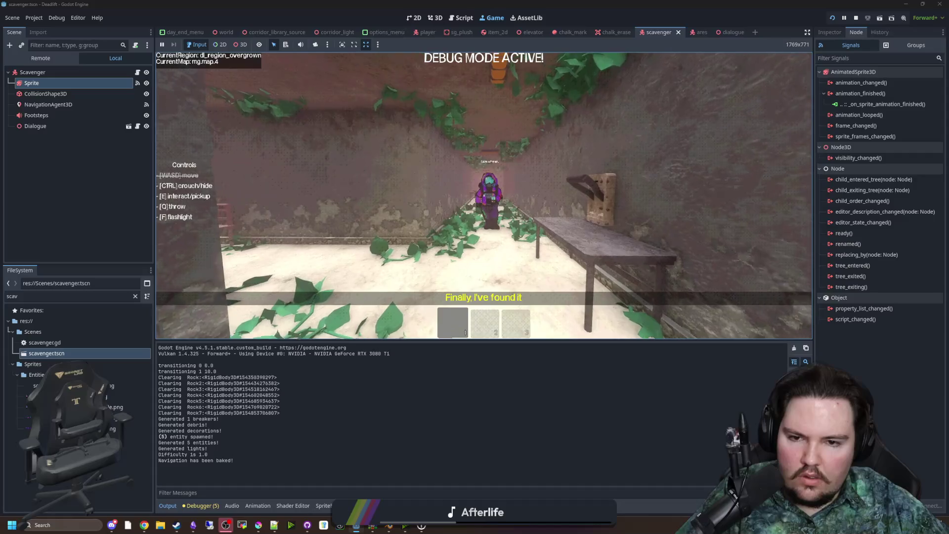
key(super)
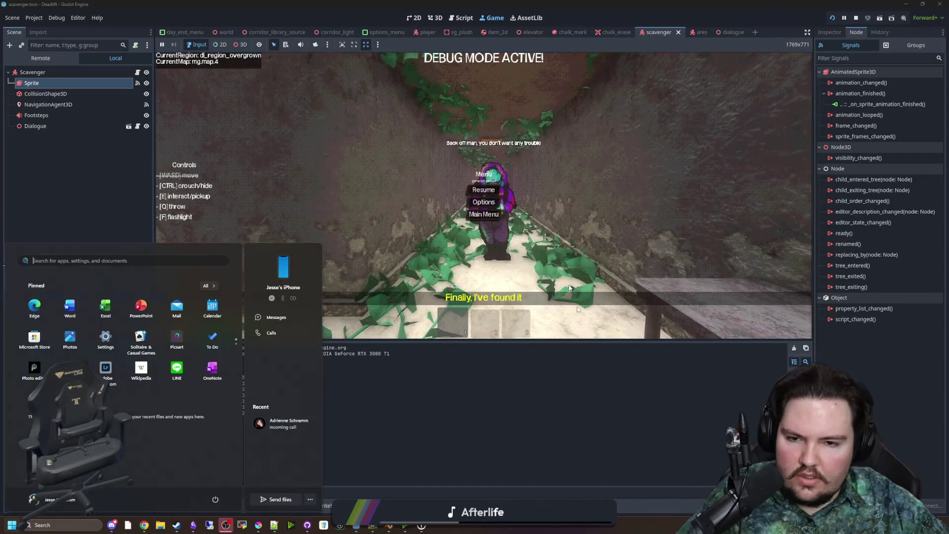
key(Escape)
Toggle looping on the 0_defense_front animation and stop the running game
click(54, 81)
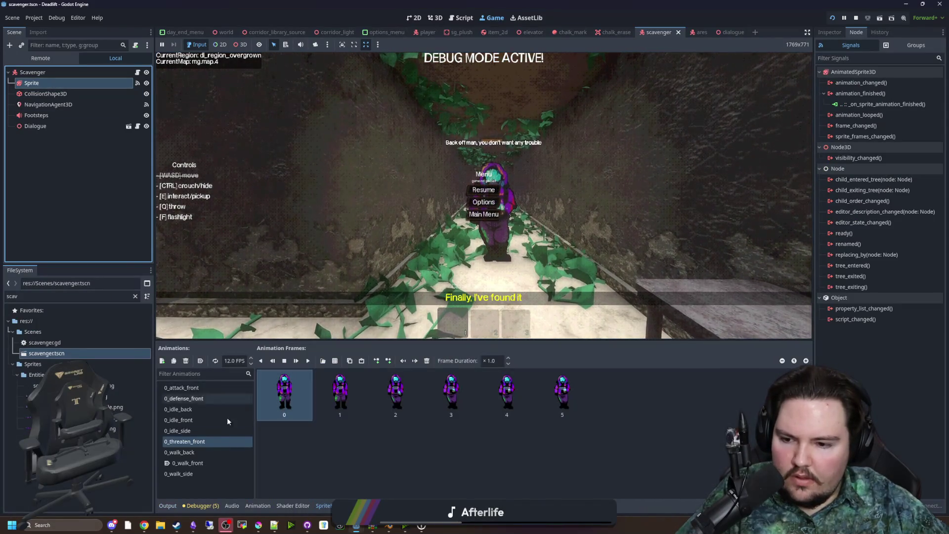
click(203, 401)
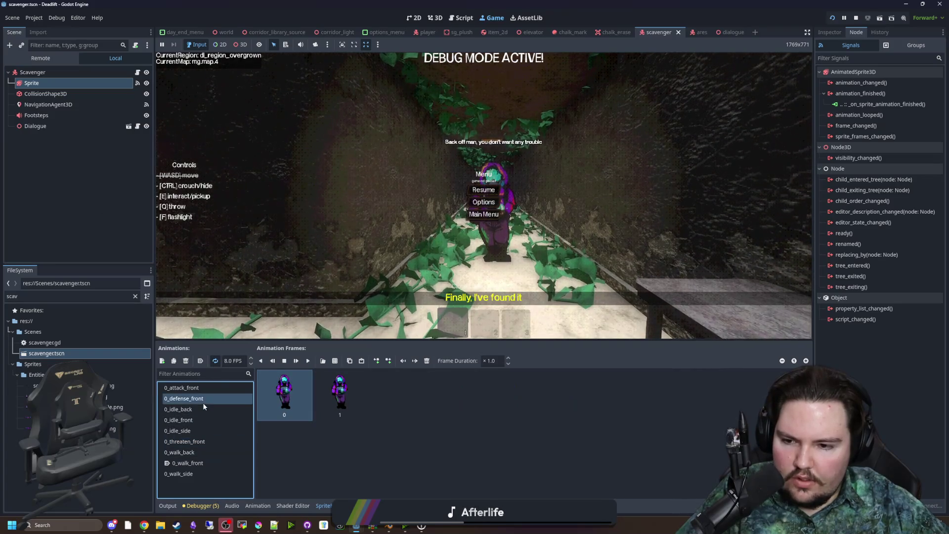
click(215, 362)
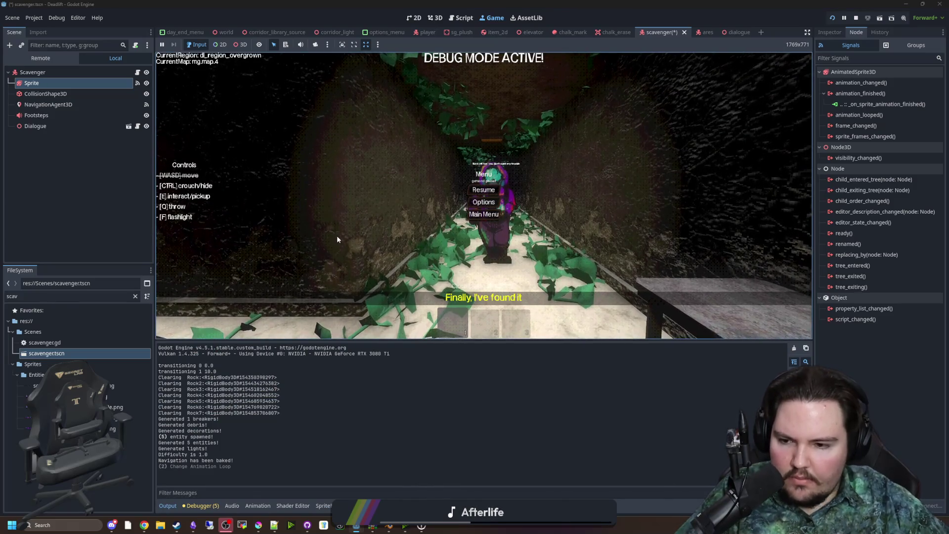
click(855, 18)
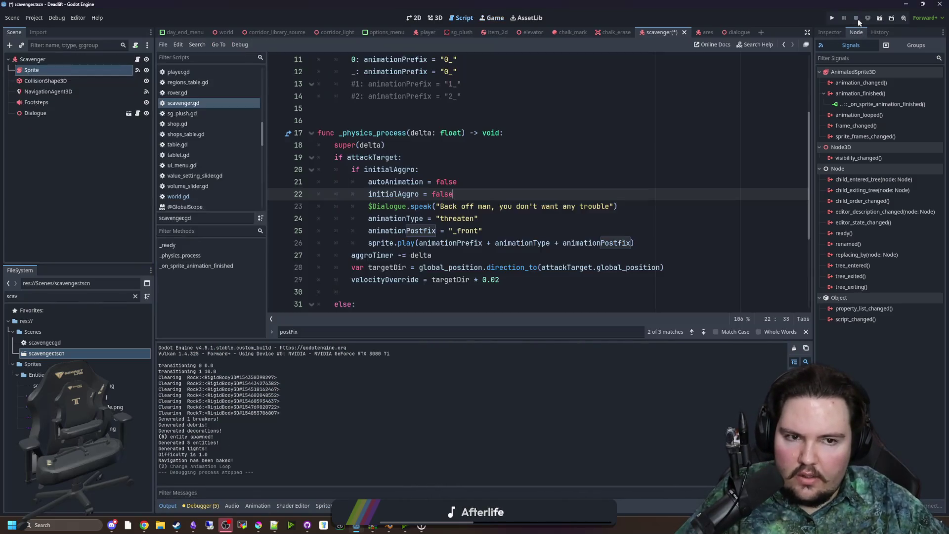
Save scavenger.tscn together with the scavenger.gd script
key(ctrl+s)
click(405, 133)
key(Up)
scroll(417, 207, down, 4)
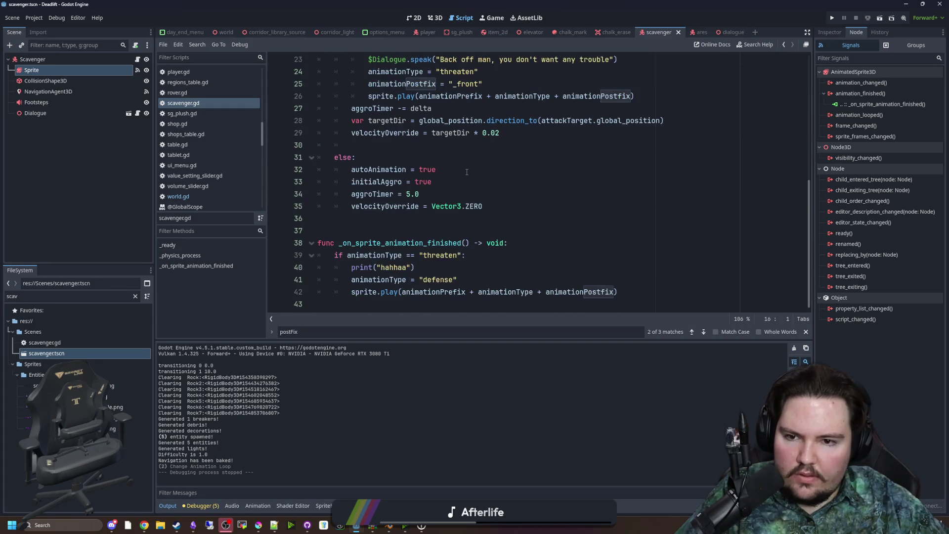
click(417, 230)
key(ctrl+s)
Select the Sprite node so its SpriteFrames animation list appears beneath scavenger.gd
click(42, 71)
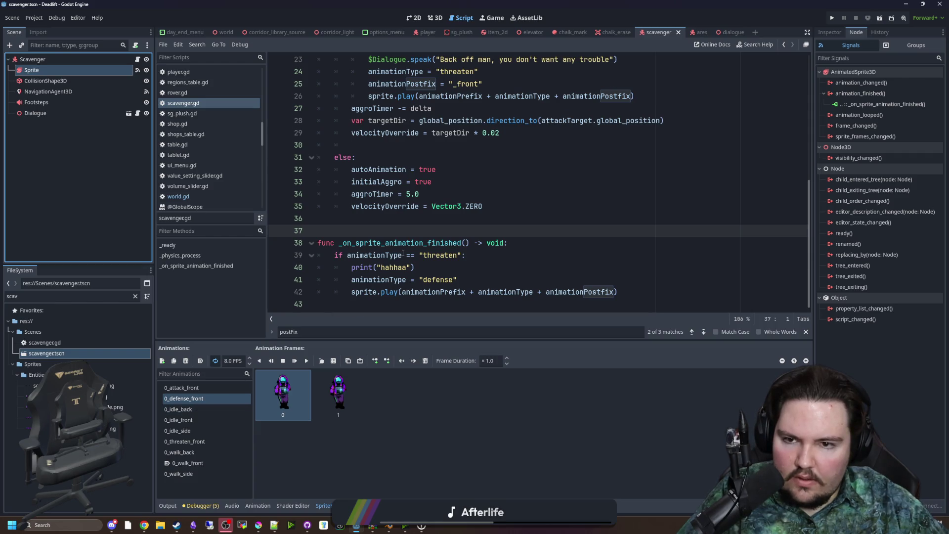
scroll(403, 253, up, 3)
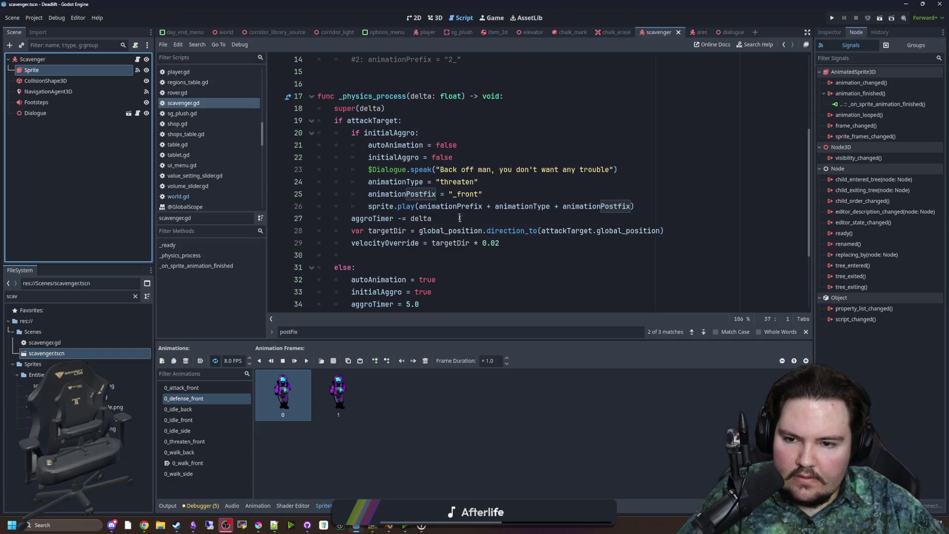
scroll(412, 260, down, 1)
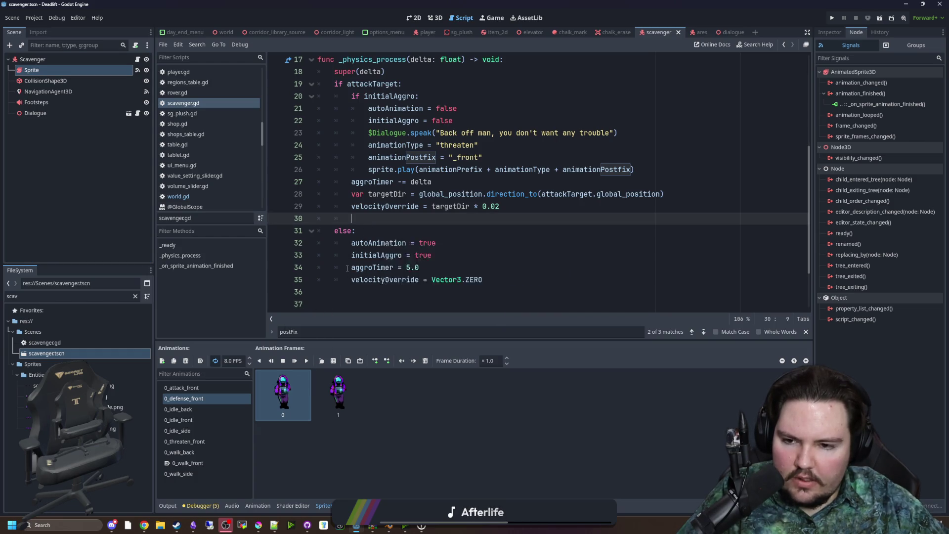
scroll(390, 229, down, 2)
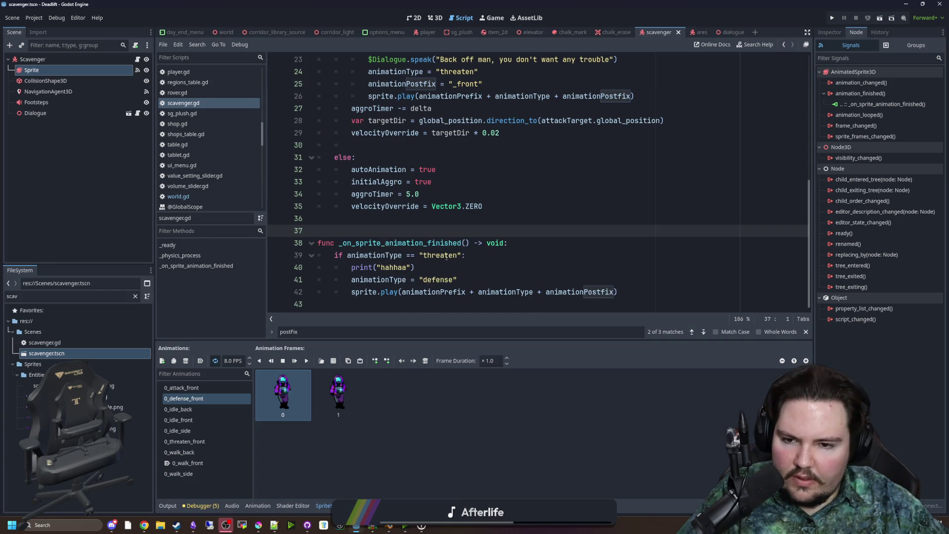
scroll(446, 257, up, 3)
scroll(462, 170, down, 3)
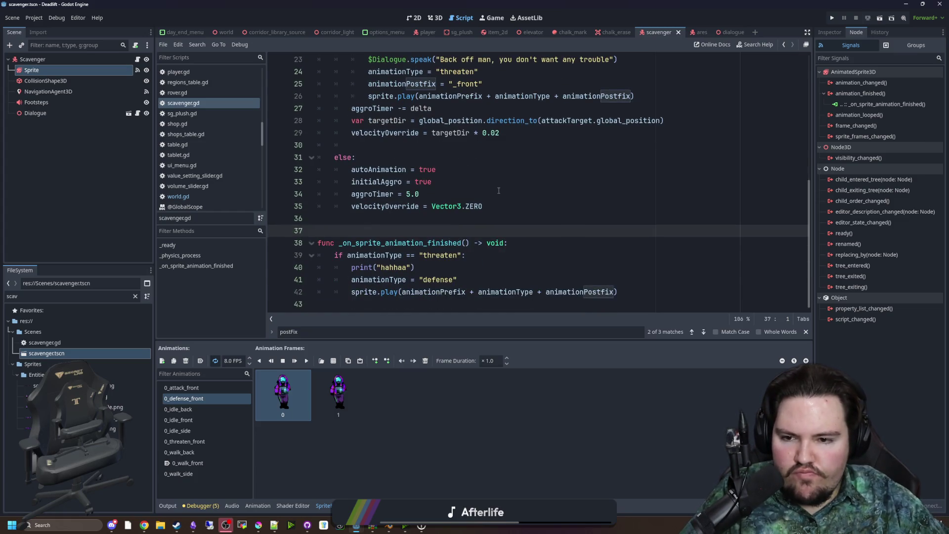
click(430, 270)
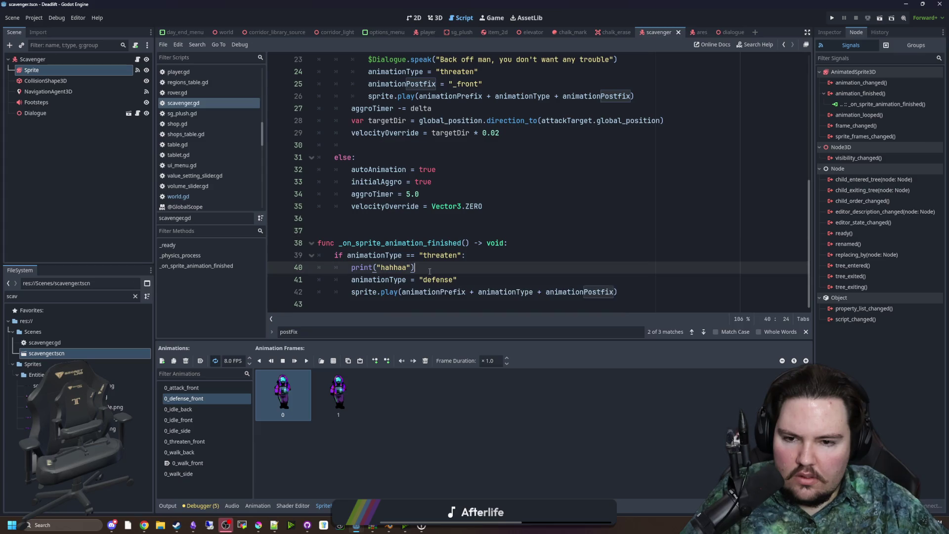
click(196, 399)
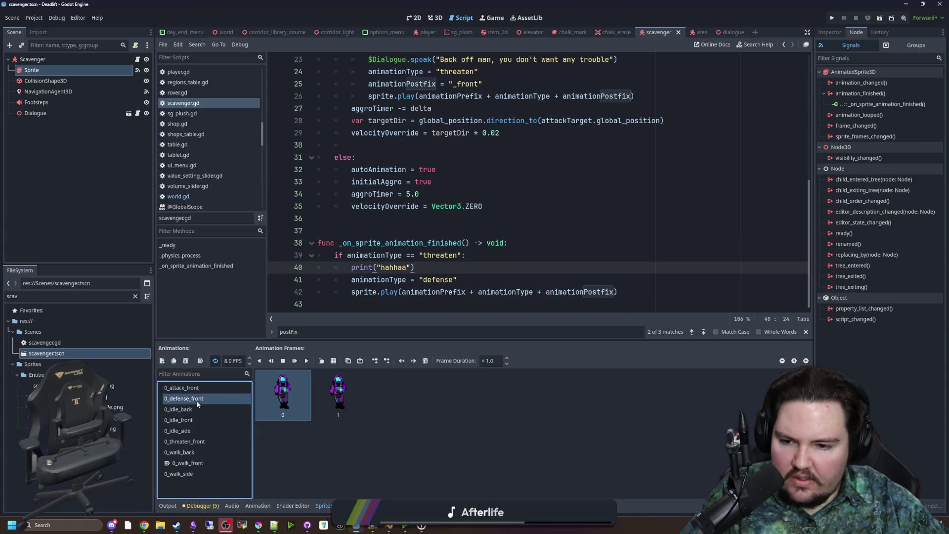
click(196, 442)
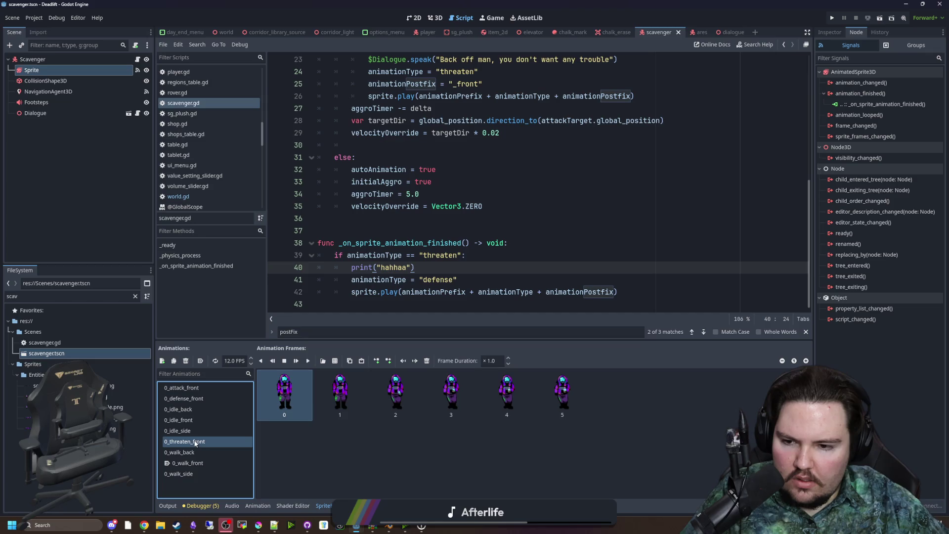
click(194, 400)
click(308, 361)
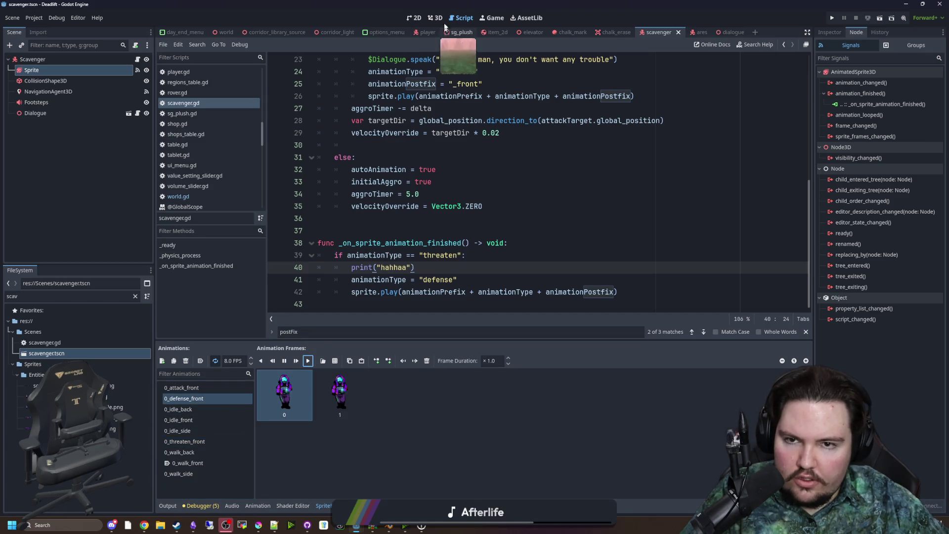
click(434, 18)
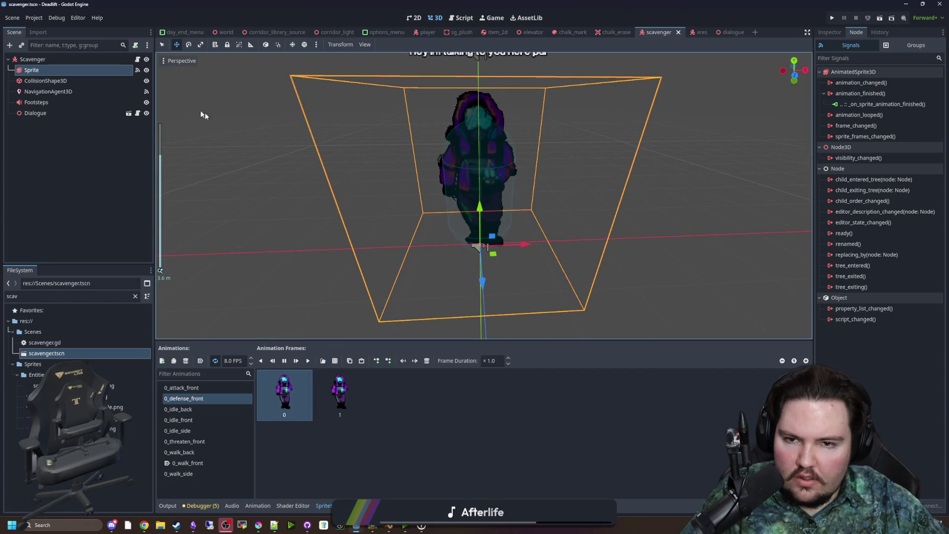
click(137, 60)
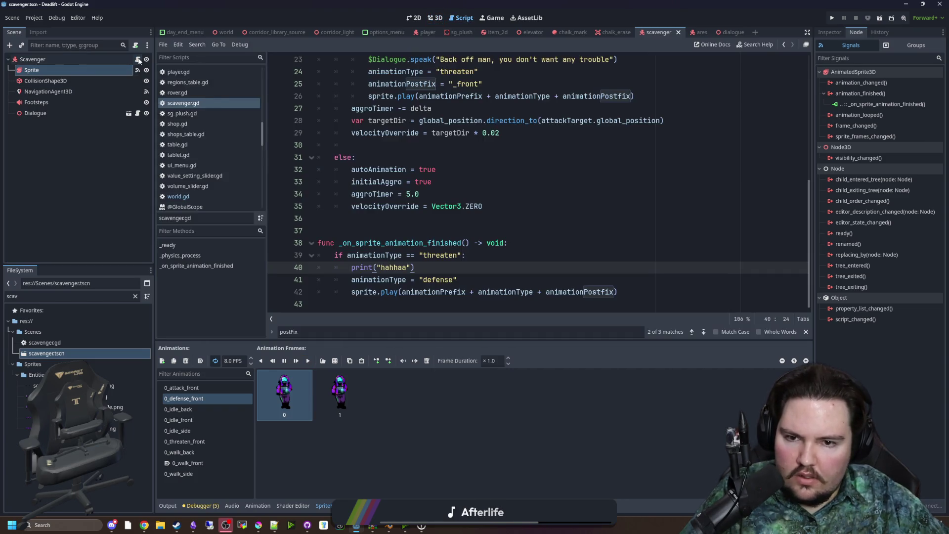
click(410, 235)
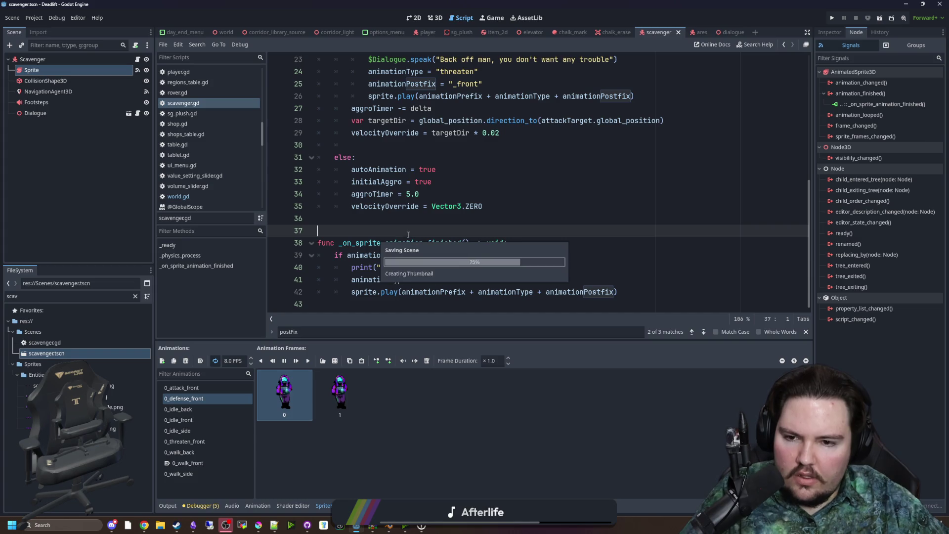
Cut print("hahhaa") and paste it as the first line of _on_sprite_animation_finished, then show the Game view and output
click(437, 219)
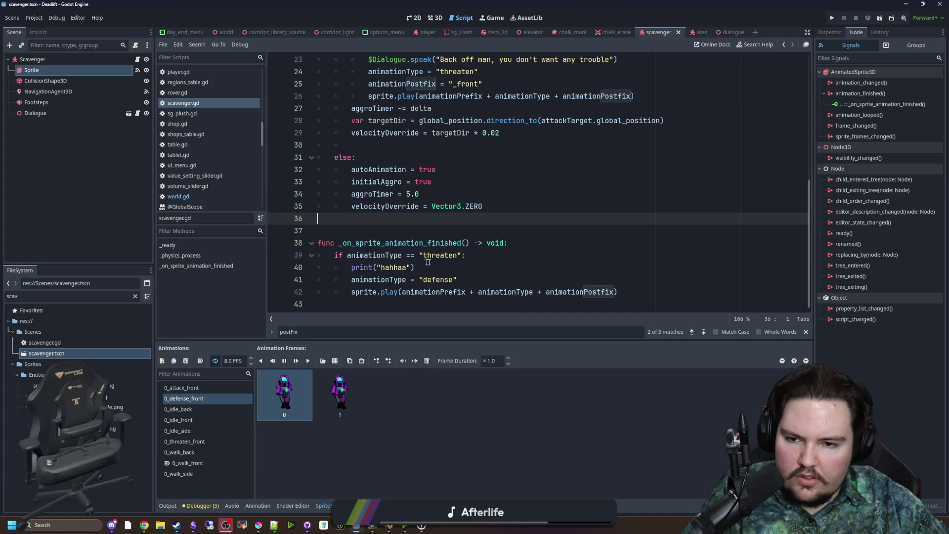
drag(422, 264, 351, 266)
key(ctrl+x)
click(573, 244)
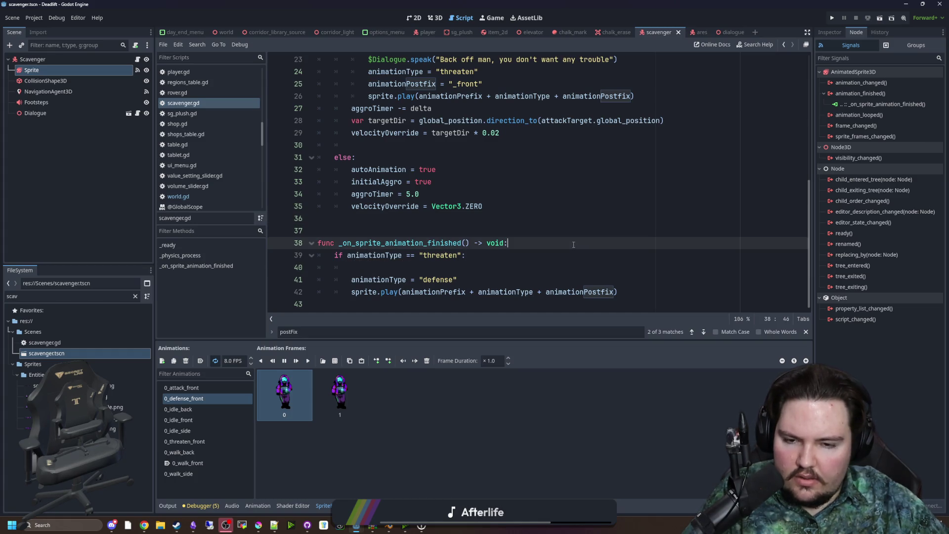
key(Return)
key(ctrl+v)
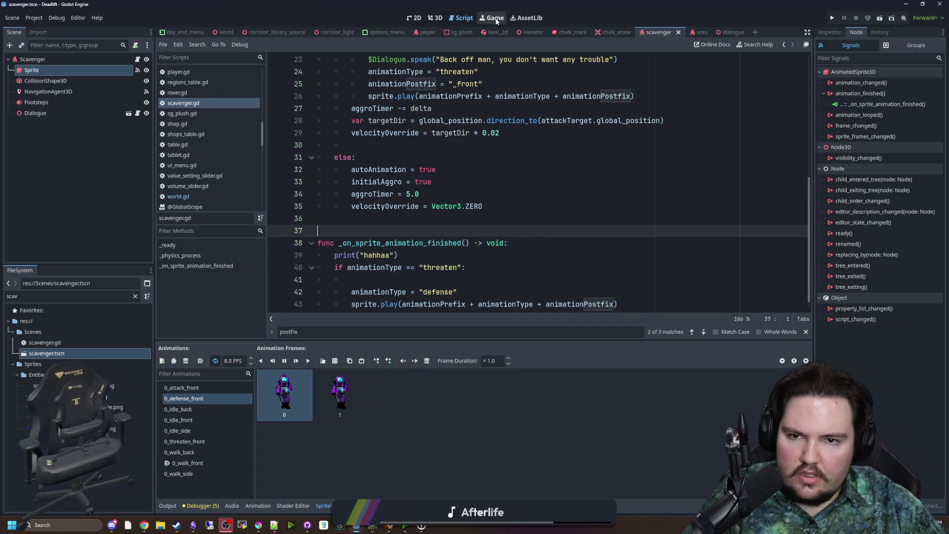
click(492, 18)
click(167, 505)
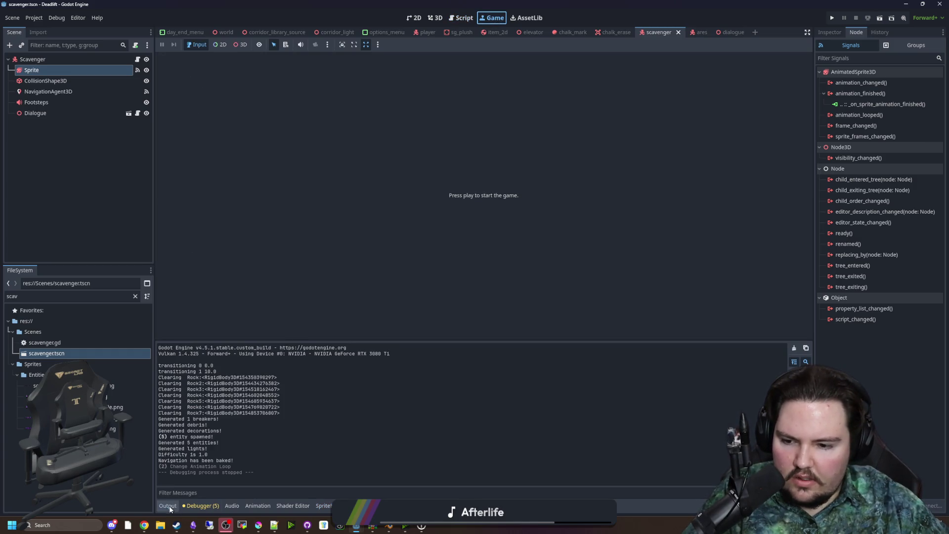
Run the game, start from the main menu, and descend the elevator toward the scavenger
click(832, 16)
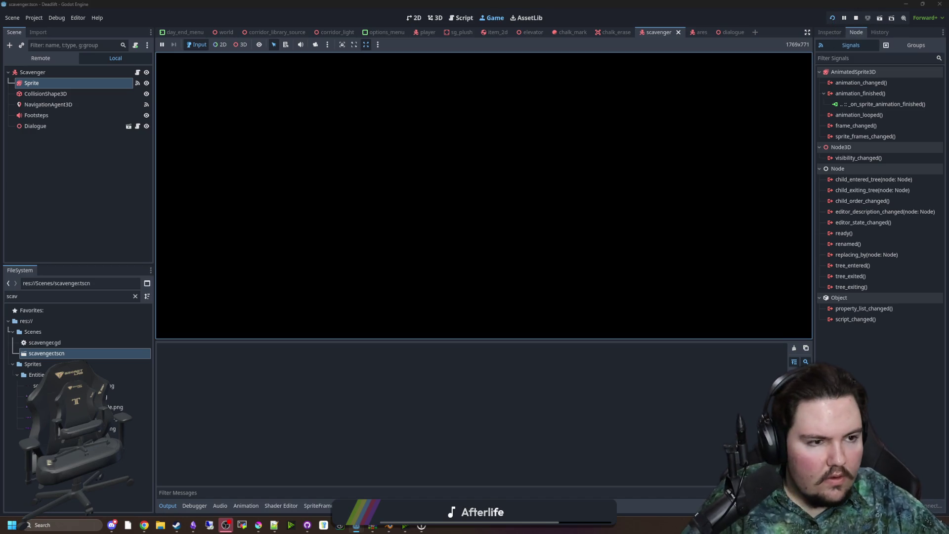
click(144, 525)
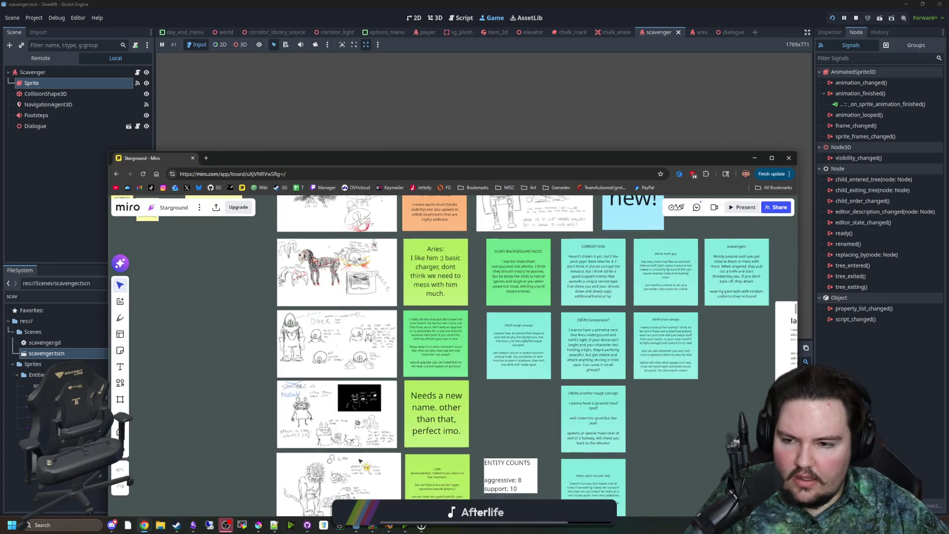
scroll(265, 458, down, 2)
scroll(336, 445, up, 5)
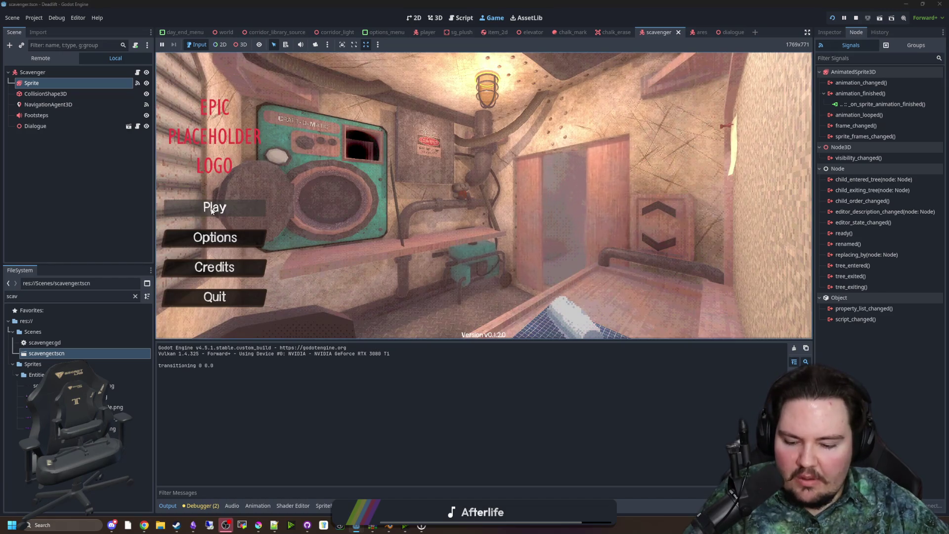
click(212, 208)
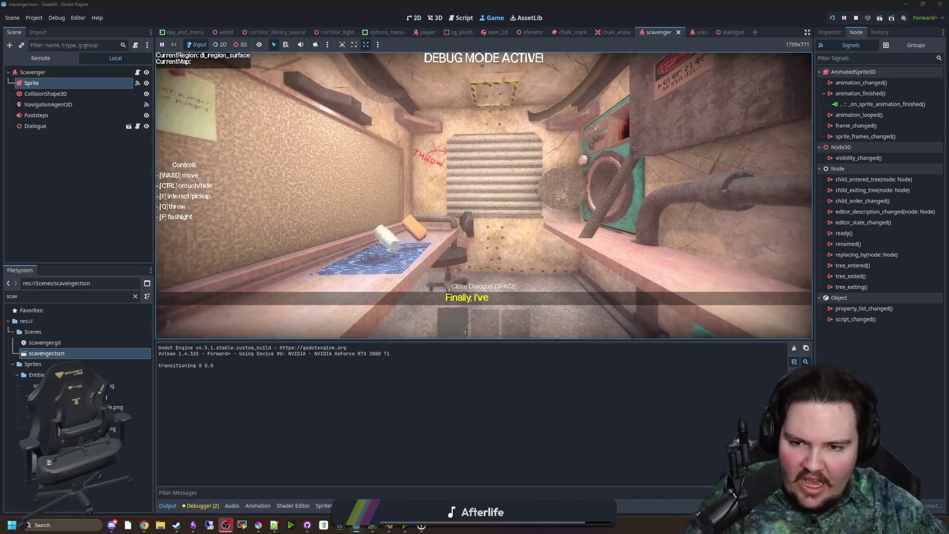
key(w)
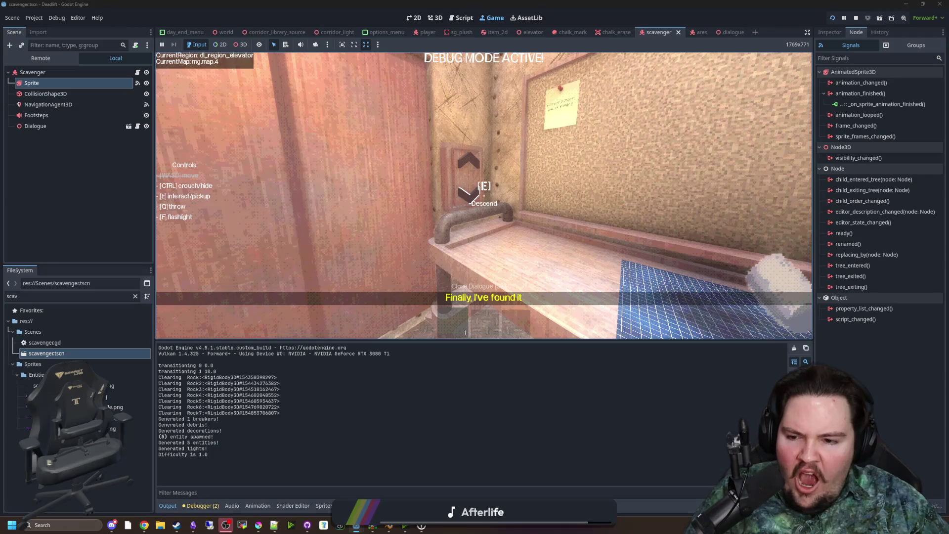
key(e)
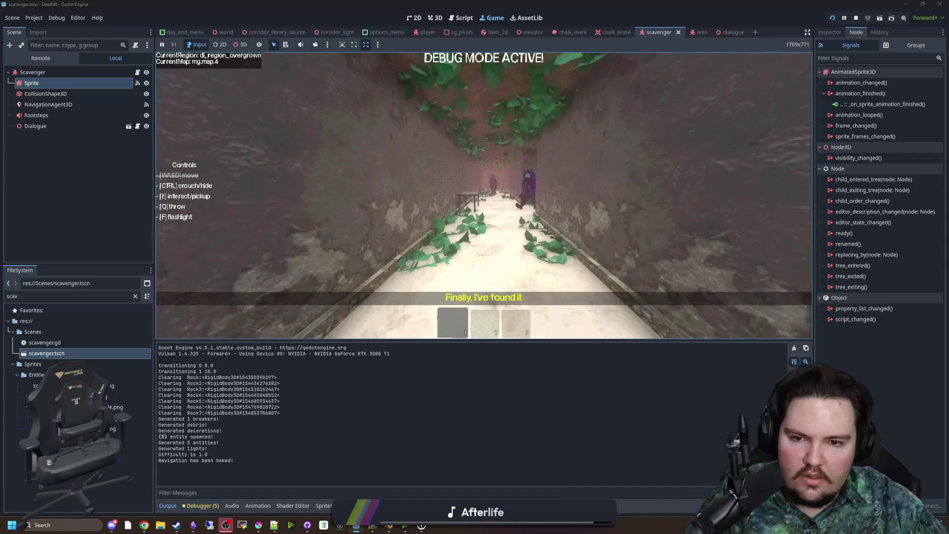
key(w)
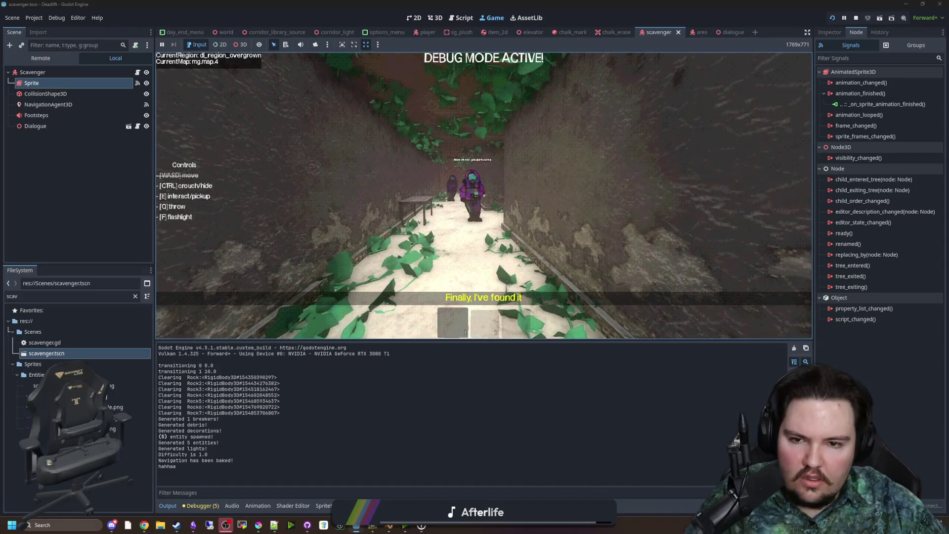
Pause the running game and return to the scavenger.gd script
key(super)
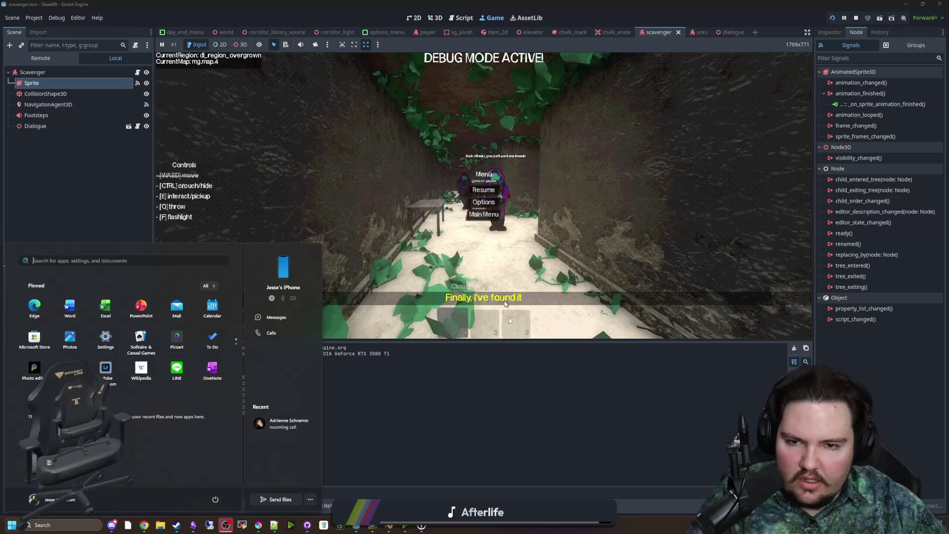
key(Escape)
key(ctrl+F3)
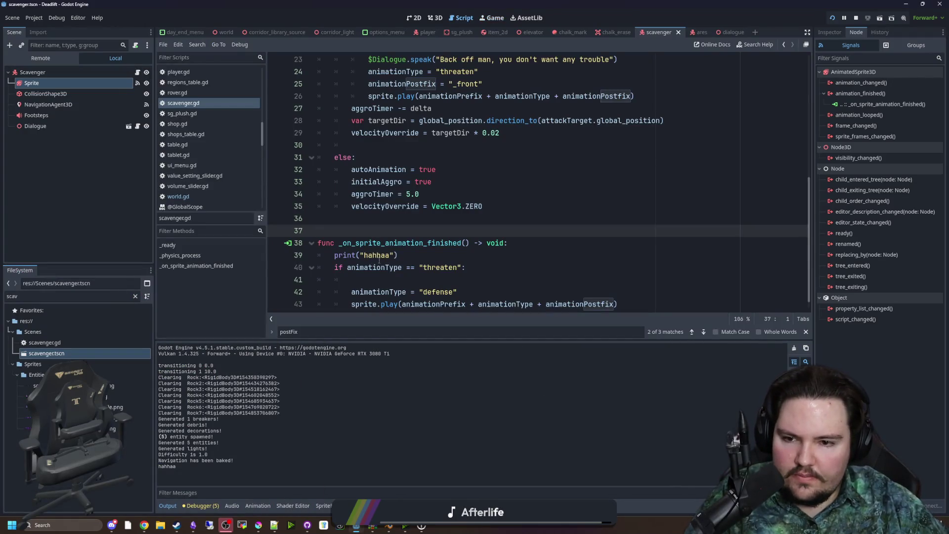
Replace "hahhaa" with animationType in the handler's print call and save
click(379, 267)
click(393, 255)
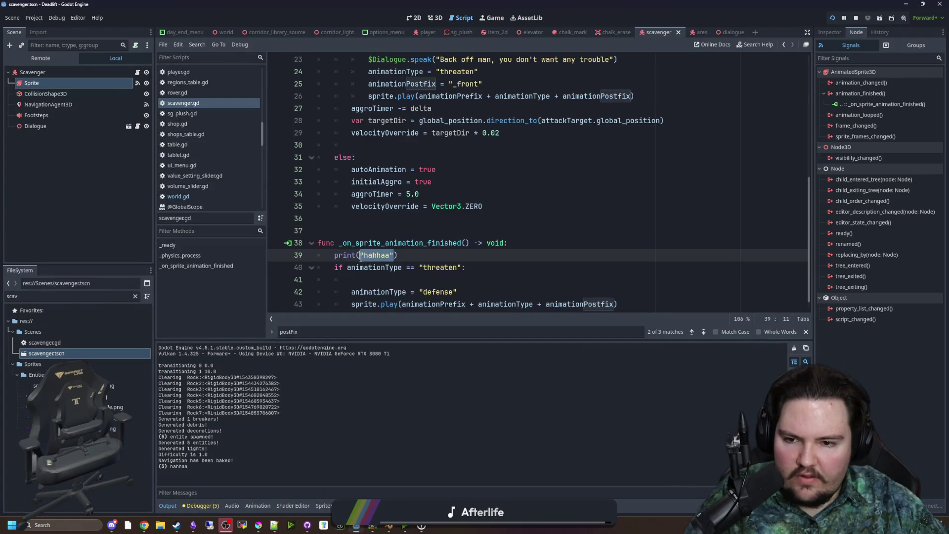
text(animationType)
key(ctrl+s)
Run the game to test the print, then return to the scavenger script
click(490, 15)
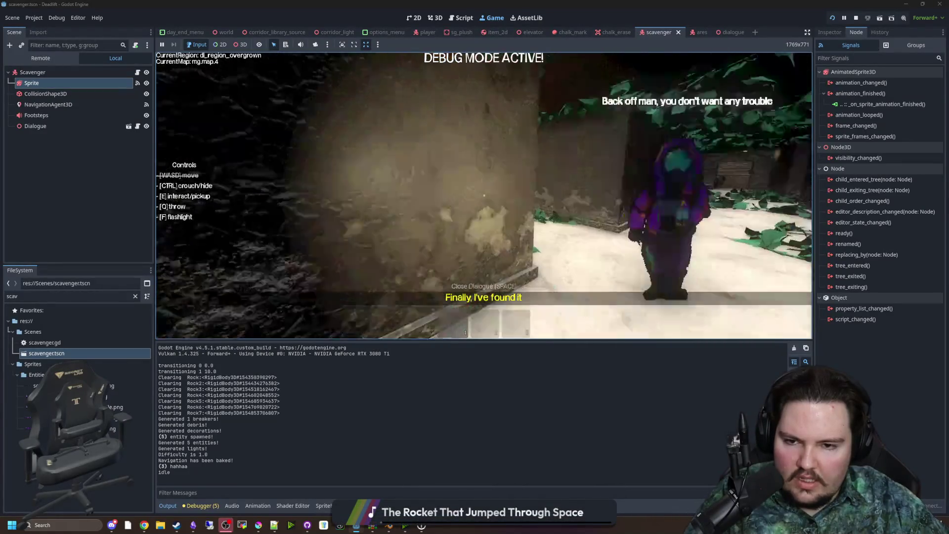
key(ctrl+Escape)
click(137, 72)
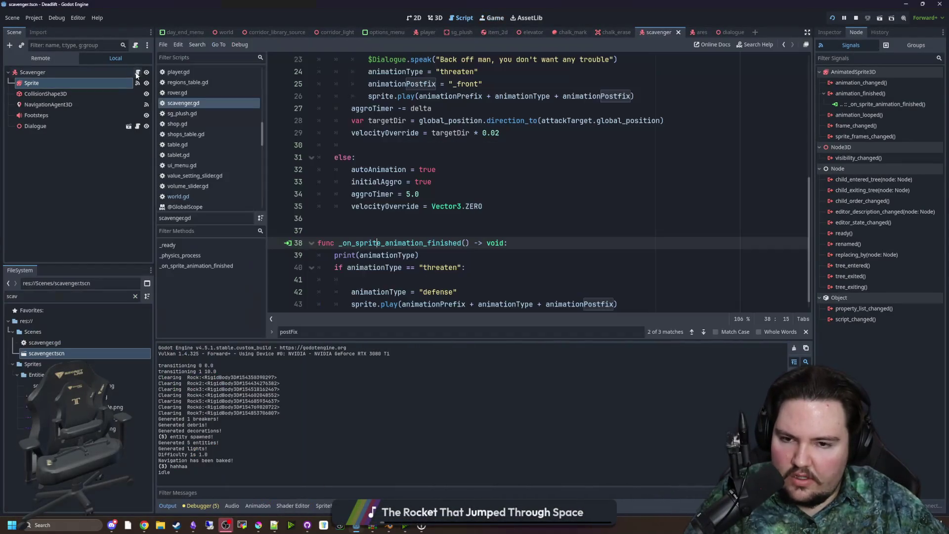
click(408, 228)
Review the initialAggro check and super(delta) call, then open the parent Entity script
scroll(408, 228, up, 2)
scroll(407, 228, up, 1)
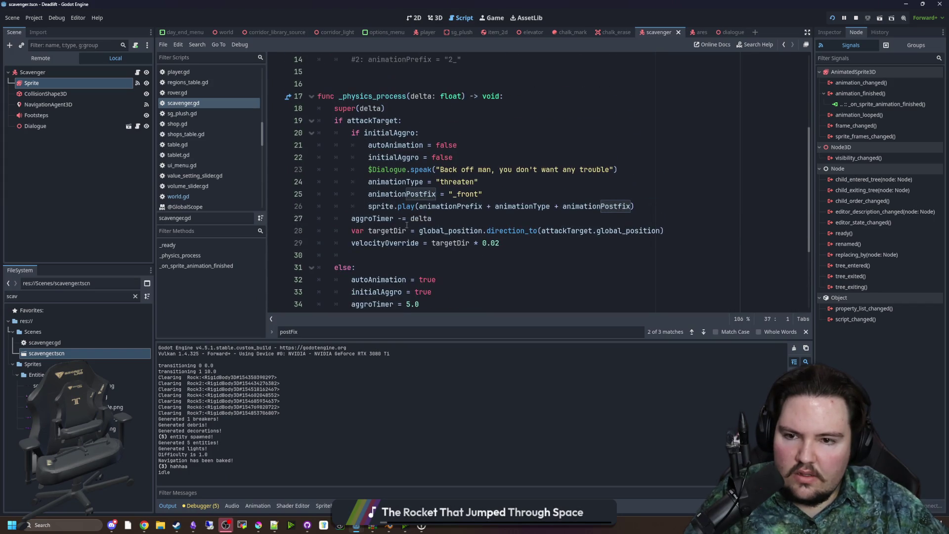
click(403, 144)
click(419, 132)
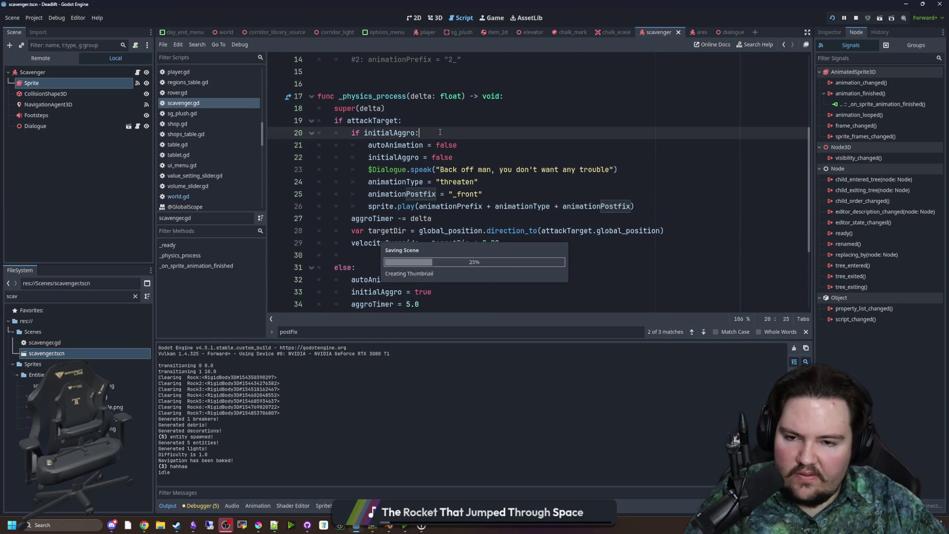
scroll(446, 198, down, 3)
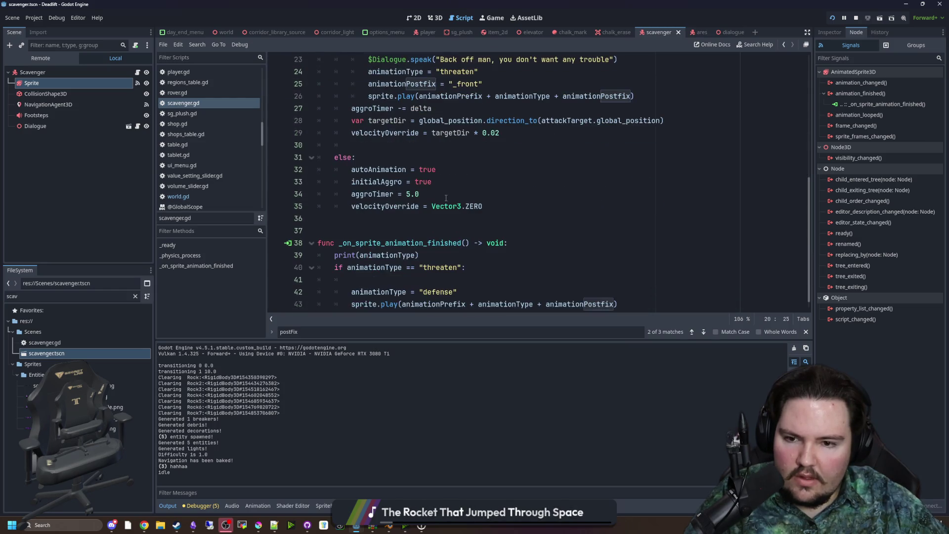
scroll(445, 198, up, 4)
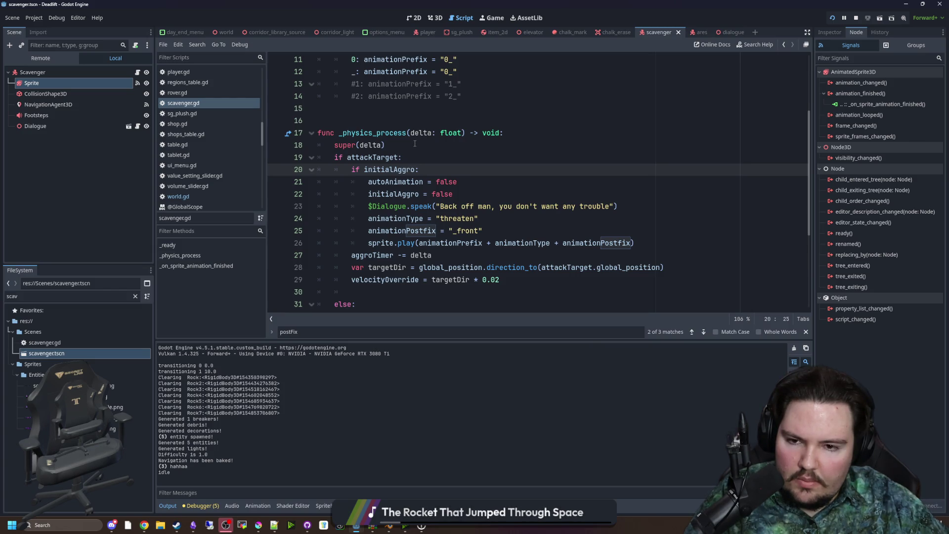
click(415, 143)
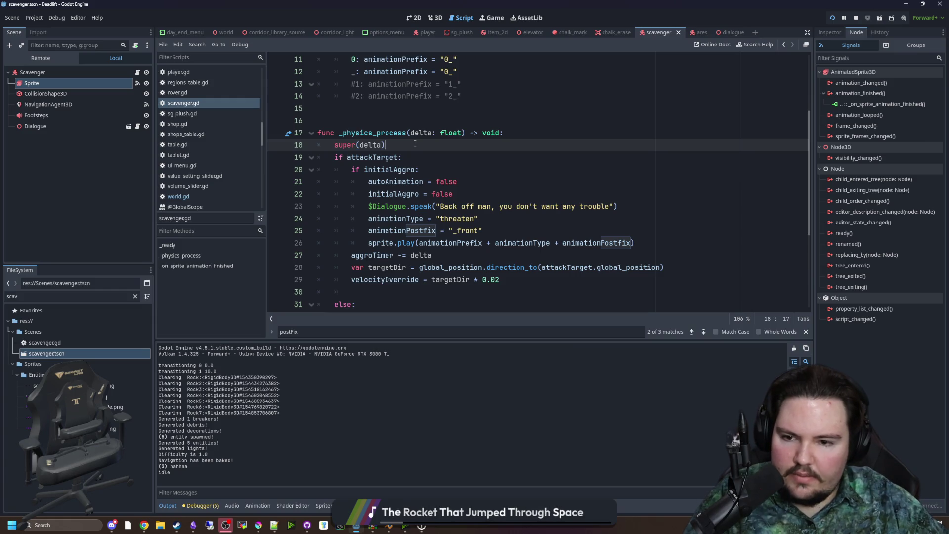
scroll(414, 143, up, 4)
ctrl+click(364, 60)
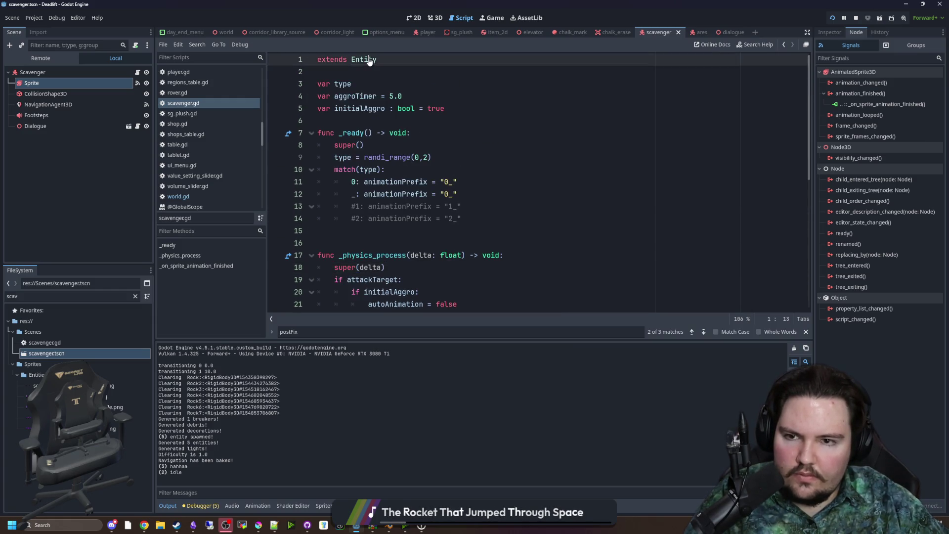
click(540, 163)
key(ctrl+f)
text(idle)
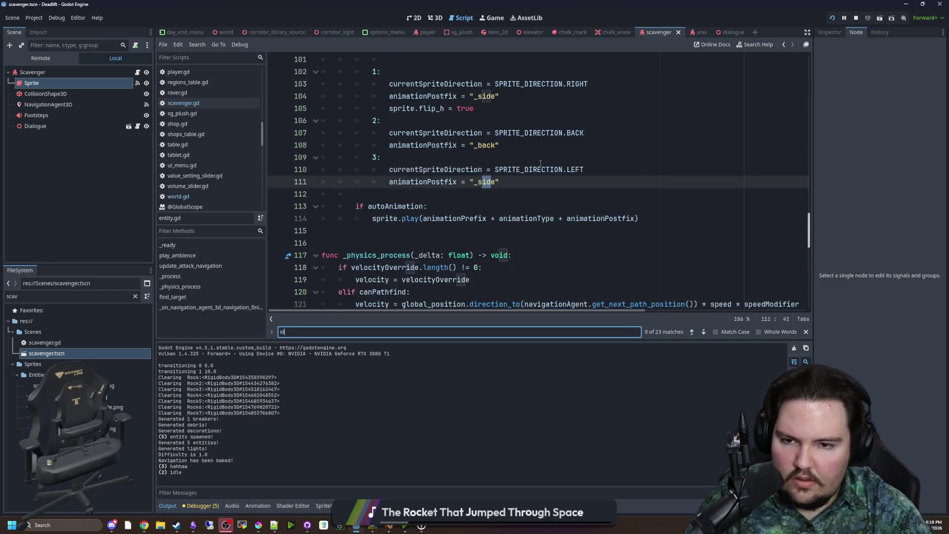
key(Return)
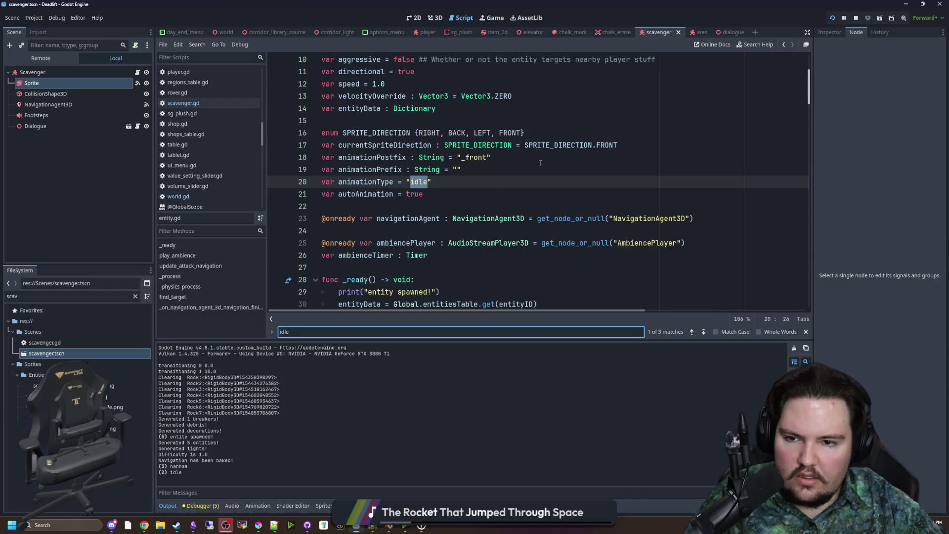
key(Return)
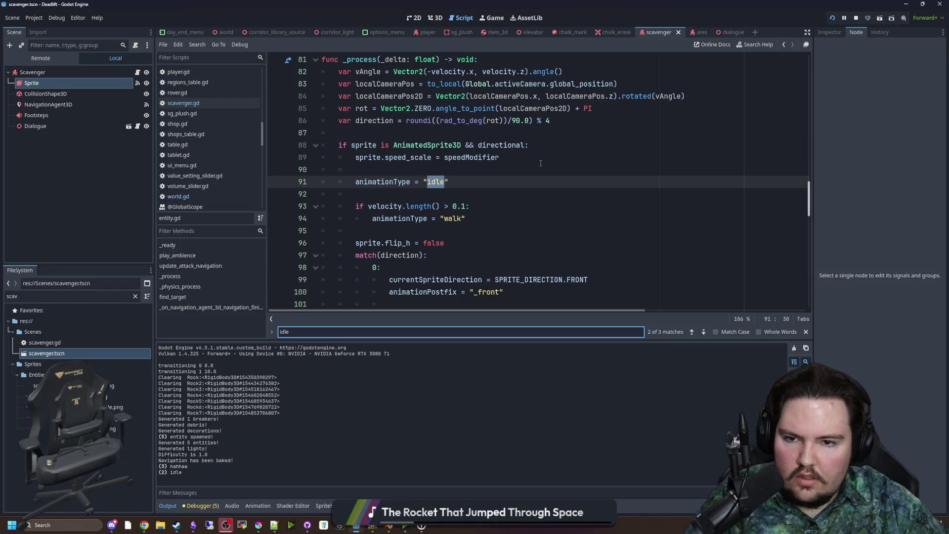
scroll(374, 141, up, 1)
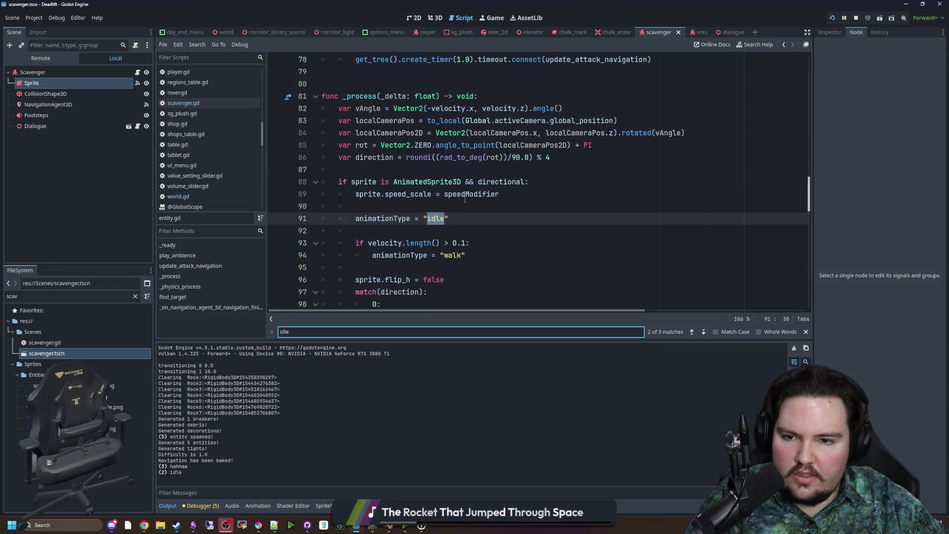
scroll(440, 211, down, 2)
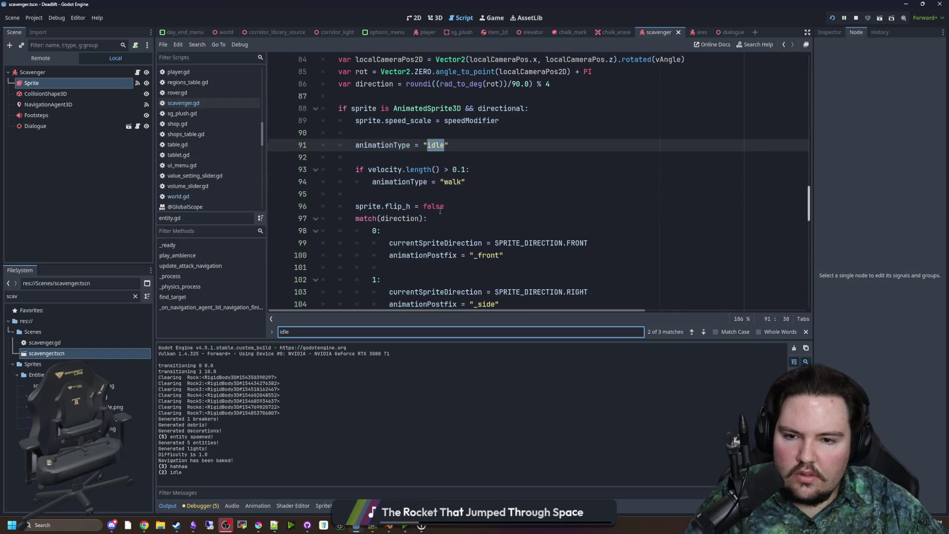
scroll(440, 211, down, 5)
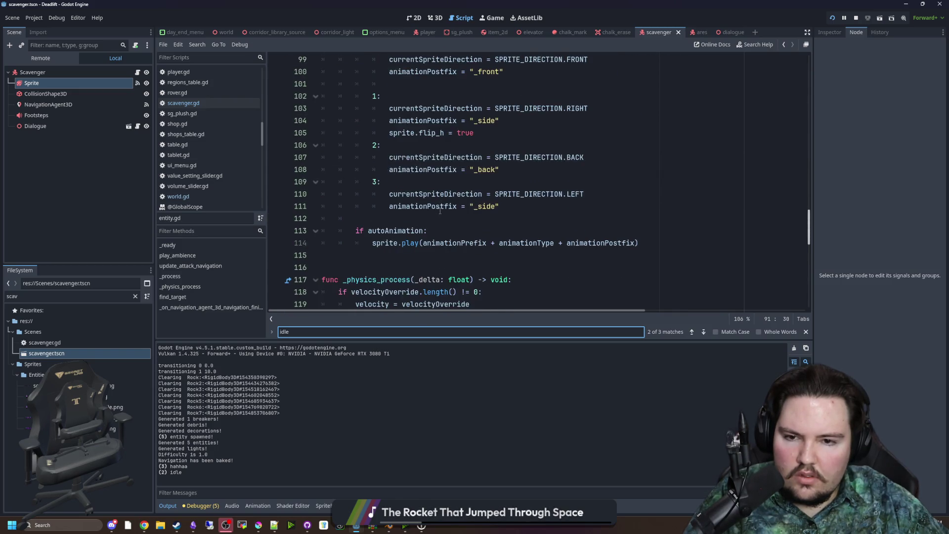
double_click(391, 230)
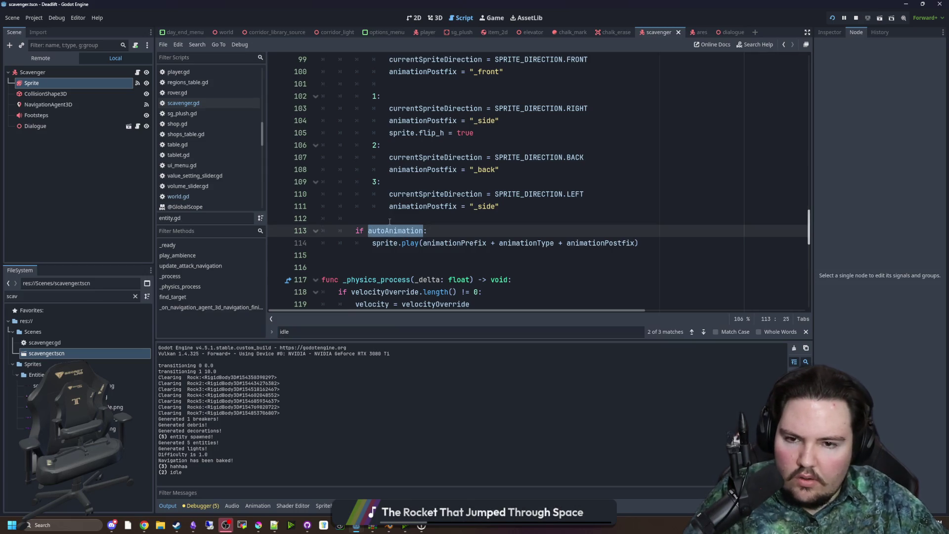
scroll(406, 201, up, 2)
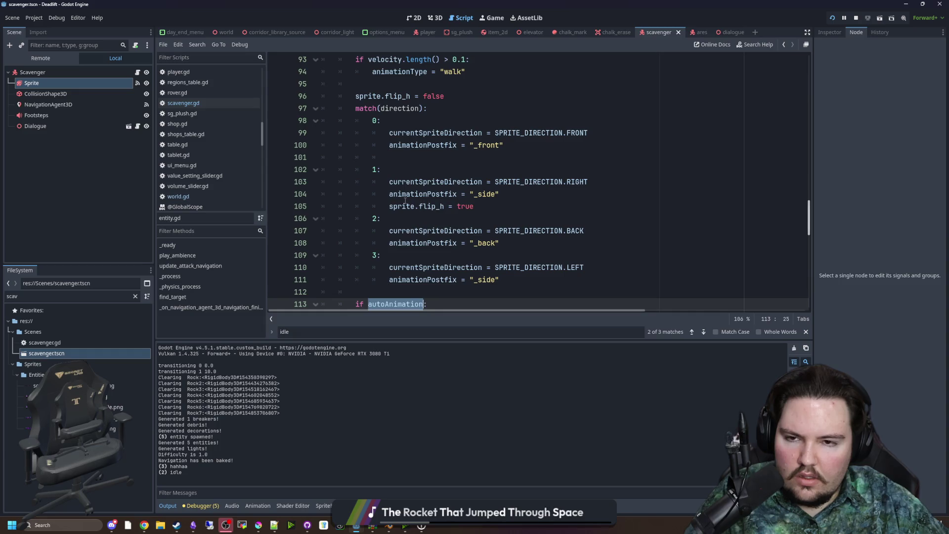
scroll(405, 200, up, 2)
scroll(405, 200, down, 3)
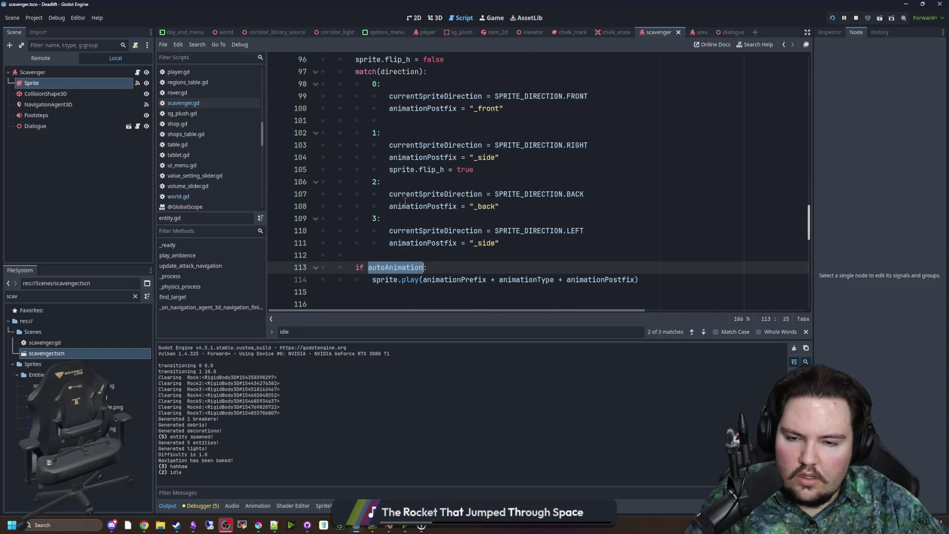
scroll(403, 200, up, 6)
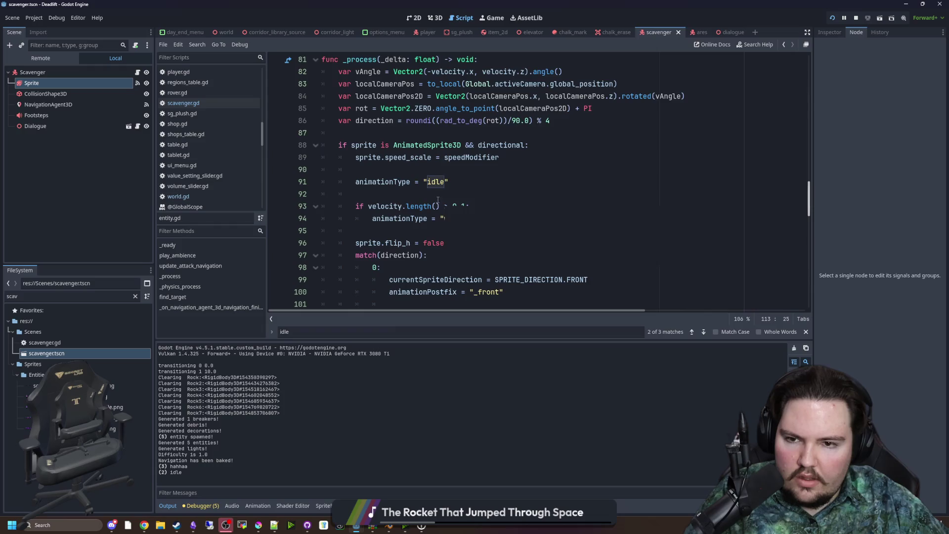
scroll(427, 196, up, 3)
click(417, 194)
scroll(417, 195, down, 3)
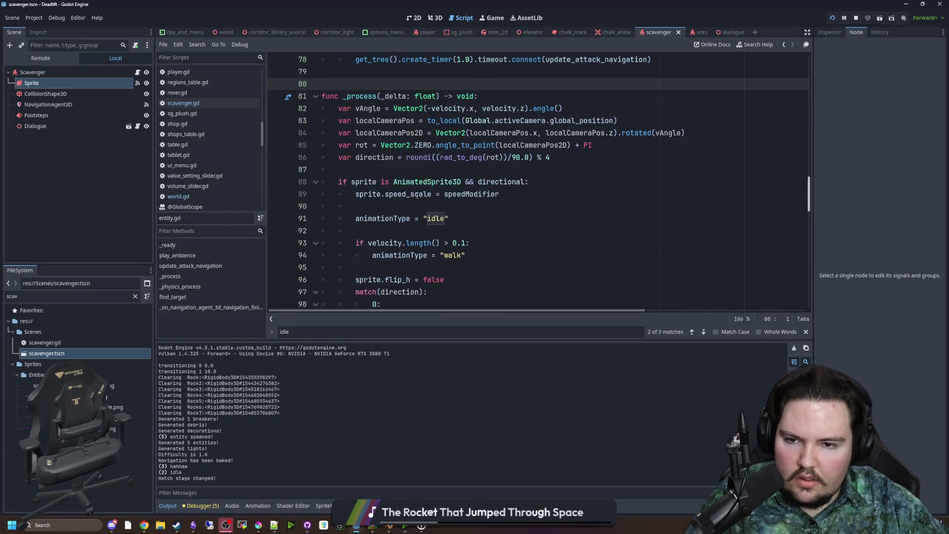
click(459, 177)
click(436, 172)
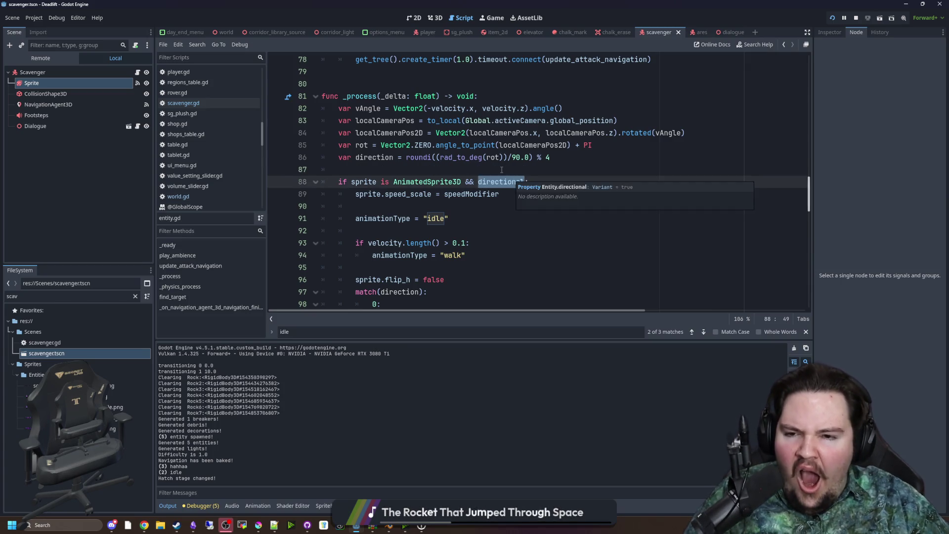
scroll(515, 173, down, 1)
scroll(514, 174, down, 1)
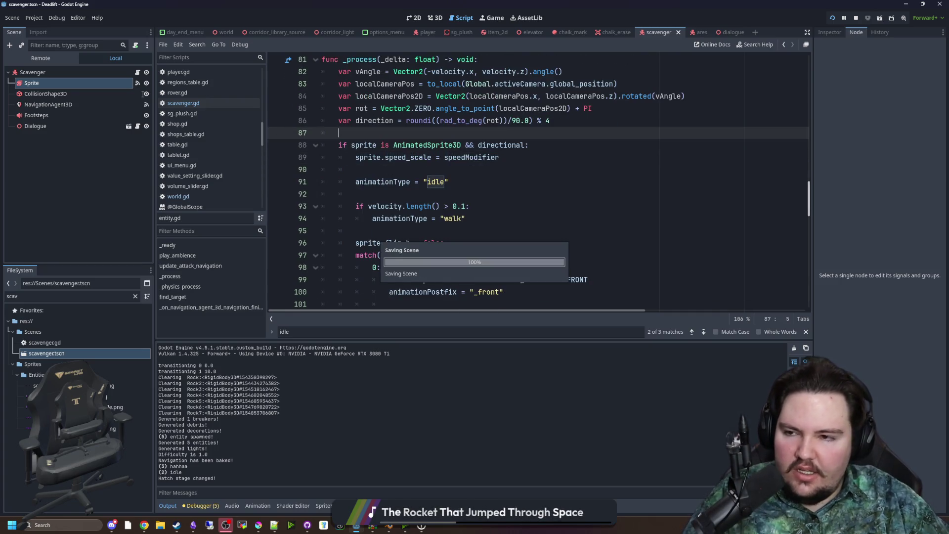
click(137, 73)
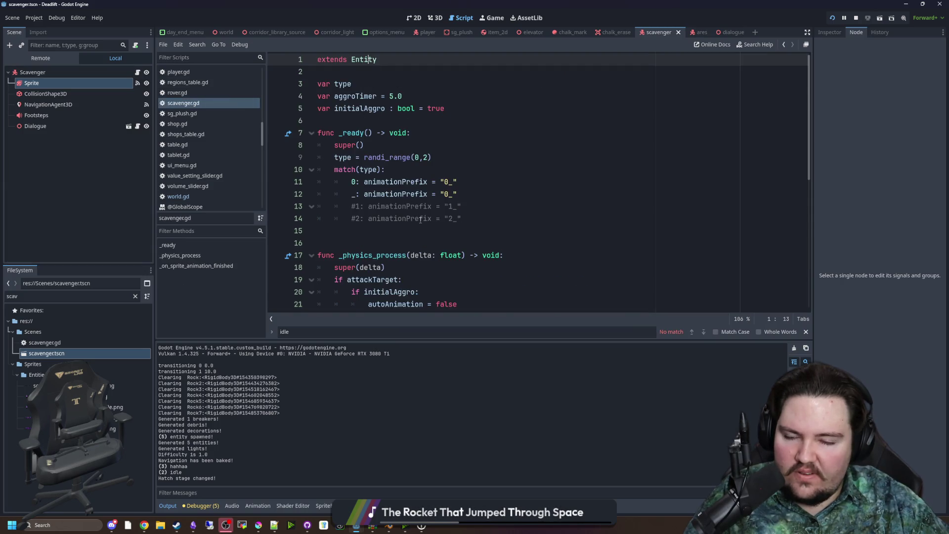
Add "directional = false" below the animationPostfix line in the initialAggro branch
scroll(423, 222, down, 3)
scroll(428, 193, down, 1)
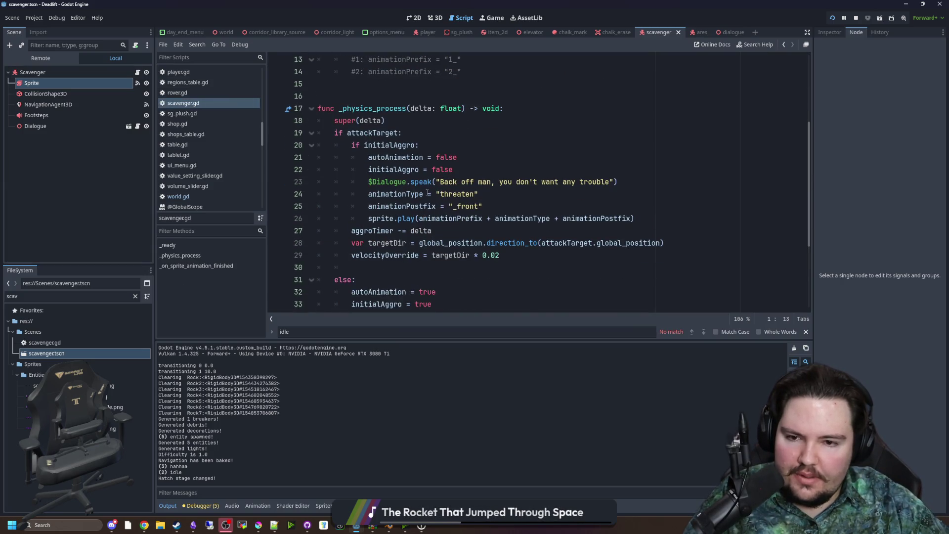
click(510, 205)
key(Return)
text(directional )
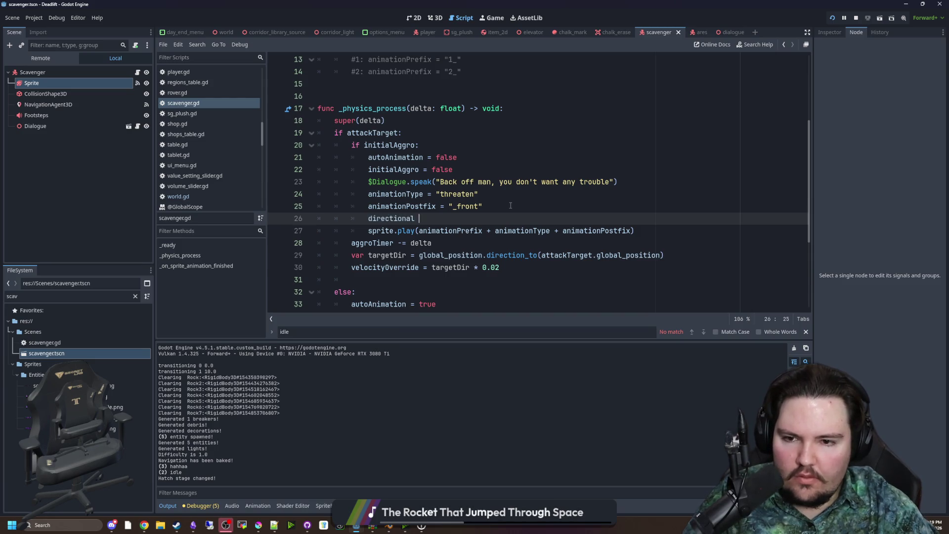
text(= false)
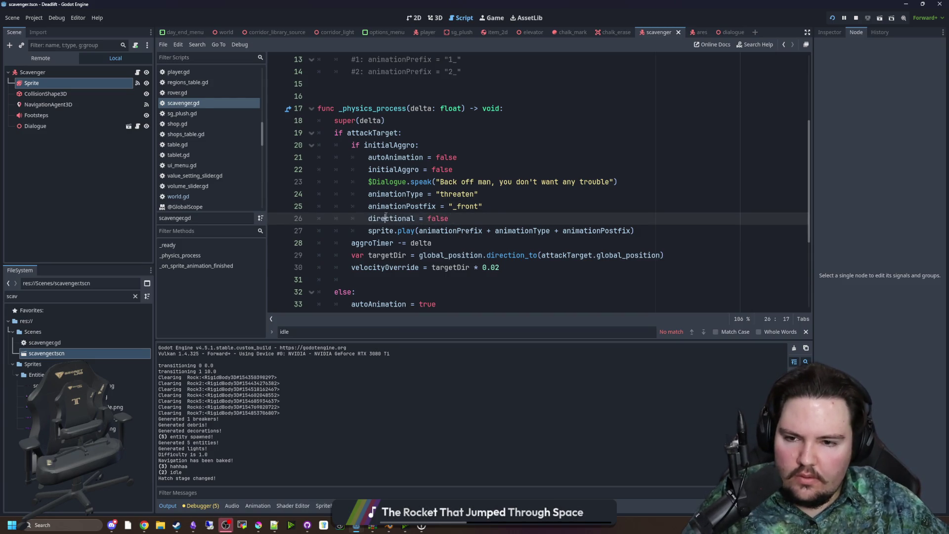
Add "directional = true" under the else: branch
double_click(391, 218)
key(ctrl+c)
scroll(391, 218, down, 1)
click(374, 255)
key(ctrl+v)
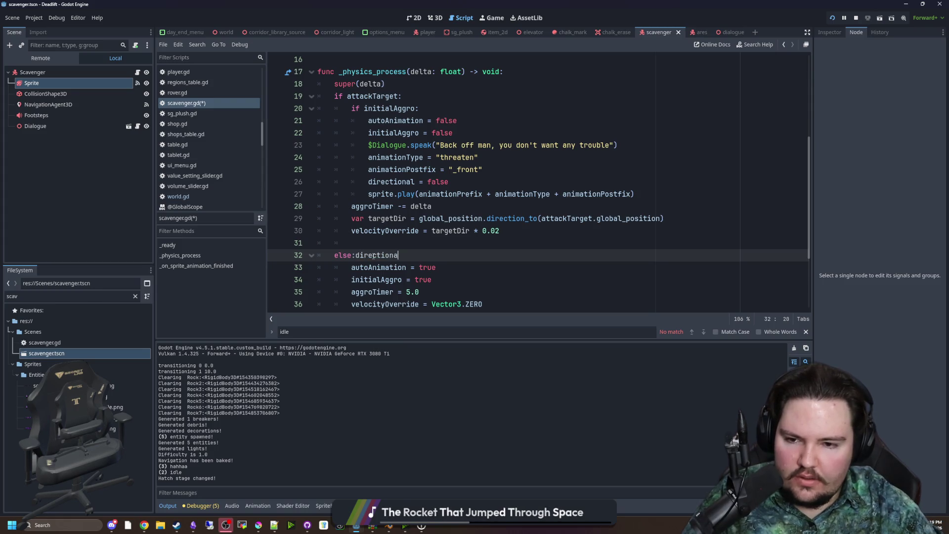
key(BackSpace)
key(BackSpace)
key(BackSpace)
key(Return)
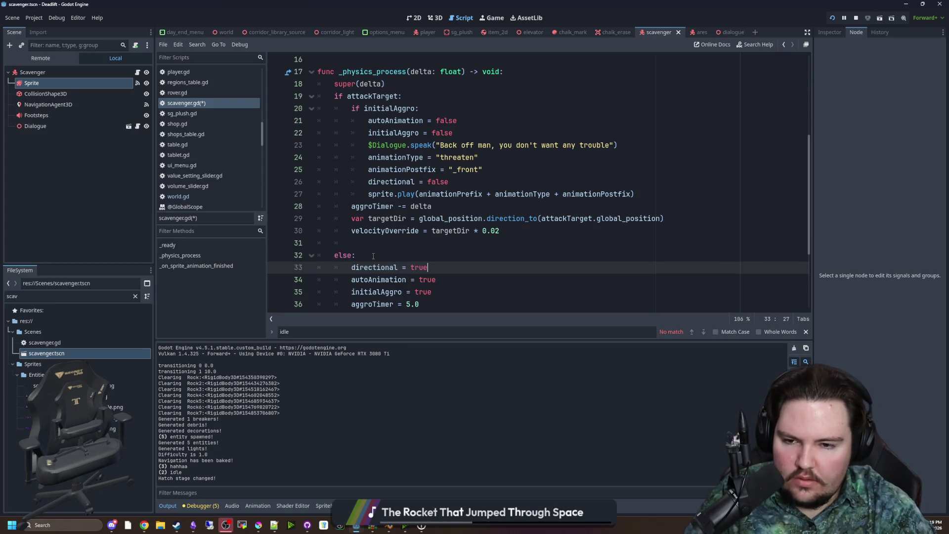
click(373, 256)
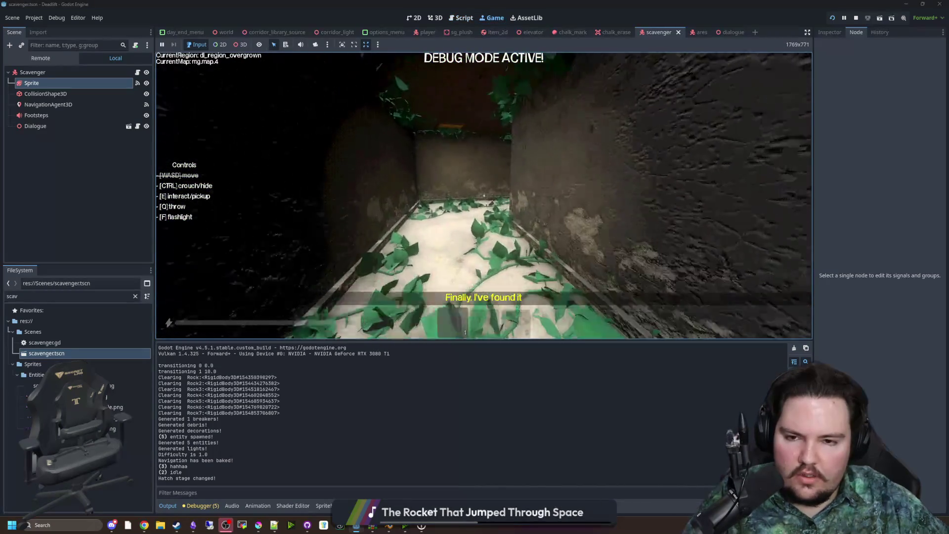
Walk past the scavengers to trigger warnings and throw the red can onto the far bench
key(ctrl)
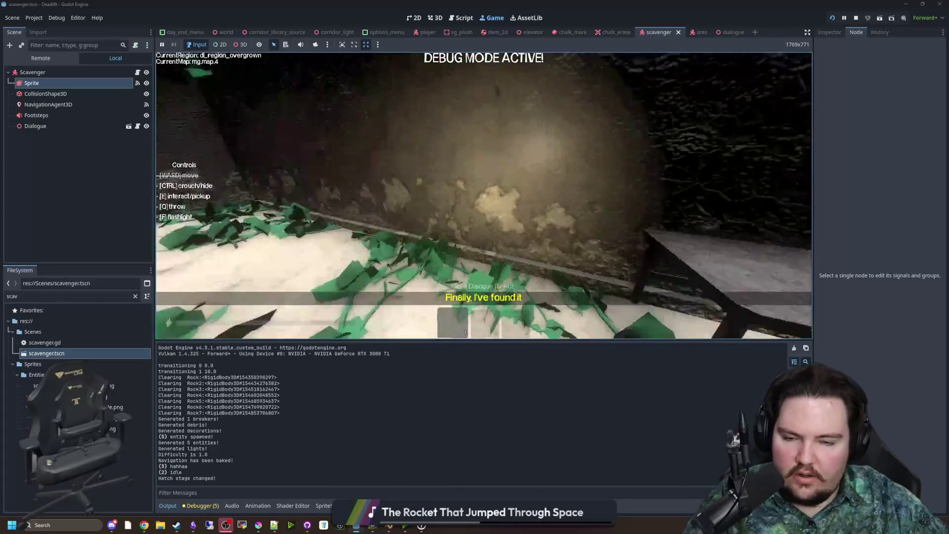
key(w)
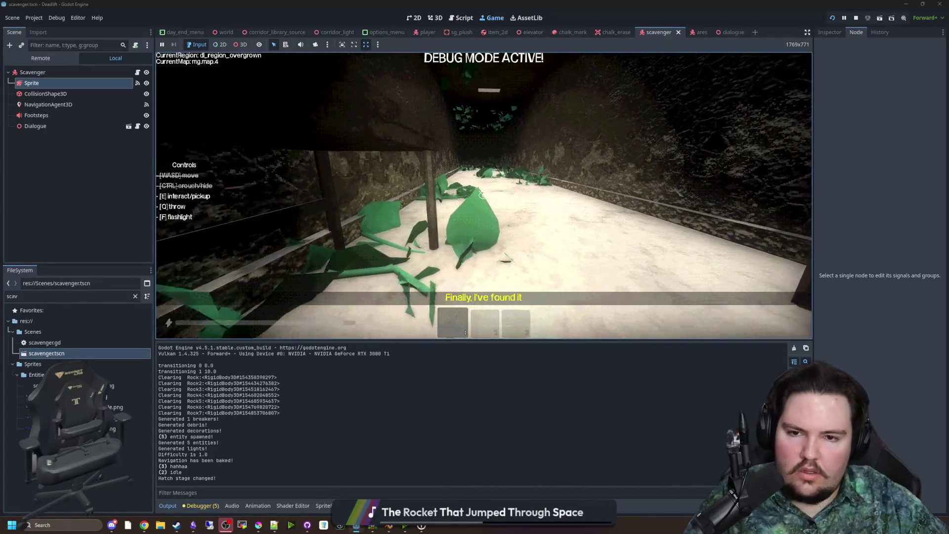
key(w)
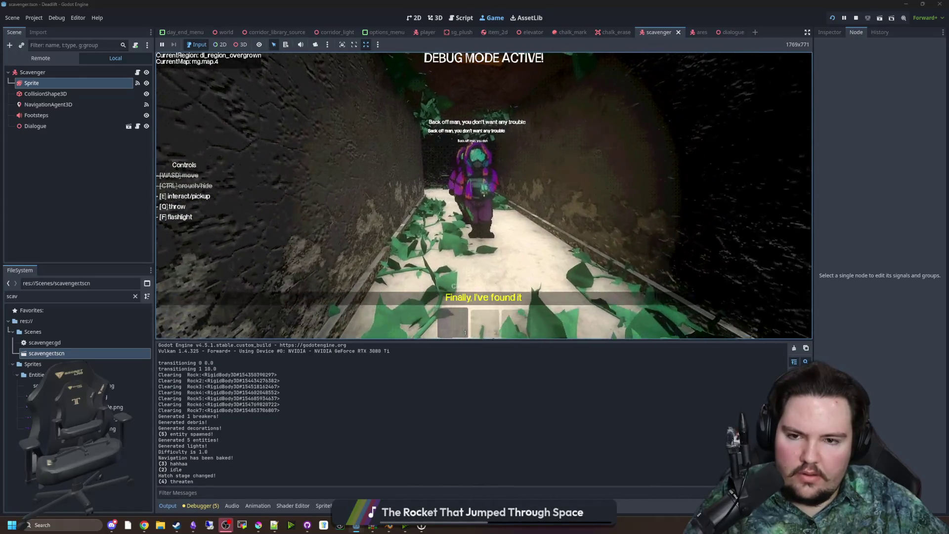
key(s)
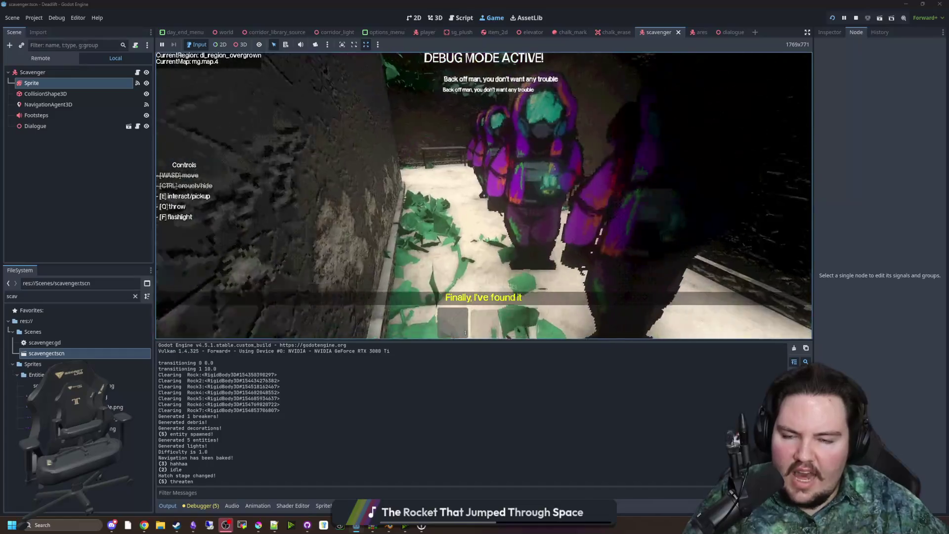
key(w)
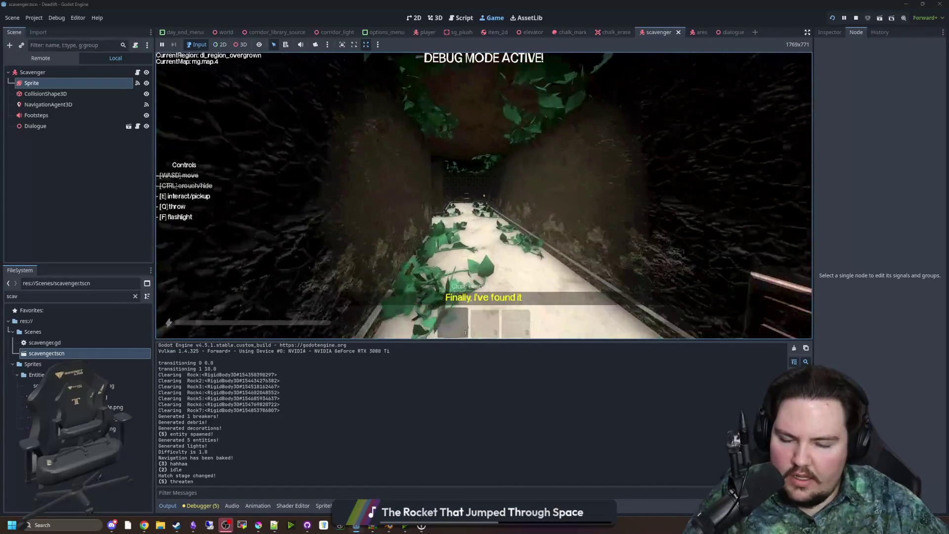
key(w)
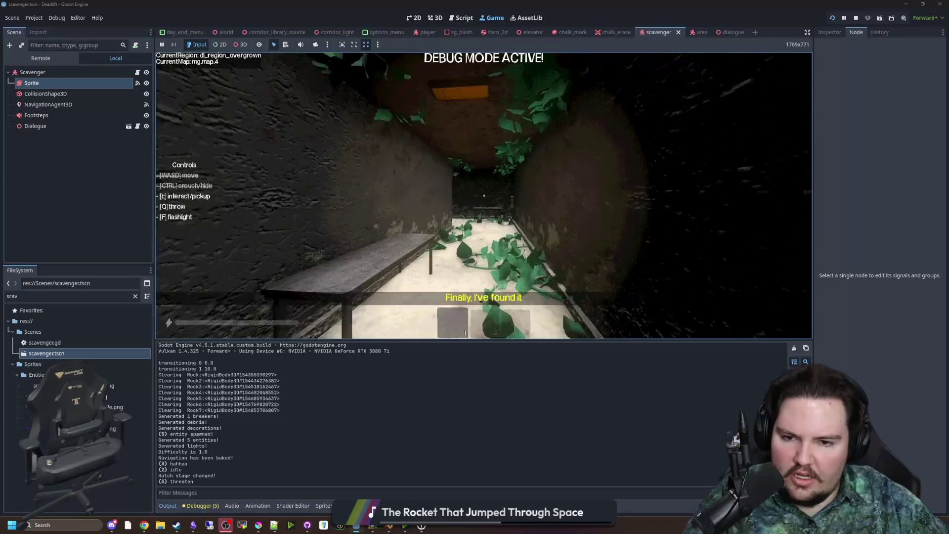
key(e)
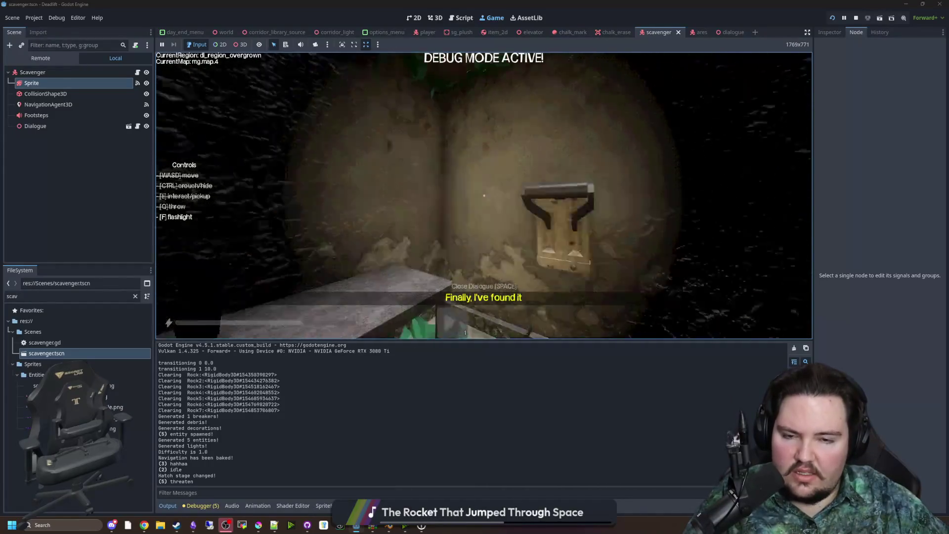
key(q)
Approach the scavengers again to provoke warnings, then retreat, pause and stop the game with F8
key(w)
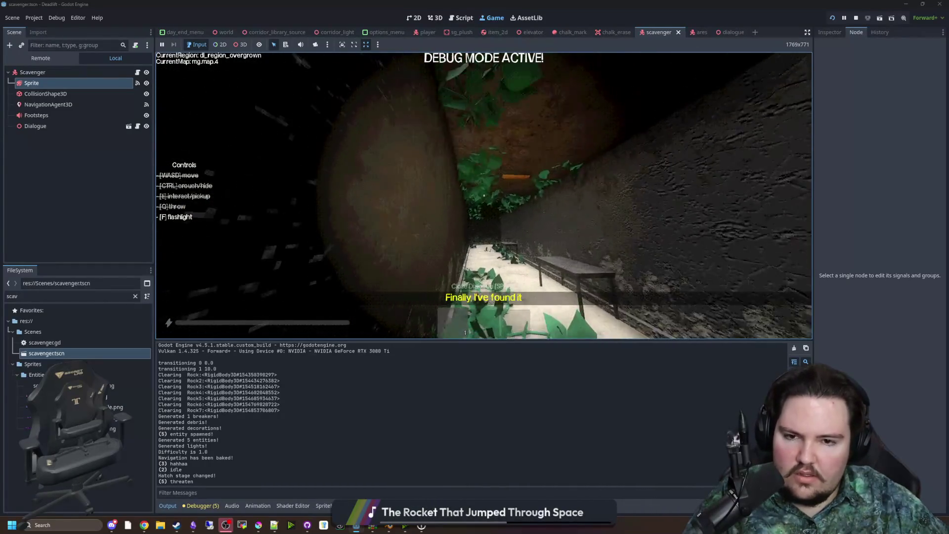
key(w)
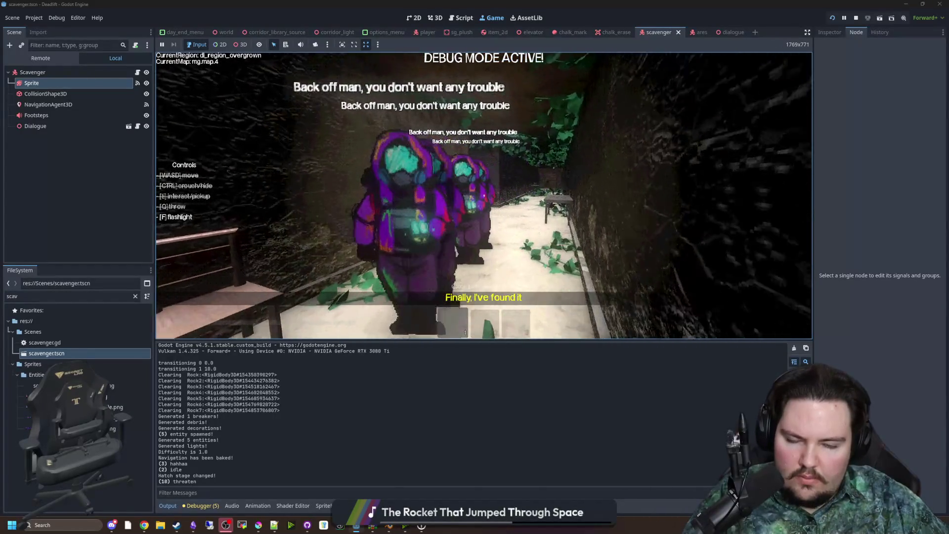
key(s)
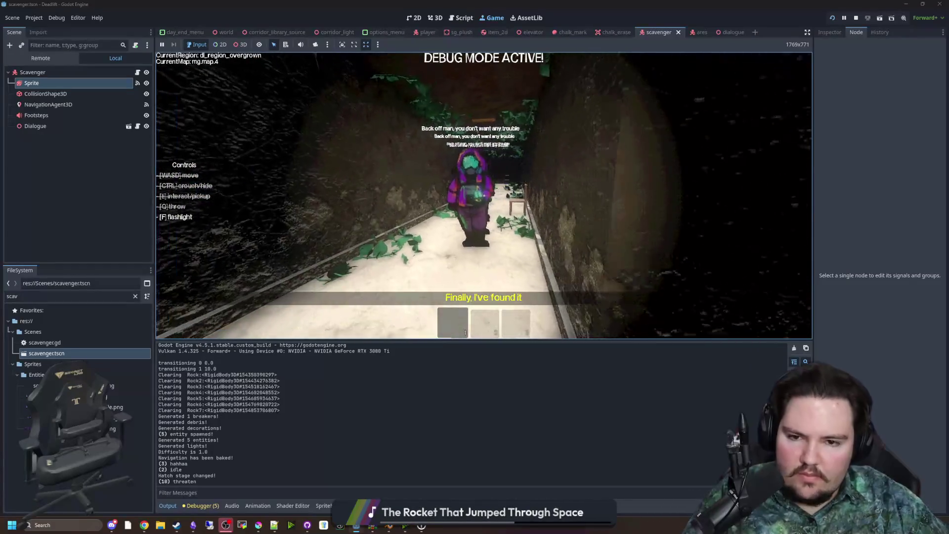
key(s)
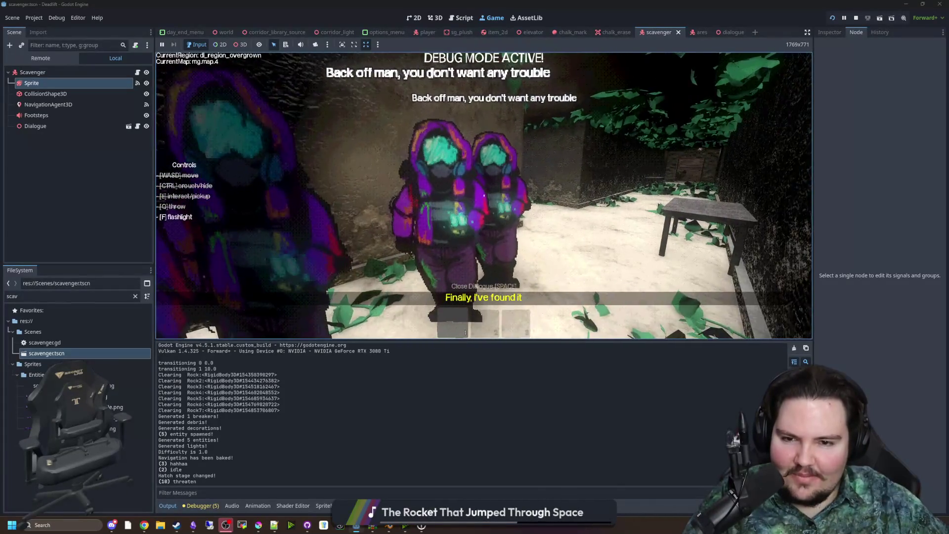
key(Escape)
key(super)
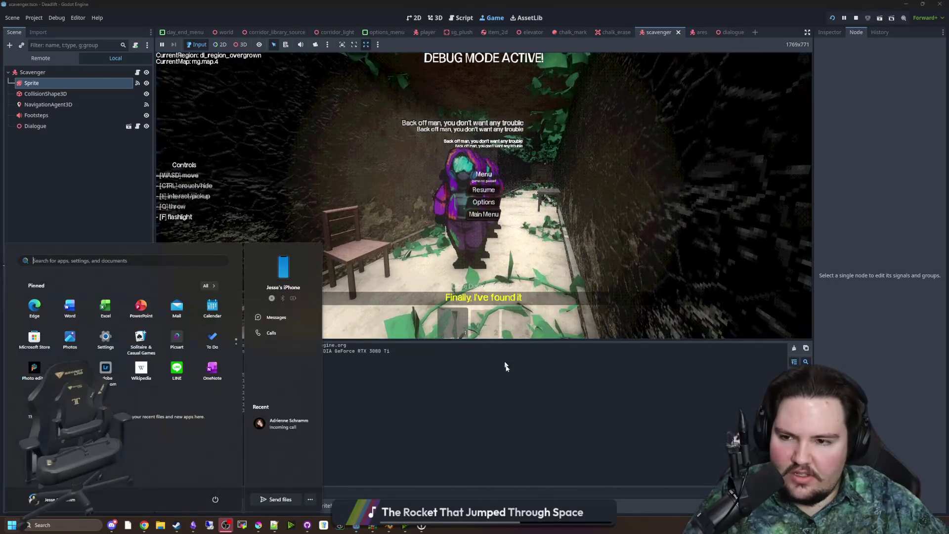
key(super)
key(F8)
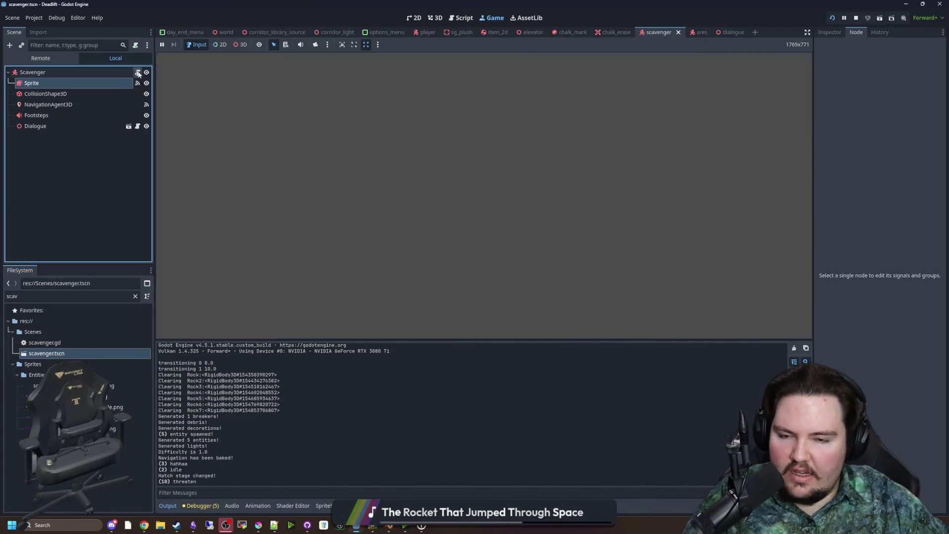
Declare func attempt_attack(): on a new line after the else block
key(ctrl+s)
scroll(395, 235, up, 5)
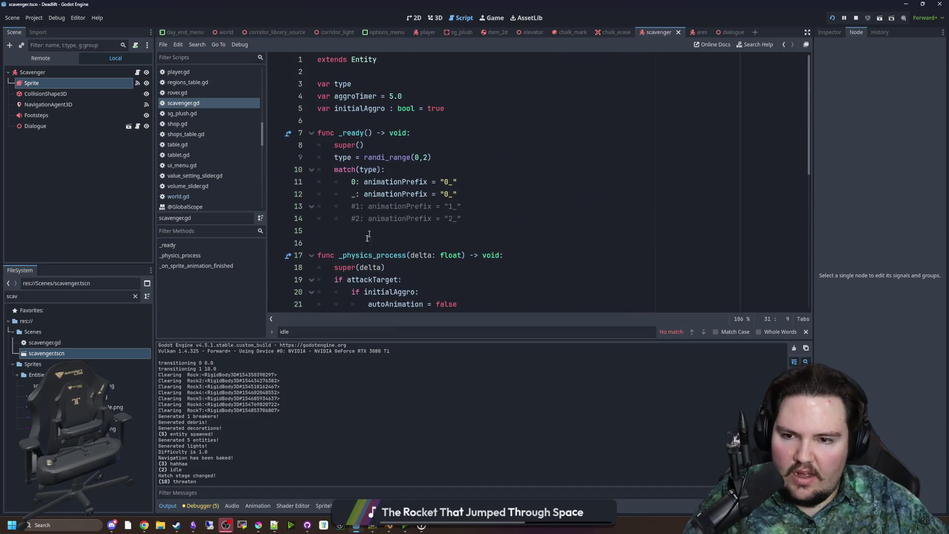
click(384, 231)
scroll(385, 231, down, 2)
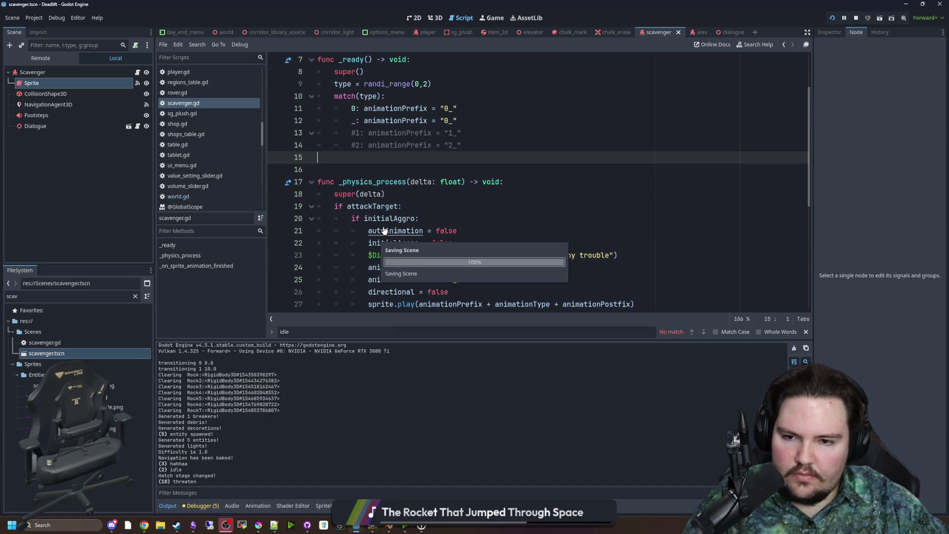
click(396, 169)
scroll(394, 235, down, 6)
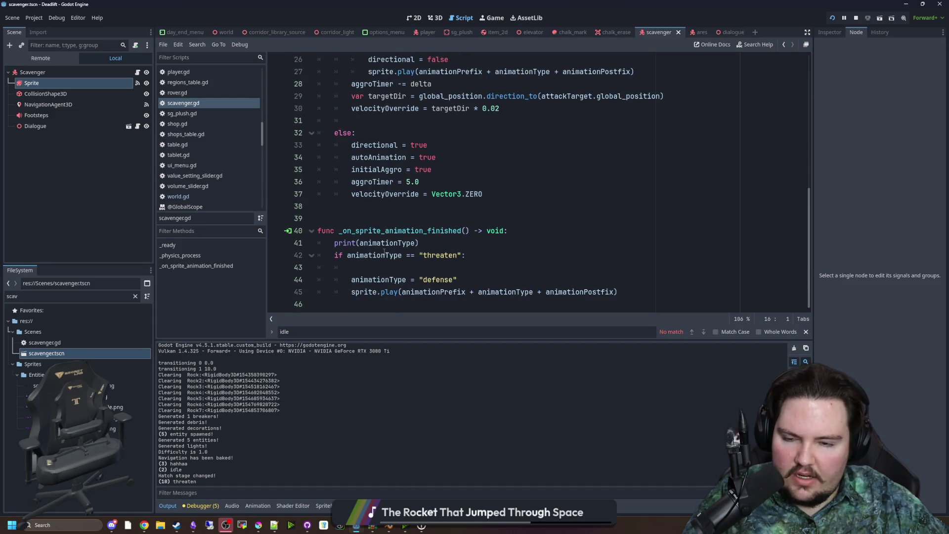
click(358, 209)
key(Return)
key(Return)
key(Return)
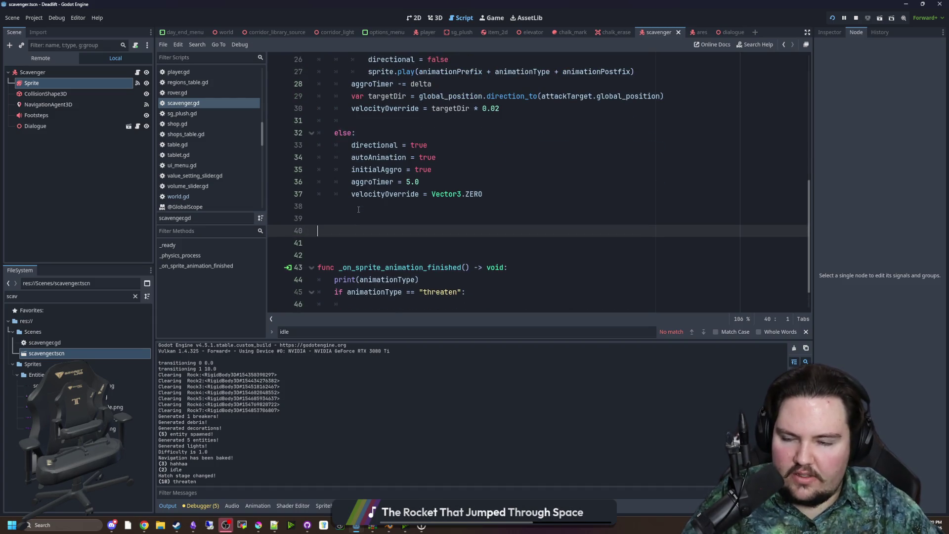
text(func )
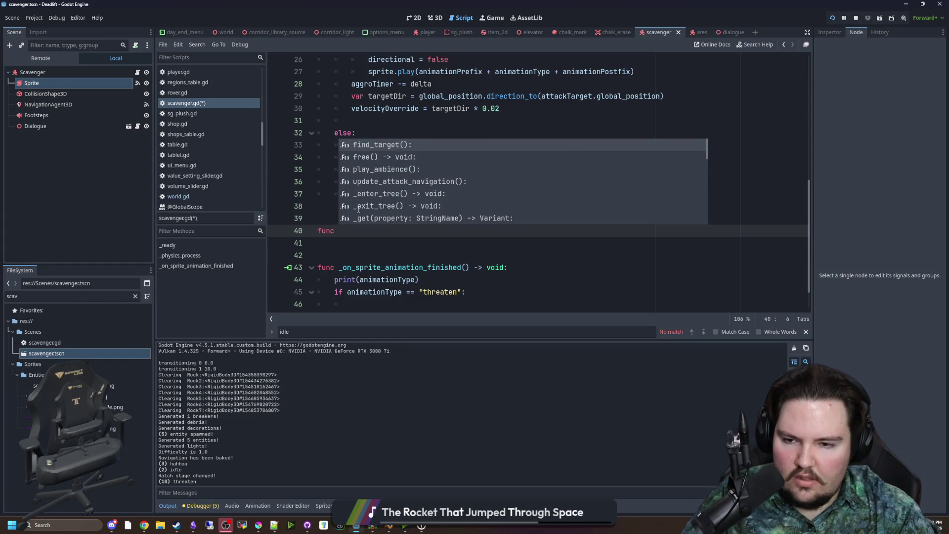
text(attempt_)
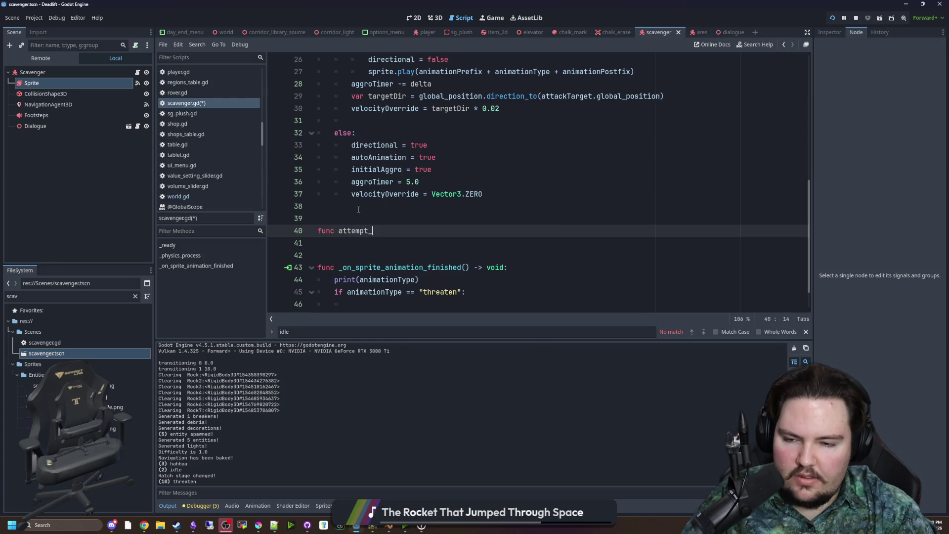
text(attack():)
key(Return)
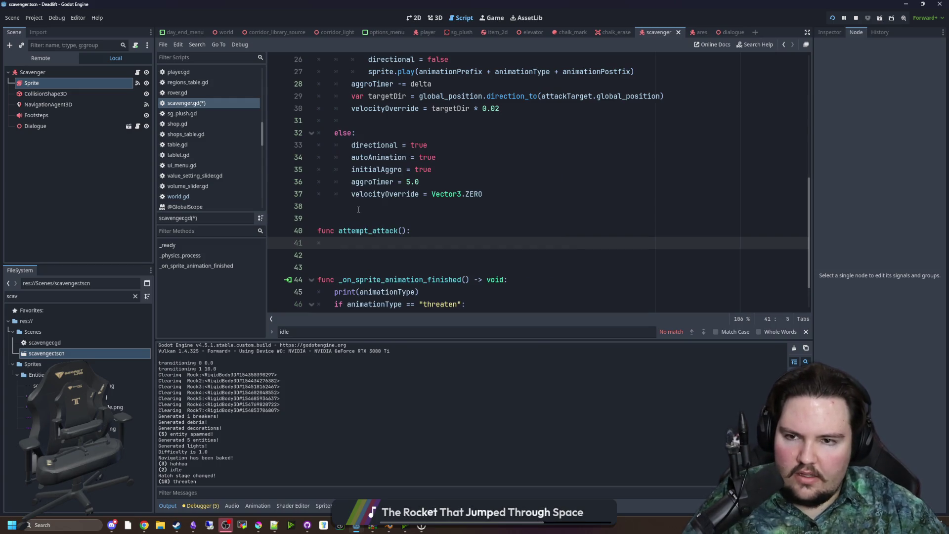
Review the aggroTimer and threaten animation lines, then return to the line above attempt_attack
scroll(358, 209, up, 3)
scroll(426, 181, up, 1)
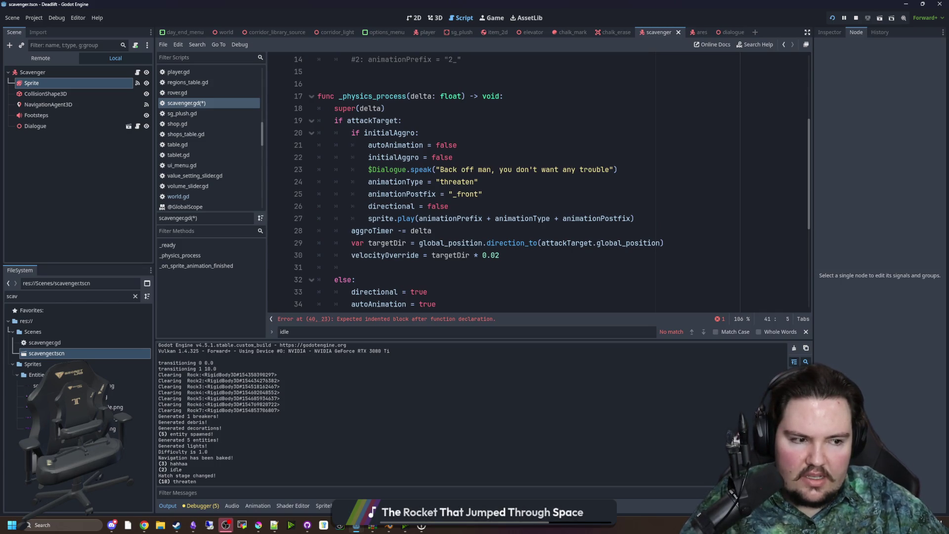
click(437, 226)
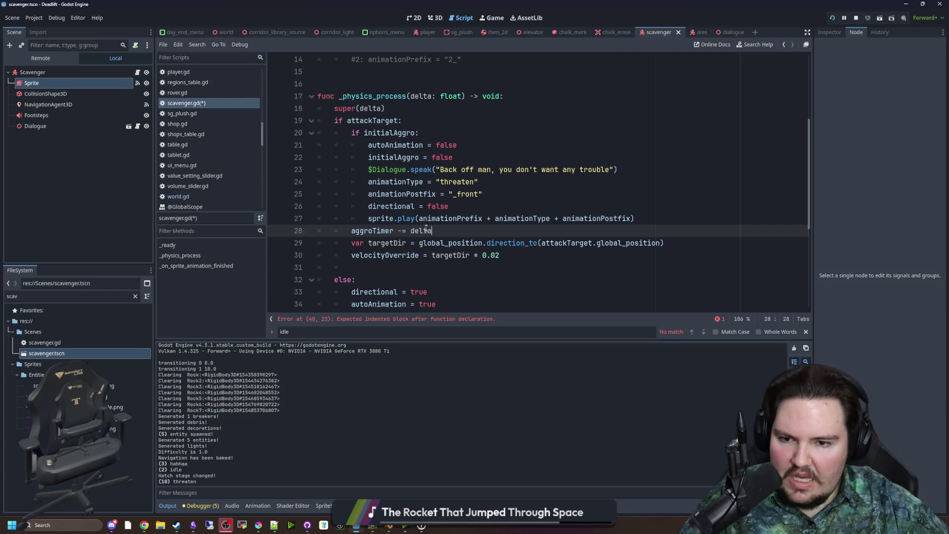
scroll(455, 227, up, 1)
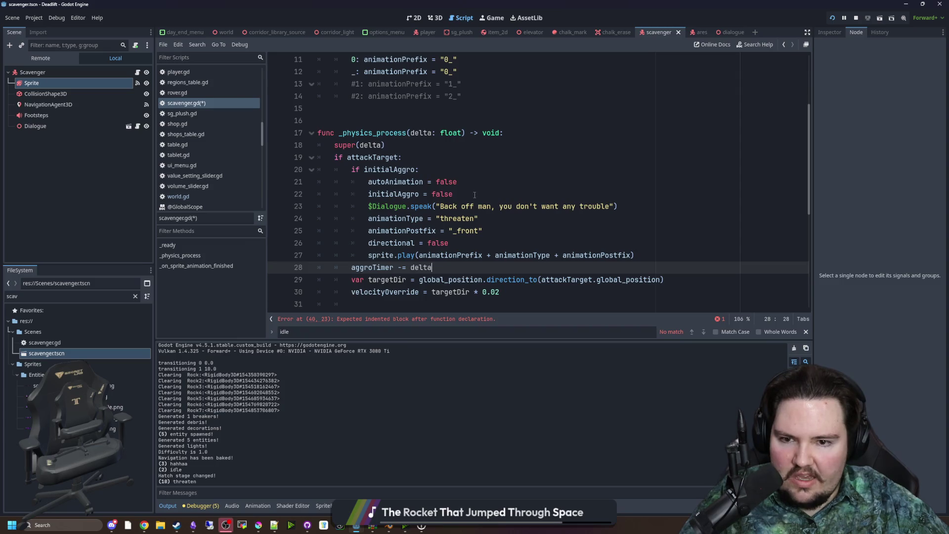
click(475, 194)
mouse_move(478, 218)
mouse_down()
mouse_move(499, 206)
mouse_move(381, 206)
mouse_up()
click(525, 230)
scroll(525, 230, down, 1)
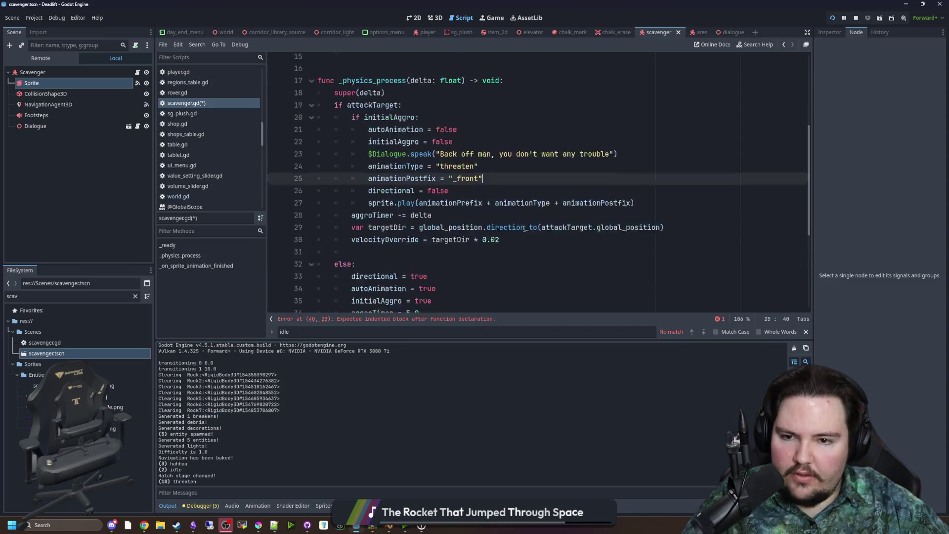
scroll(525, 228, down, 3)
click(389, 254)
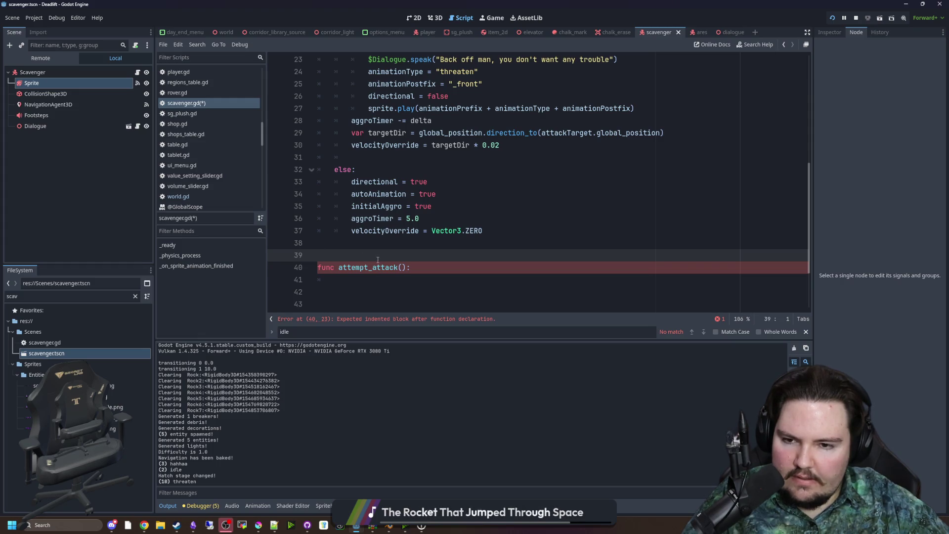
Rename attempt_attack to warning and replace the first-aggro $Dialogue.speak call with warning()
double_click(371, 265)
text(warning)
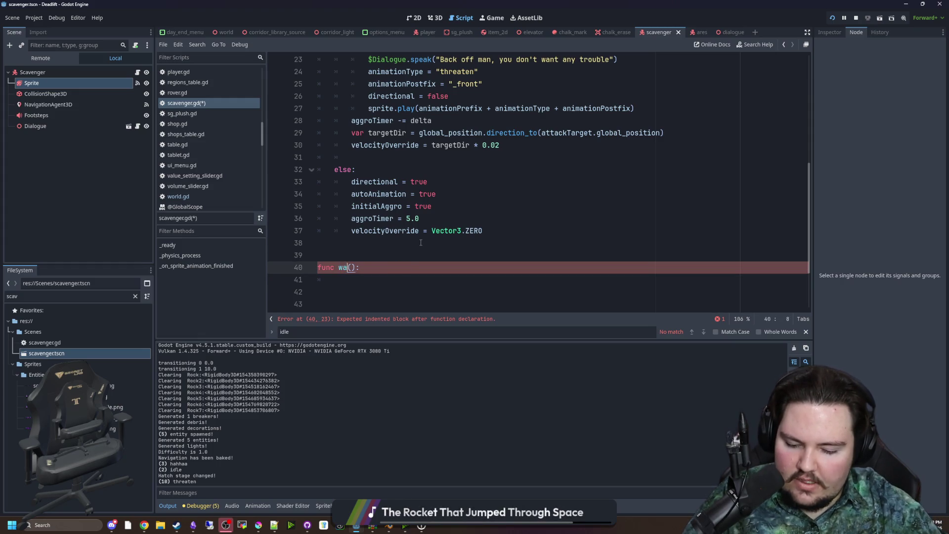
scroll(420, 242, up, 4)
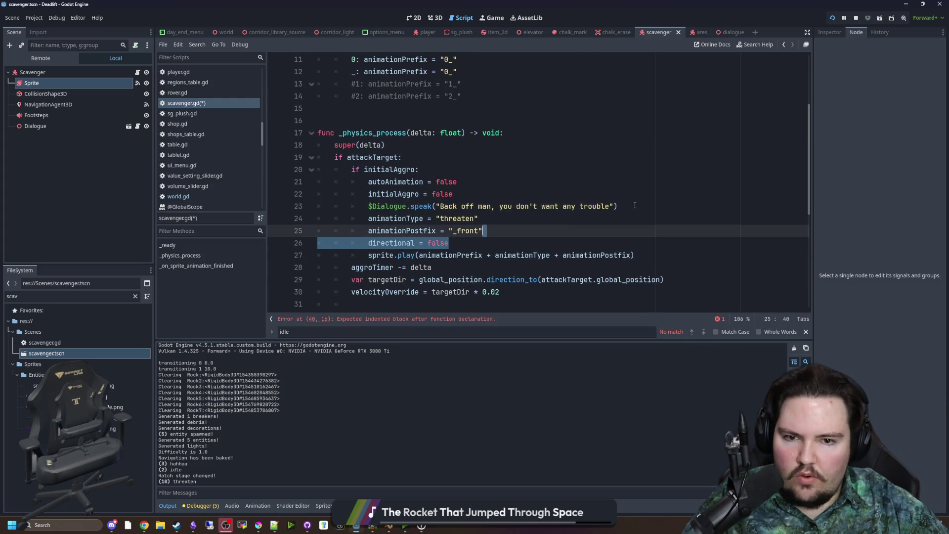
drag(618, 207, 369, 203)
key(ctrl+c)
key(BackSpace)
key(BackSpace)
key(BackSpace)
key(BackSpace)
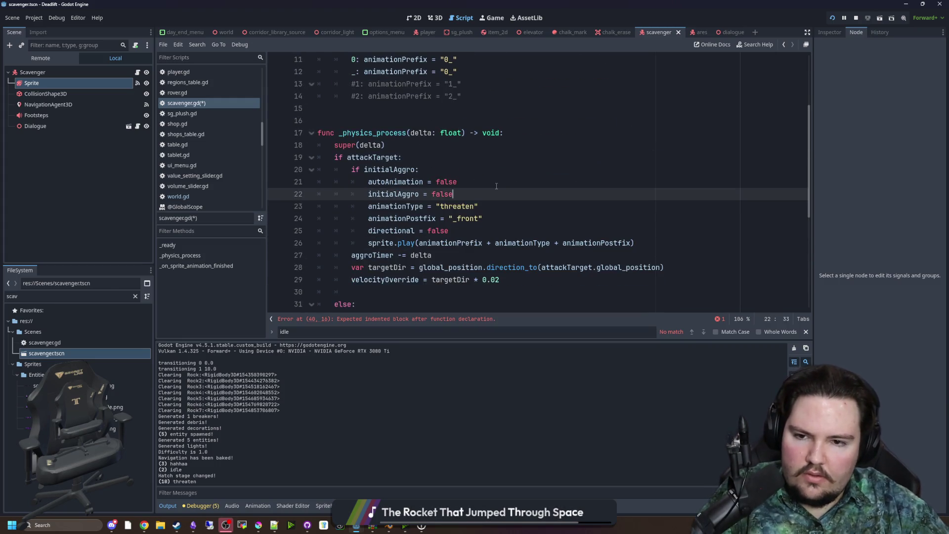
key(Return)
text(warn)
key(Return)
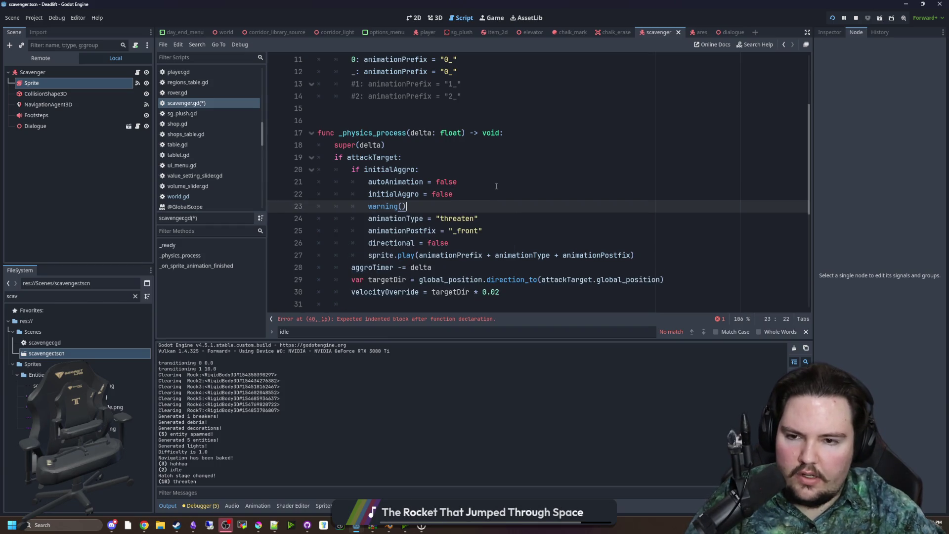
Start a randi_range line inside warning, then discard the unfinished line
scroll(499, 186, down, 5)
click(419, 227)
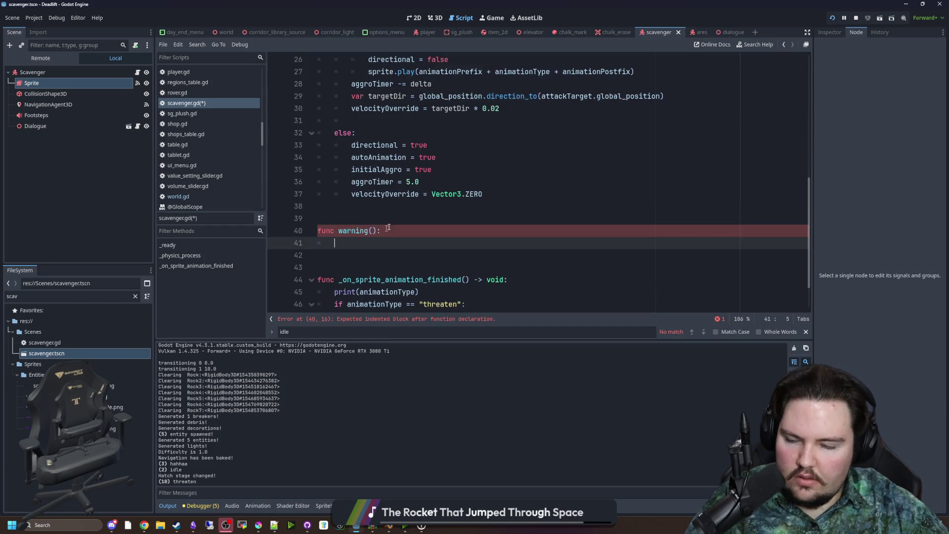
key(Return)
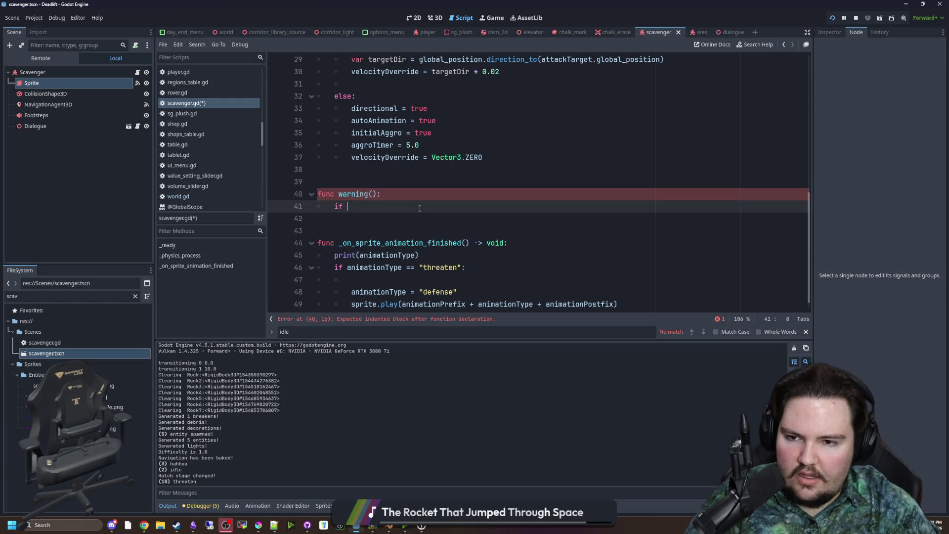
text(randi)
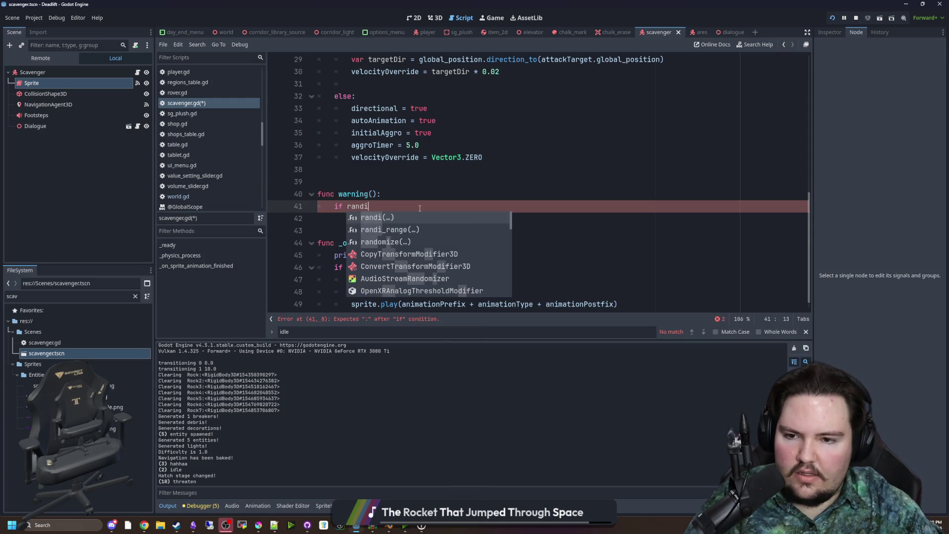
key(Down)
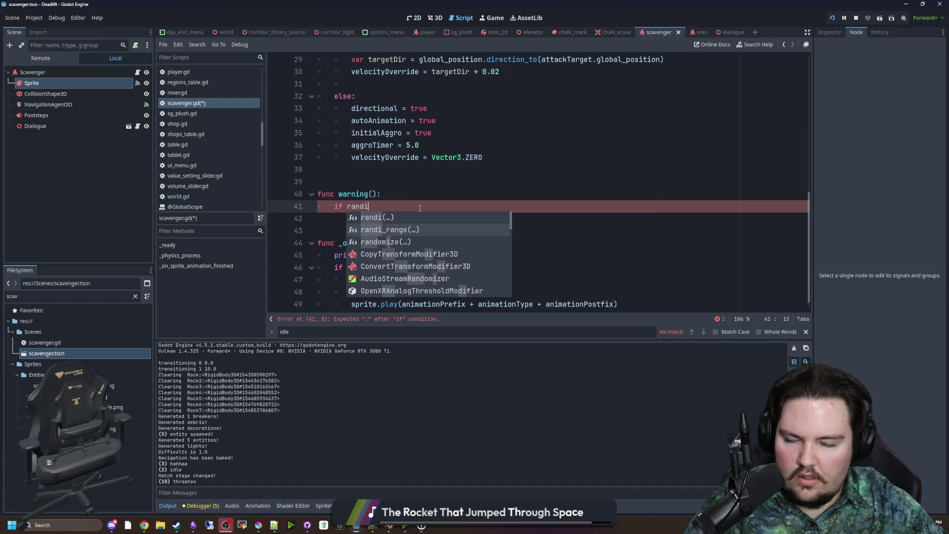
key(ctrl+shift+k)
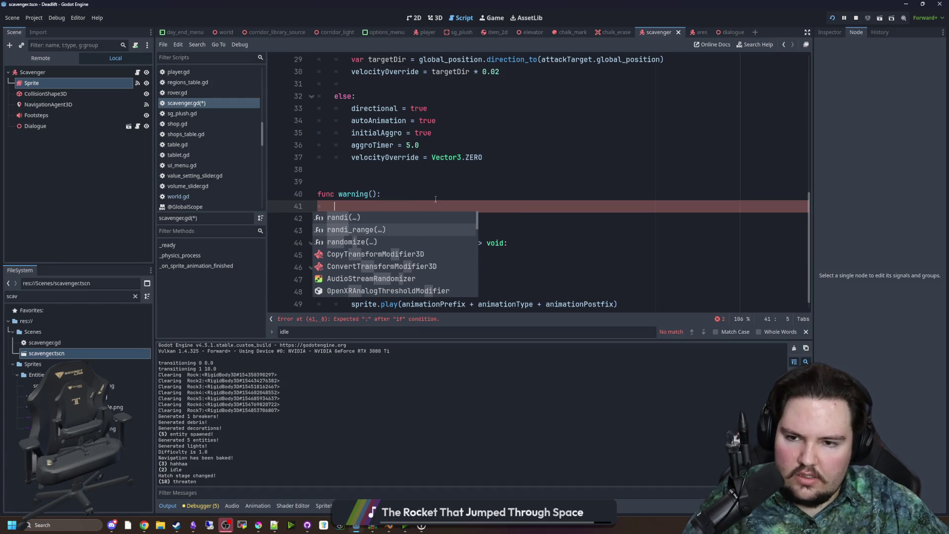
Insert warning(true) under initialAggro = false
scroll(420, 207, up, 5)
click(368, 132)
text(warn)
key(BackSpace)
key(BackSpace)
key(BackSpace)
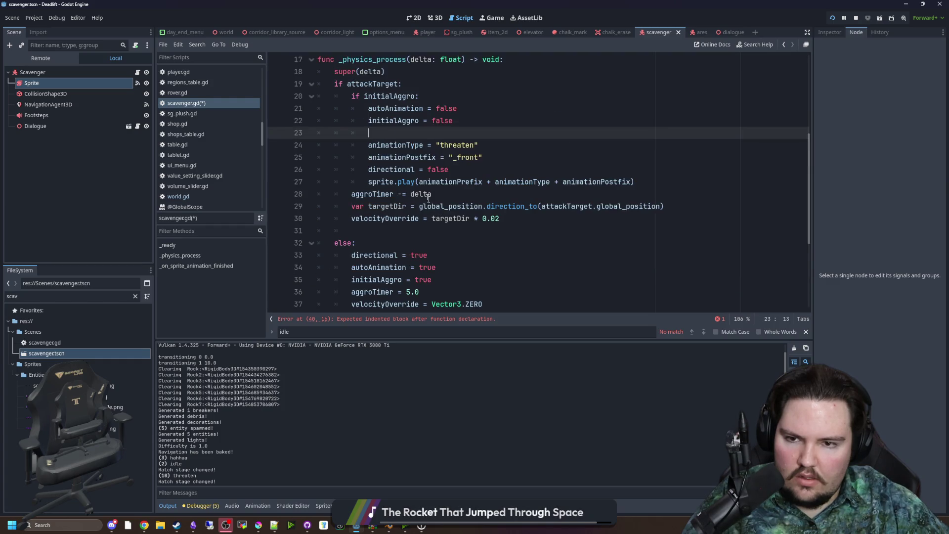
key(Return)
text(warning()
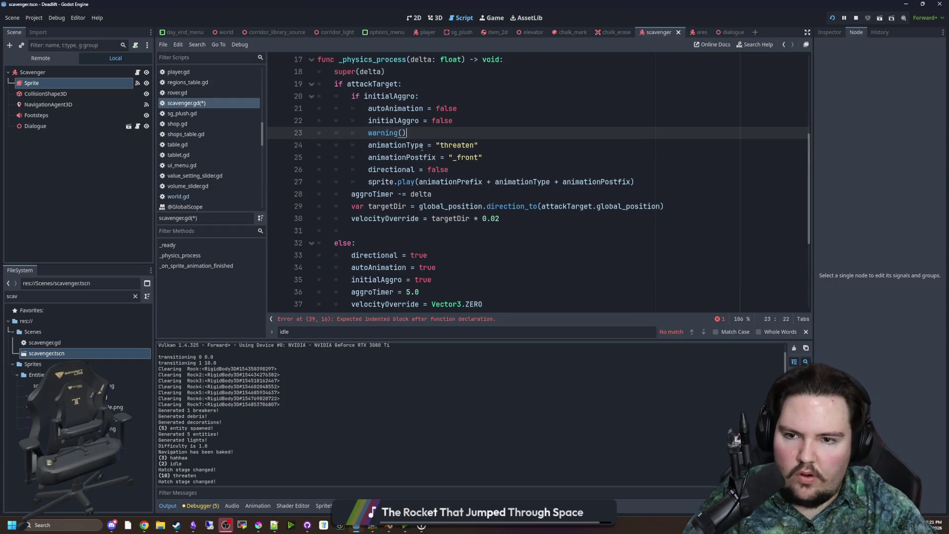
text(true)
Give warning a guaranteed : bool parameter that speaks the back-off line when guaranteed or on a randi_range roll
scroll(409, 163, down, 4)
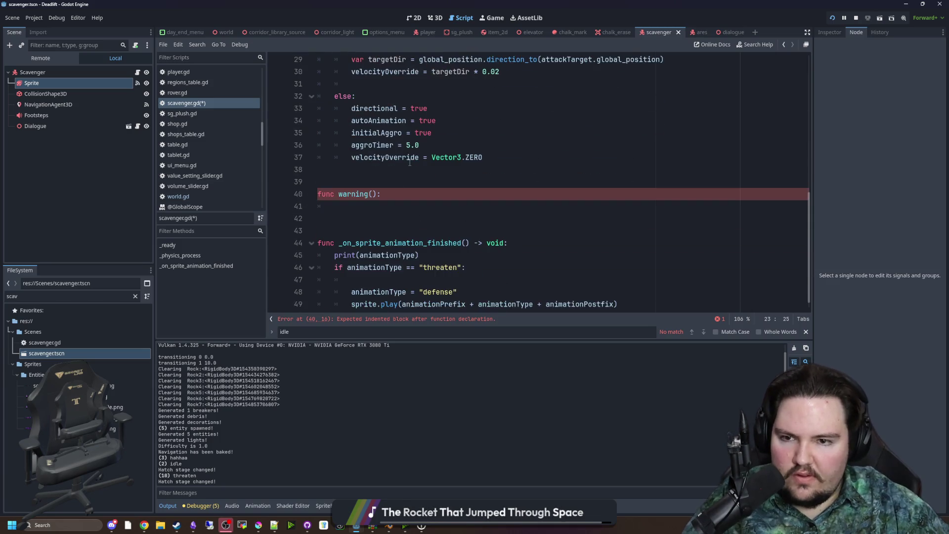
click(374, 194)
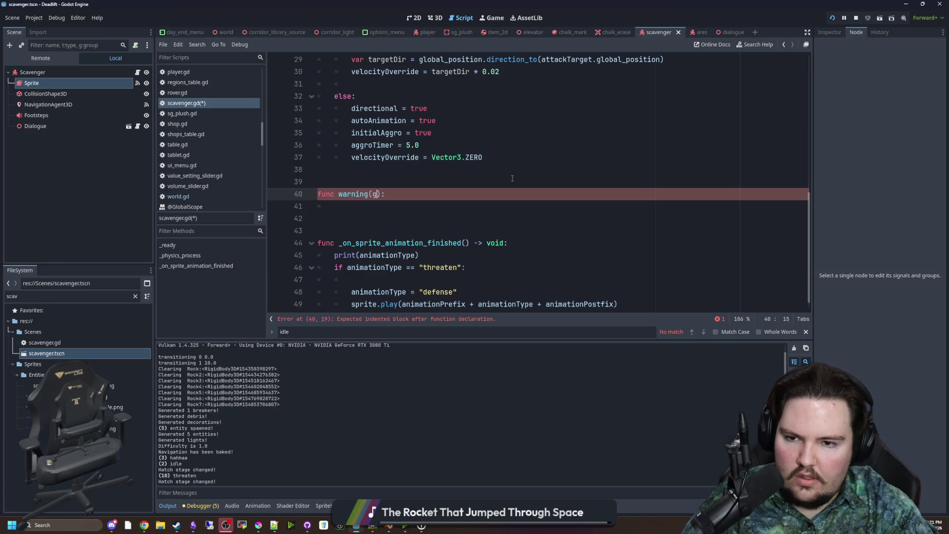
text(uaranteed)
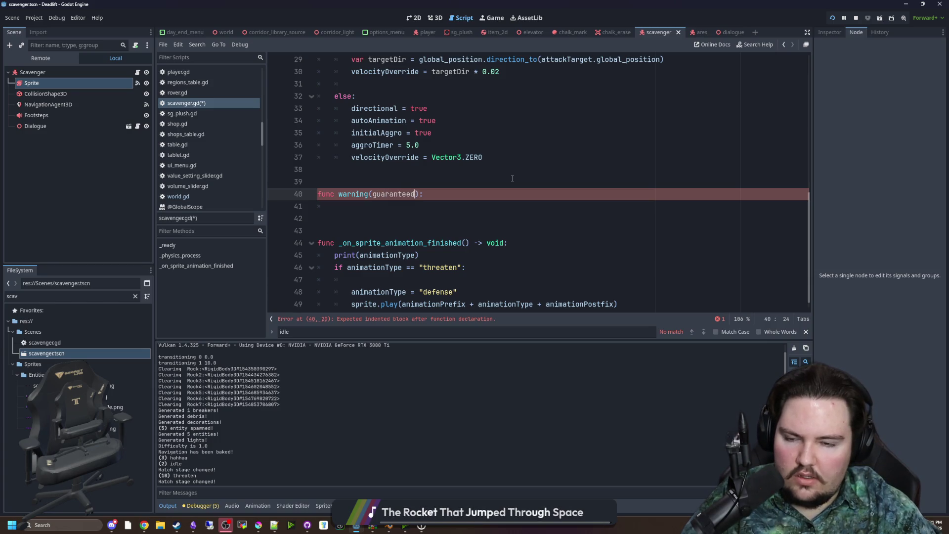
text( : bool = true)
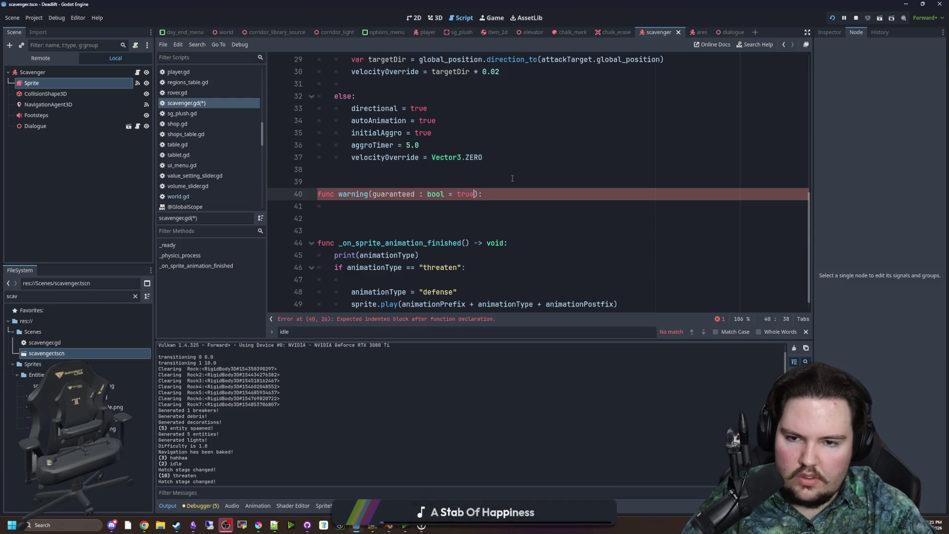
key(BackSpace)
key(BackSpace)
key(BackSpace)
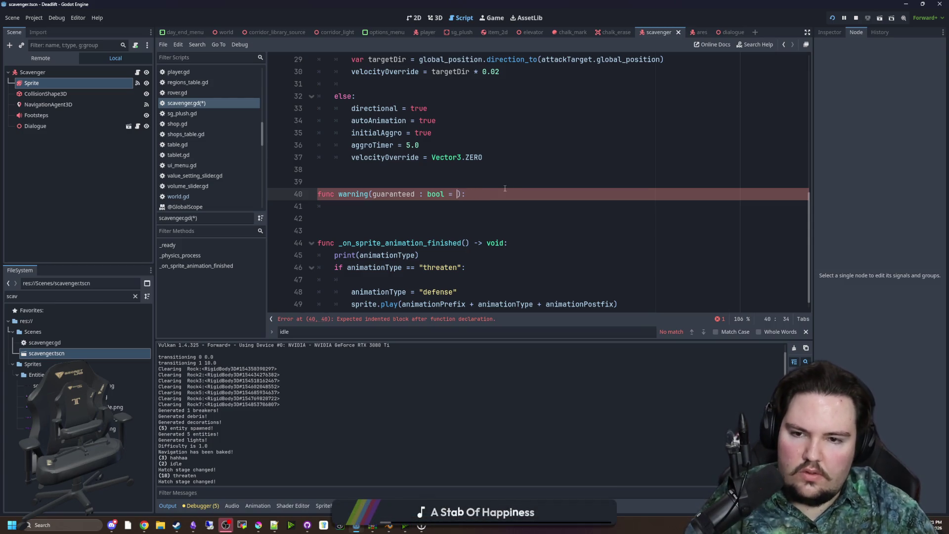
key(End)
key(Return)
text(if guaranteed)
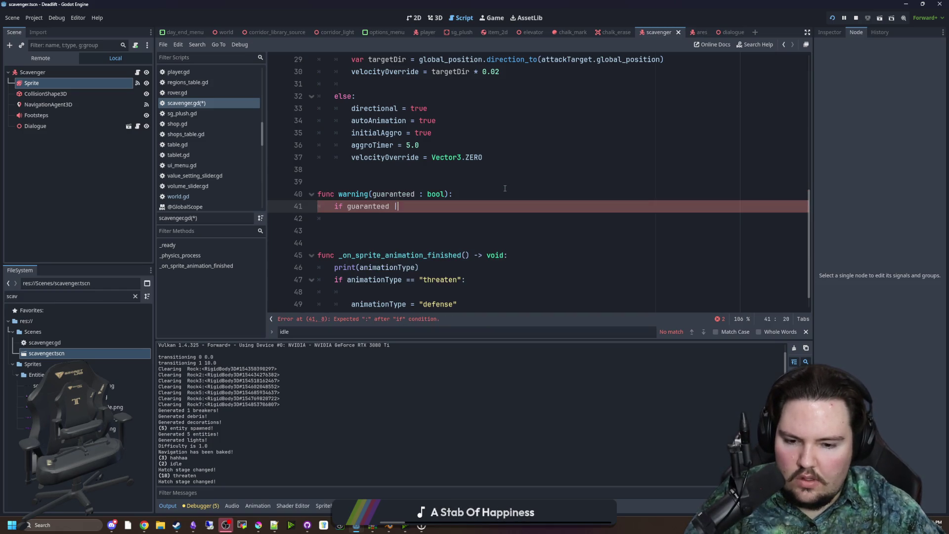
text(| randi_range()
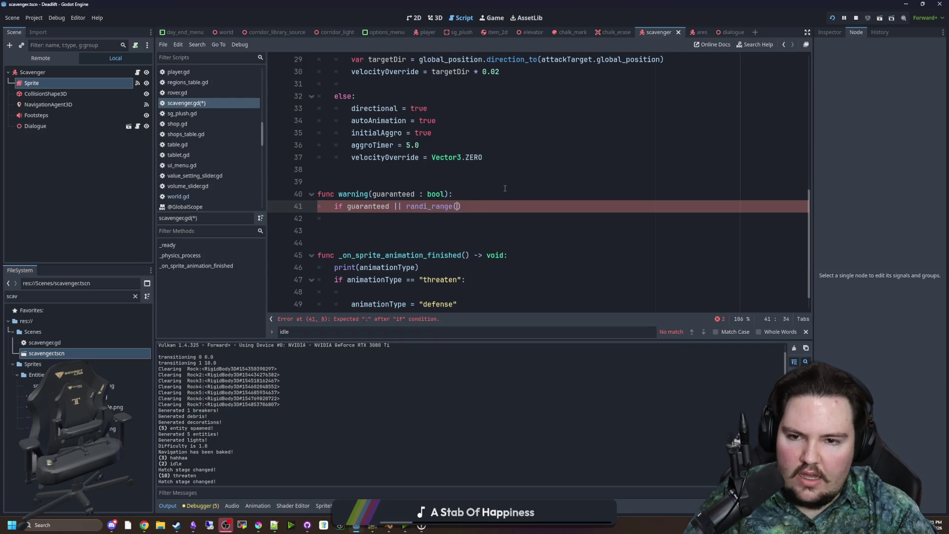
text(0,)
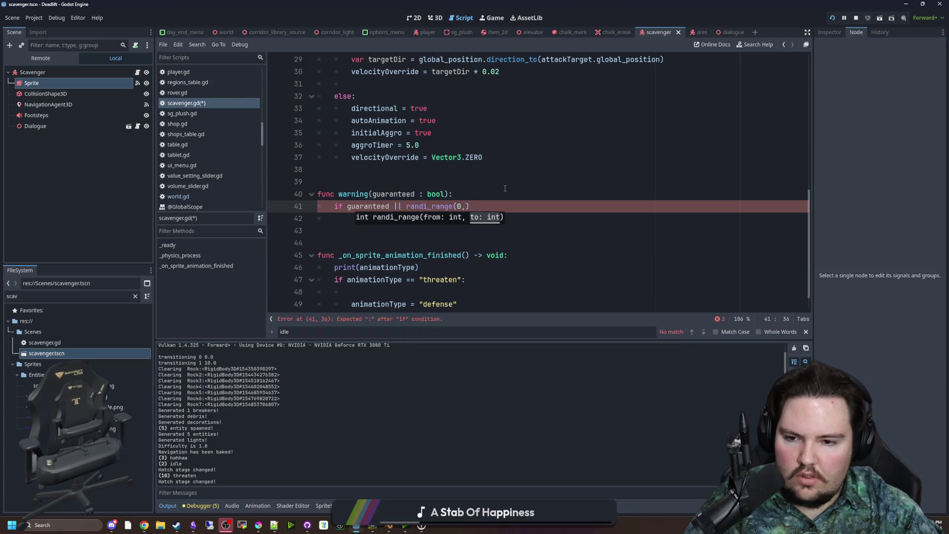
text(2)
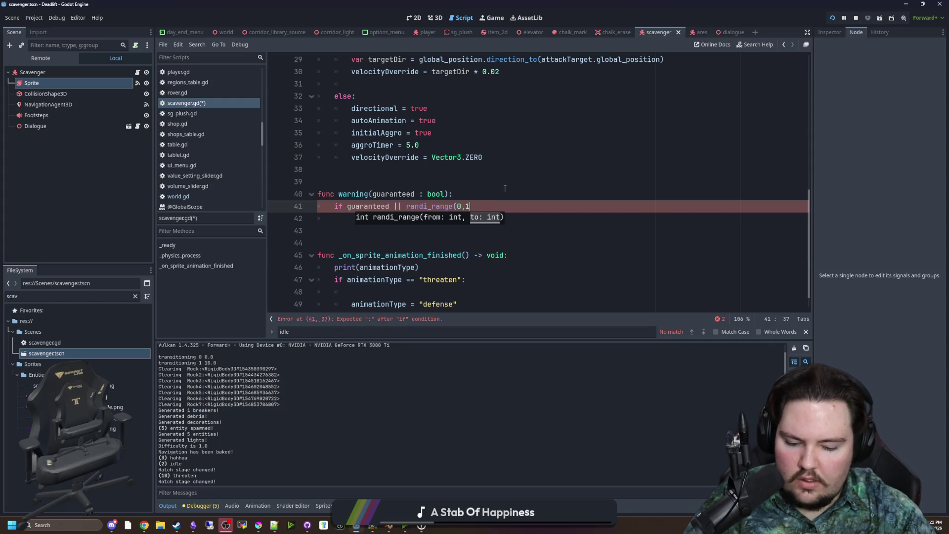
text() == 0:)
key(Return)
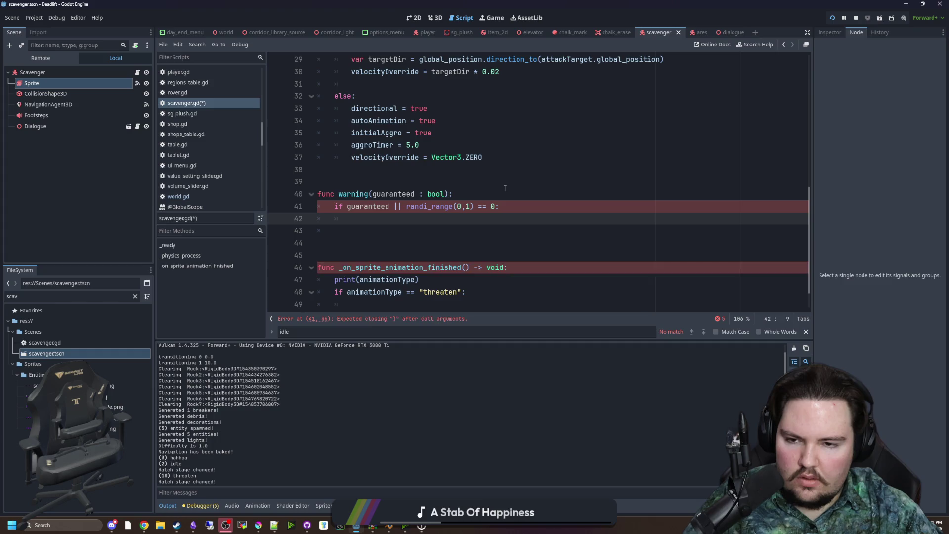
key(ctrl+v)
Add blank lines above the warning function for a new variable declaration
click(387, 177)
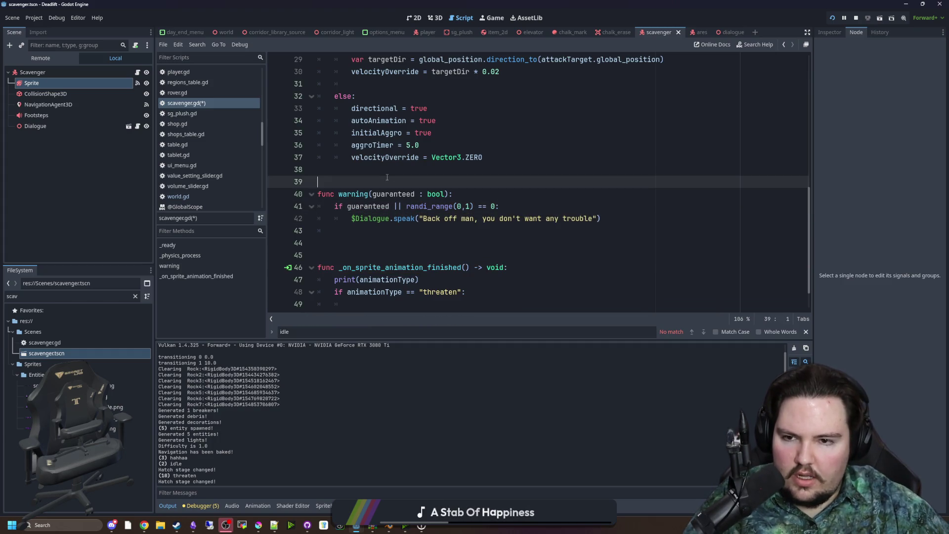
key(Return)
key(Return)
key(Up)
key(Up)
Start a multi-line warnings array and move the back-off line from speak() into it
text(var warn)
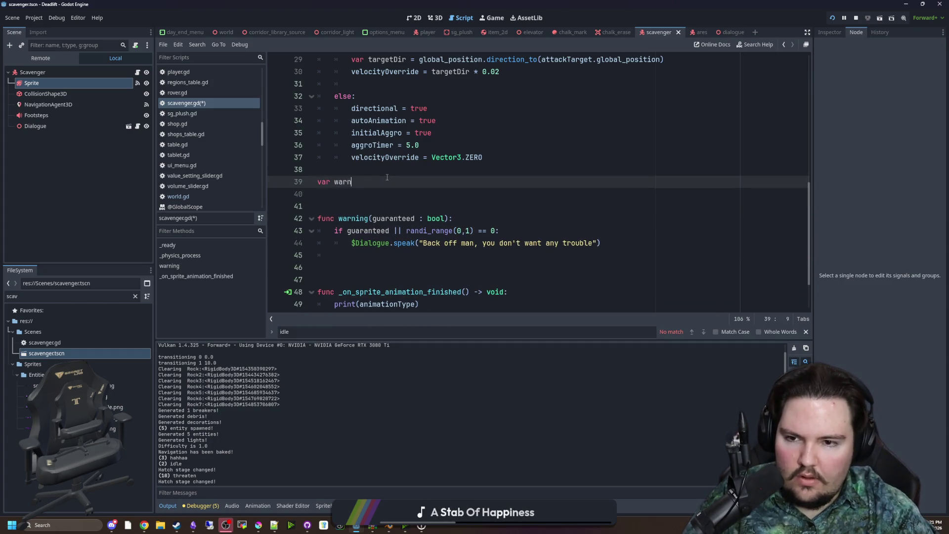
text(ings = [)
key(Return)
click(607, 291)
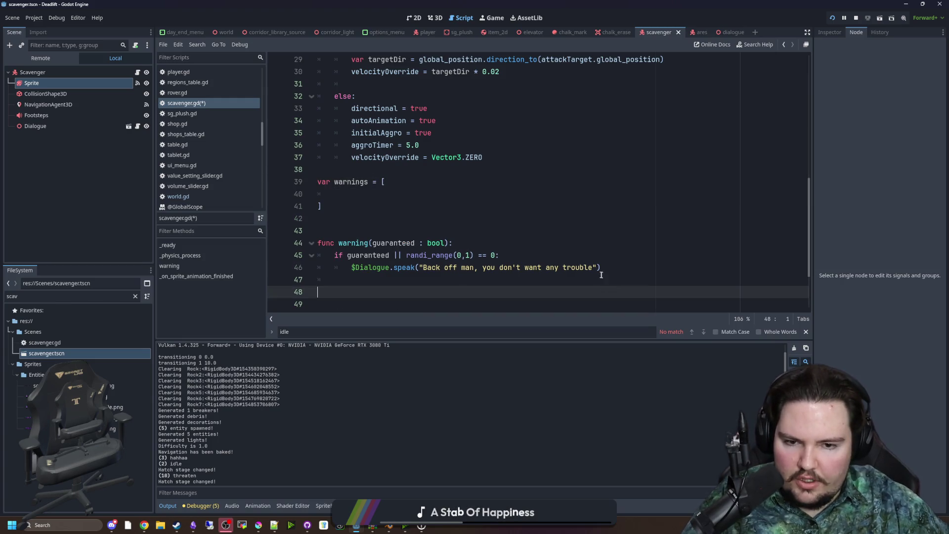
drag(599, 268, 420, 267)
key(ctrl+x)
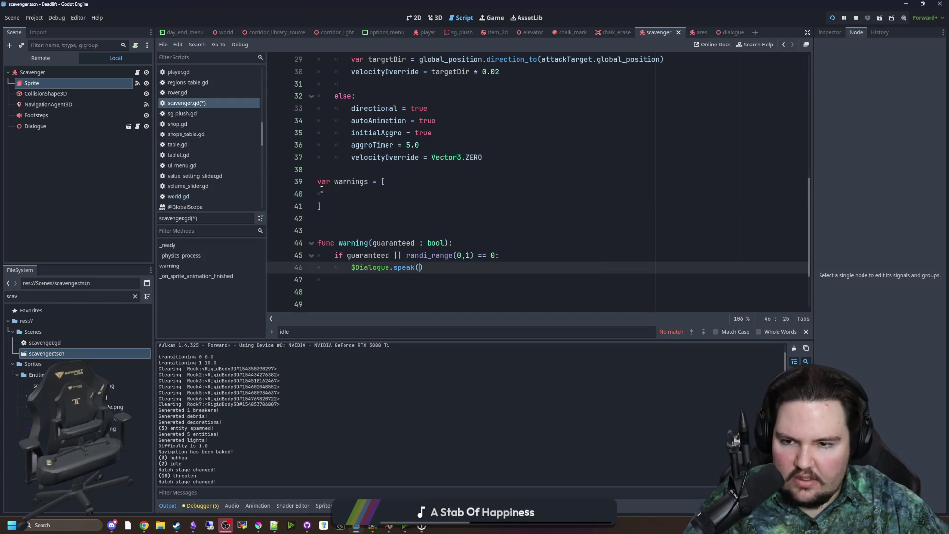
click(322, 190)
key(ctrl+v)
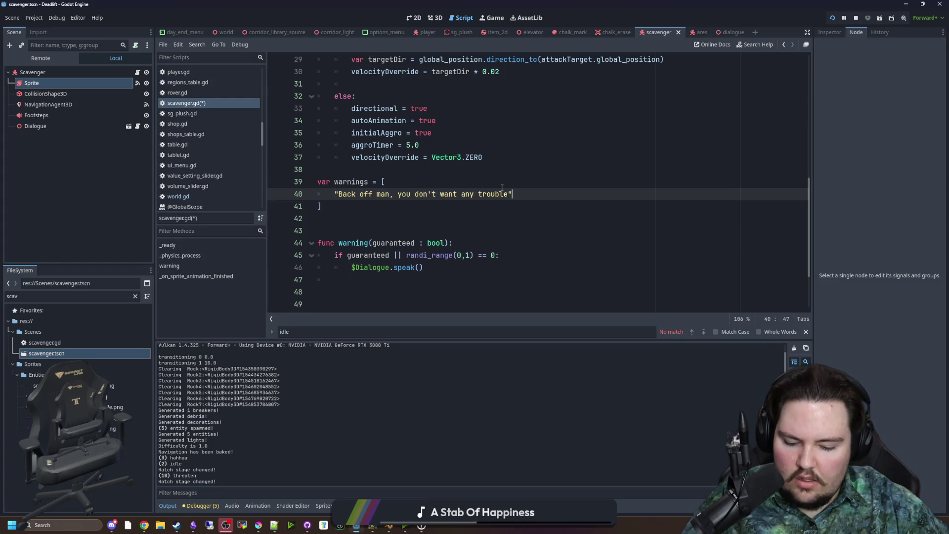
text(,)
key(shift+Home)
key(Left)
key(Down)
key(Down)
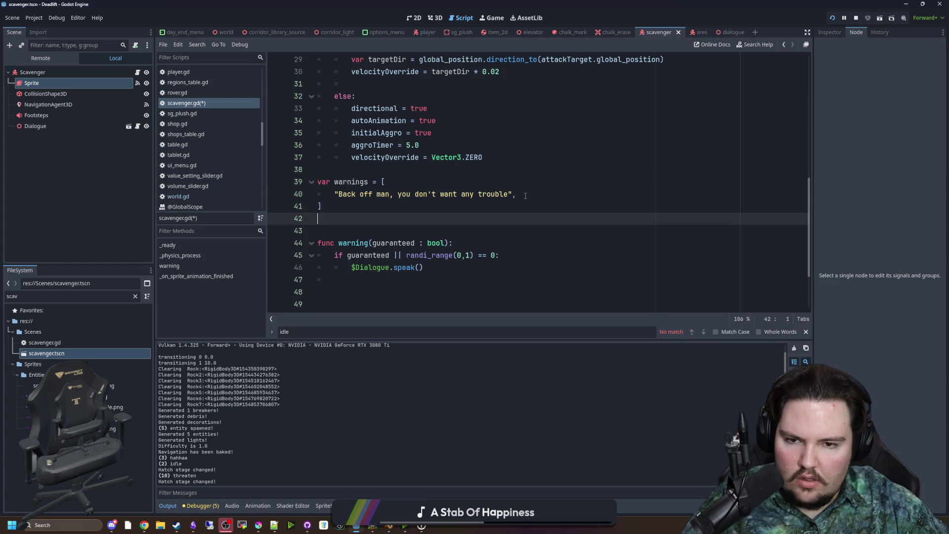
Add "I'm warning you" and "I'll hurt you" entries to the warnings array
click(526, 196)
key(Return)
text("",")
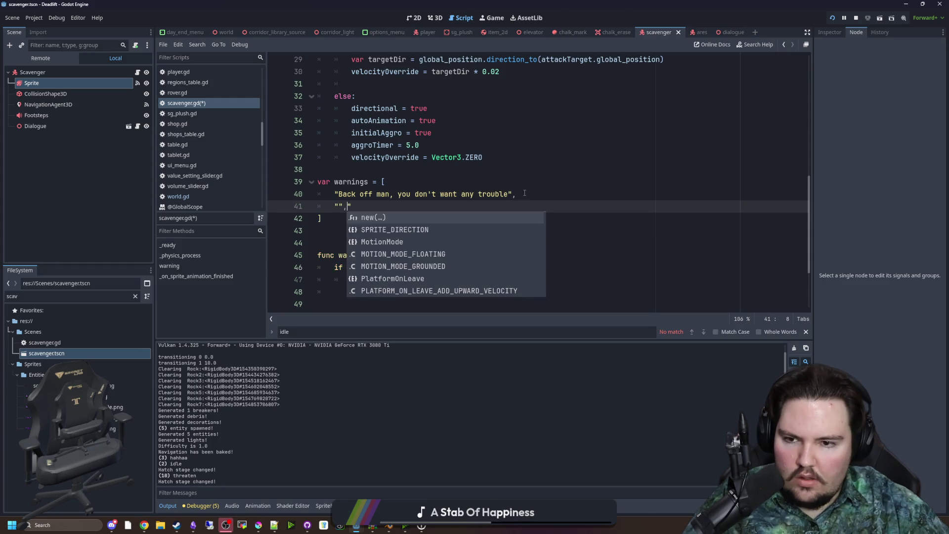
key(BackSpace)
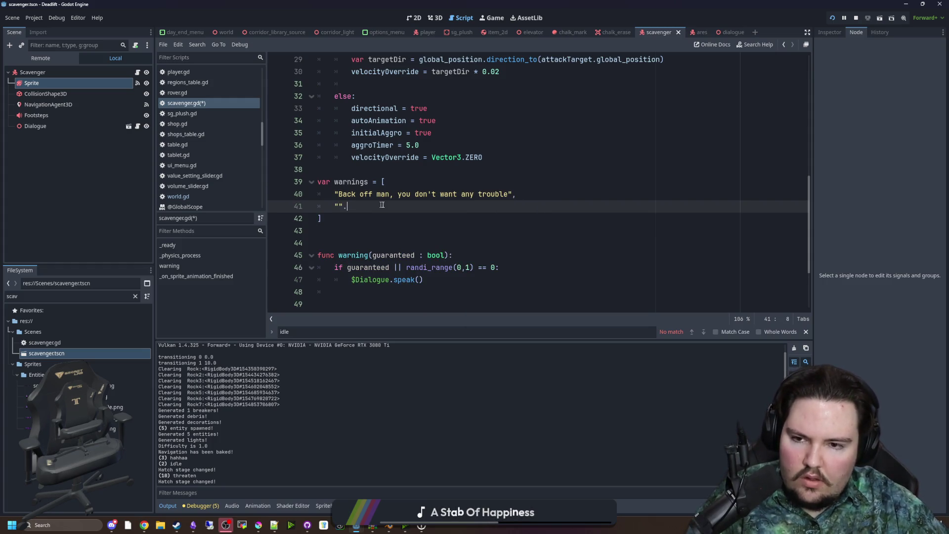
text(,)
key(Left)
key(Left)
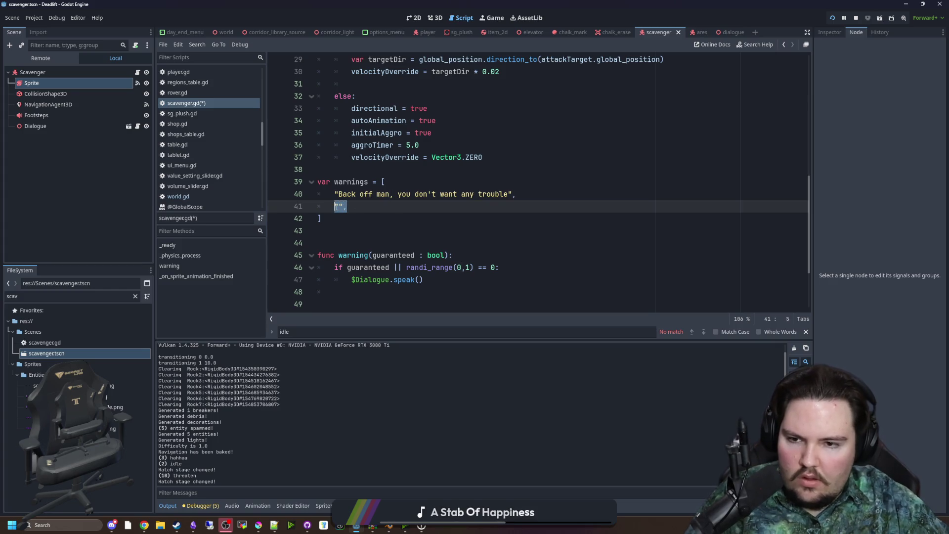
text(I'm warning you)
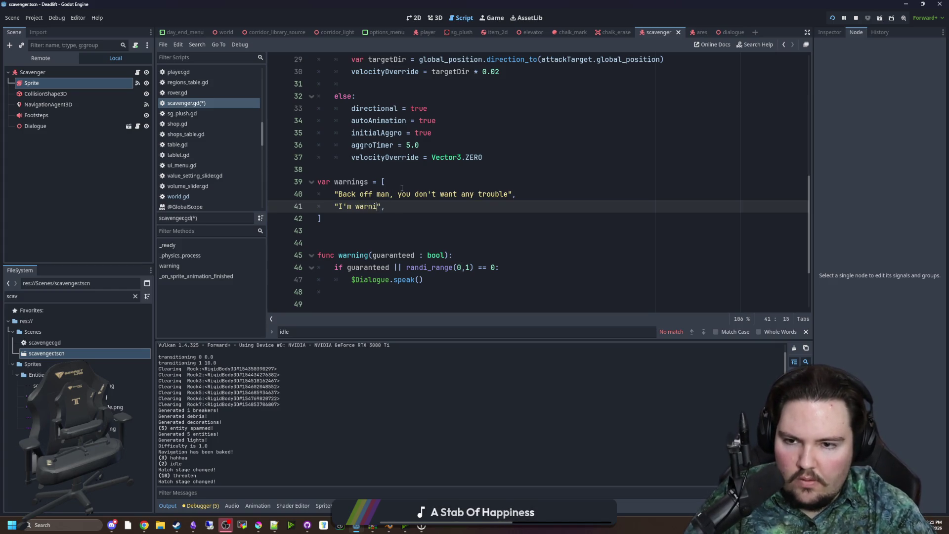
drag(411, 206, 334, 206)
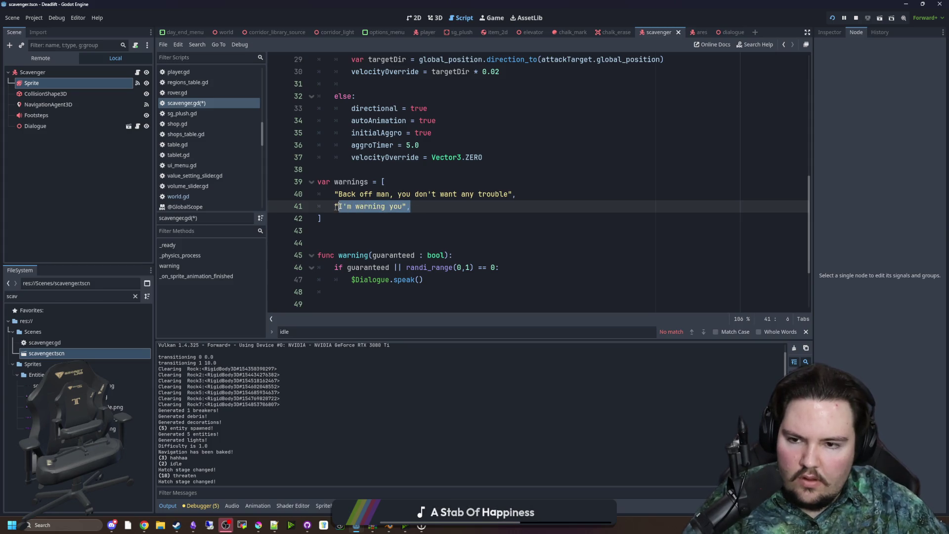
click(429, 206)
key(ctrl+shift+d)
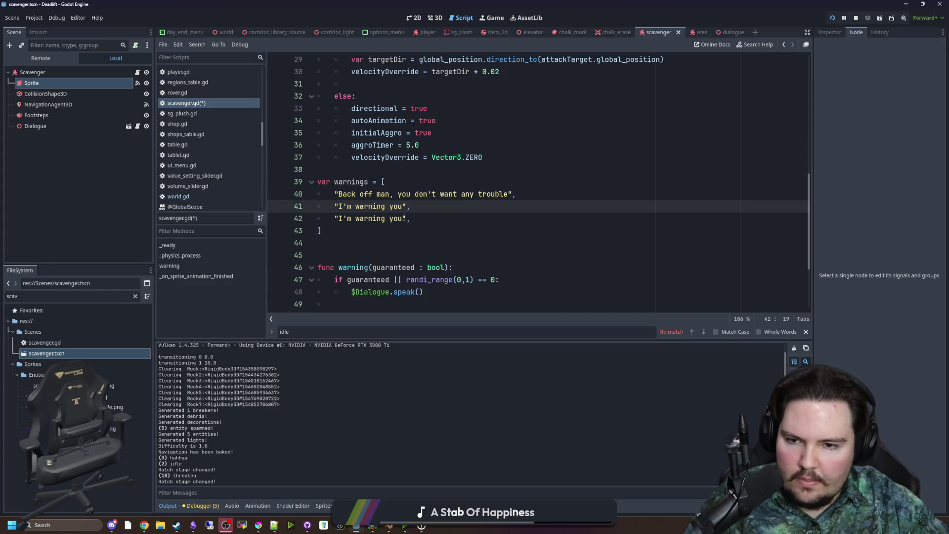
drag(402, 218, 341, 218)
text('ll hurt )
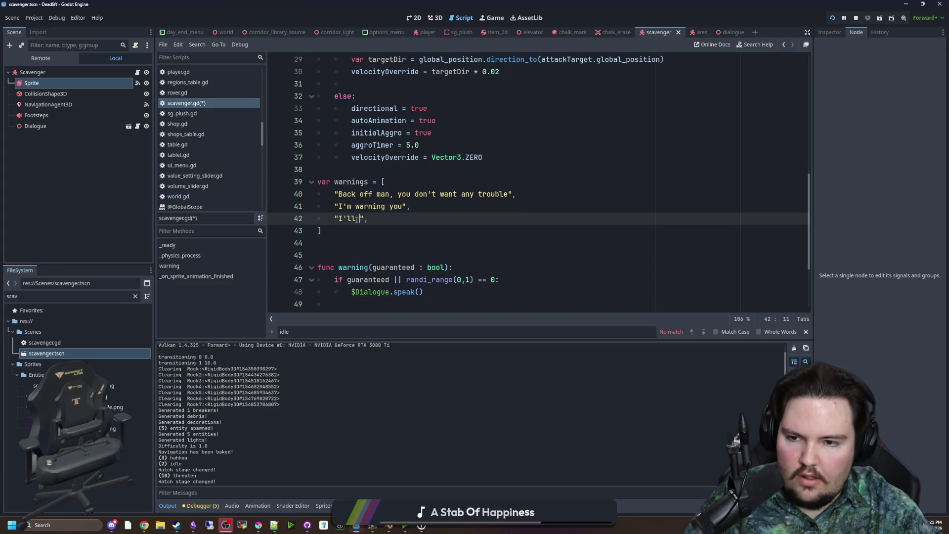
text(you)
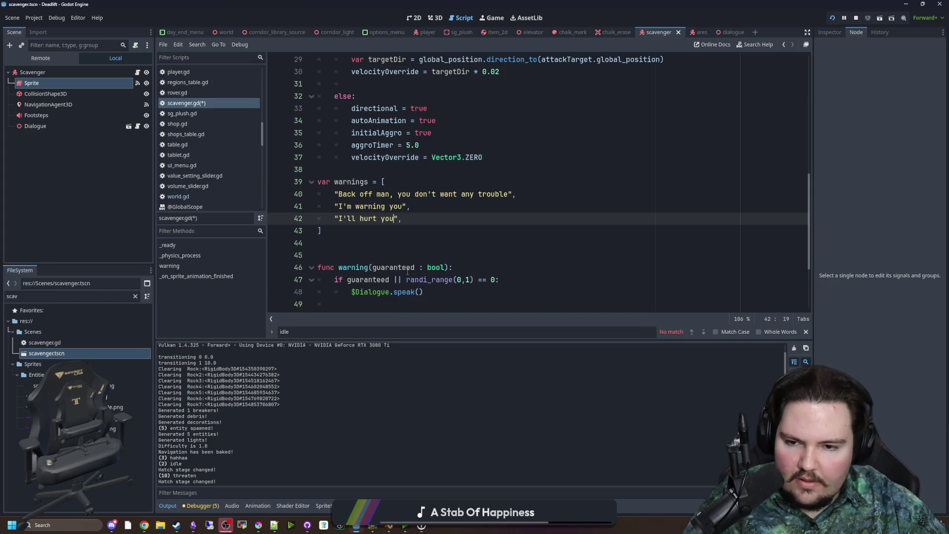
Make warning() call $Dialogue.speak(warnings.pick_random()) via autocomplete
double_click(351, 181)
click(423, 292)
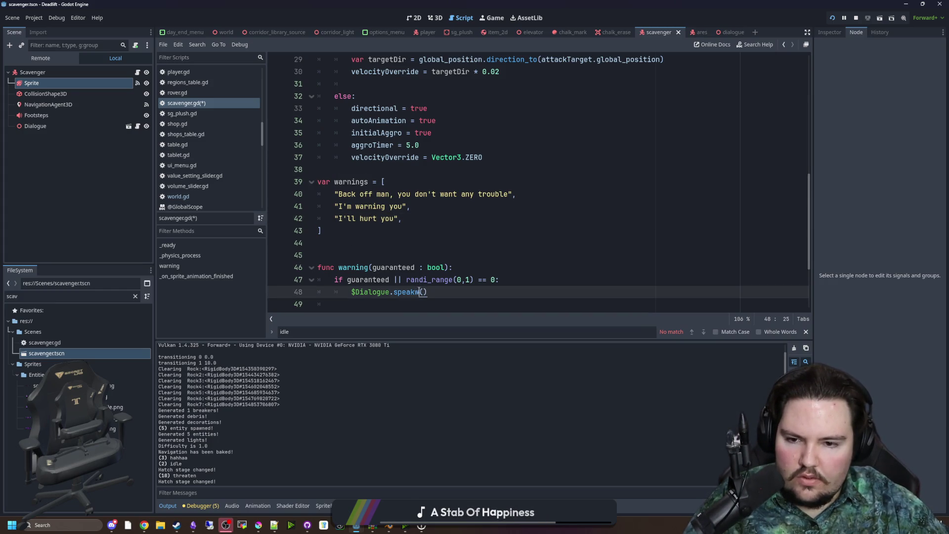
text(warnings.)
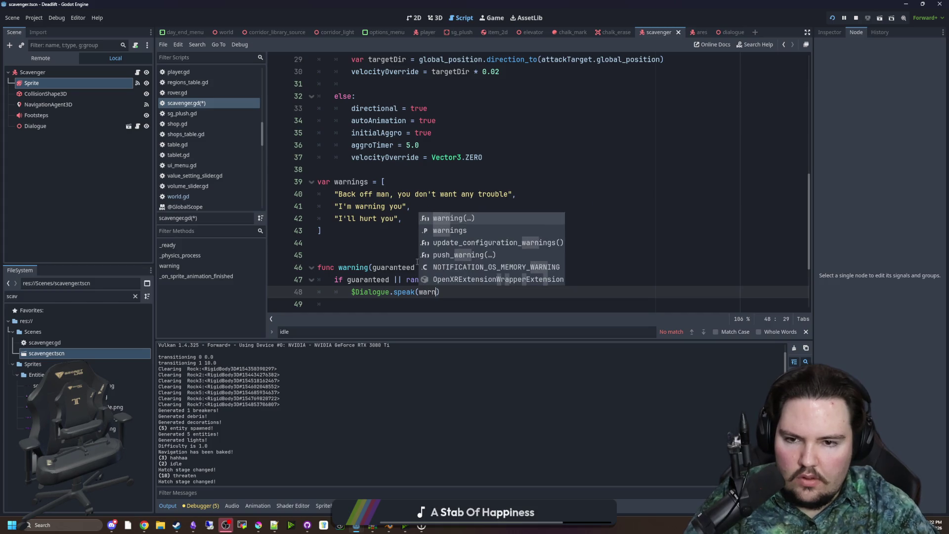
text(pick_ran)
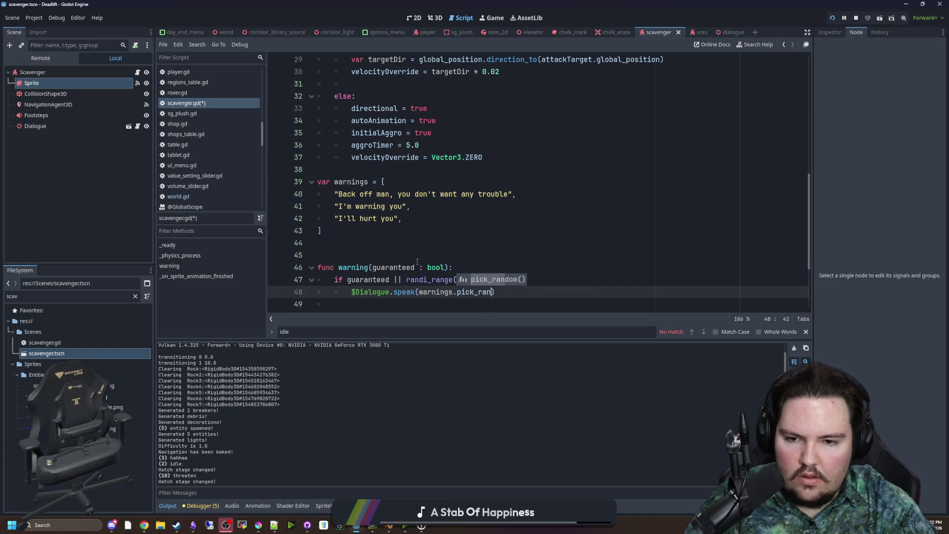
key(Return)
click(415, 255)
scroll(413, 262, down, 1)
scroll(410, 259, up, 1)
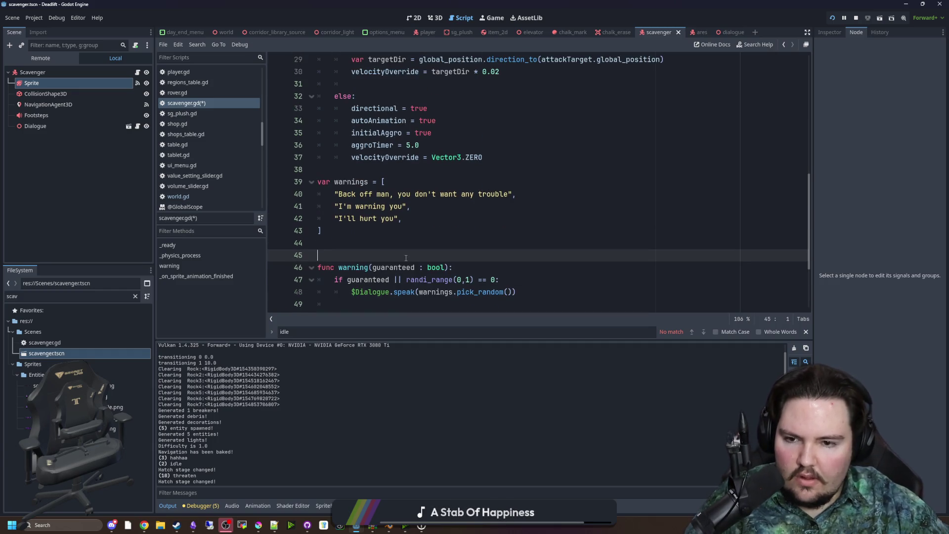
scroll(418, 237, up, 2)
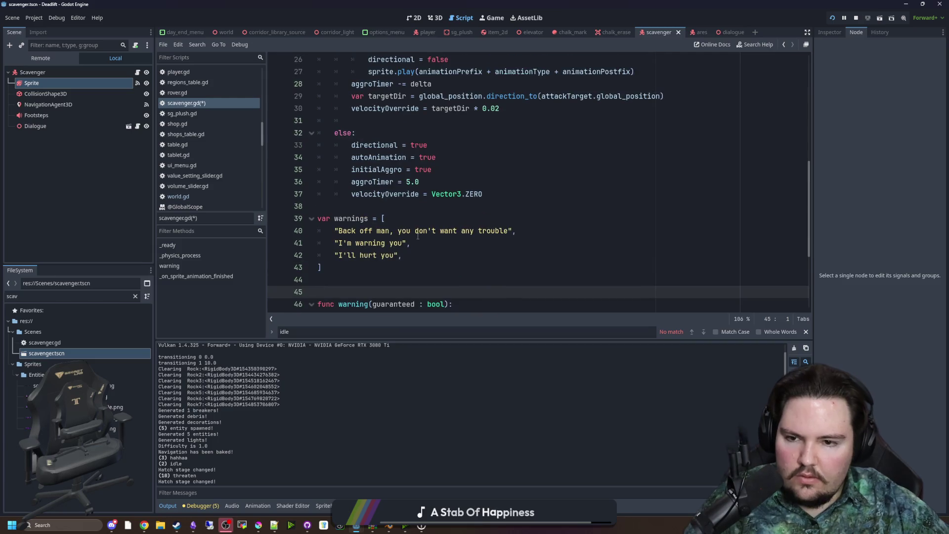
scroll(401, 221, down, 2)
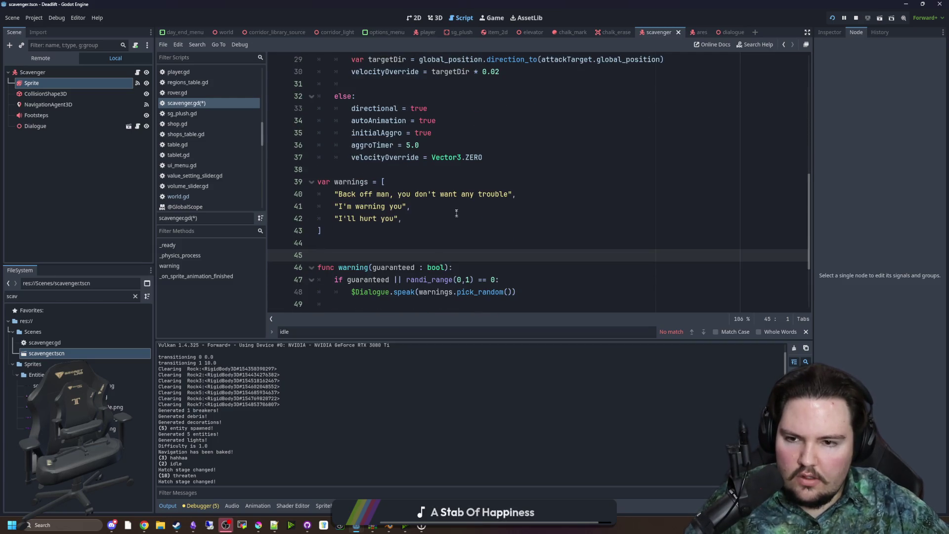
scroll(457, 212, up, 1)
drag(516, 231, 335, 237)
Remove the 'Back off man' string from warnings and paste it into the initial aggro block
key(BackSpace)
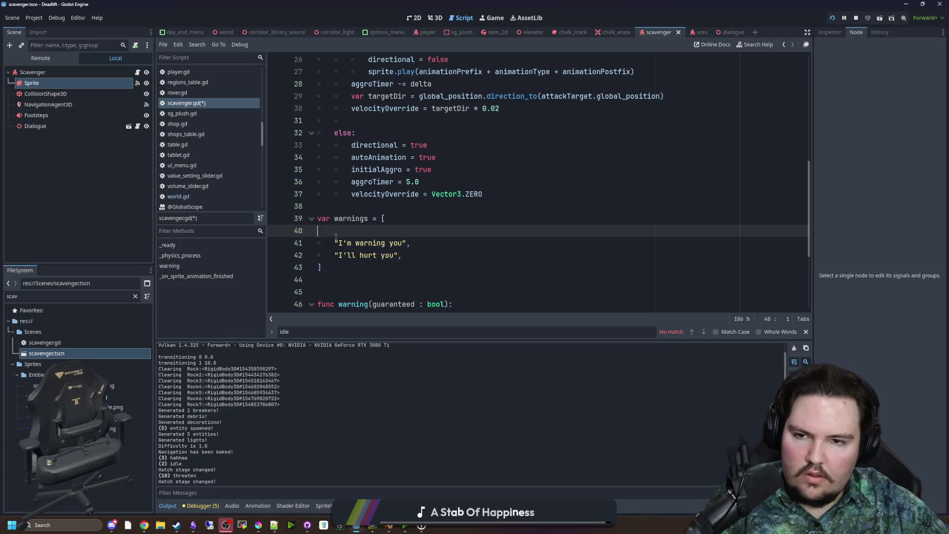
key(BackSpace)
scroll(426, 193, up, 3)
click(462, 121)
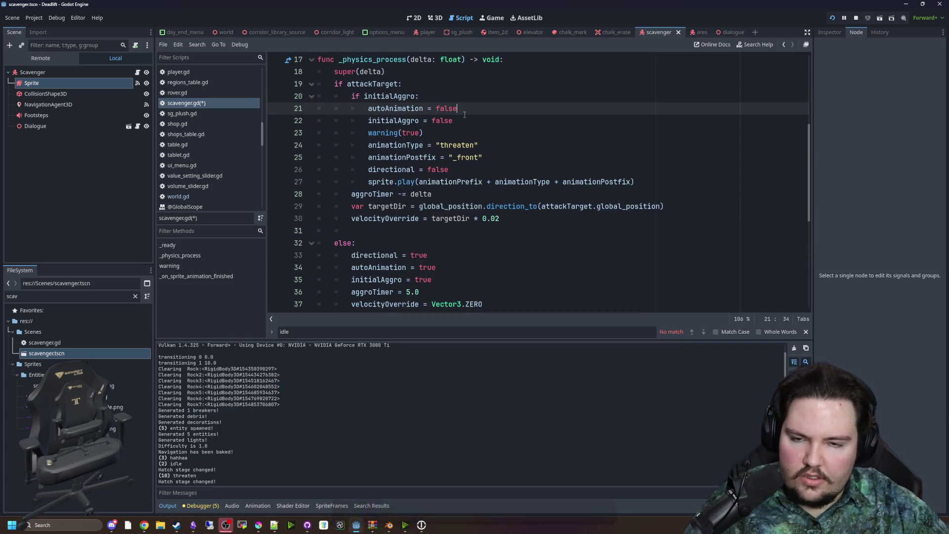
key(Return)
key(ctrl+v)
scroll(425, 198, down, 6)
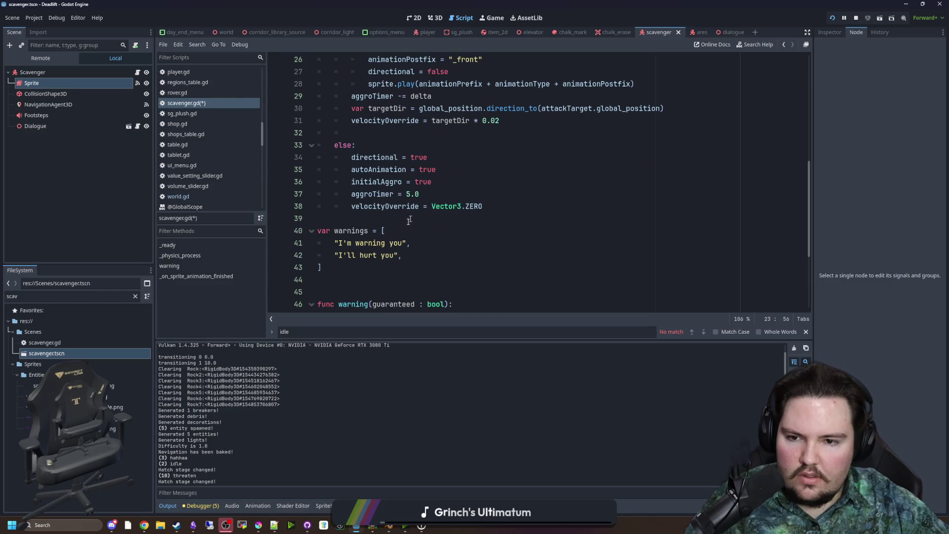
scroll(416, 212, up, 3)
scroll(417, 212, up, 2)
scroll(416, 211, down, 5)
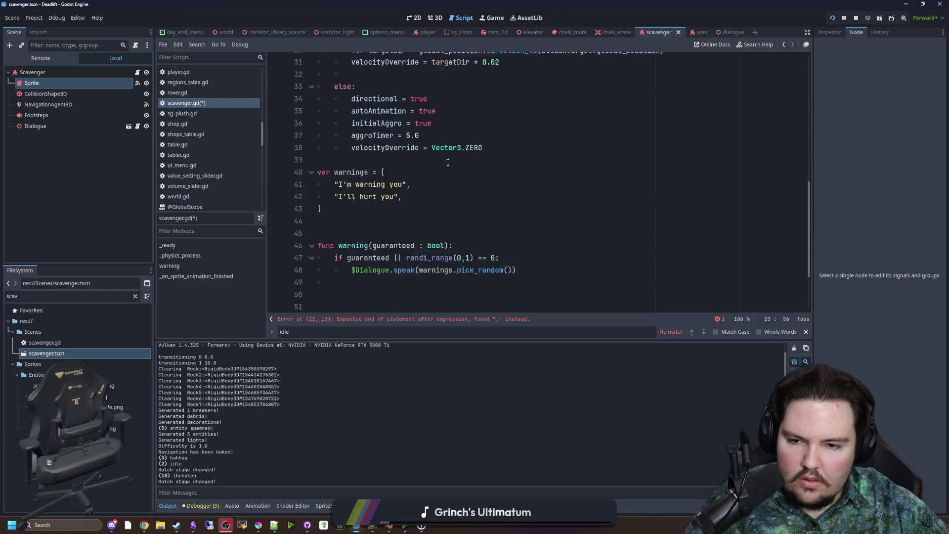
click(407, 219)
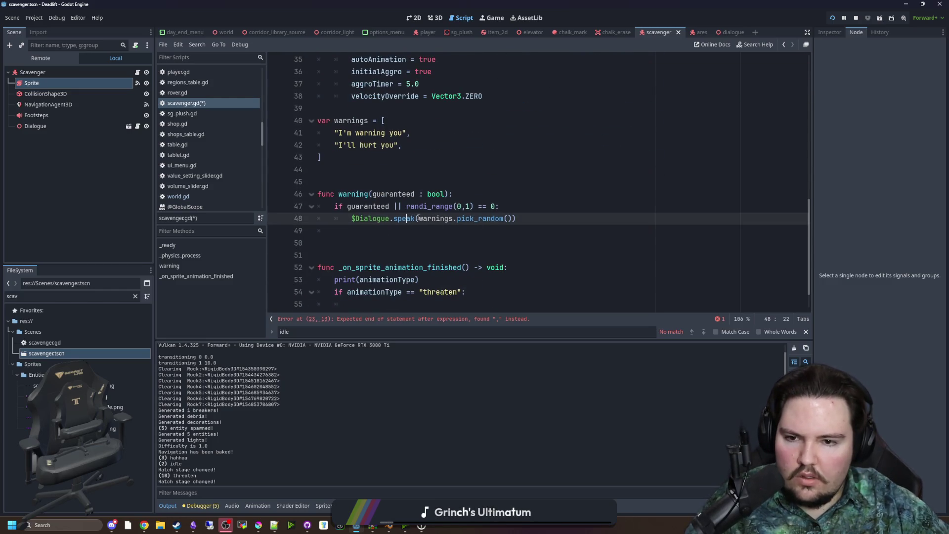
drag(421, 218, 351, 219)
scroll(409, 216, up, 6)
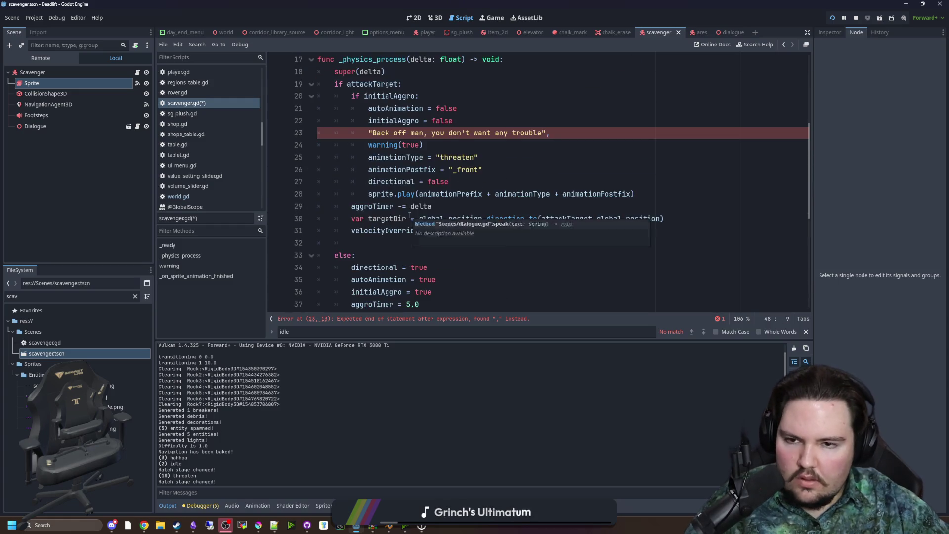
scroll(445, 222, up, 3)
Add a $Dialogue.speak(initialWarnings.pick_random) call below the initialAggro reset
click(476, 229)
key(Return)
key(Return)
key(Return)
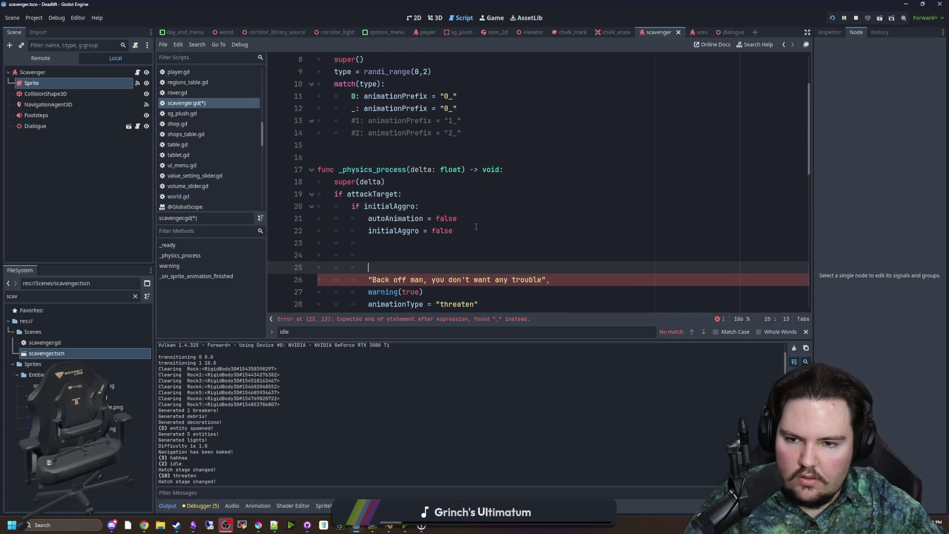
key(Up)
text($Dialogue.speak()
scroll(547, 277, down, 2)
drag(550, 206, 368, 207)
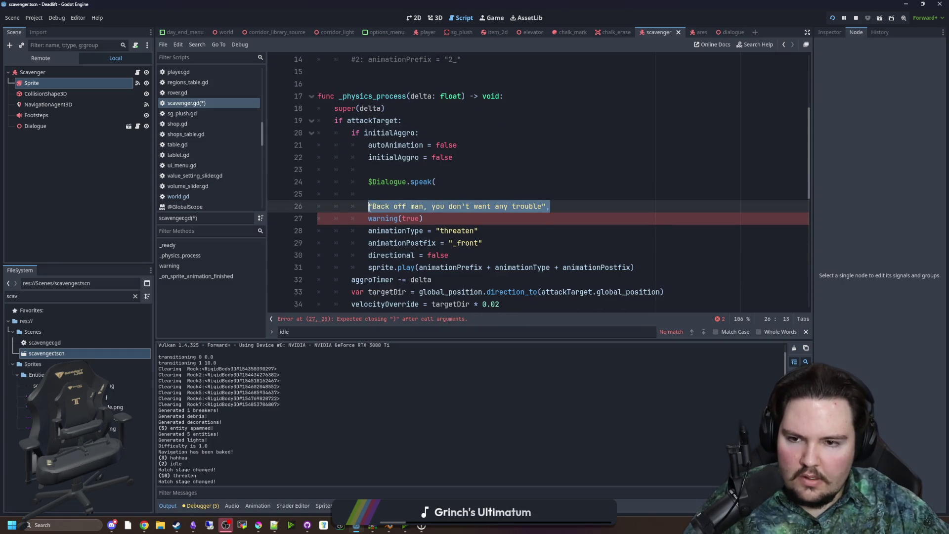
key(ctrl+x)
click(440, 181)
text(initialWarnings))
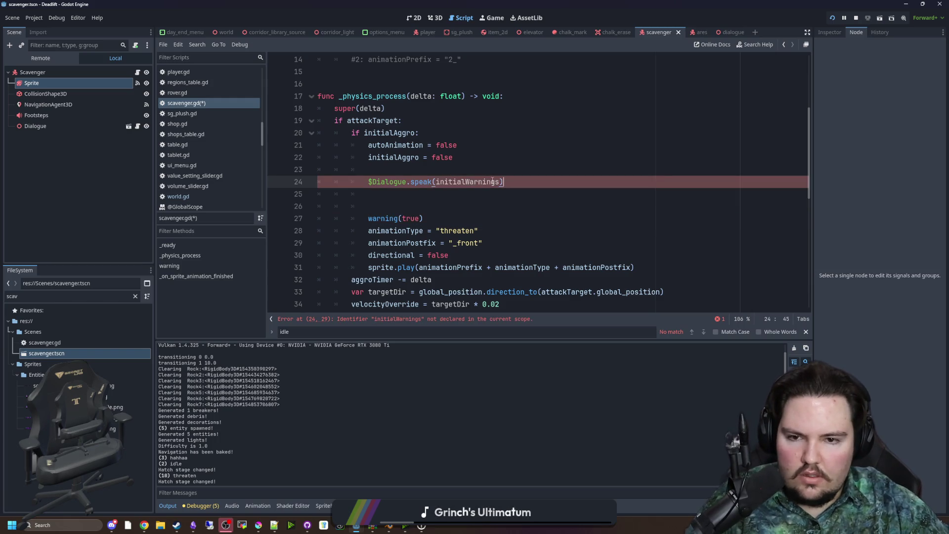
text(.pick_random)
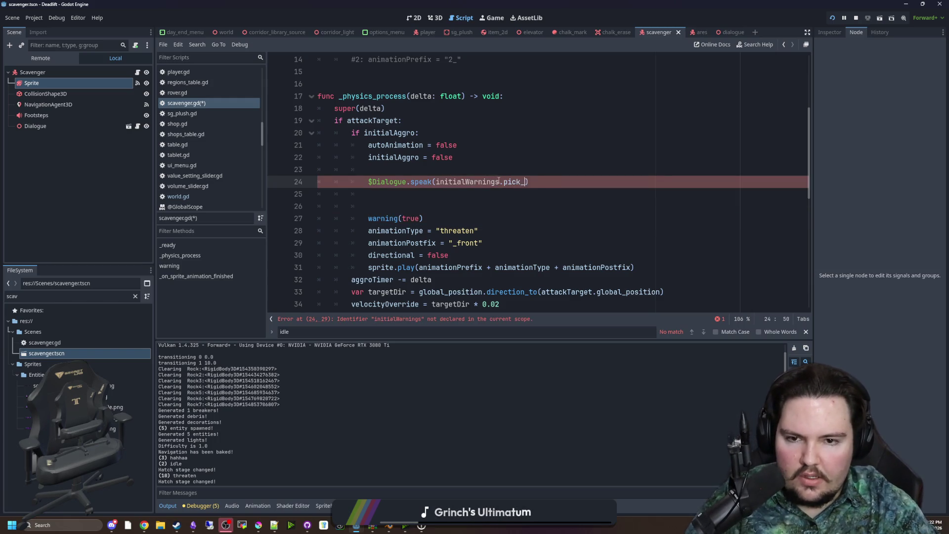
key(Down)
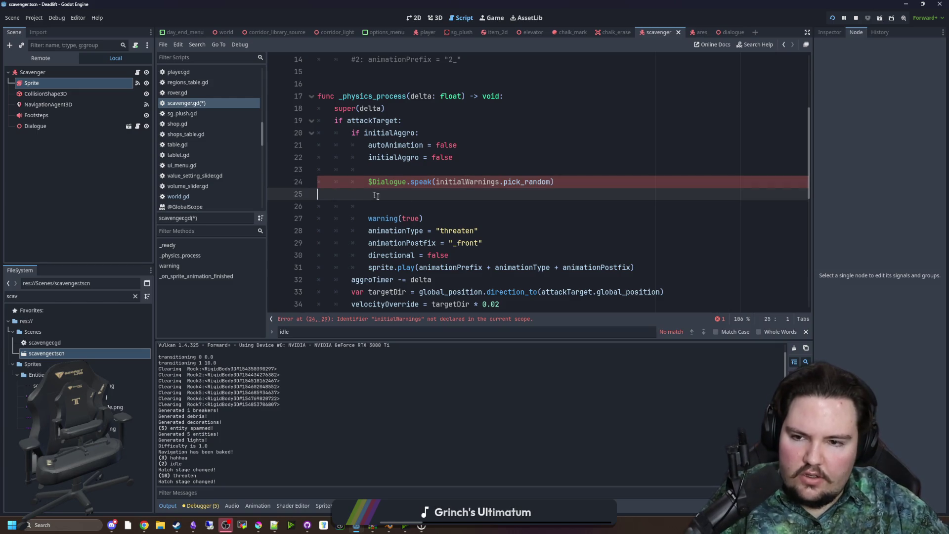
key(BackSpace)
key(BackSpace)
key(BackSpace)
scroll(404, 203, down, 3)
scroll(405, 203, down, 3)
Declare initialWarnings with six threats like 'Stay away, I mean it'; extend warnings to six, including 'Final chance'
click(364, 173)
key(Return)
key(Return)
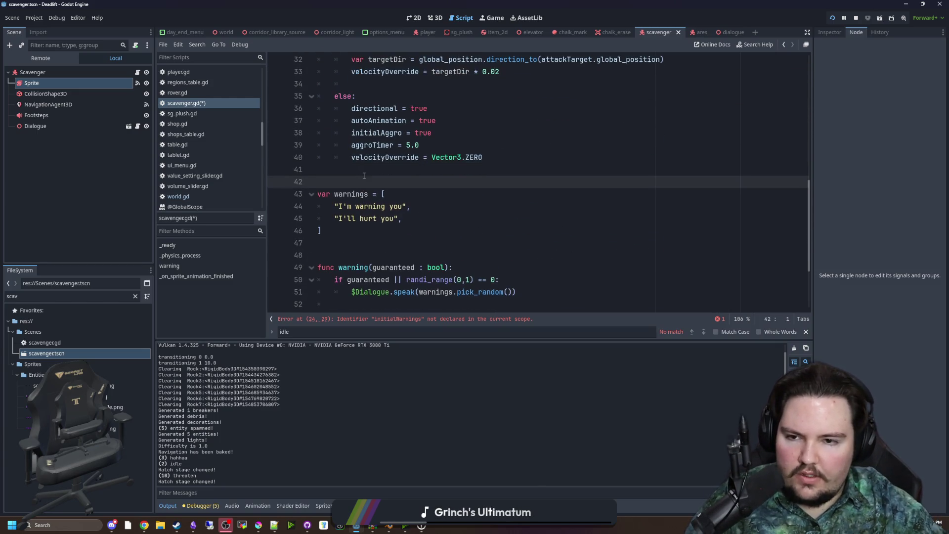
key(Up)
text(var initialWarnings)
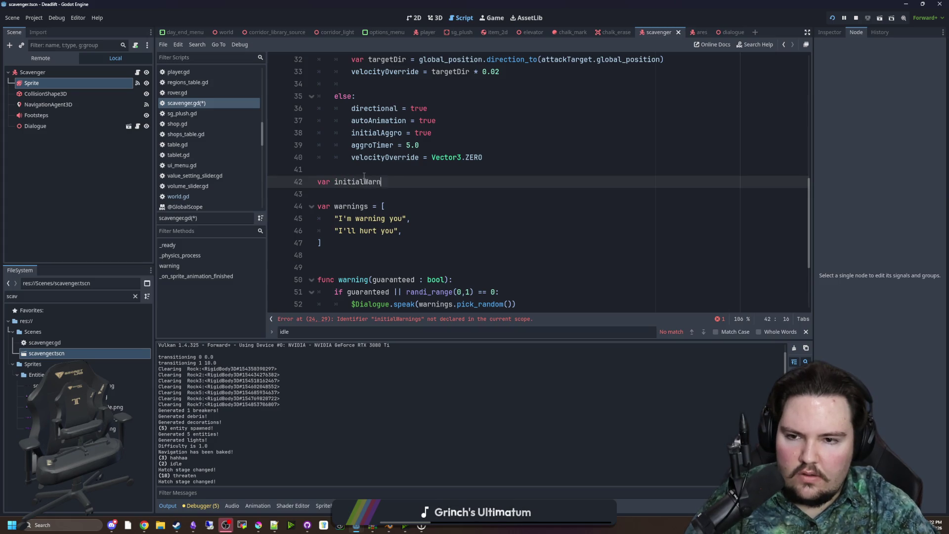
text( = [)
key(Return)
key(ctrl+v)
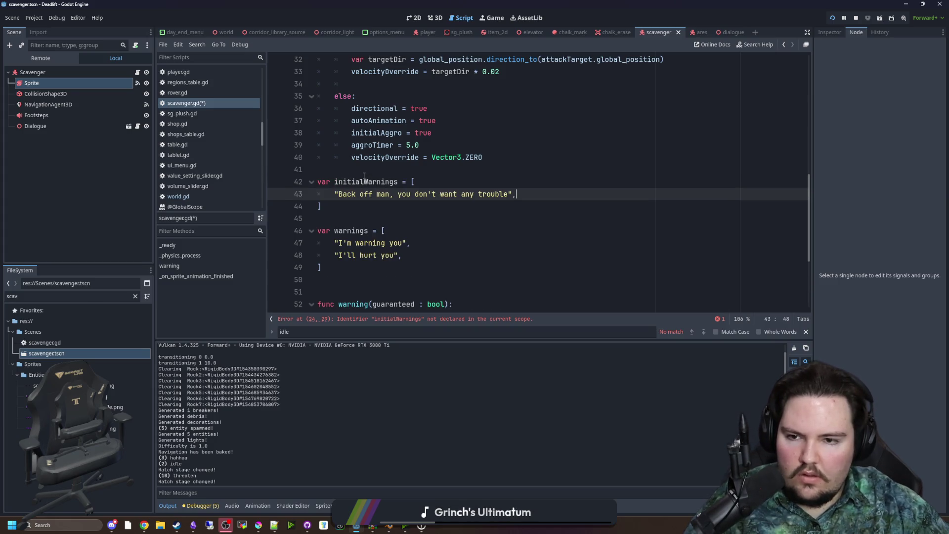
key(Return)
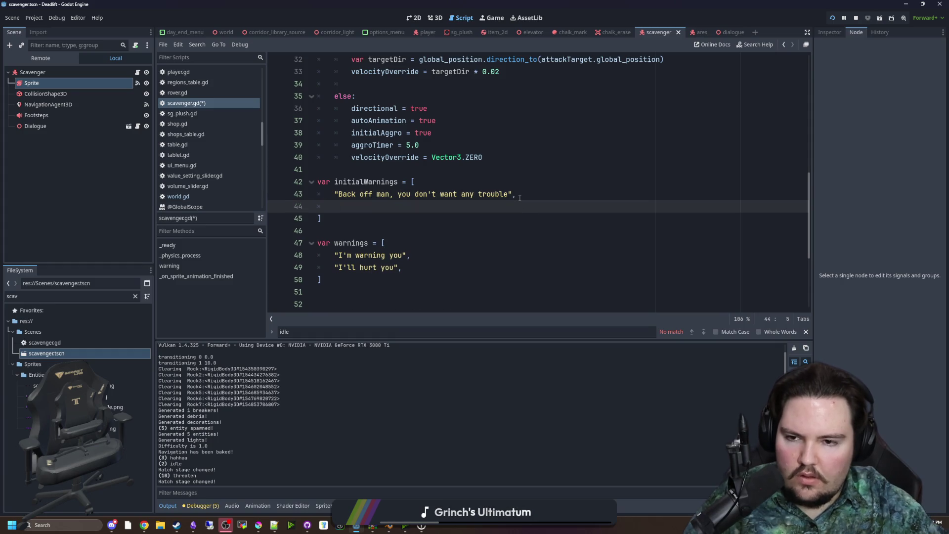
text("",)
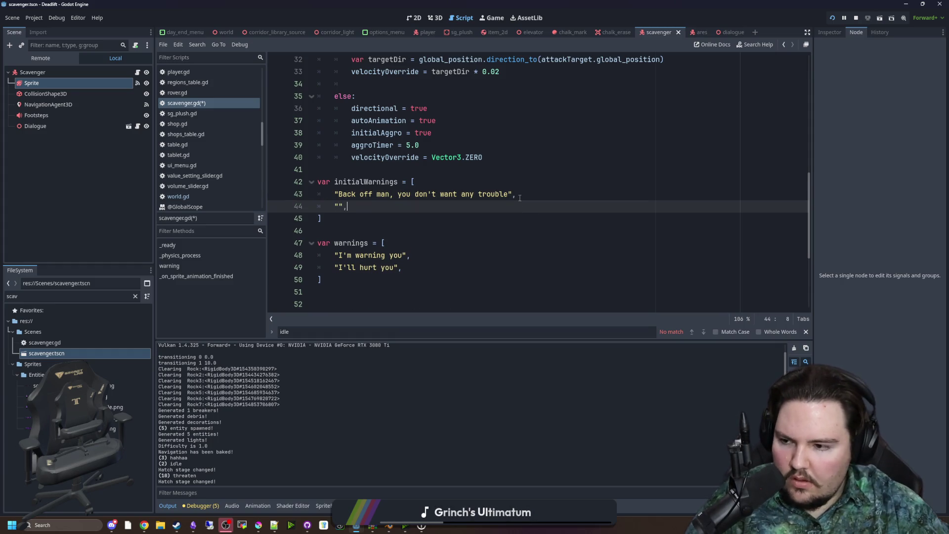
text(Stay away, I mean it", "I have a weapon, I will use it", "Take a step back, NOW", "Who are you? Stay away", "I don't want anything to do with you",)
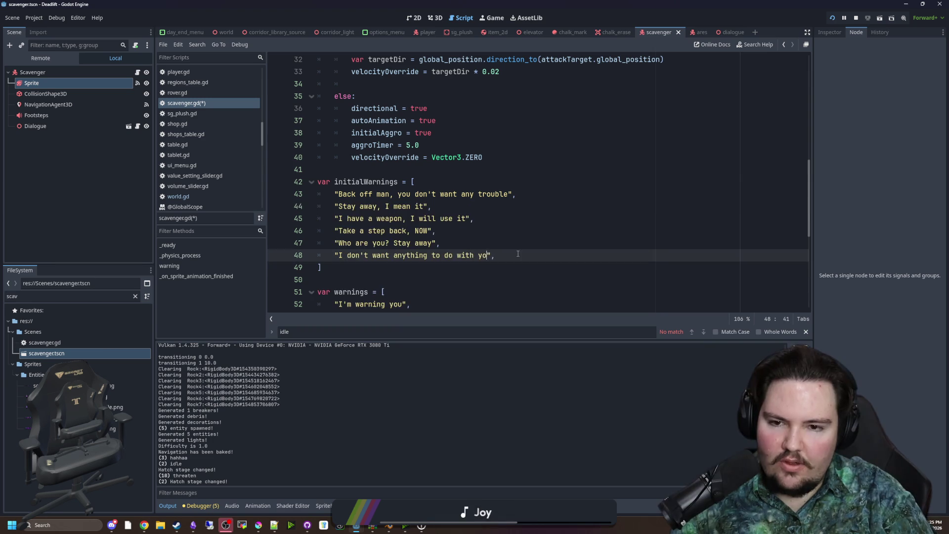
click(374, 169)
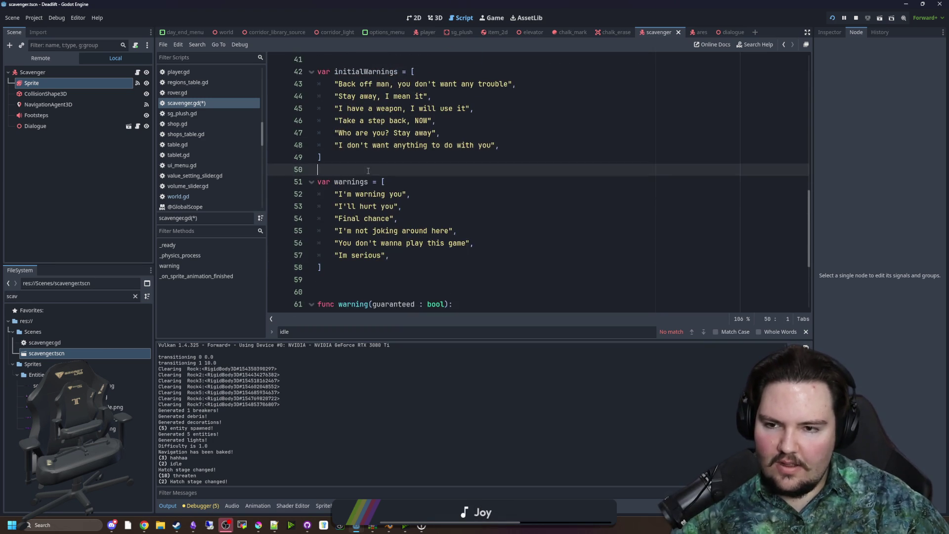
Save the script and add an 'if aggroTimer <= 0:' check after the velocity override line
scroll(395, 198, down, 4)
click(440, 193)
scroll(444, 215, up, 12)
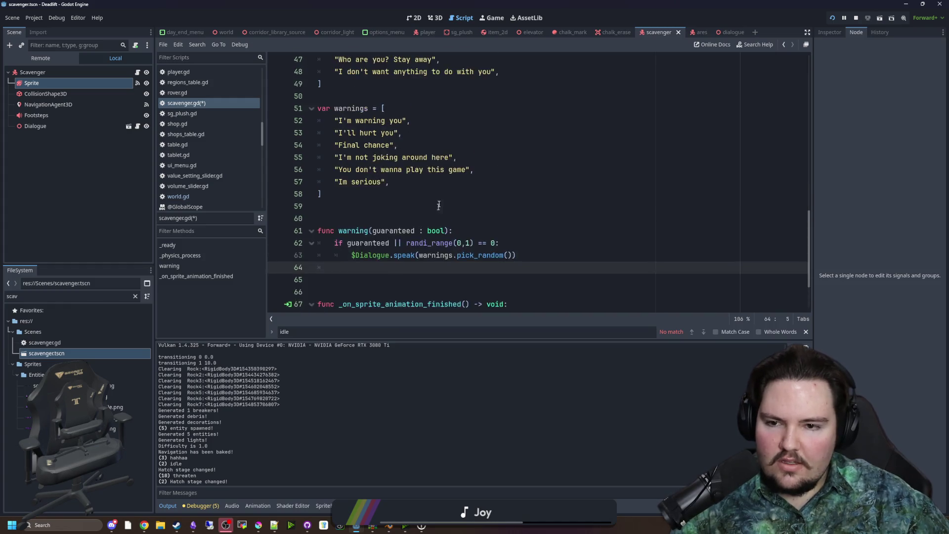
click(511, 181)
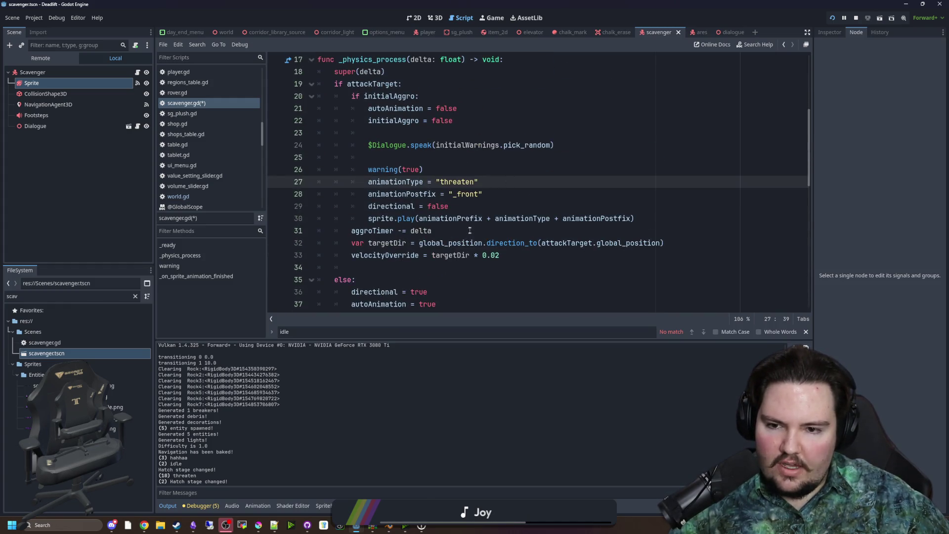
click(425, 268)
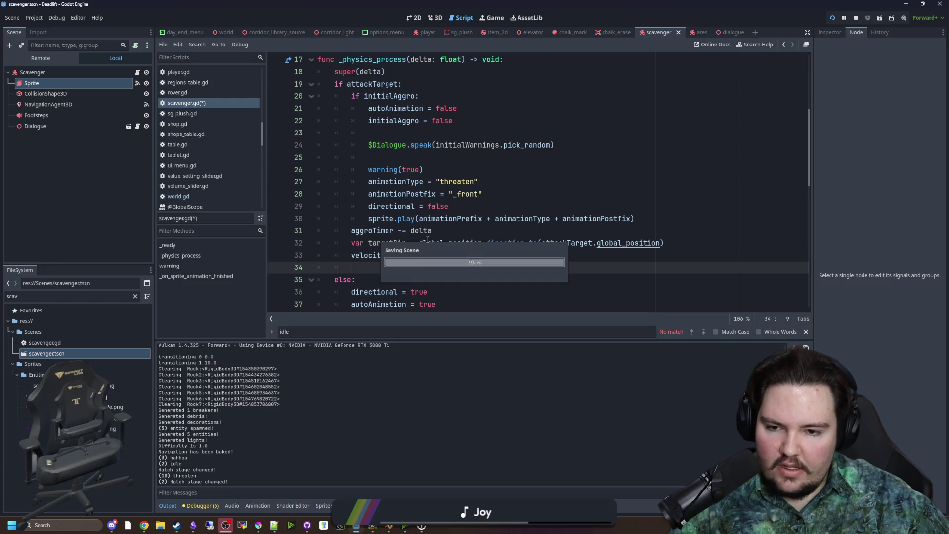
key(ctrl+s)
key(Return)
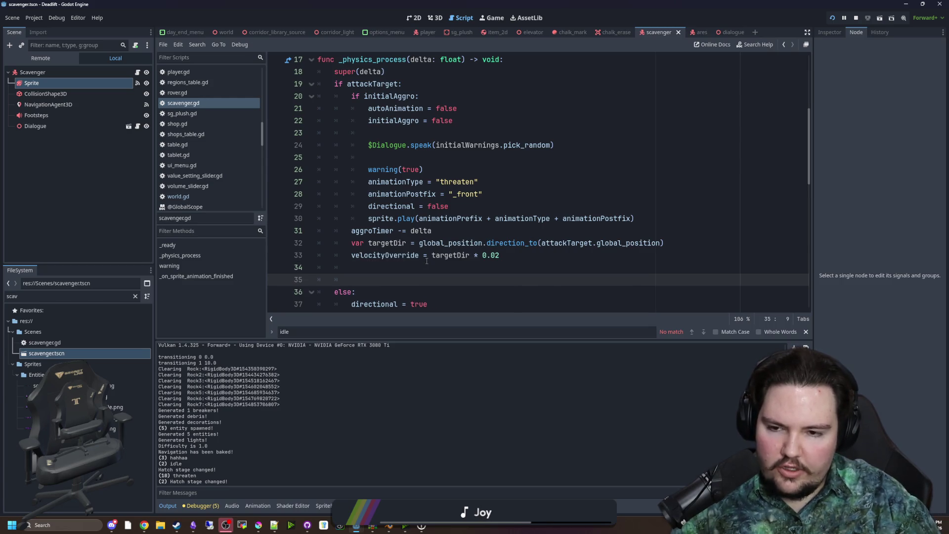
key(Return)
key(Up)
text(if aggroTimer <= 0:)
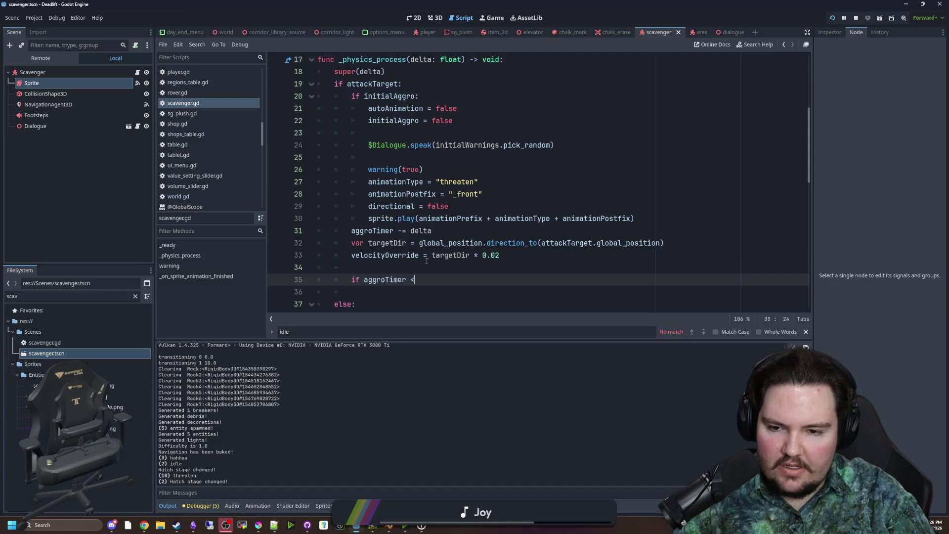
key(Return)
scroll(427, 260, up, 5)
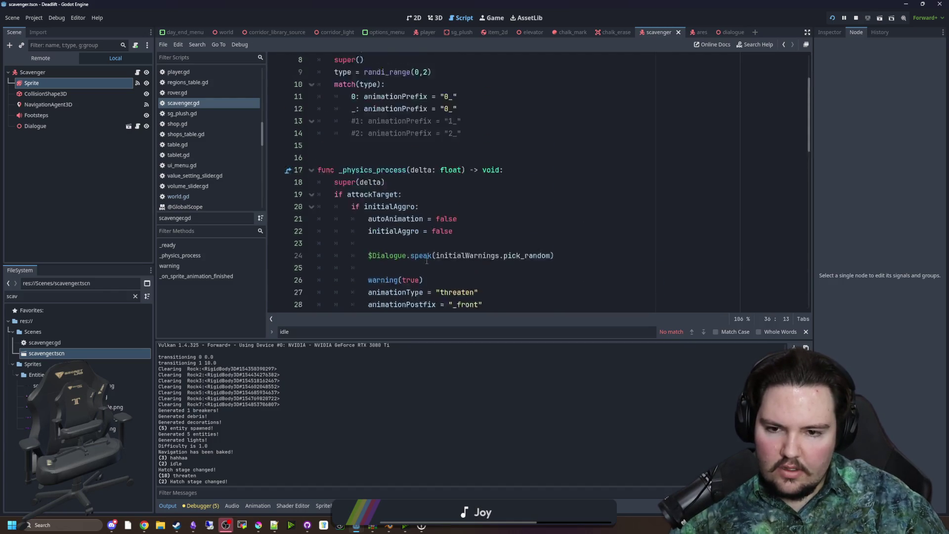
scroll(406, 123, down, 5)
scroll(411, 129, up, 5)
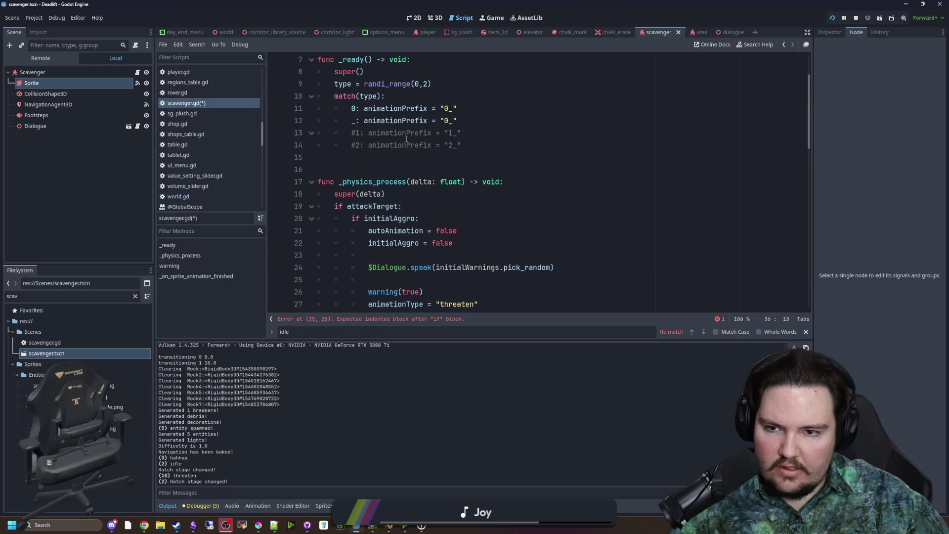
Set aggroTimer = randf_range(2.0,6.0) at the end of _ready and copy that line
click(418, 138)
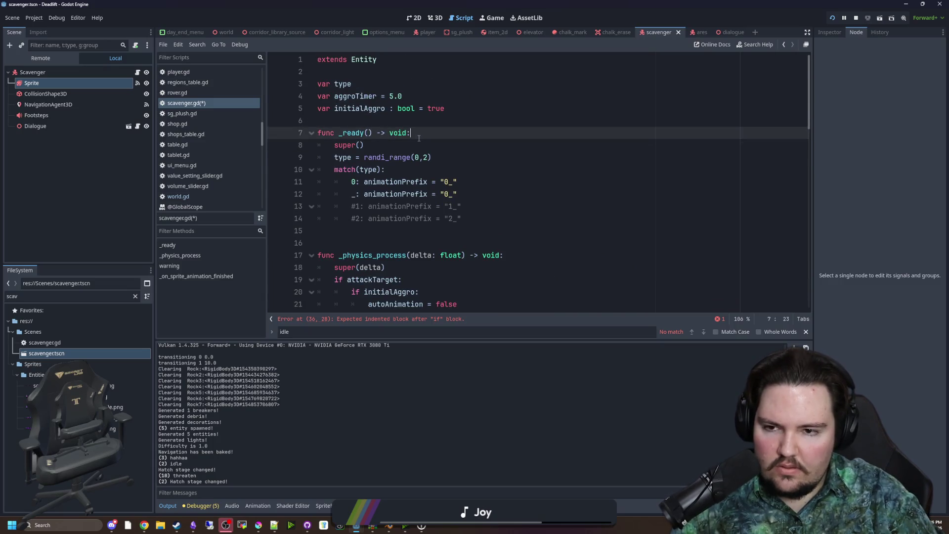
drag(477, 216, 310, 206)
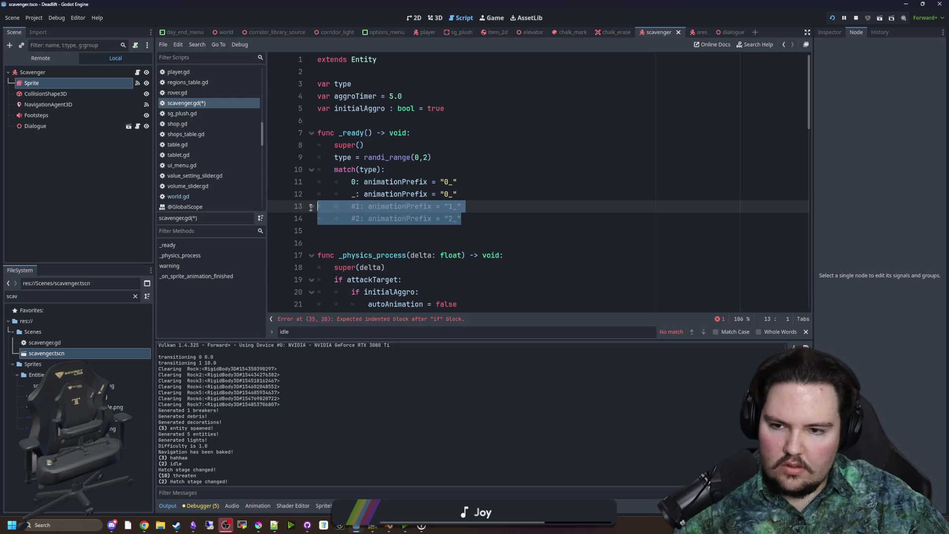
click(506, 225)
key(Return)
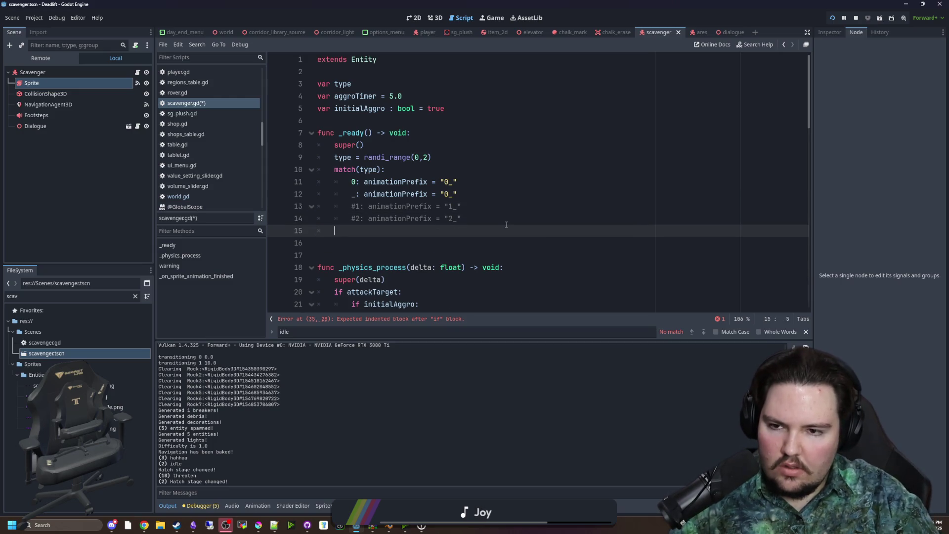
text(aggroTimer = randf_range()
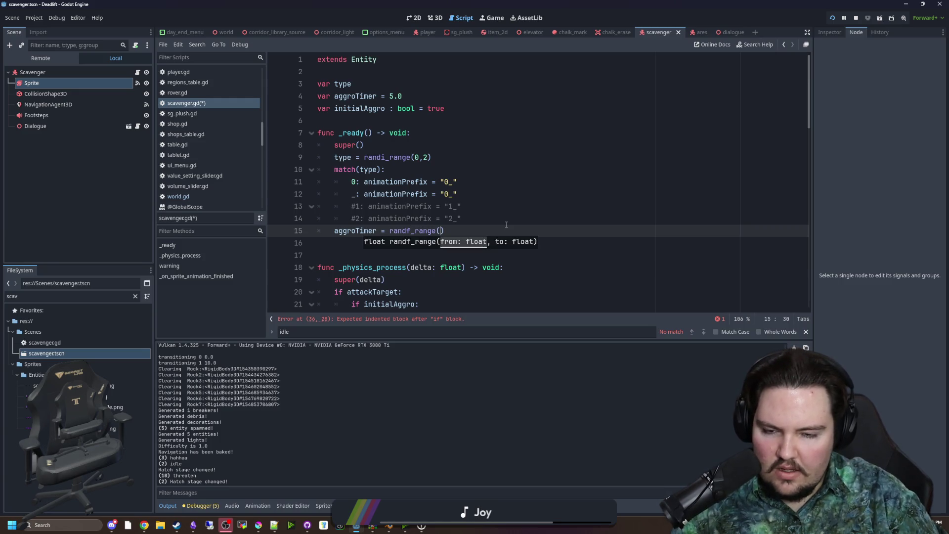
text(3)
key(BackSpace)
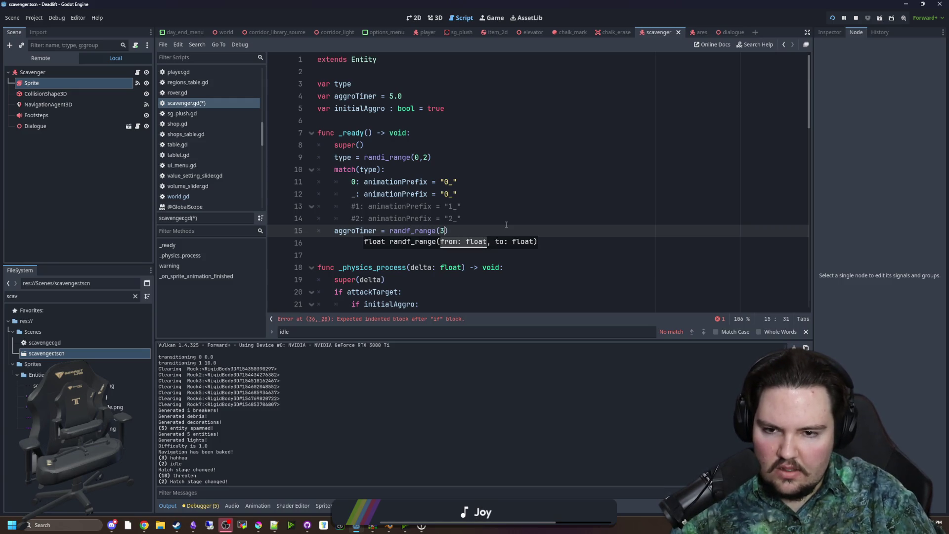
text(2.0,6.0)
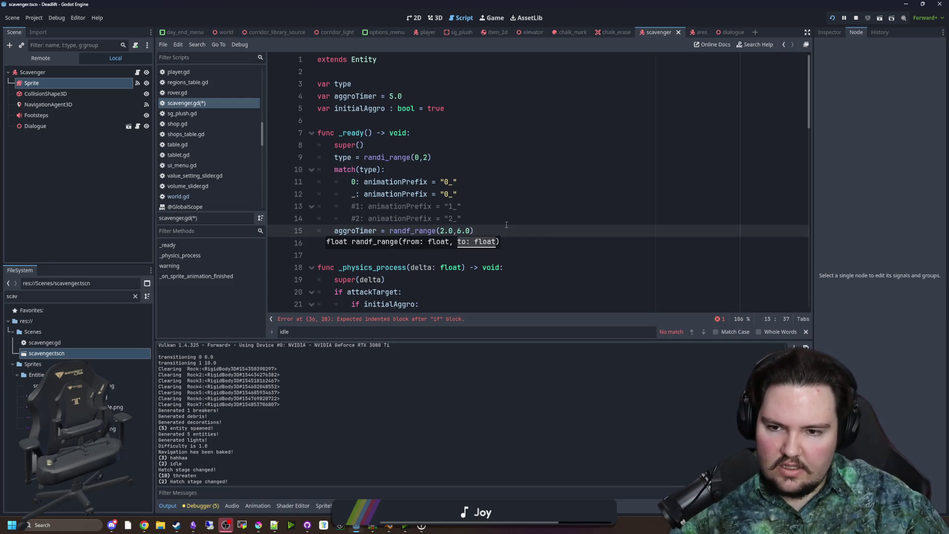
drag(473, 231, 333, 232)
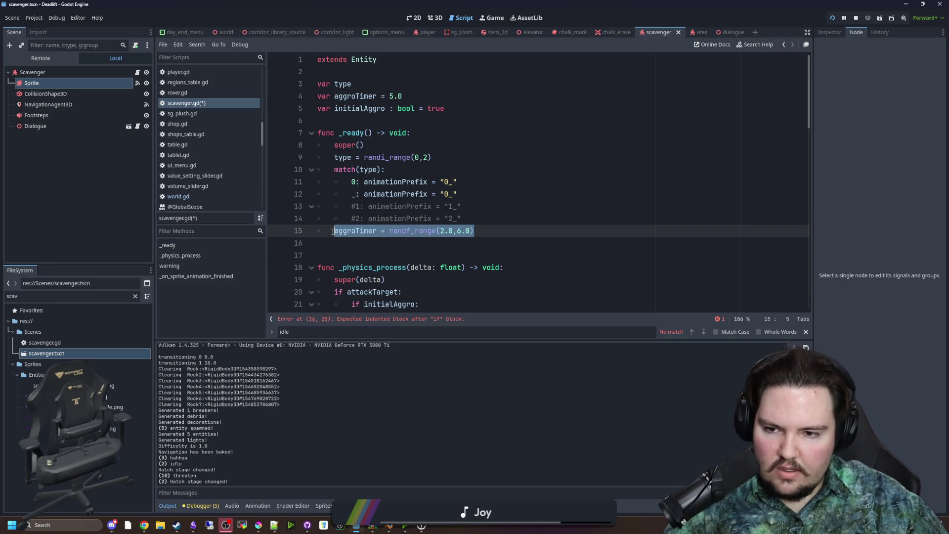
key(ctrl+c)
Paste the randf_range line under the aggroTimer check so the timer re-rolls
scroll(346, 237, down, 6)
click(407, 280)
key(ctrl+v)
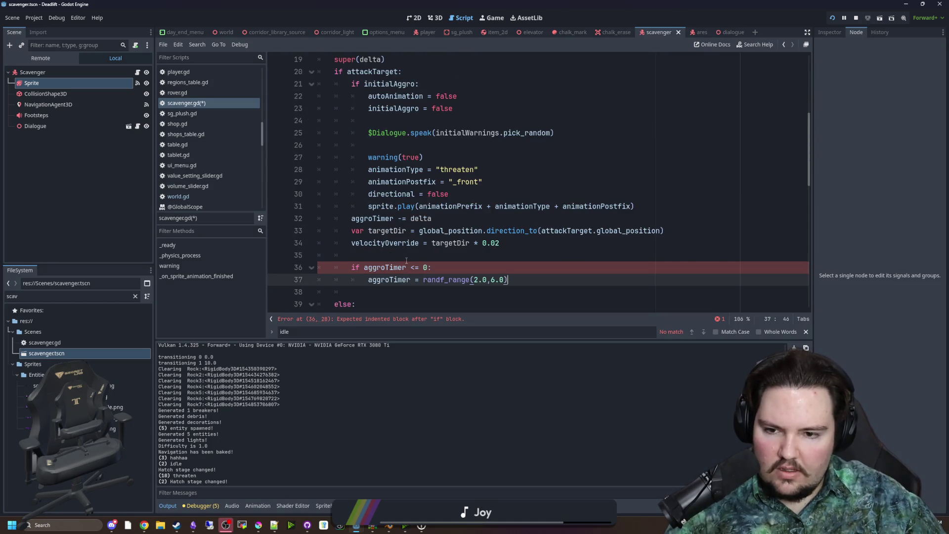
click(406, 260)
click(477, 268)
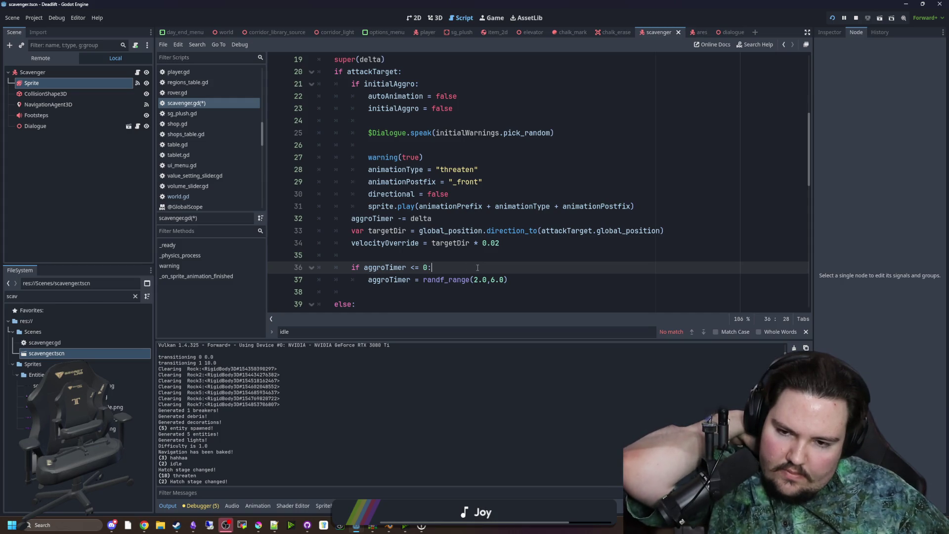
scroll(435, 262, down, 10)
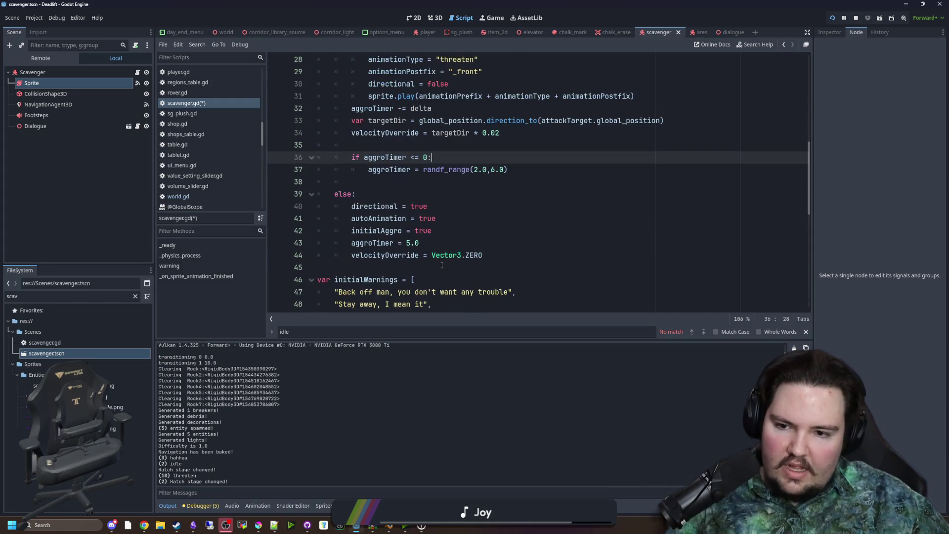
scroll(424, 260, up, 16)
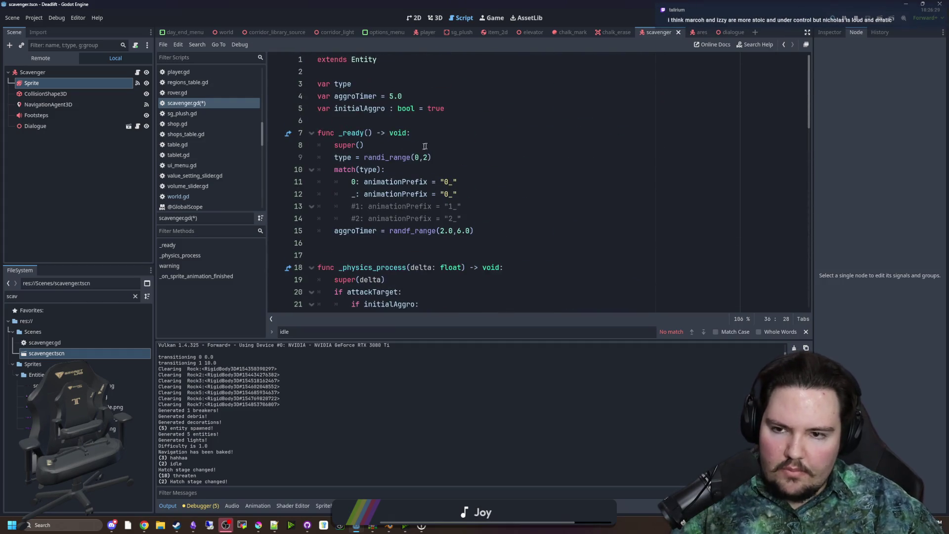
click(458, 108)
Declare warningCount = 0 and maxWarnings = 3 at the top of scavenger.gd
key(Return)
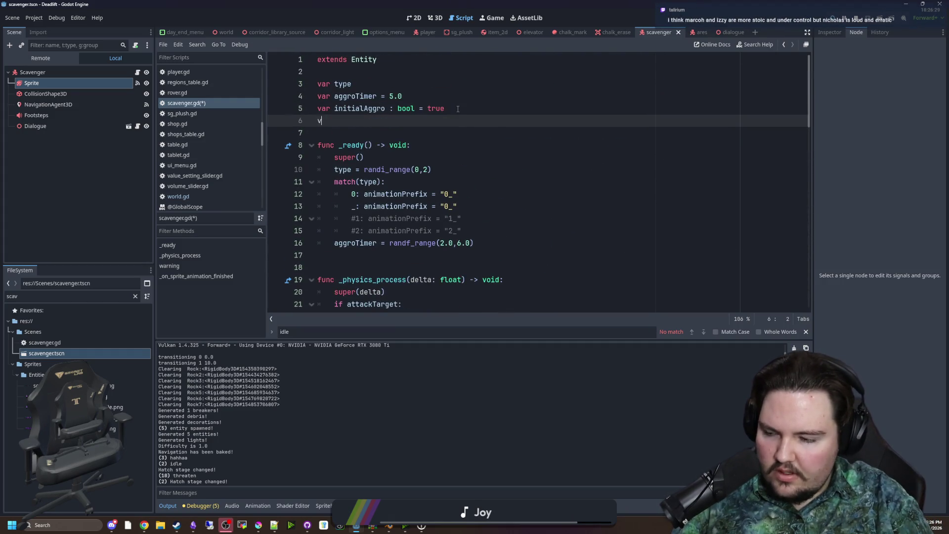
text(ar warningCount = )
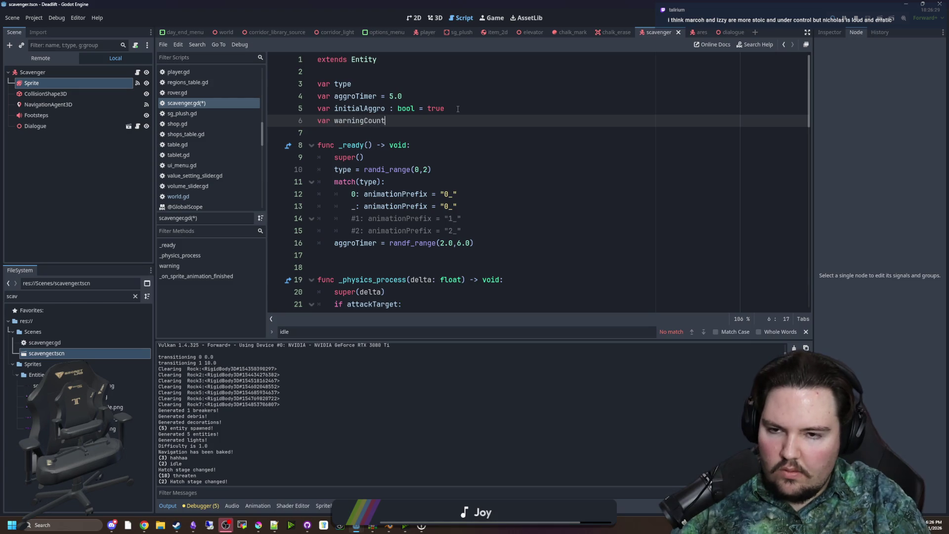
text(0)
key(Return)
text(var maxWarn)
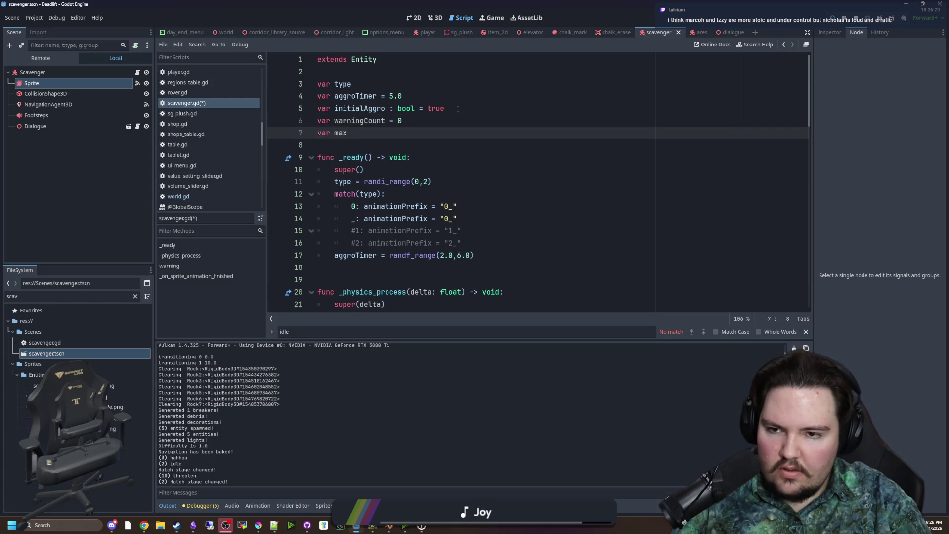
text(ings)
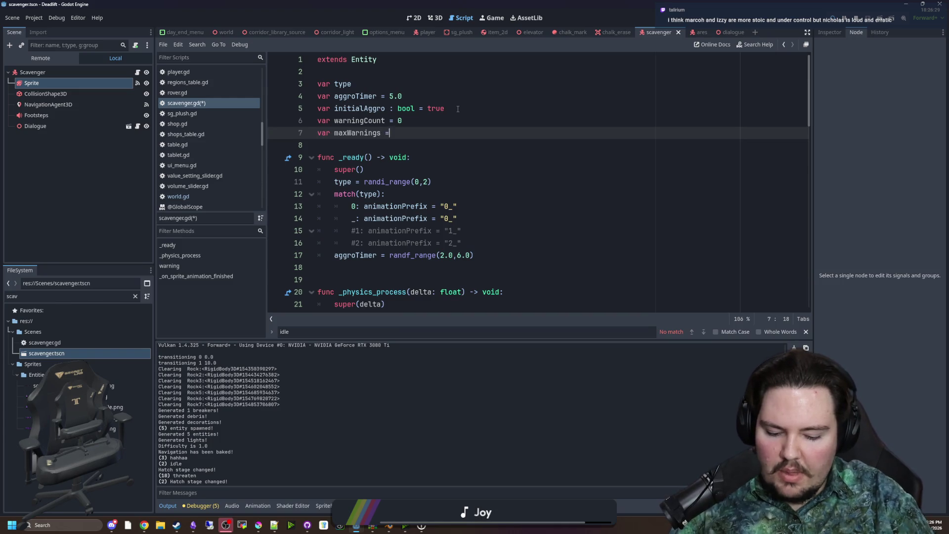
text( = 5)
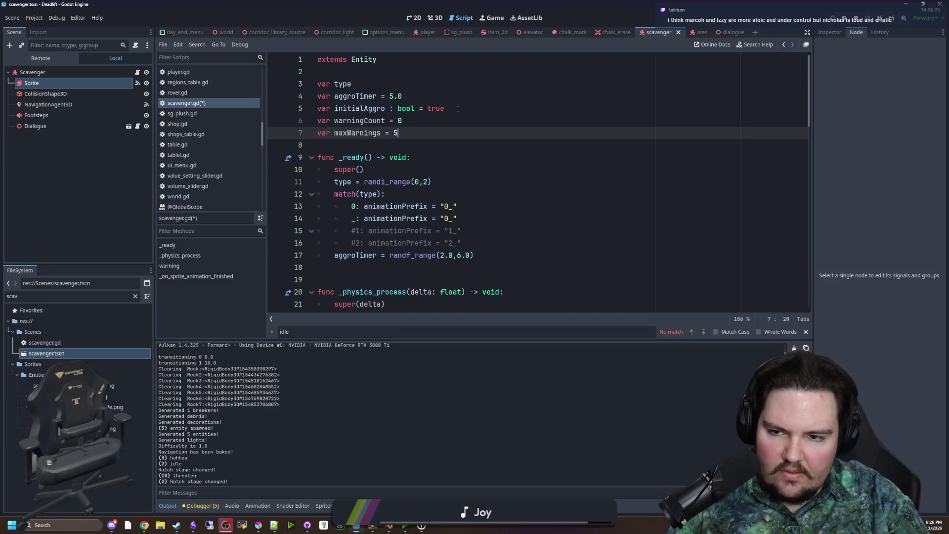
key(BackSpace)
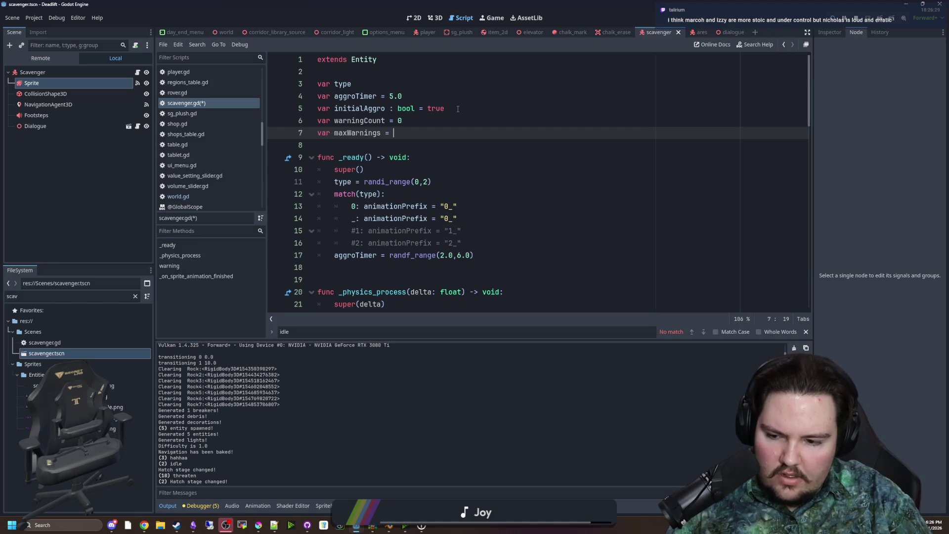
text(3)
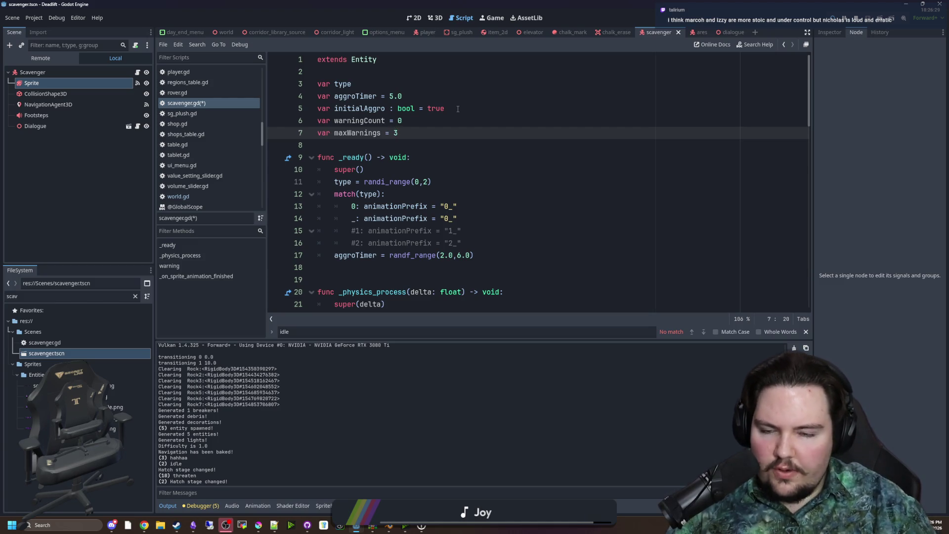
double_click(365, 130)
scroll(370, 113, down, 2)
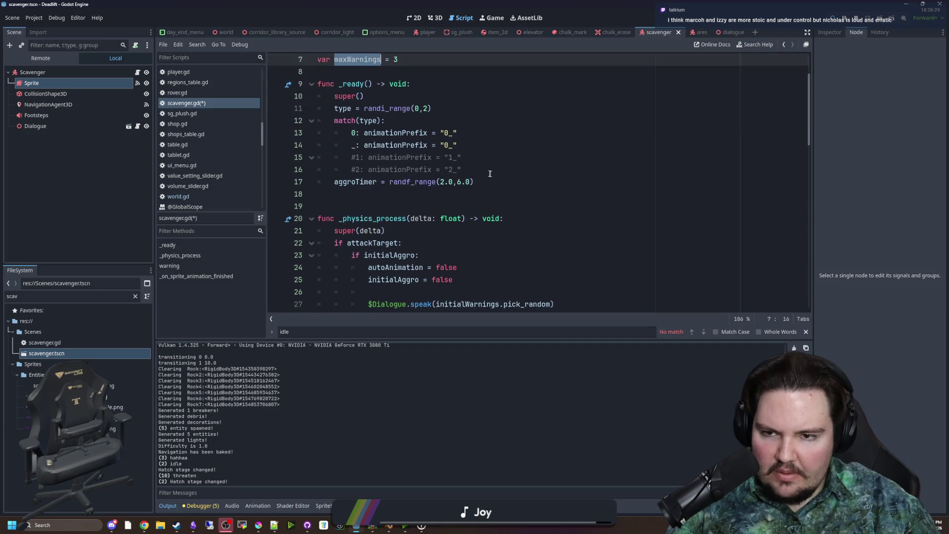
scroll(374, 98, up, 2)
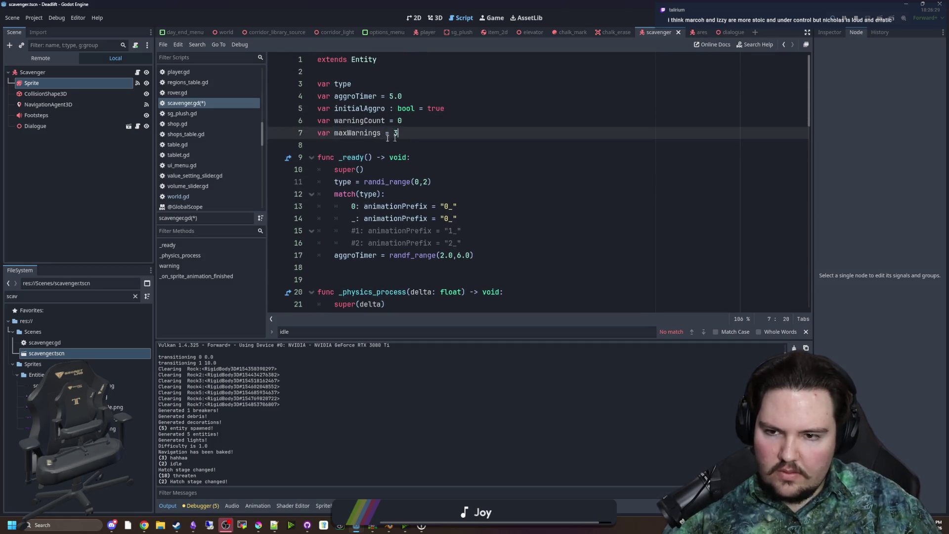
click(366, 130)
double_click(367, 122)
scroll(391, 138, down, 6)
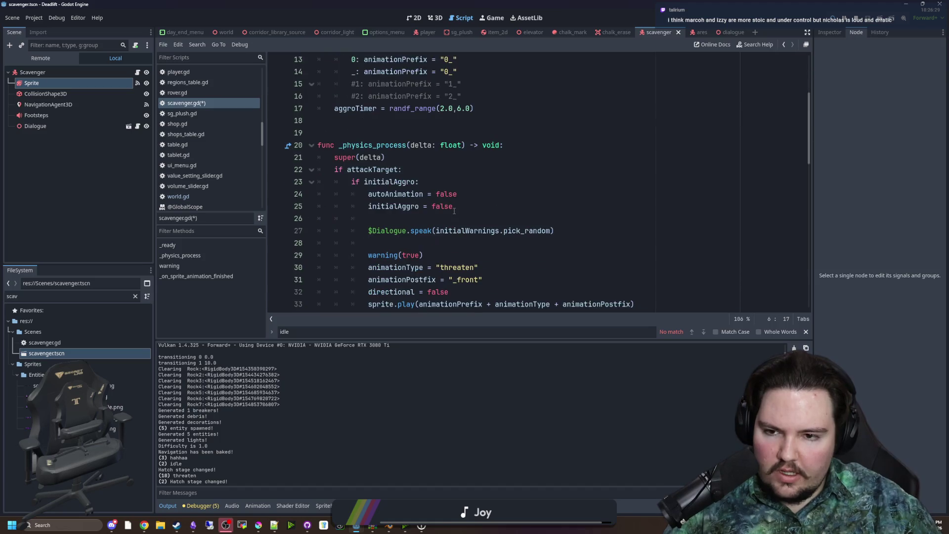
Set warningCount = 1 inside the 'if initialAggro:' block
click(431, 109)
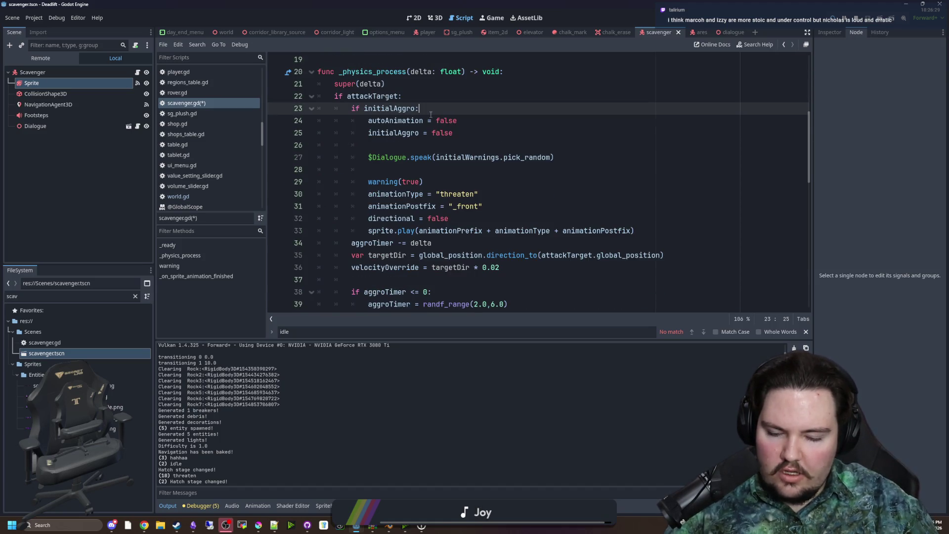
key(Return)
text(warningCount = 0)
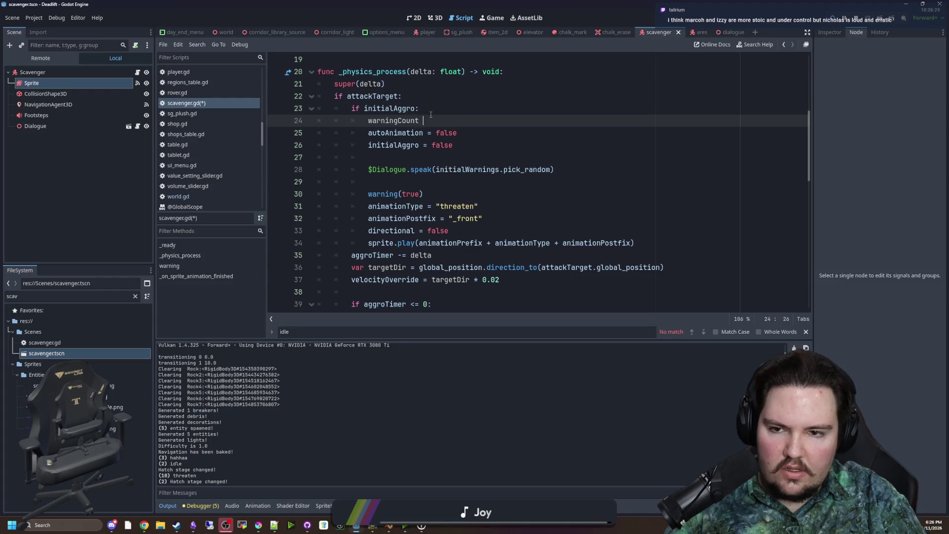
click(430, 113)
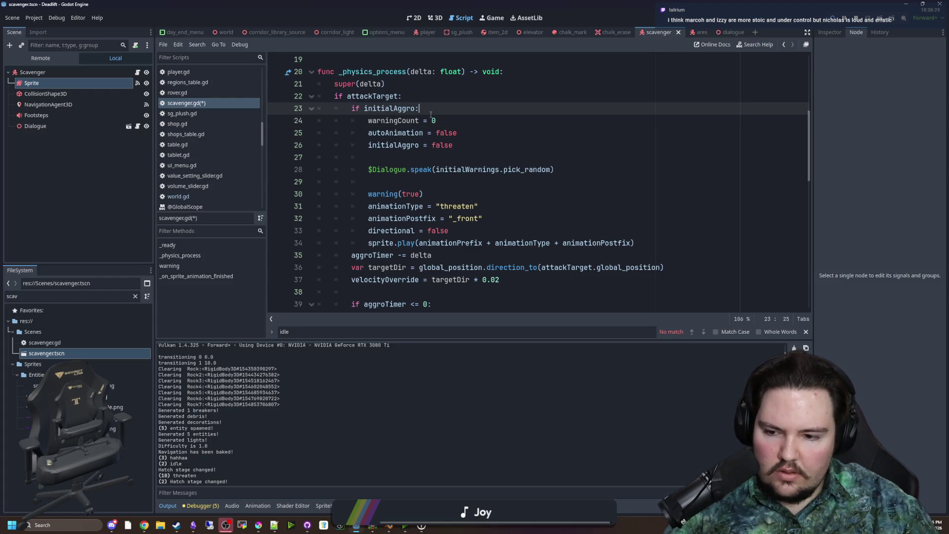
click(442, 116)
key(BackSpace)
text(1)
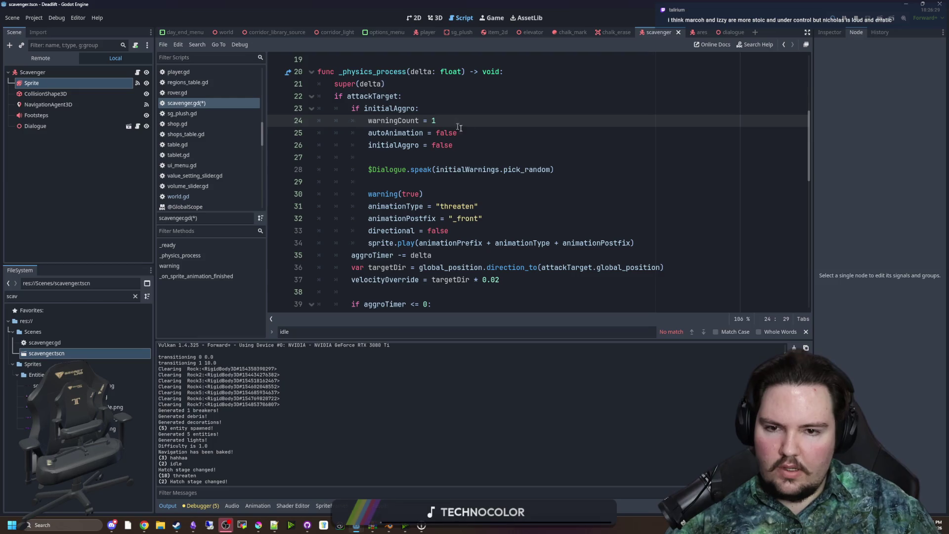
drag(444, 170, 561, 166)
click(558, 158)
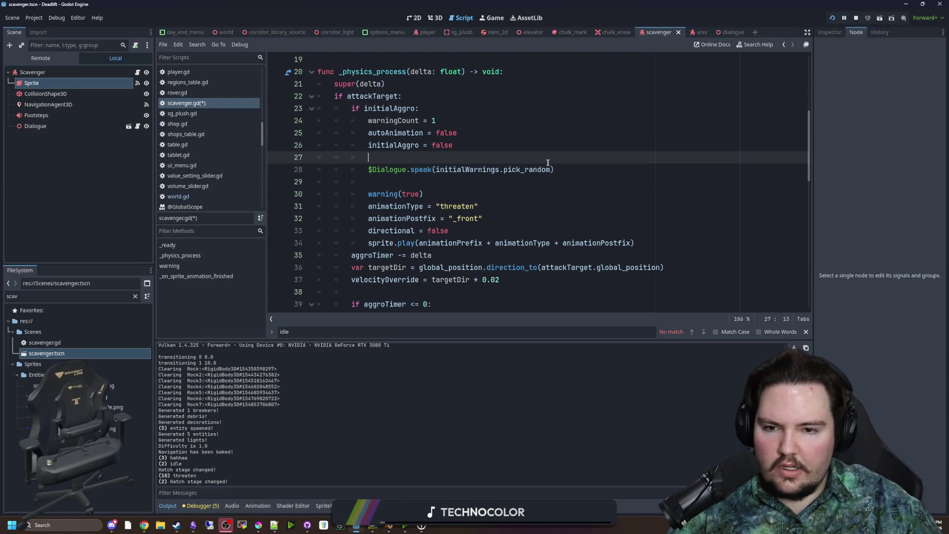
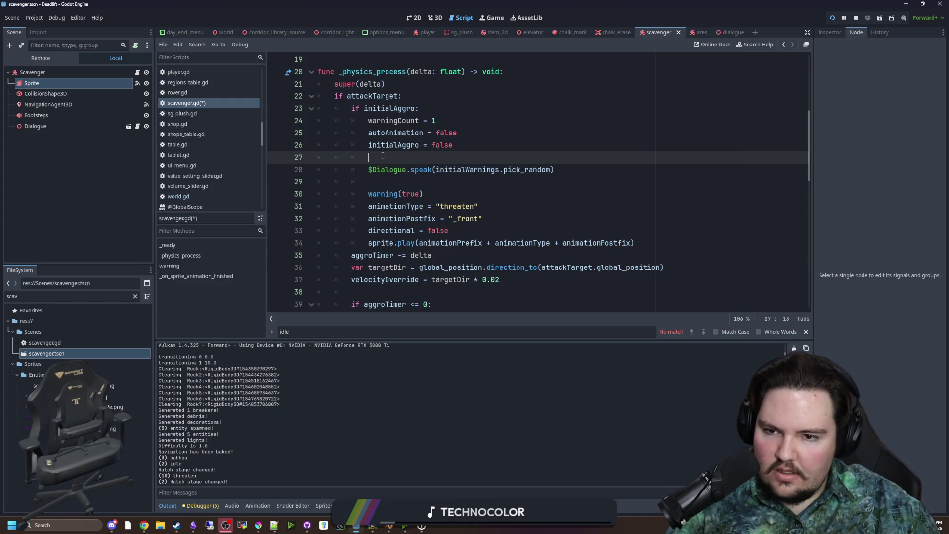
Save scavenger.gd and place the caret on the empty lines inside _physics_process
key(ctrl+s)
key(ctrl+s)
key(ctrl+s)
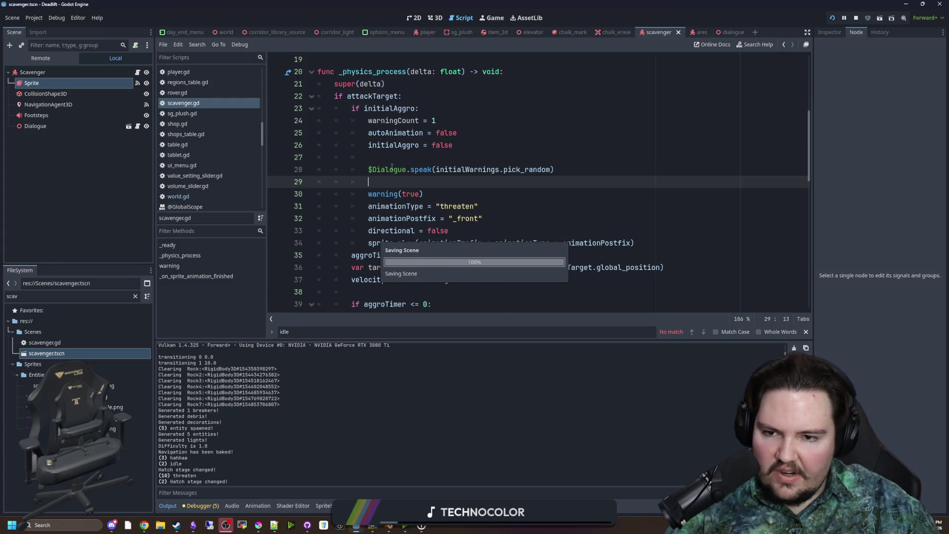
click(392, 183)
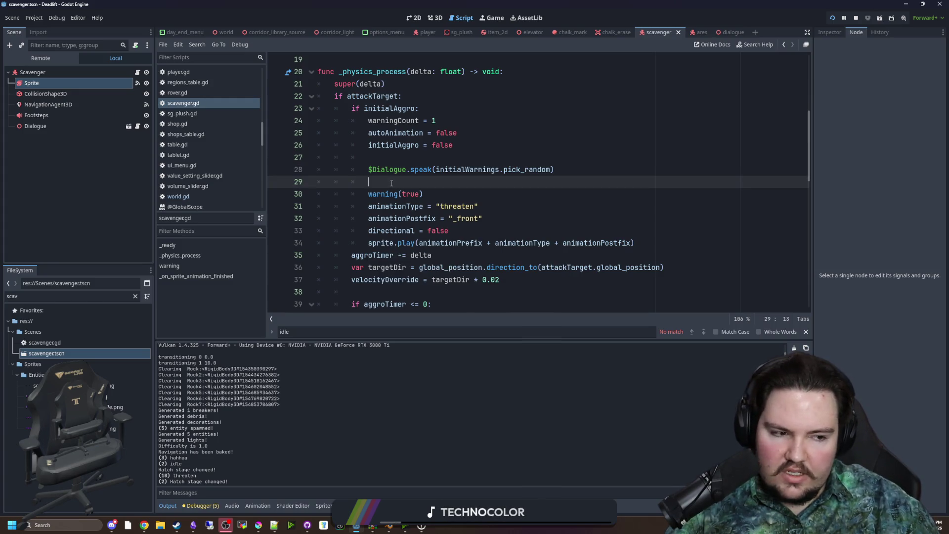
key(ctrl+s)
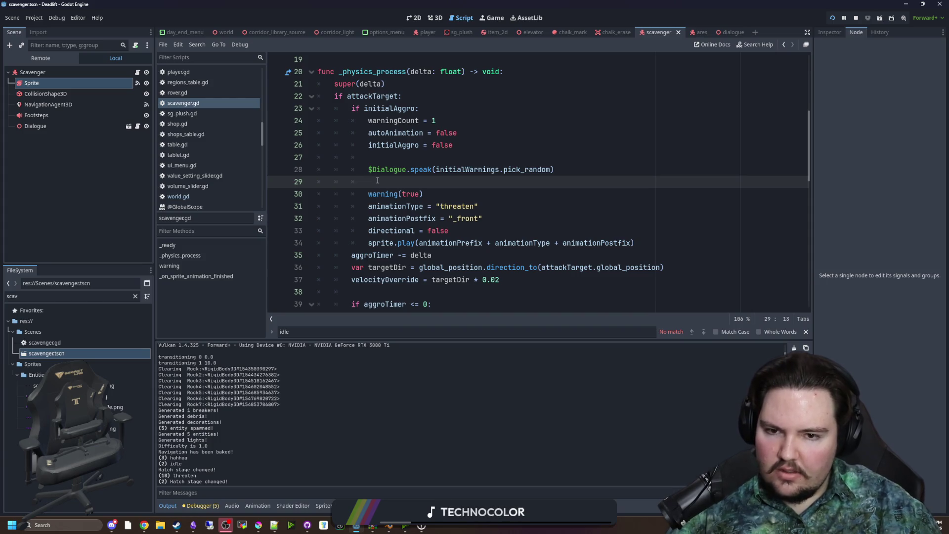
click(386, 161)
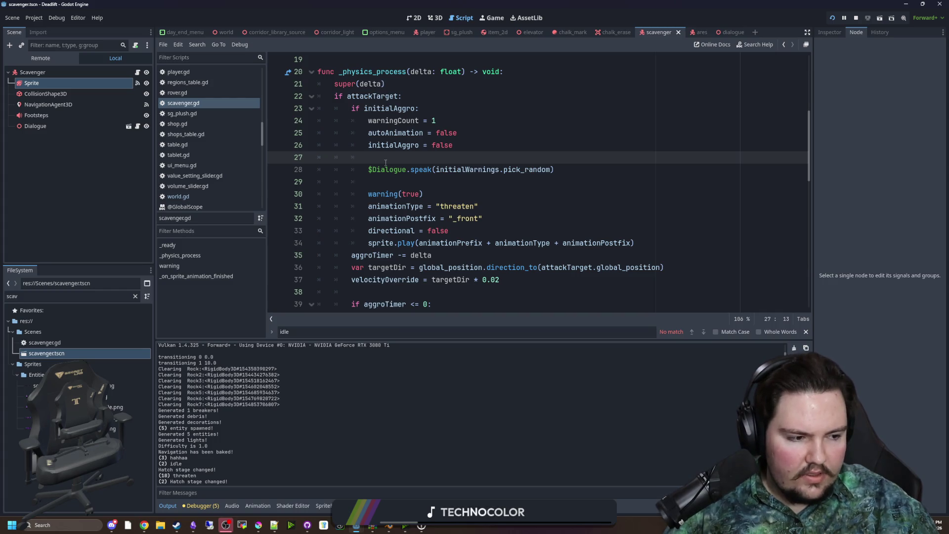
scroll(386, 164, up, 4)
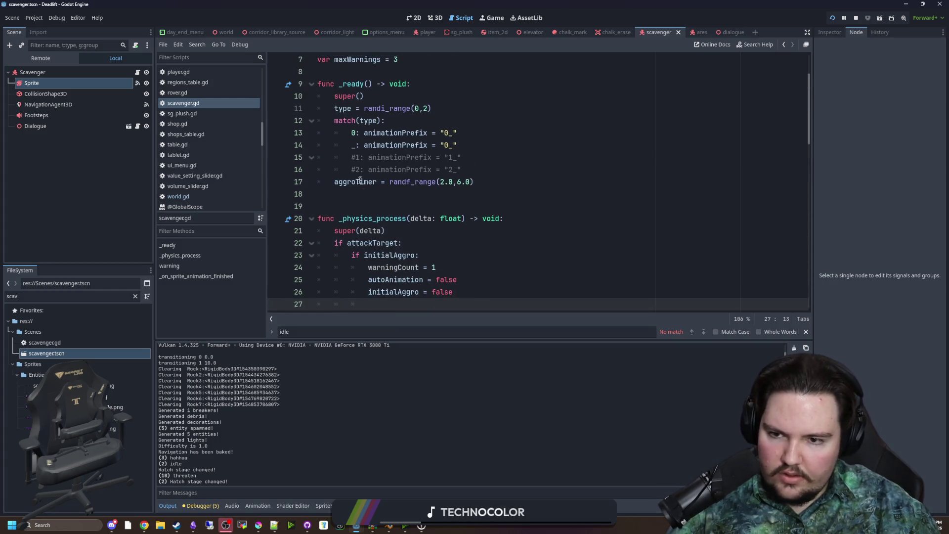
Add a ## comment above _physics_process naming the two chill scavengers and the crazy, aggro one, then save
click(364, 195)
key(Return)
text(## marcoh )
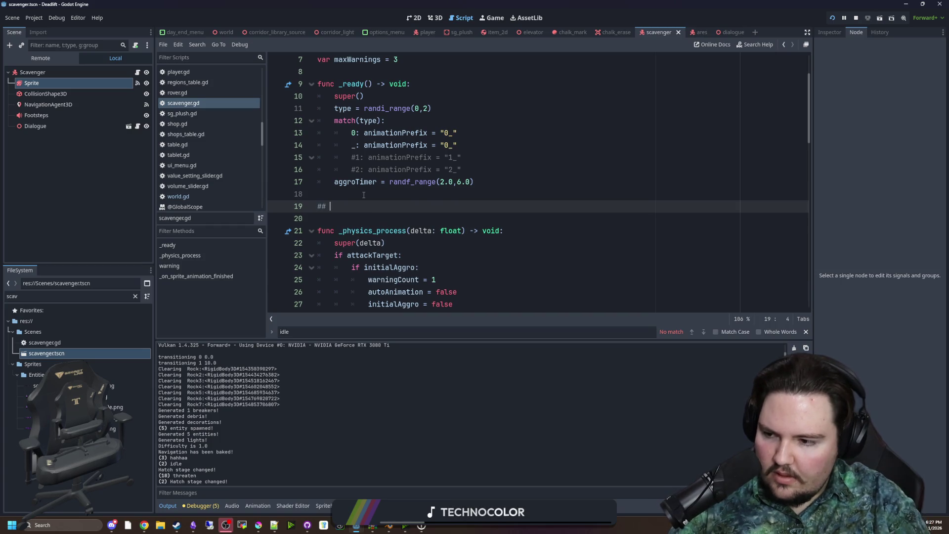
text(and izzy are more c)
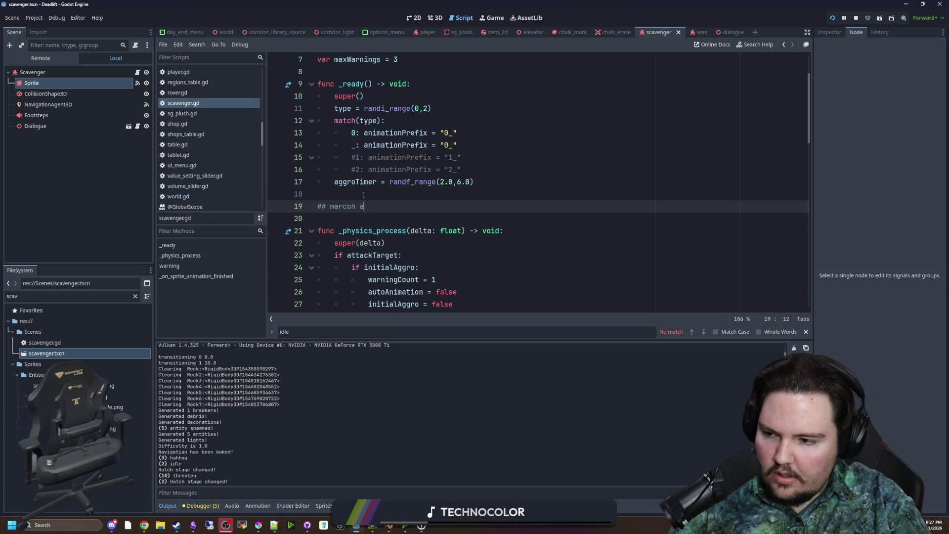
text(hill, )
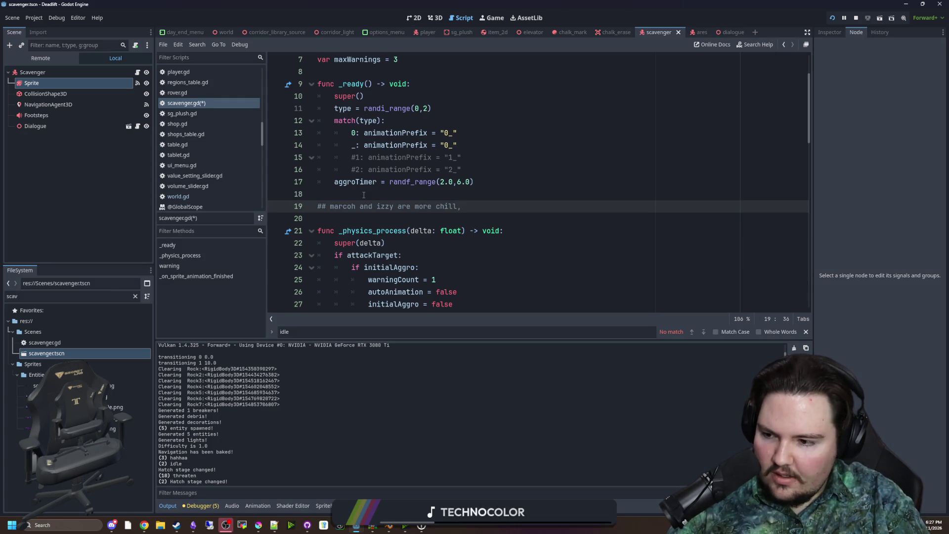
text(nicholas is crazy and aggro)
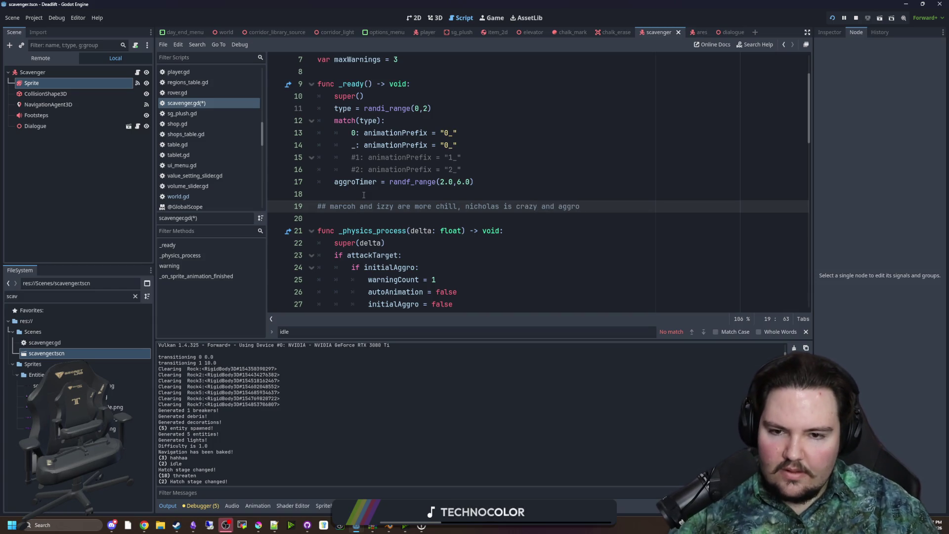
click(500, 196)
scroll(499, 196, down, 7)
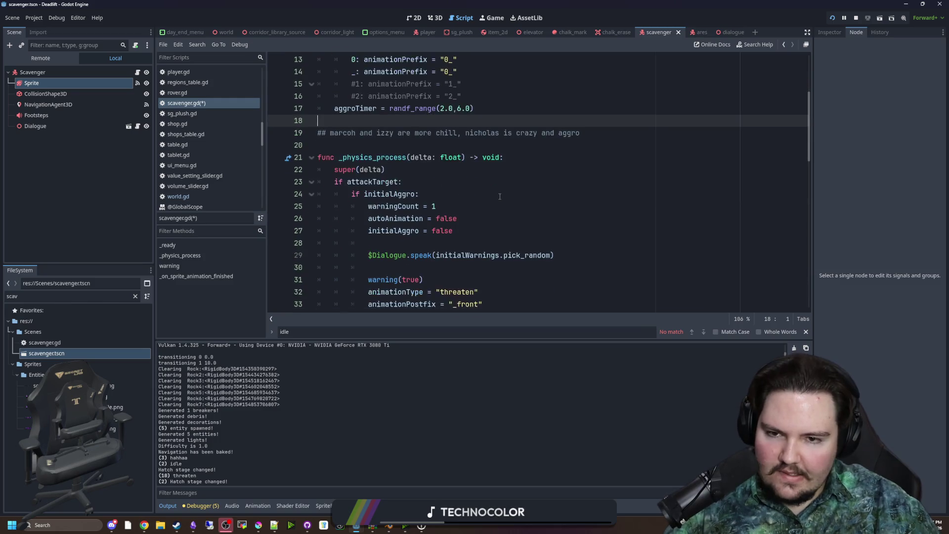
click(360, 195)
scroll(370, 191, up, 4)
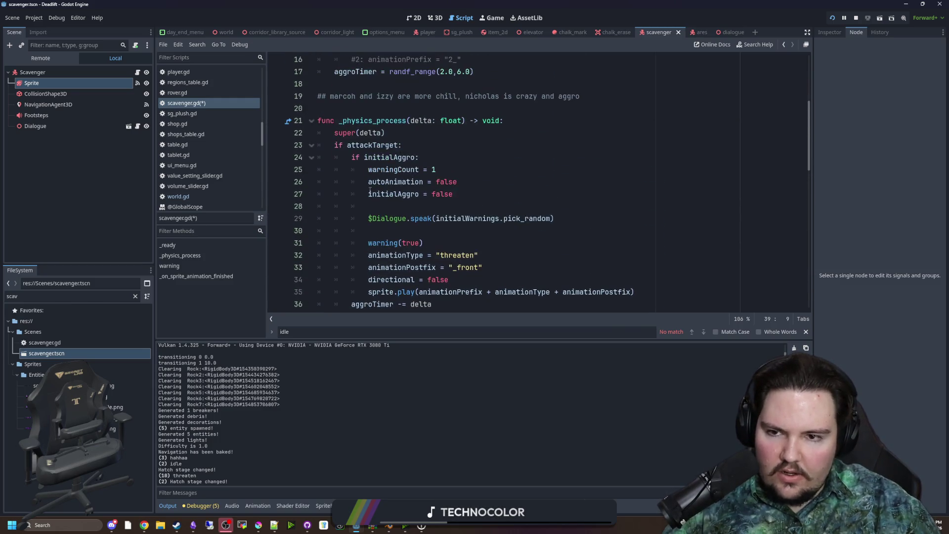
click(365, 110)
key(ctrl+s)
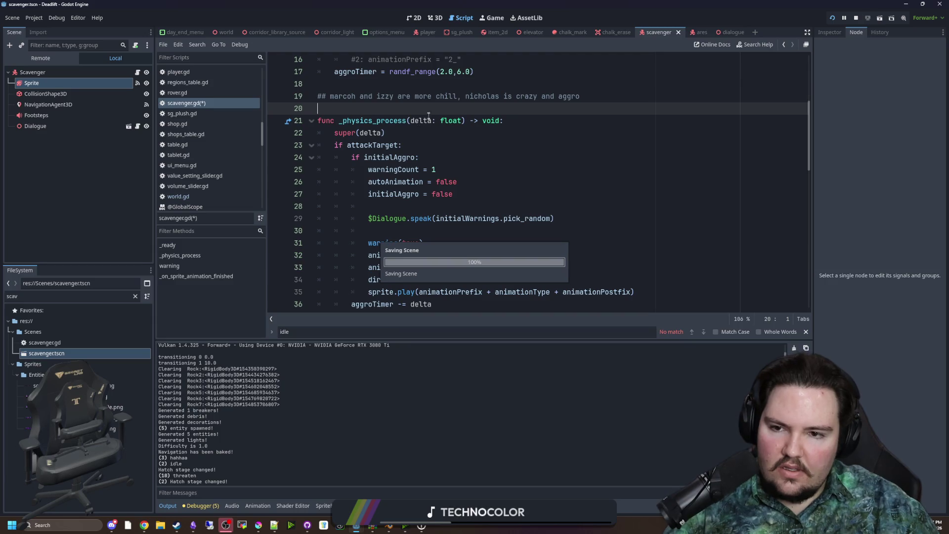
scroll(393, 161, down, 1)
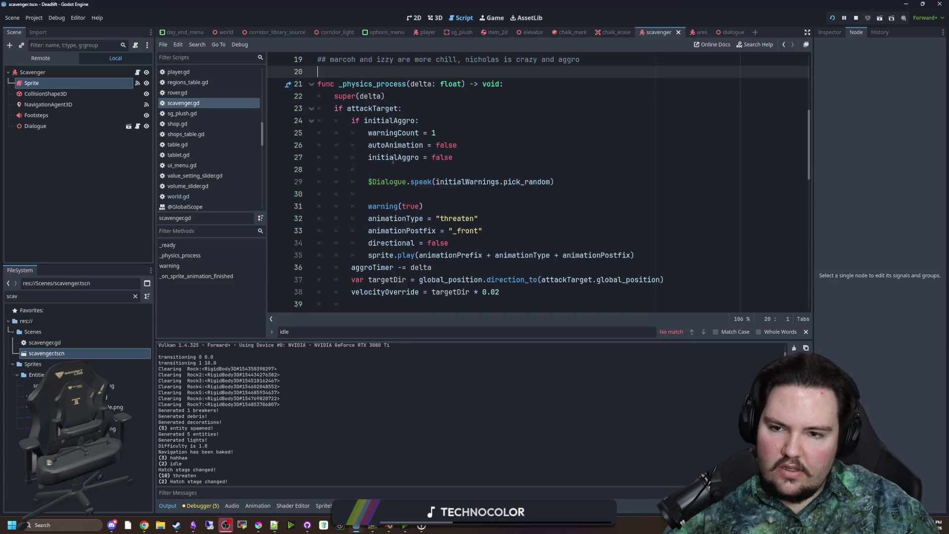
Add warningCount += 1 on a new line under if aggroTimer <= 0:
double_click(415, 133)
scroll(428, 173, down, 2)
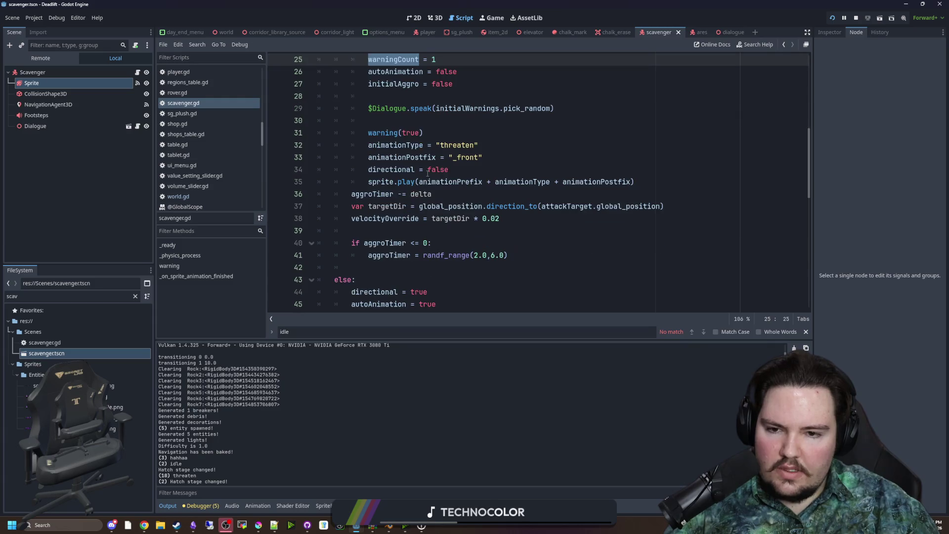
scroll(407, 196, down, 1)
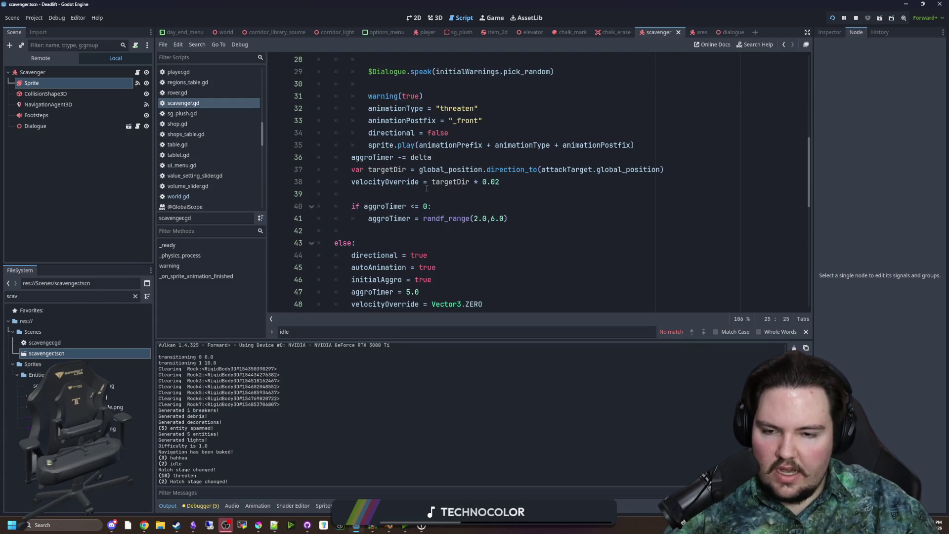
scroll(426, 188, up, 2)
scroll(426, 273, down, 1)
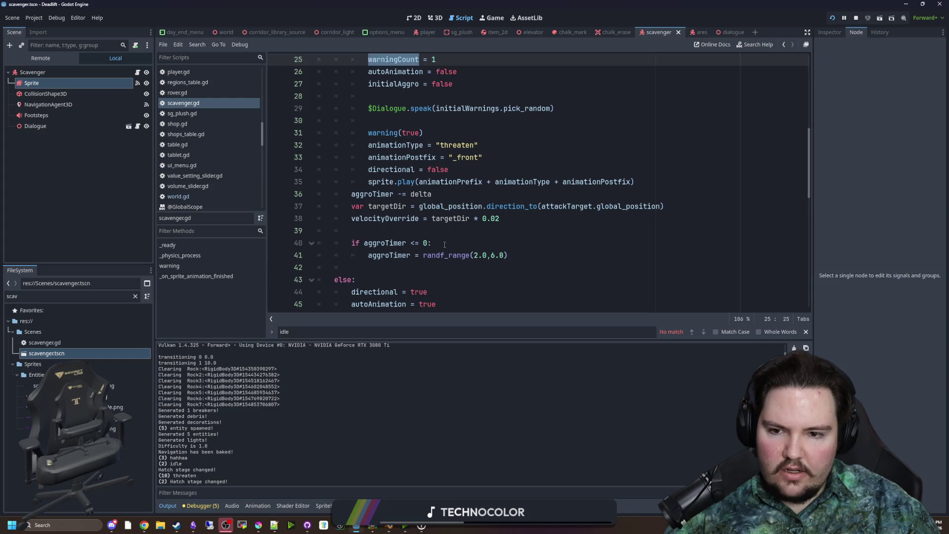
click(447, 243)
key(Return)
text(warn)
key(Down)
key(Return)
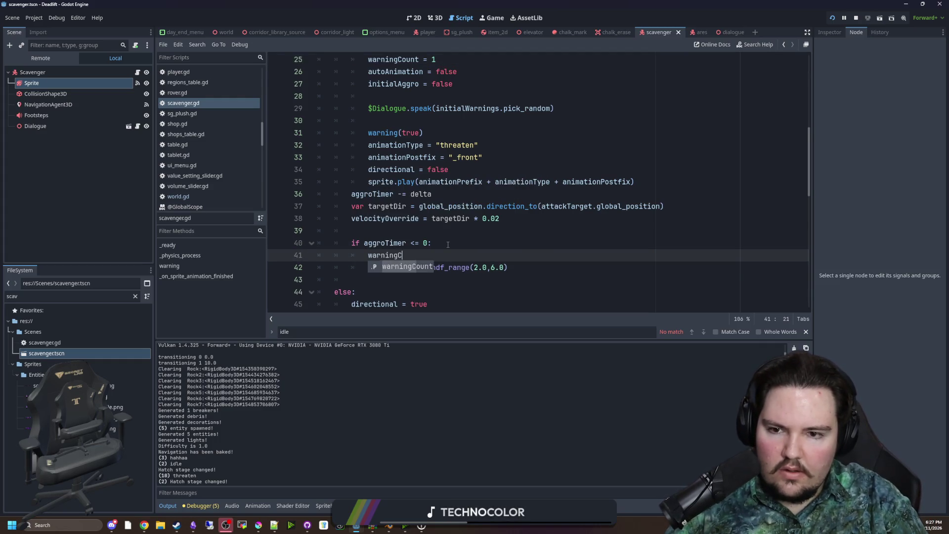
text(+= 1)
key(Return)
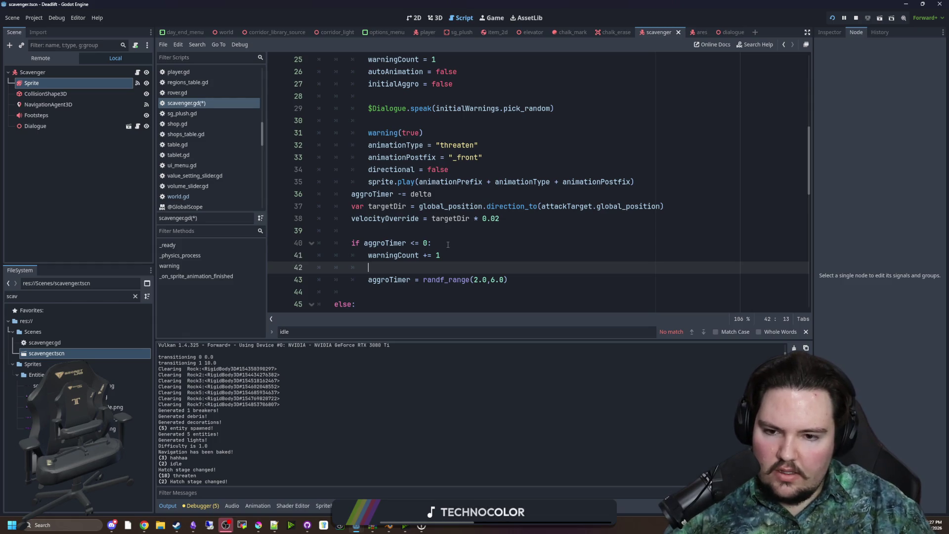
Insert if randi_range(0,1) == 0: above the increment and nest the increment in the else branch
key(Up)
key(Return)
key(Return)
key(Up)
key(Up)
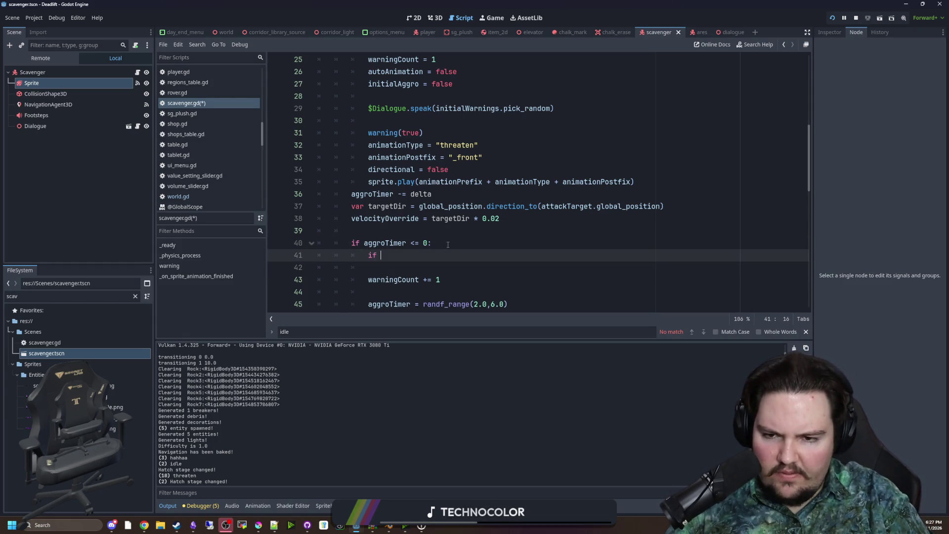
text(ndi_ran)
key(Return)
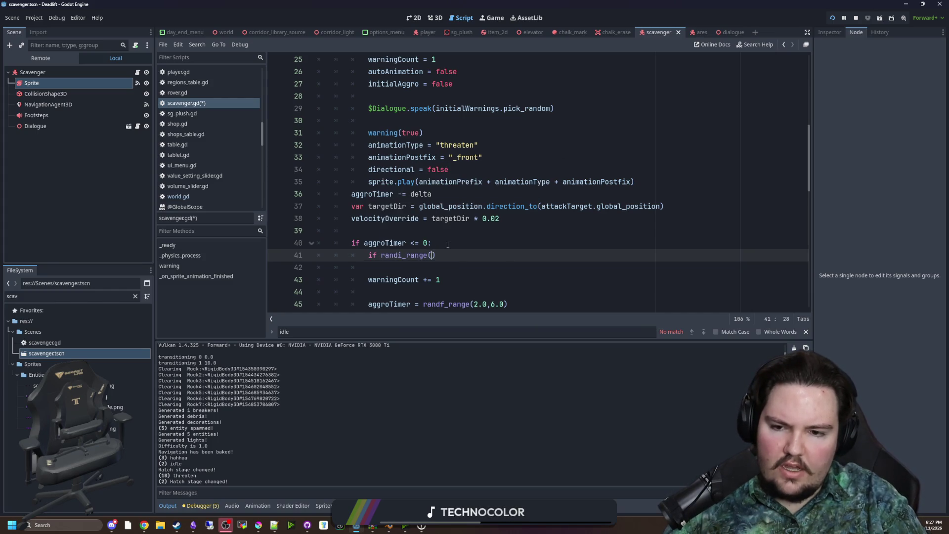
text(0,1) == 0)
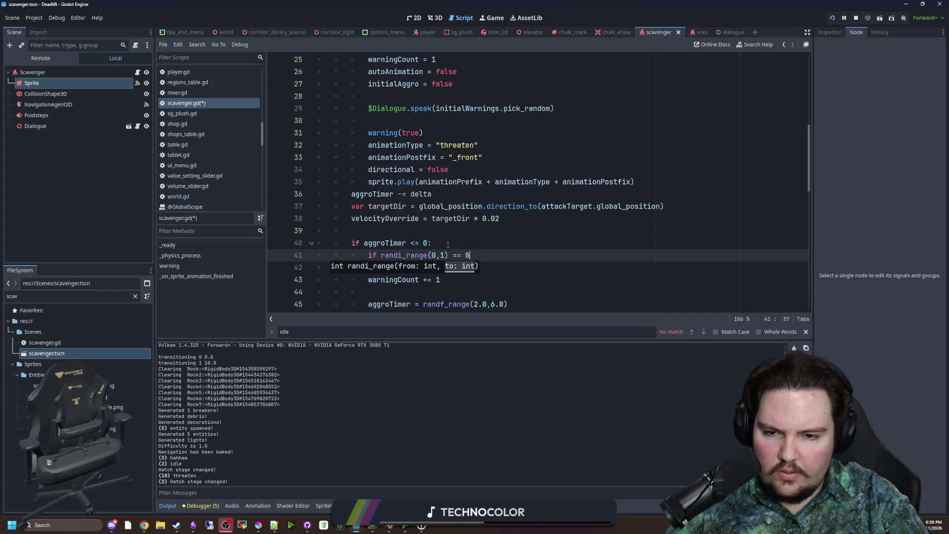
text(:)
key(Return)
key(Return)
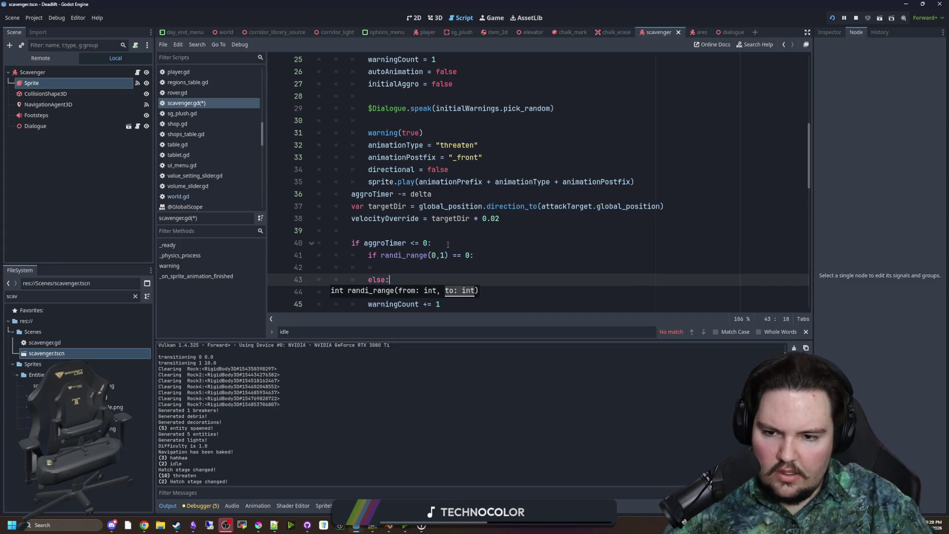
scroll(448, 244, down, 2)
key(Down)
key(Down)
key(Tab)
key(Up)
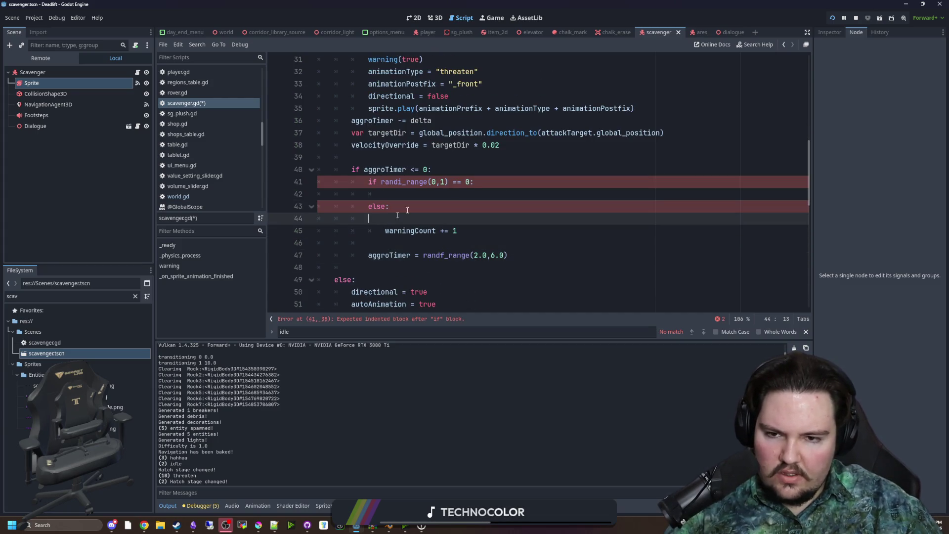
Extend the condition with || warningCount >= maxWarnings, correcting the variable's capitalisation
click(471, 183)
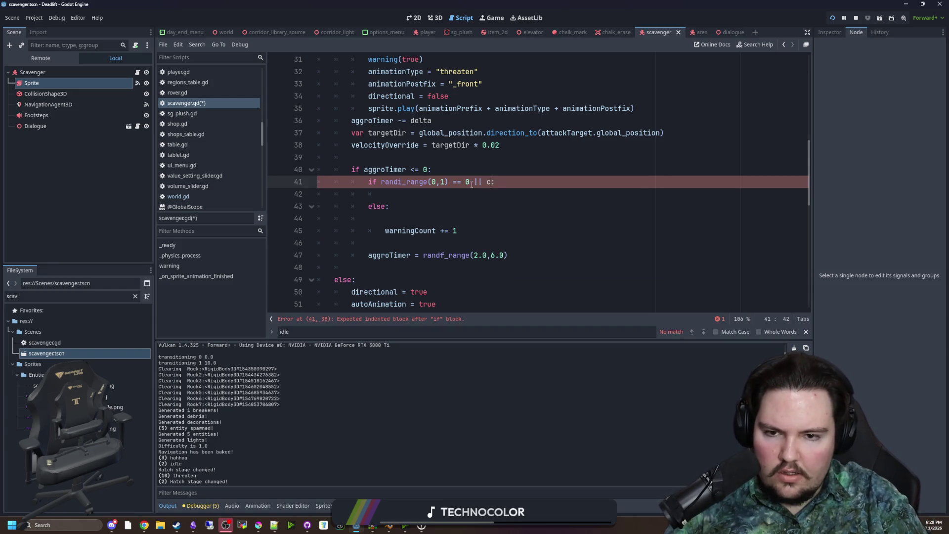
key(BackSpace)
key(BackSpace)
key(BackSpace)
text(warningCOunt)
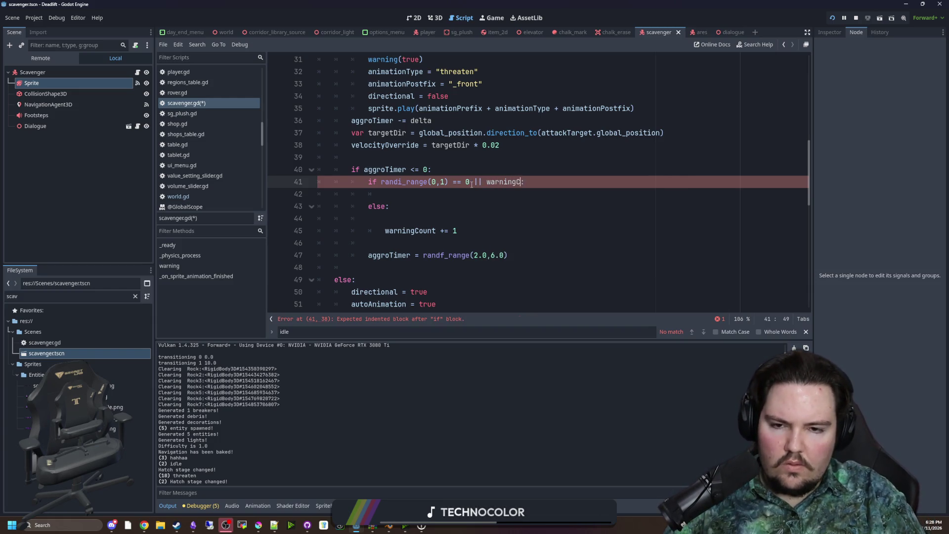
key(BackSpace)
key(BackSpace)
key(BackSpace)
text(o)
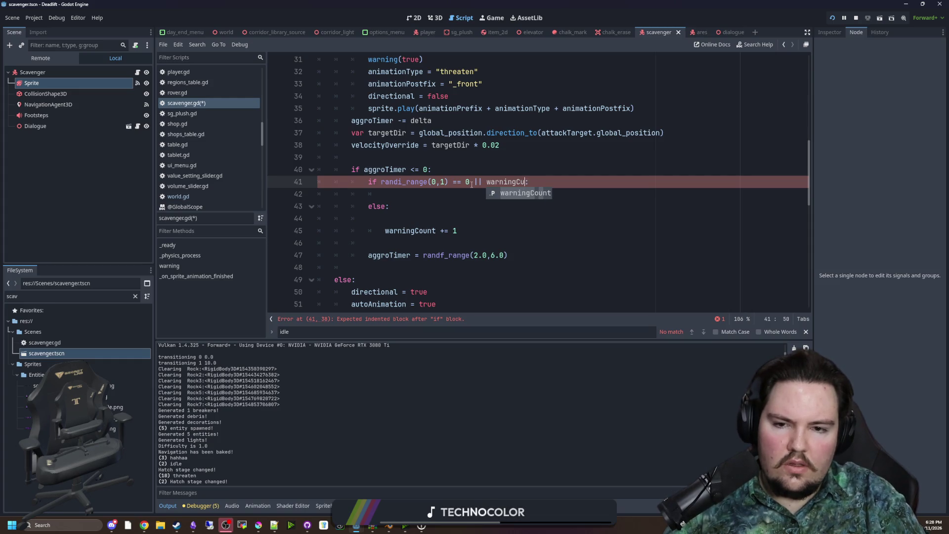
text(unt >= )
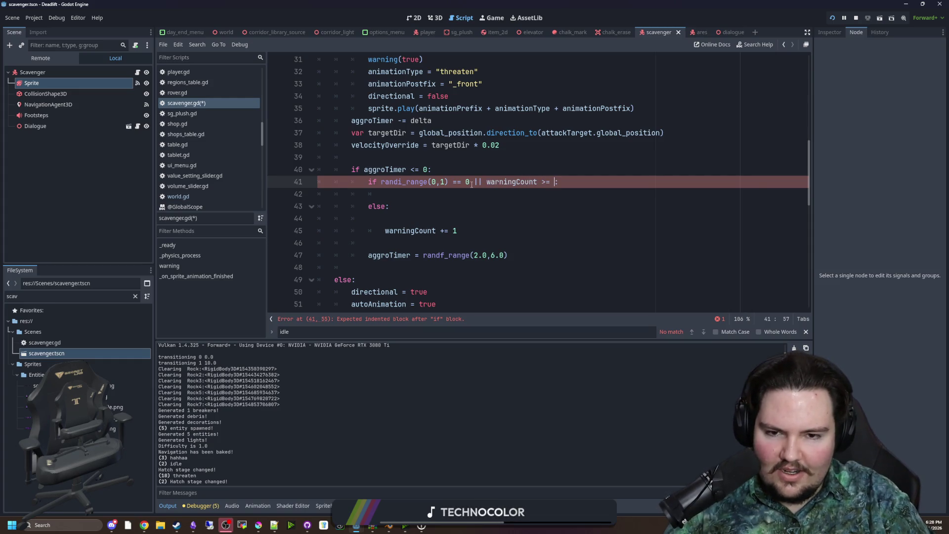
text(maxWarnings)
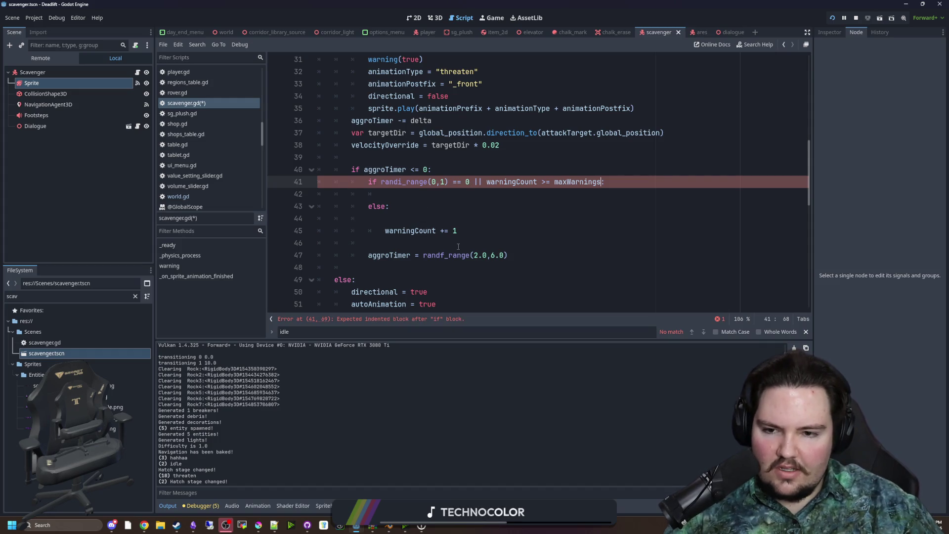
key(Down)
Replace the if-branch placeholder with the comment '# actualy start firing'
text(warningCount)
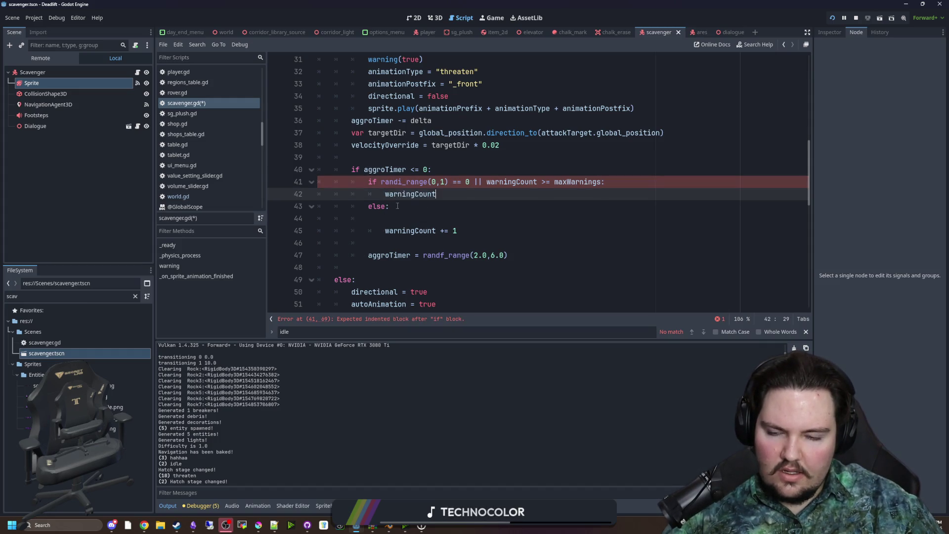
click(403, 242)
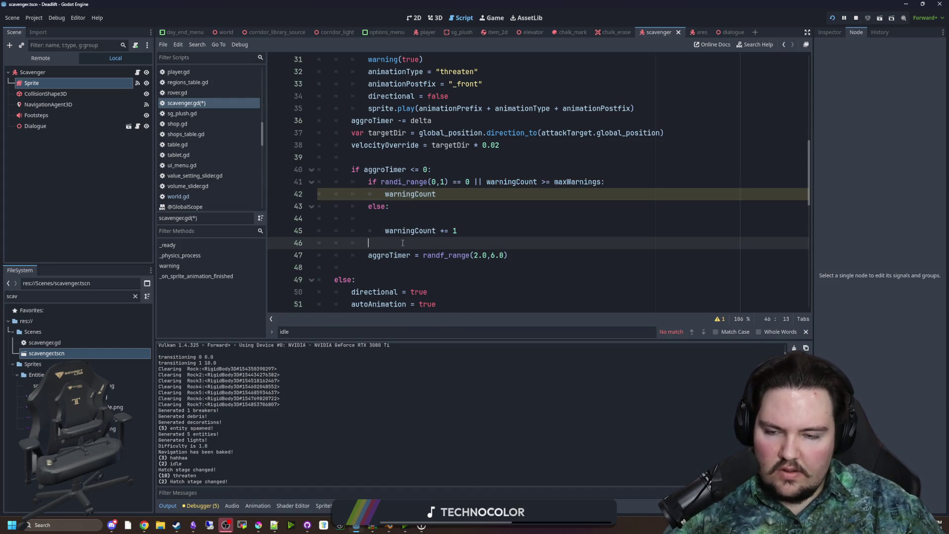
click(369, 255)
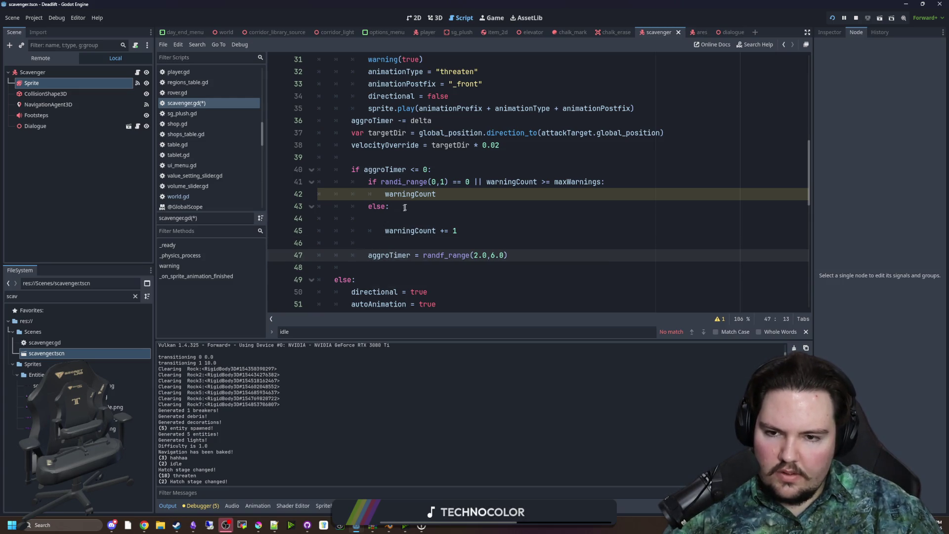
double_click(425, 199)
key(BackSpace)
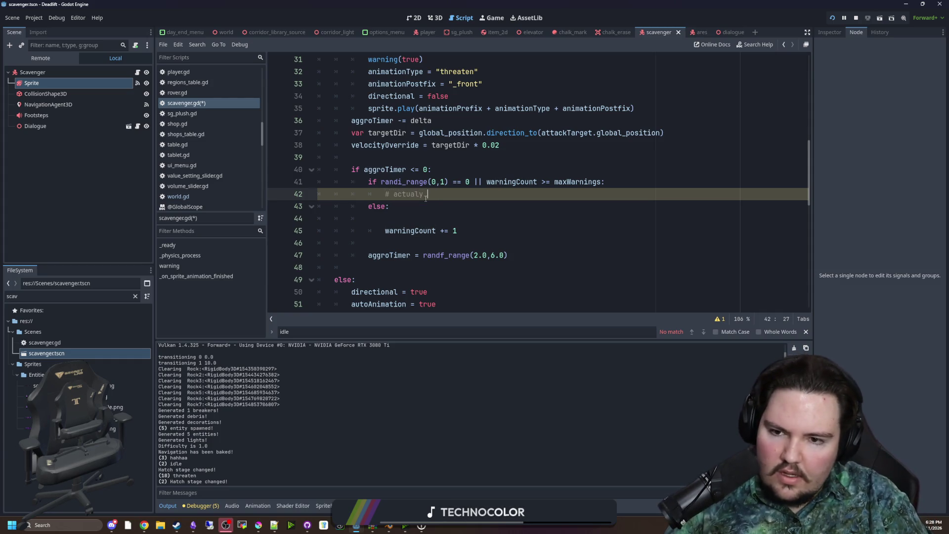
text(art firing)
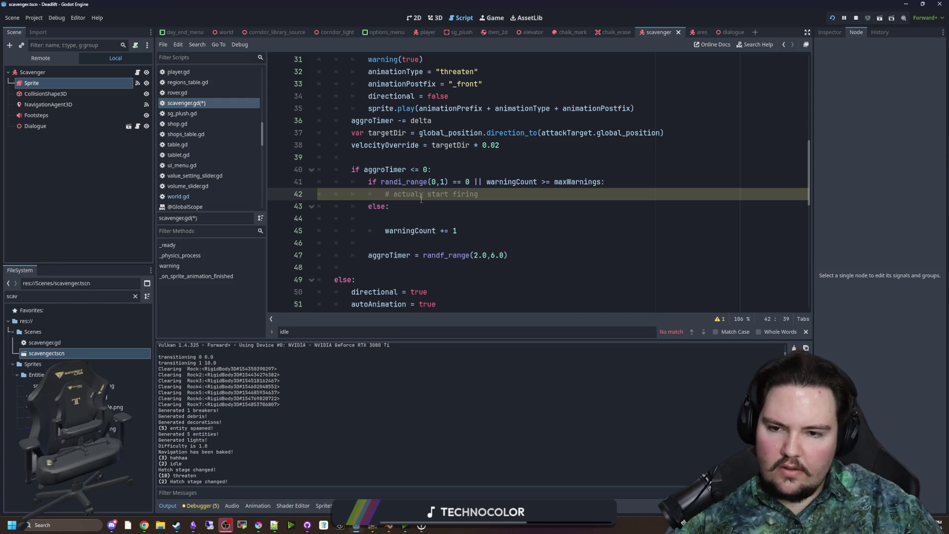
Move the aggroTimer reset into the else branch, indented under a '#another warning' comment
click(402, 219)
drag(509, 255, 368, 255)
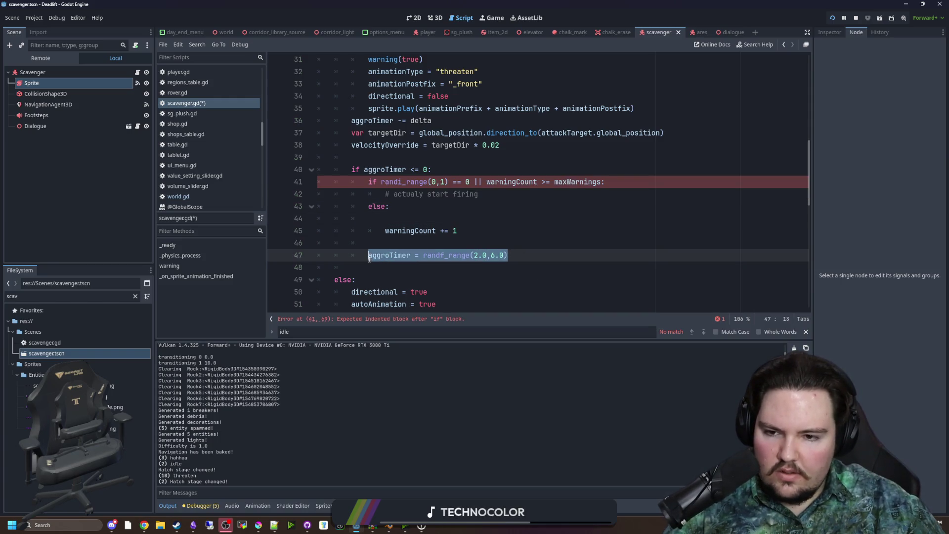
key(ctrl+x)
click(399, 218)
key(ctrl+v)
key(ctrl+shift+Return)
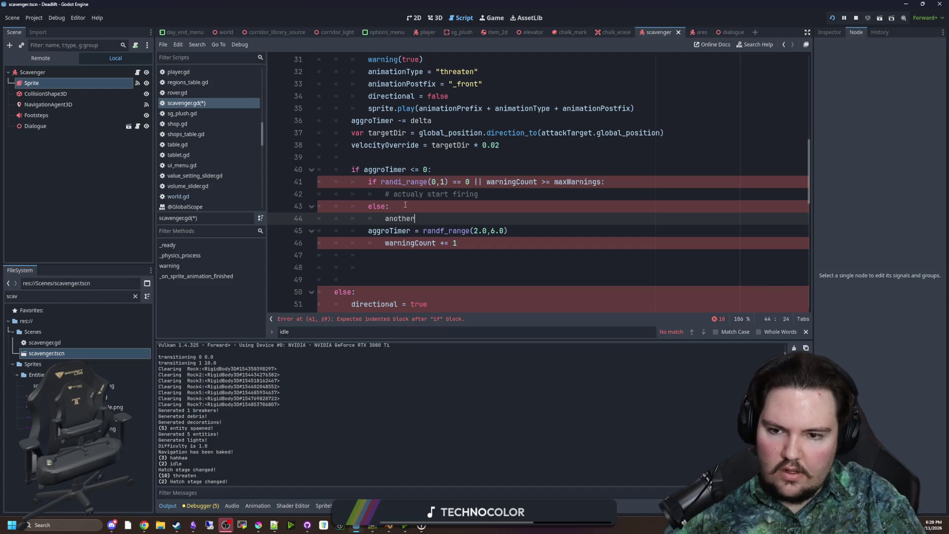
key(BackSpace)
key(BackSpace)
key(BackSpace)
text(#another )
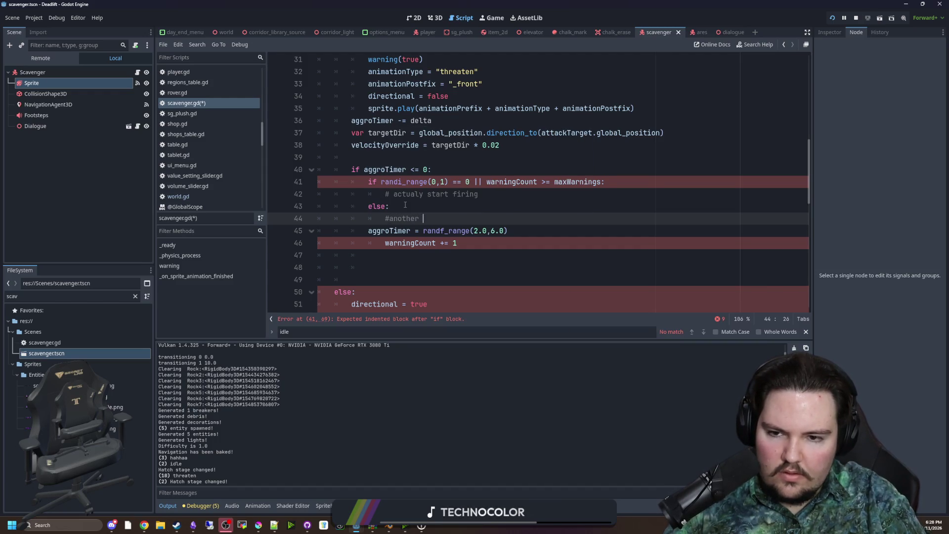
text(warning)
click(360, 230)
key(Tab)
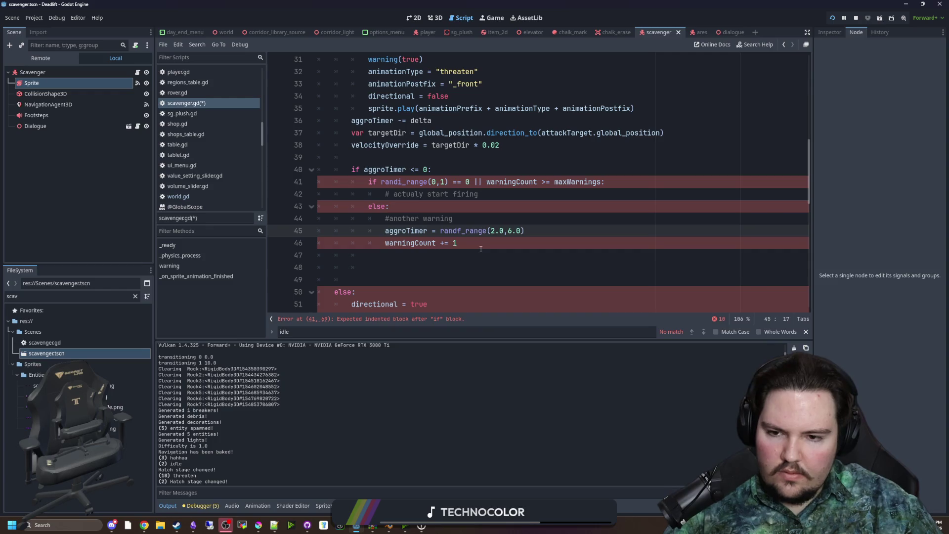
Add pass under the firing comment and a warning(true) call at the end of the else branch
click(481, 245)
key(Return)
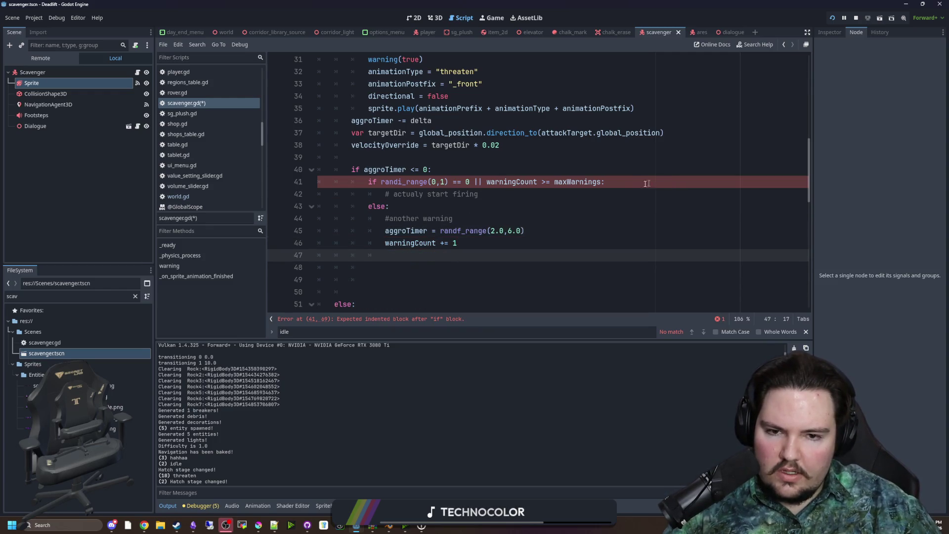
click(643, 194)
key(Return)
text(pass)
click(411, 262)
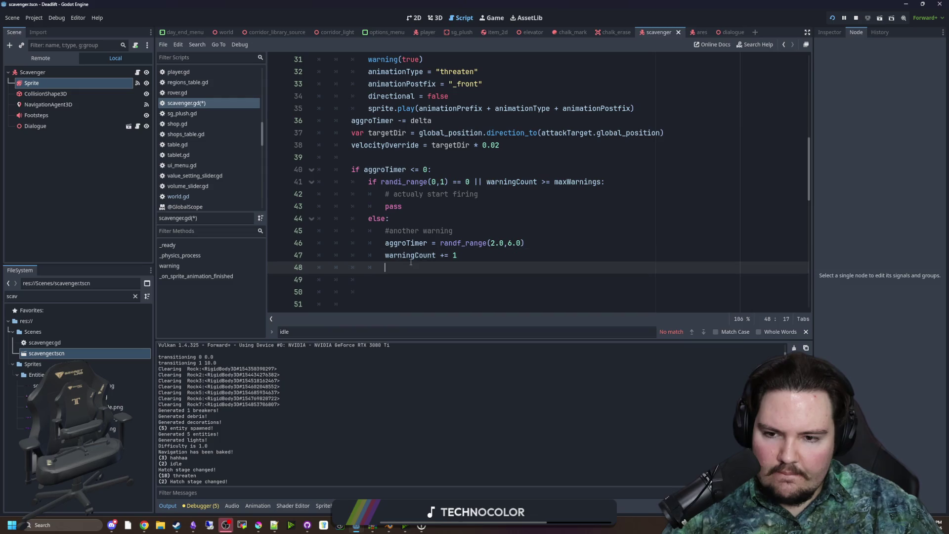
key(Return)
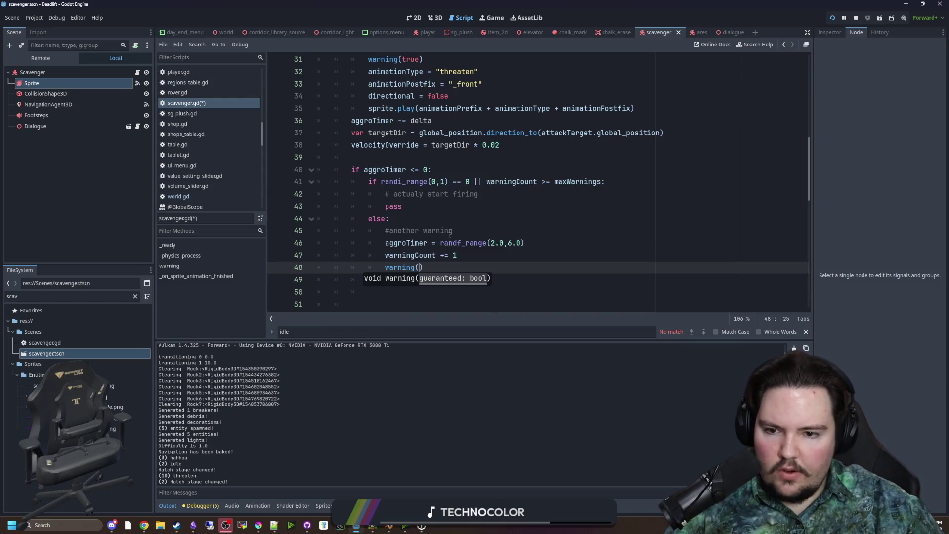
scroll(427, 243, down, 2)
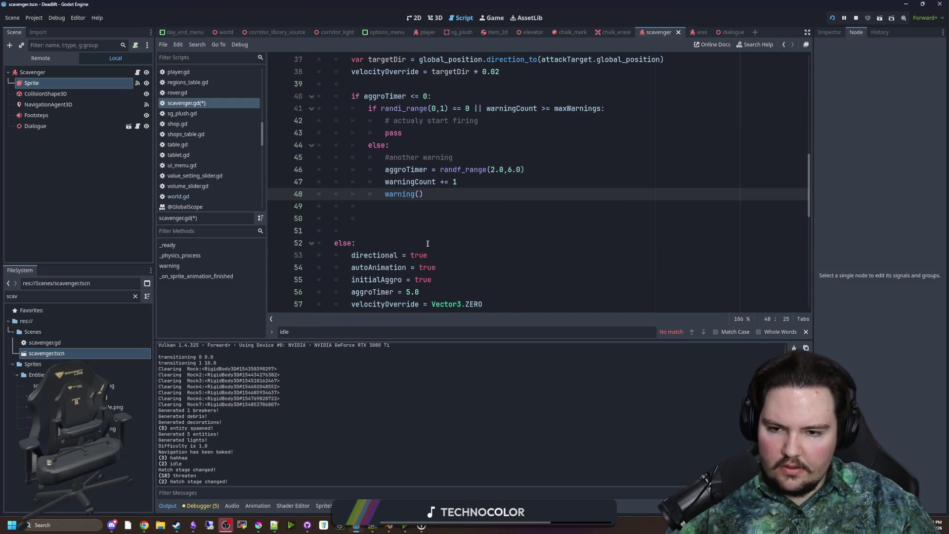
click(431, 216)
scroll(396, 224, down, 5)
scroll(398, 221, up, 5)
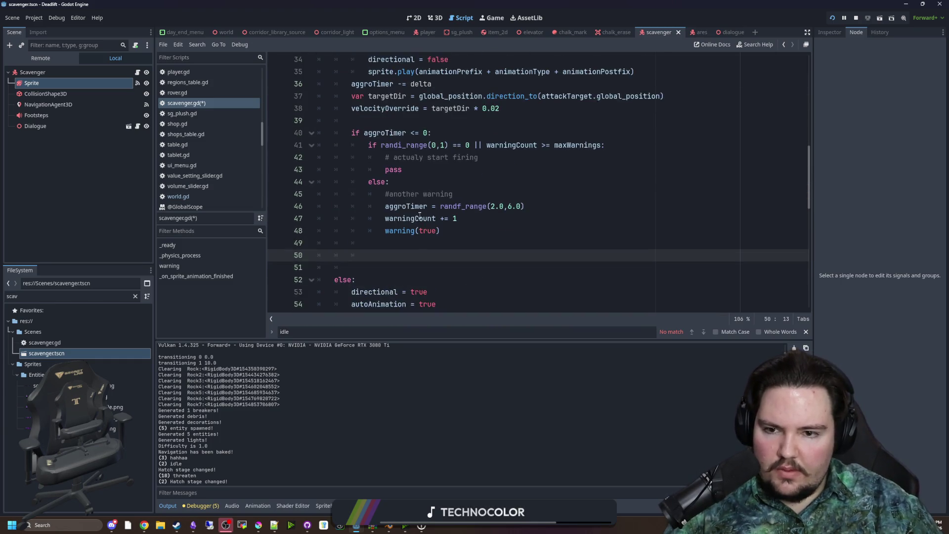
ctrl+click(390, 227)
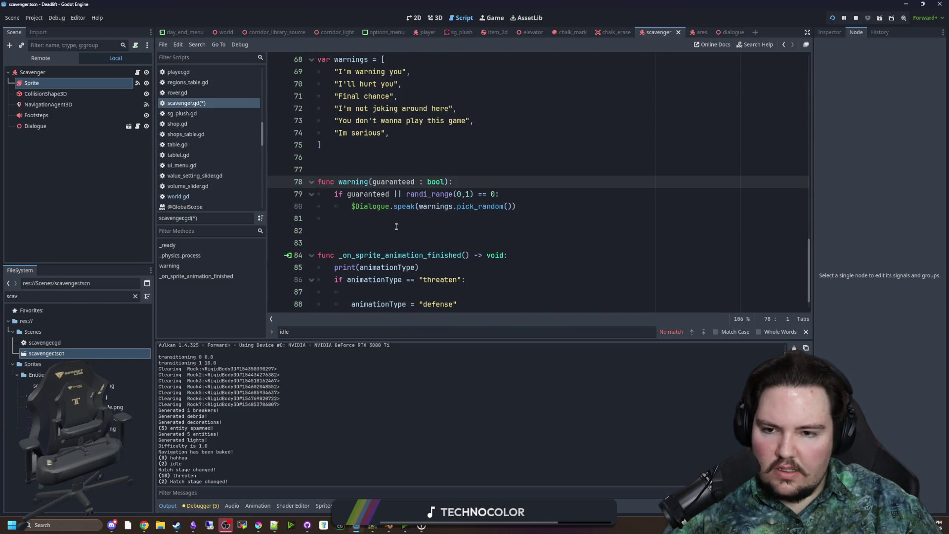
Cut the Dialogue speak call from func warning, delete that function and the warning(true) on line 31
click(525, 206)
key(shift+Home)
key(ctrl+x)
shift+click(300, 157)
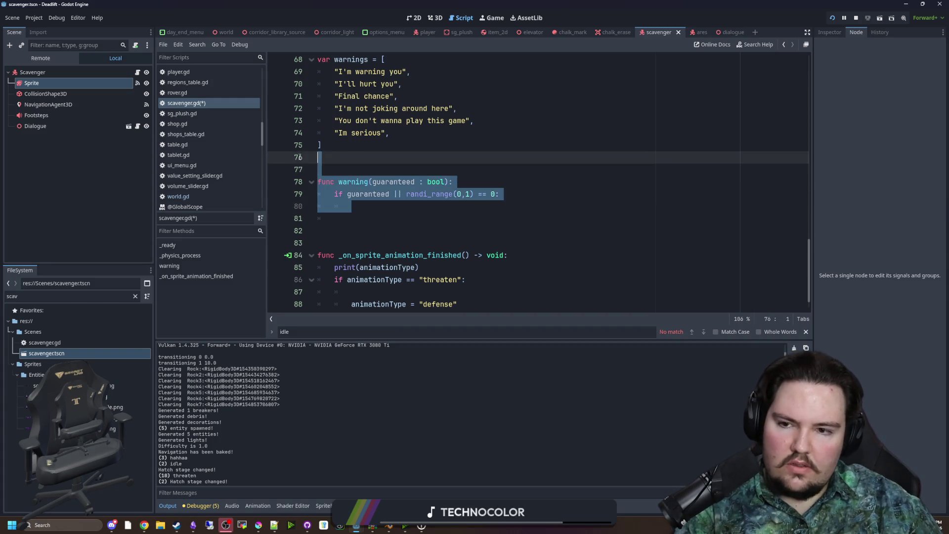
key(BackSpace)
key(BackSpace)
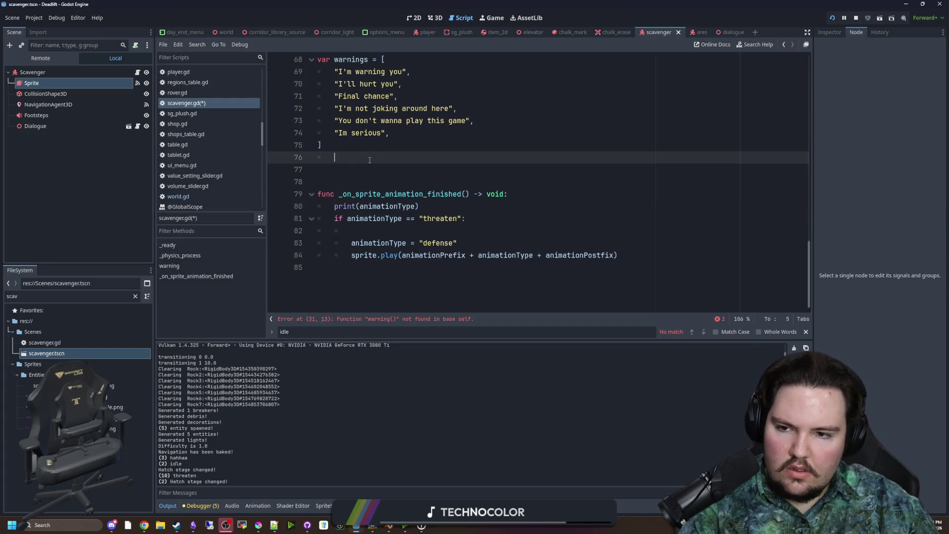
scroll(396, 247, up, 6)
click(413, 319)
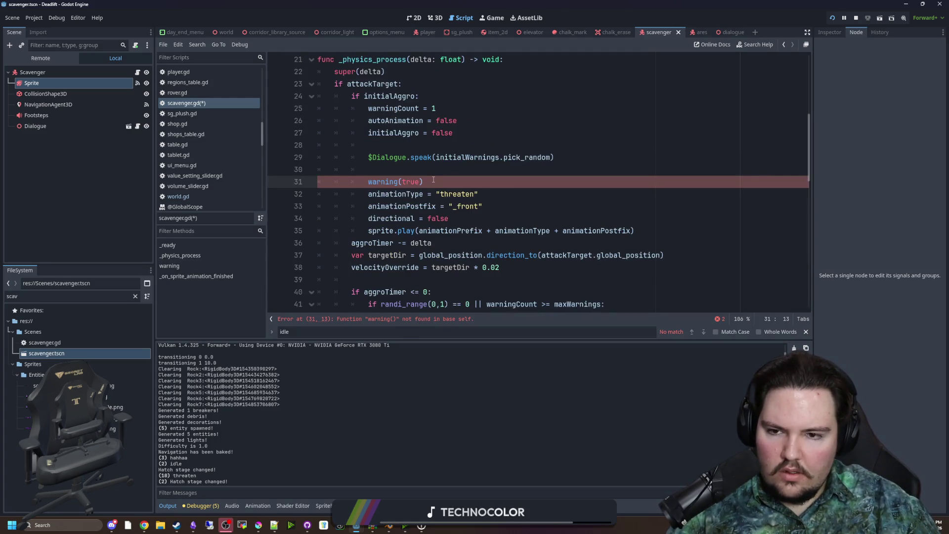
drag(433, 179, 365, 168)
key(BackSpace)
Replace the else-branch warning(true) with $Dialogue.speak(warnings.pick_random()), then save and run the game
scroll(445, 191, down, 3)
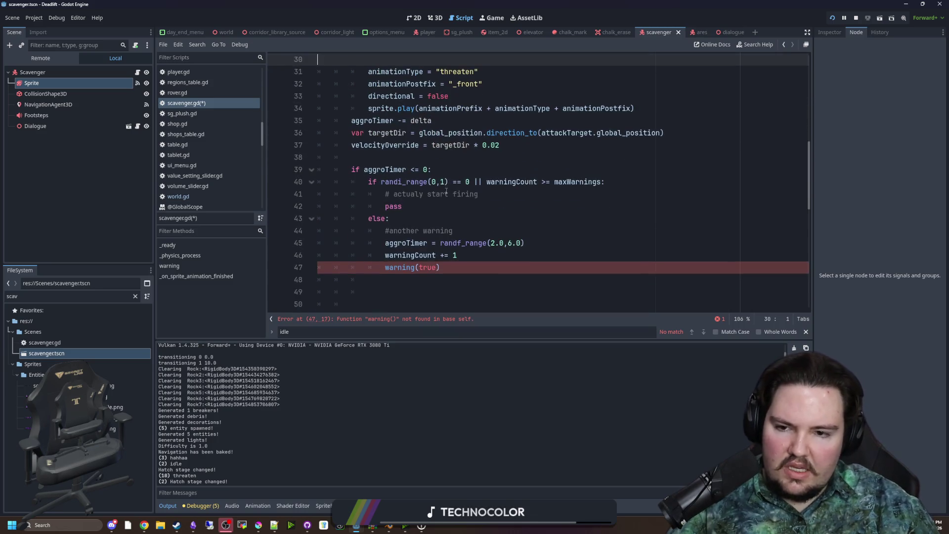
drag(456, 266, 383, 270)
key(ctrl+v)
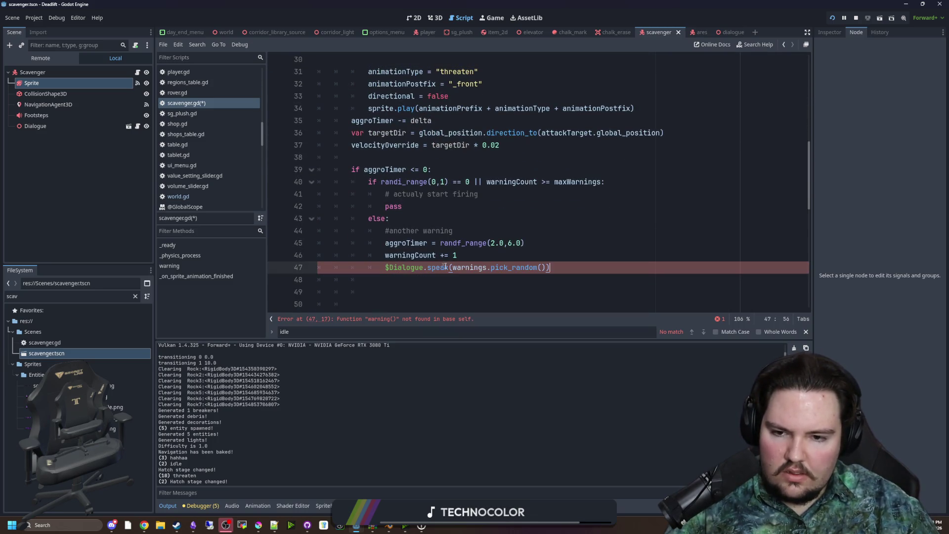
scroll(445, 267, up, 3)
click(418, 169)
click(419, 148)
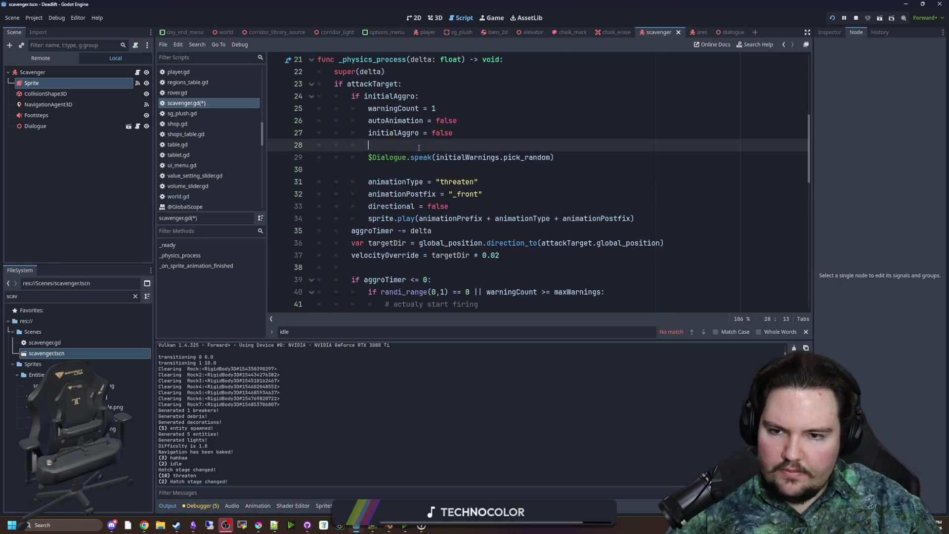
key(ctrl+s)
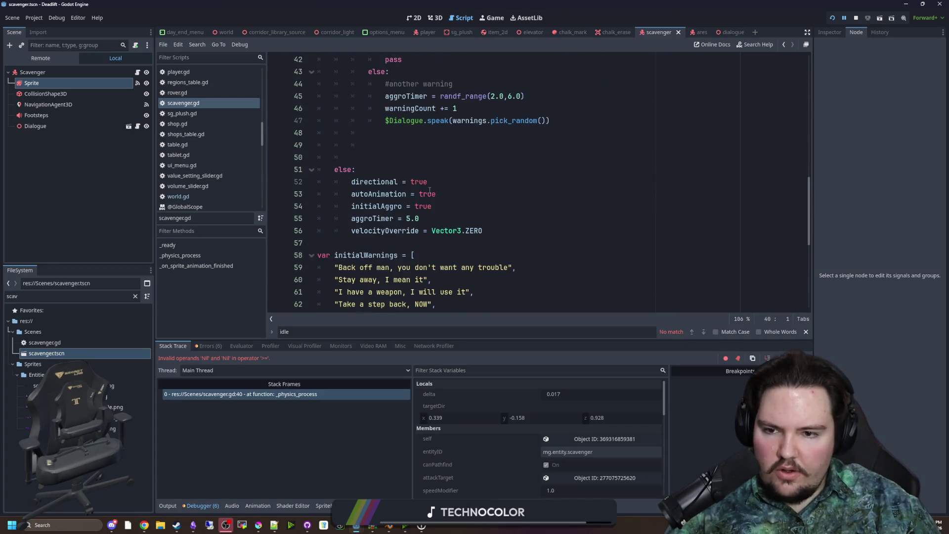
Stop the running game and save the scavenger script
click(859, 19)
scroll(420, 197, up, 5)
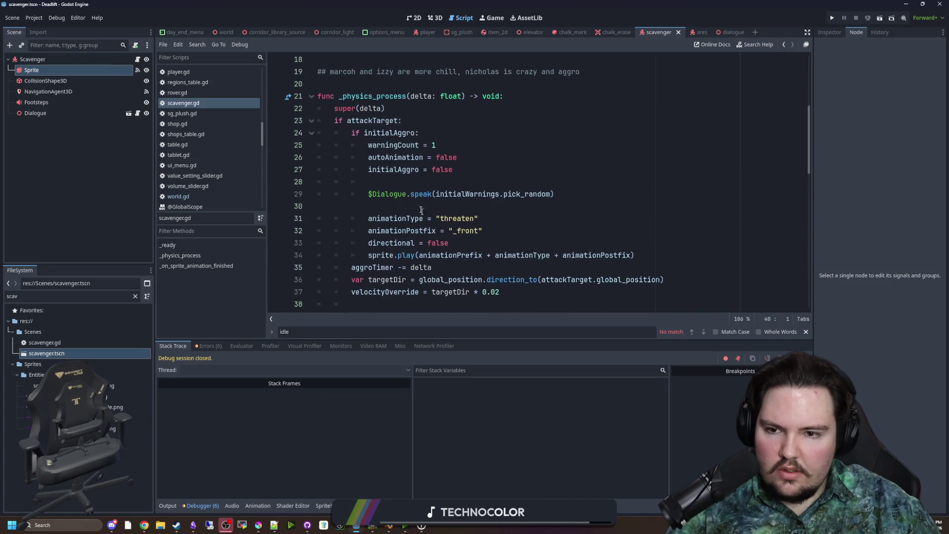
click(420, 206)
key(ctrl+s)
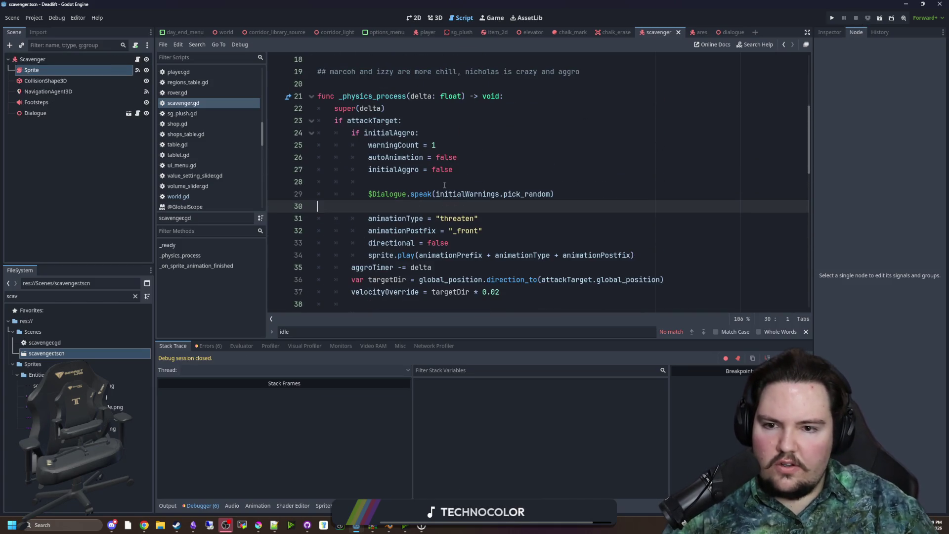
click(444, 185)
scroll(444, 181, down, 1)
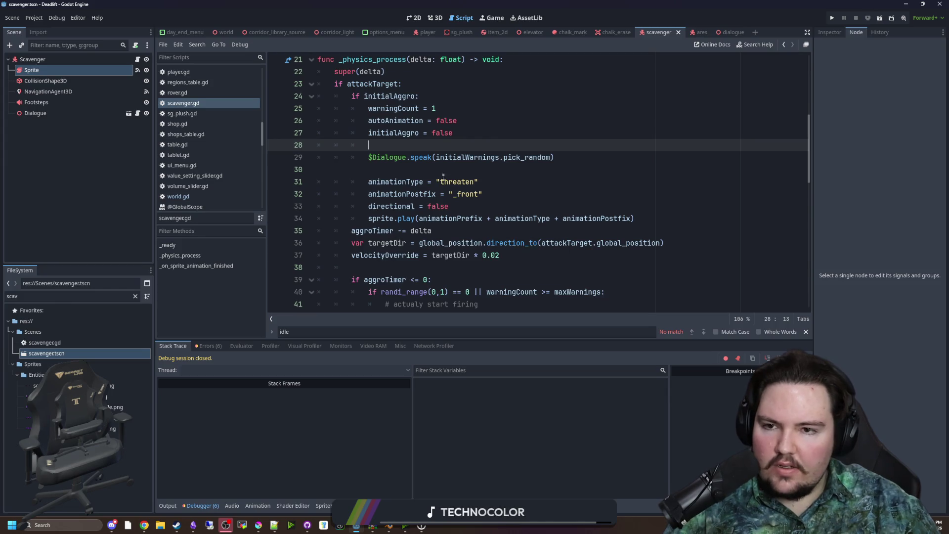
scroll(413, 149, down, 5)
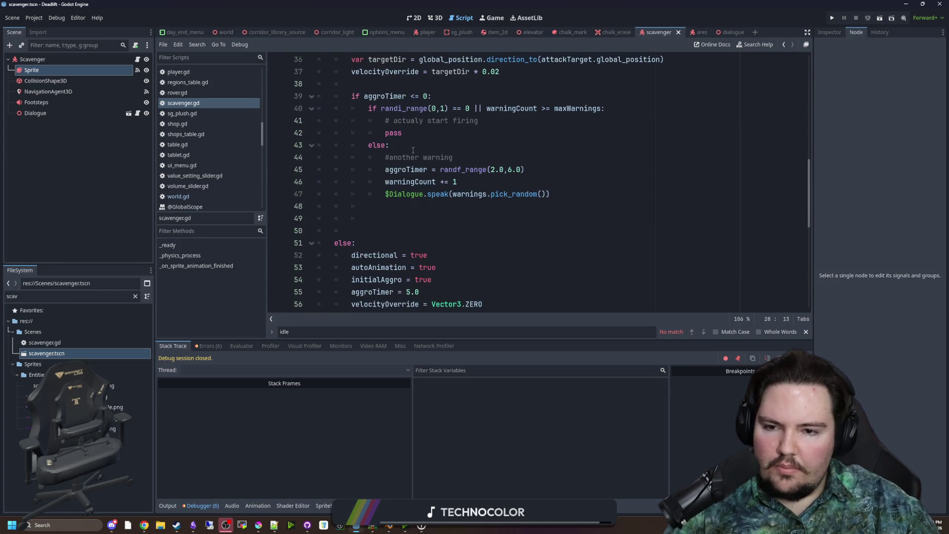
key(ctrl+s)
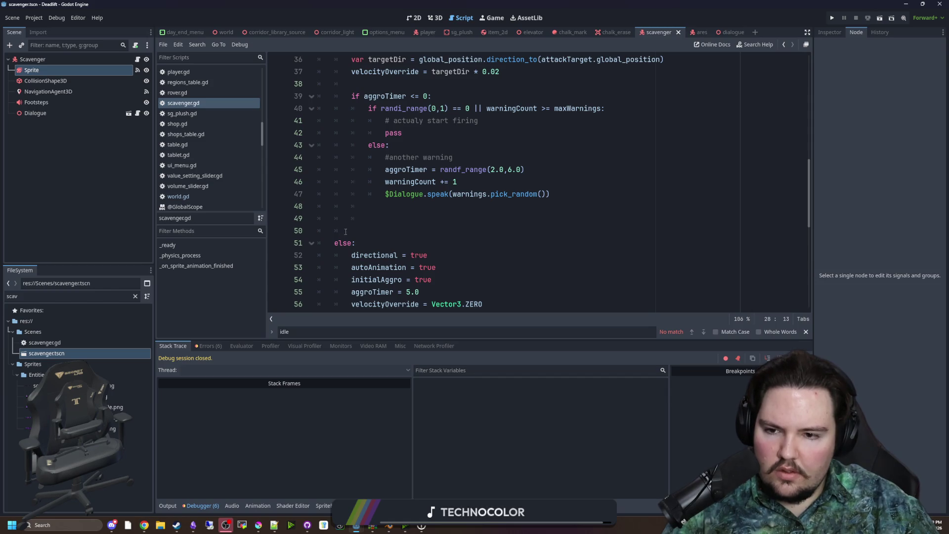
Add an aggroTimer condition to the else line
click(354, 242)
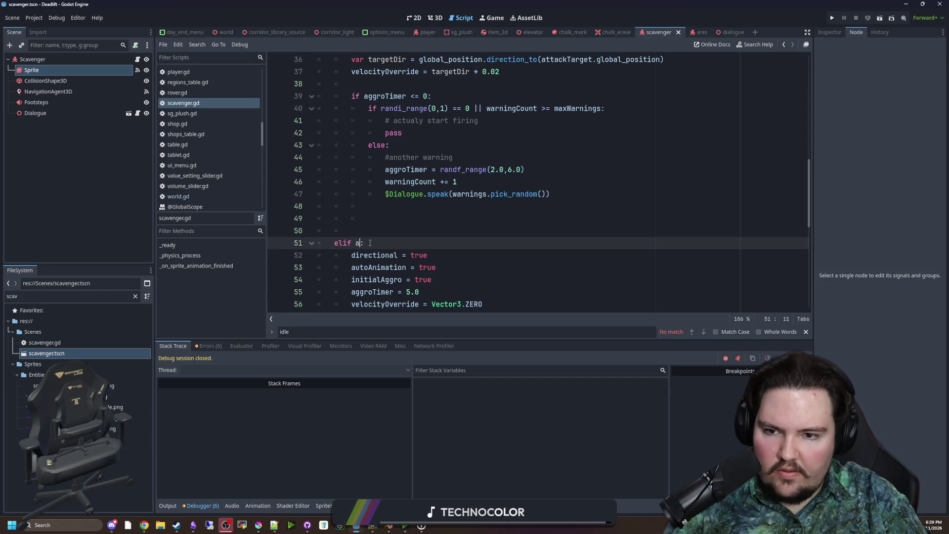
text(oTimer >=)
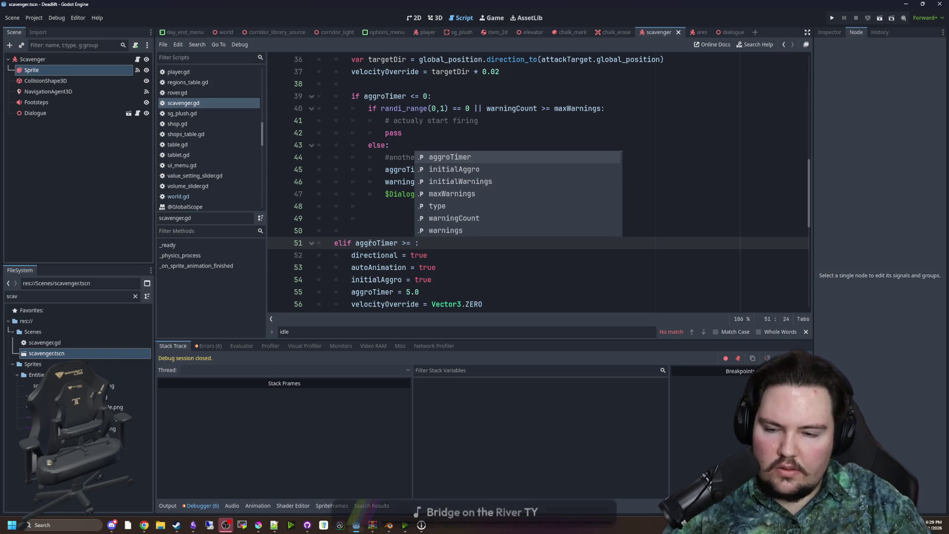
key(Escape)
key(Up)
scroll(429, 272, down, 1)
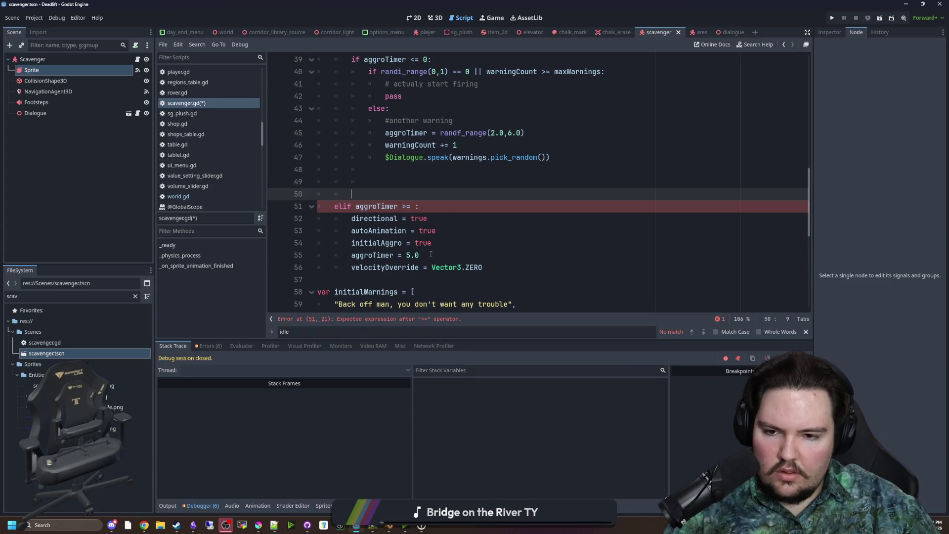
Paste line 45's randomised aggroTimer assignment over aggroTimer = 5.0, then cut that line from the elif branch
drag(525, 132, 389, 130)
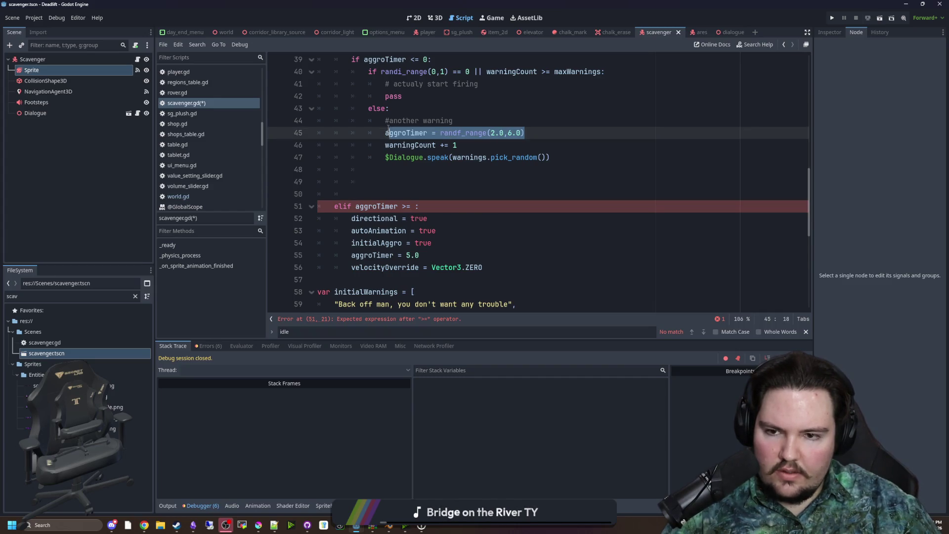
drag(419, 255, 352, 255)
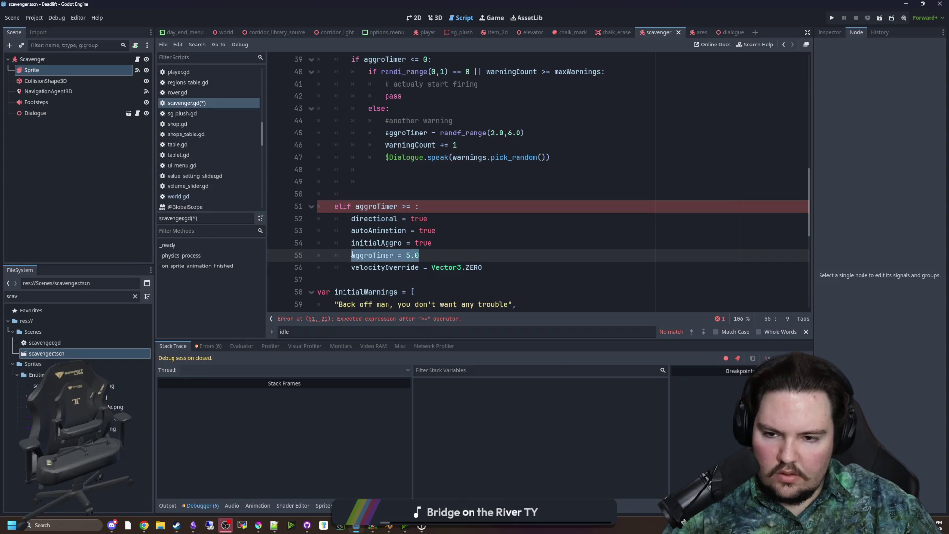
key(ctrl+v)
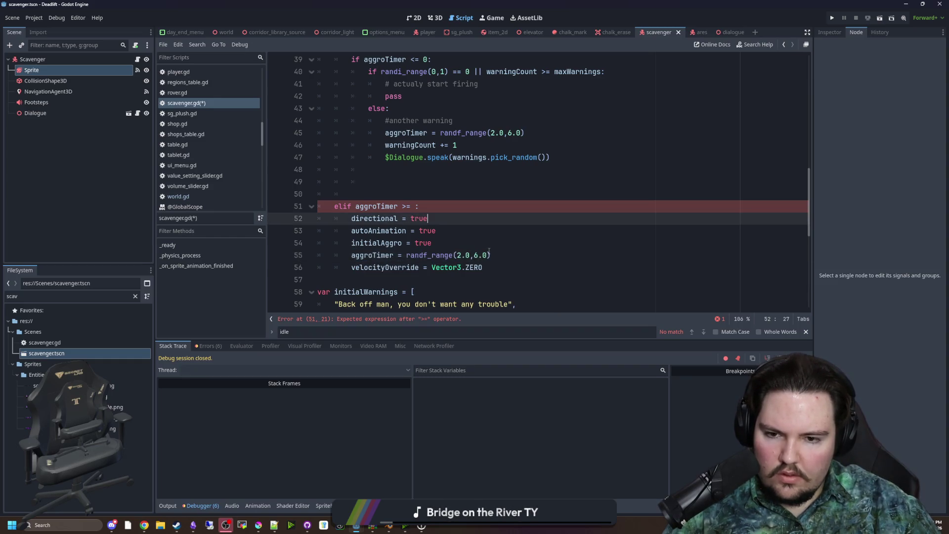
drag(511, 256, 324, 256)
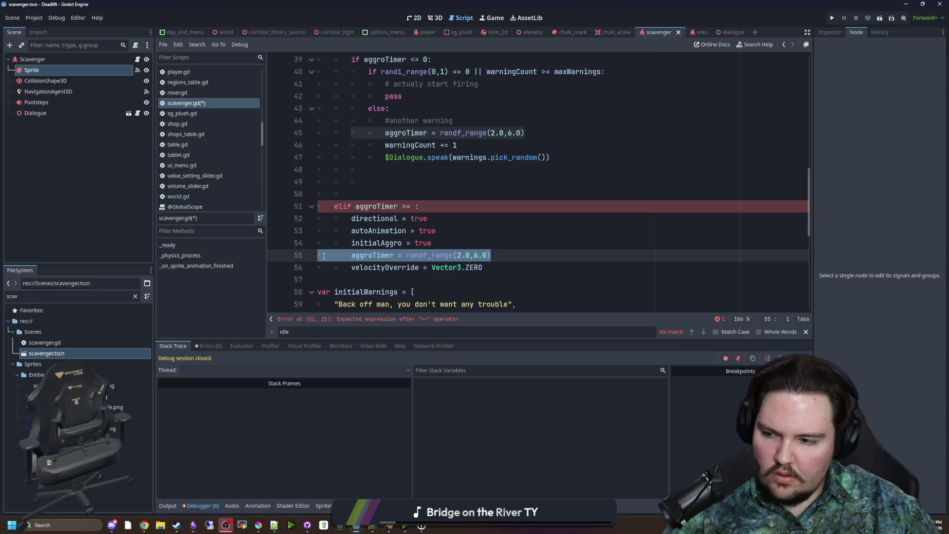
key(ctrl+x)
click(415, 207)
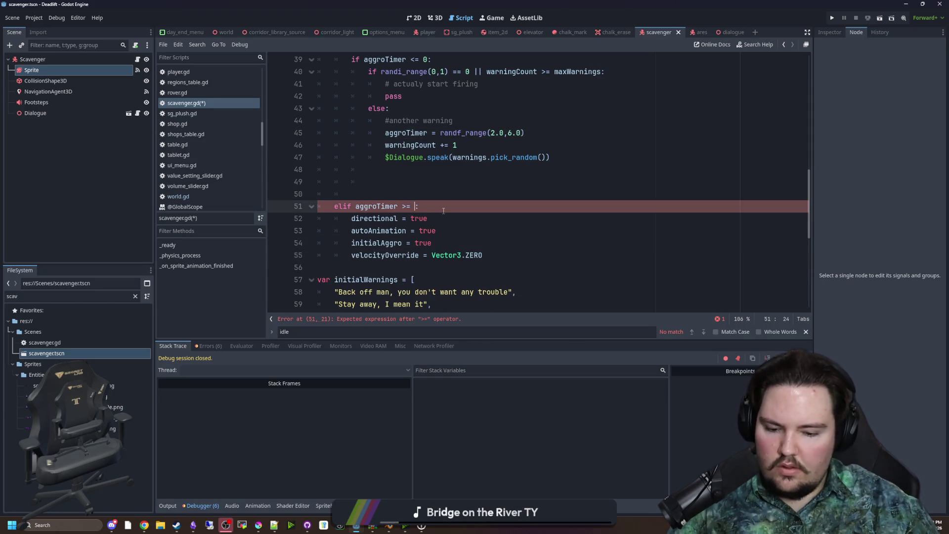
key(Up)
scroll(444, 210, up, 9)
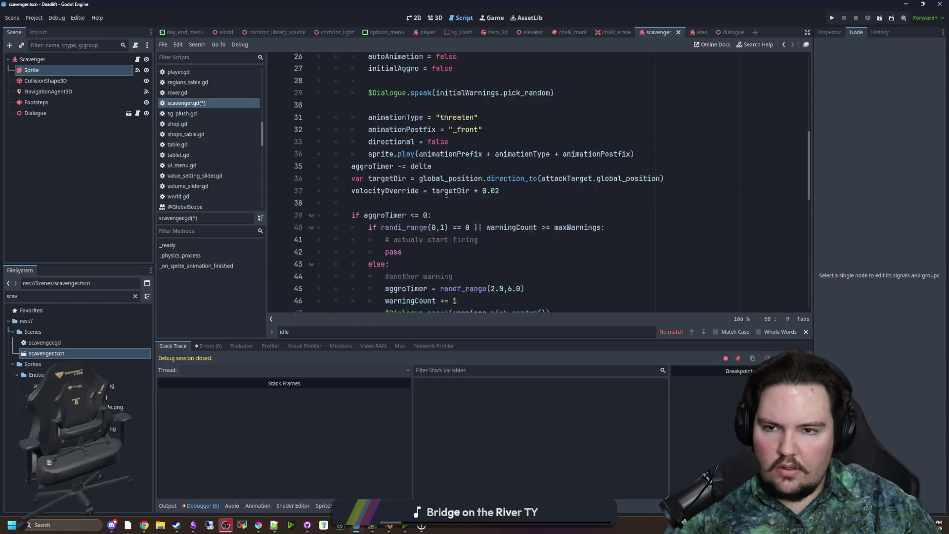
scroll(408, 230, up, 4)
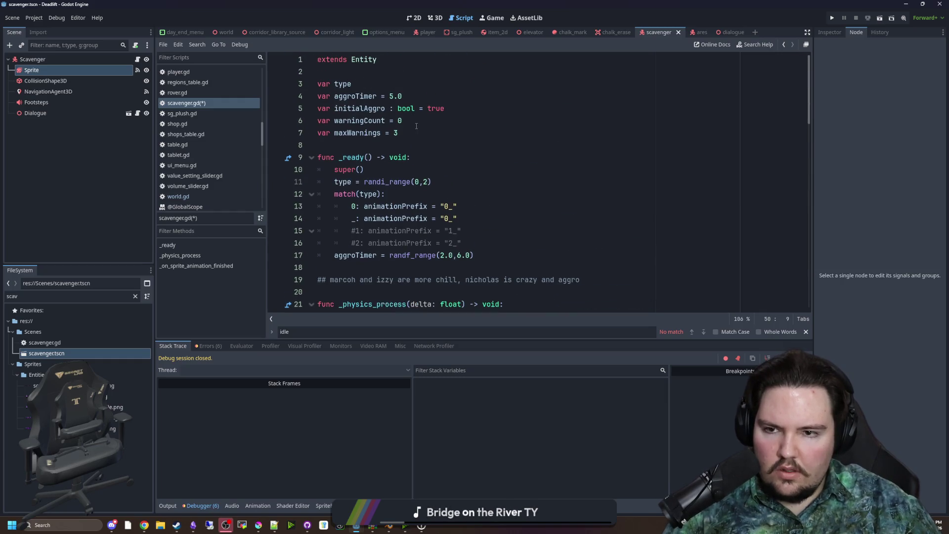
Change var aggroTimer's starting value from 5.0 to 0.0
drag(409, 96, 389, 96)
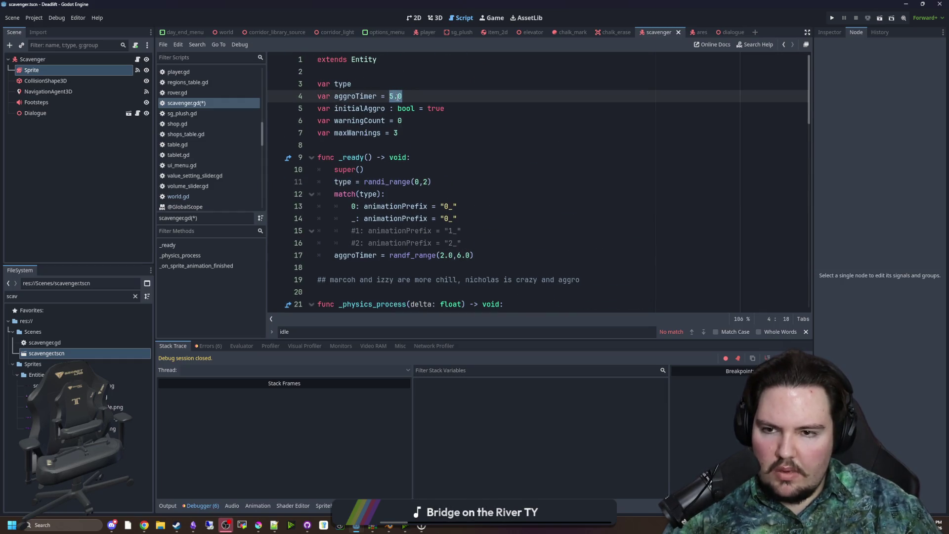
key(BackSpace)
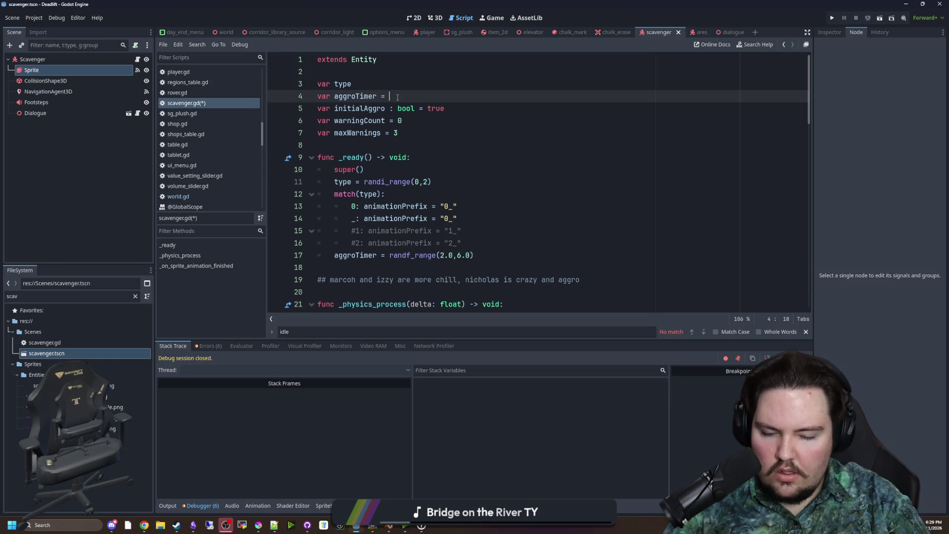
text(0.)
scroll(384, 145, down, 1)
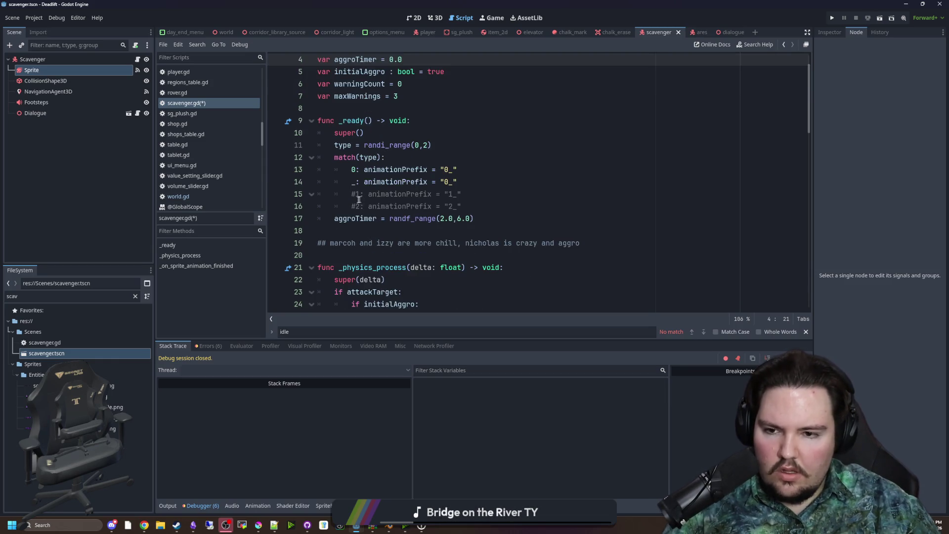
Copy line 17's aggroTimer = randf_range(2.0,6.0) line under if initialAggro:
drag(501, 218, 331, 219)
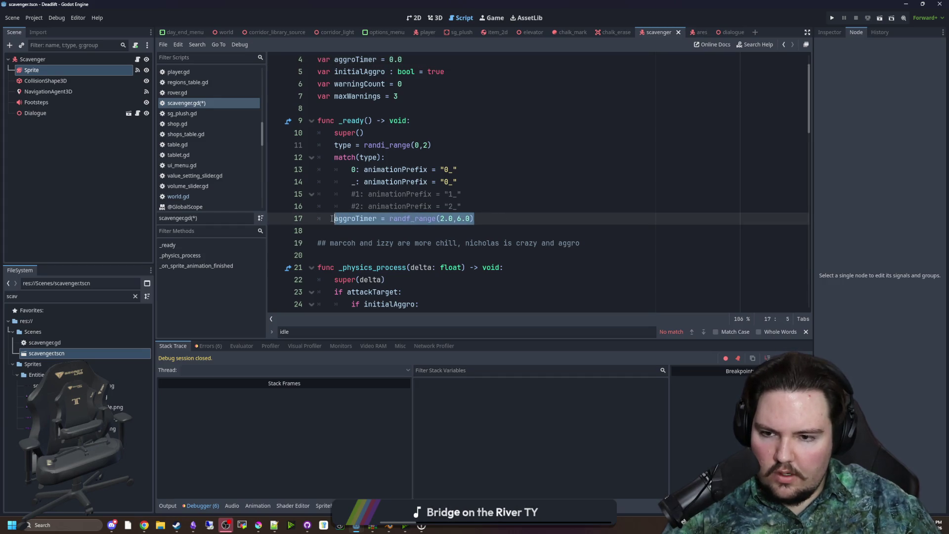
scroll(388, 225, down, 5)
click(423, 120)
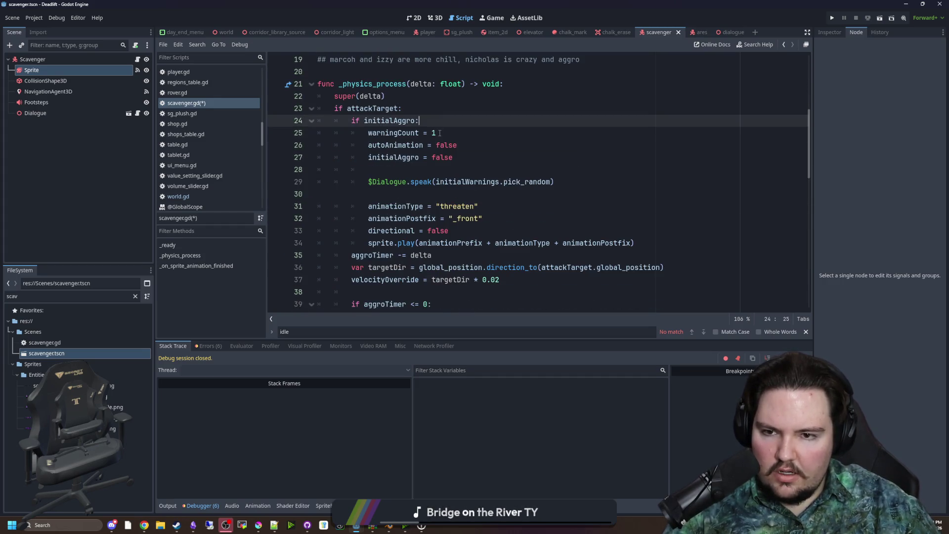
key(Return)
key(ctrl+v)
click(477, 122)
scroll(474, 129, up, 1)
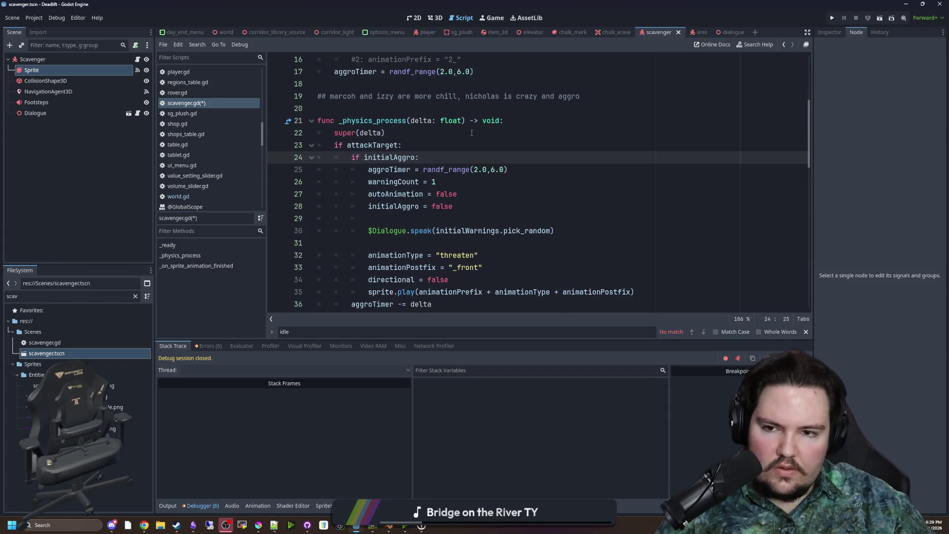
scroll(459, 148, down, 5)
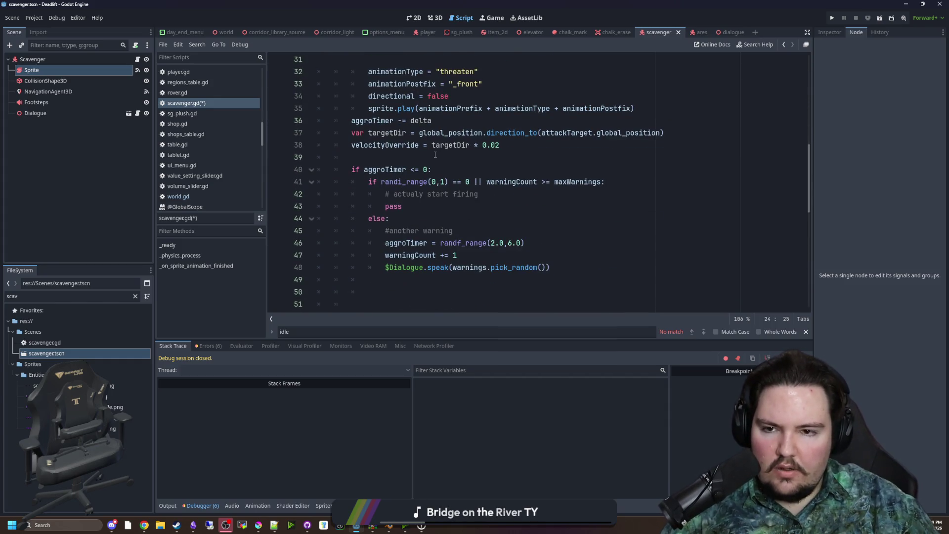
scroll(435, 155, up, 3)
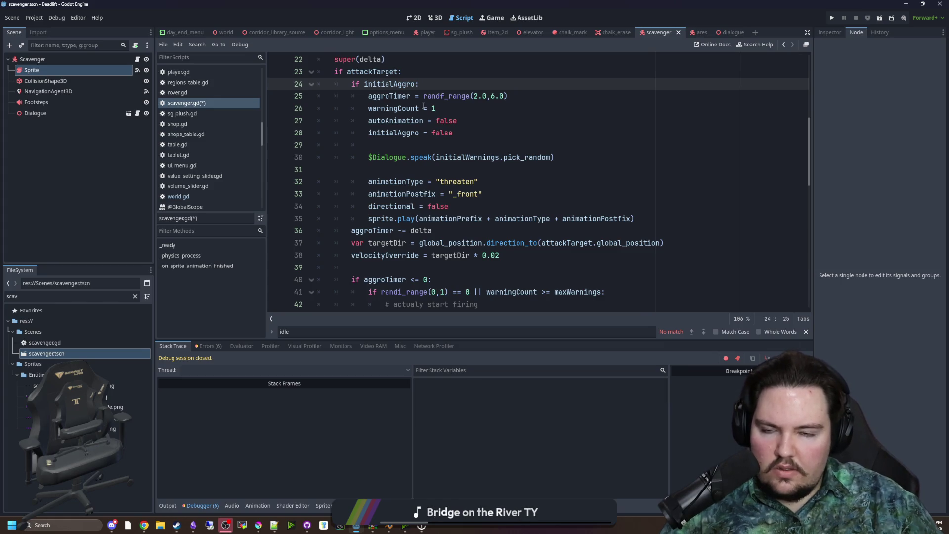
scroll(389, 220, down, 4)
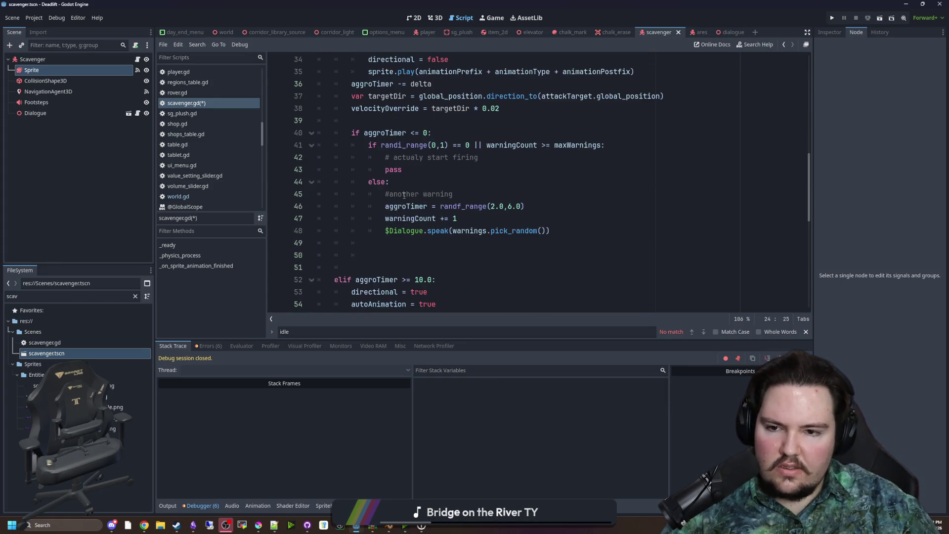
scroll(356, 247, up, 5)
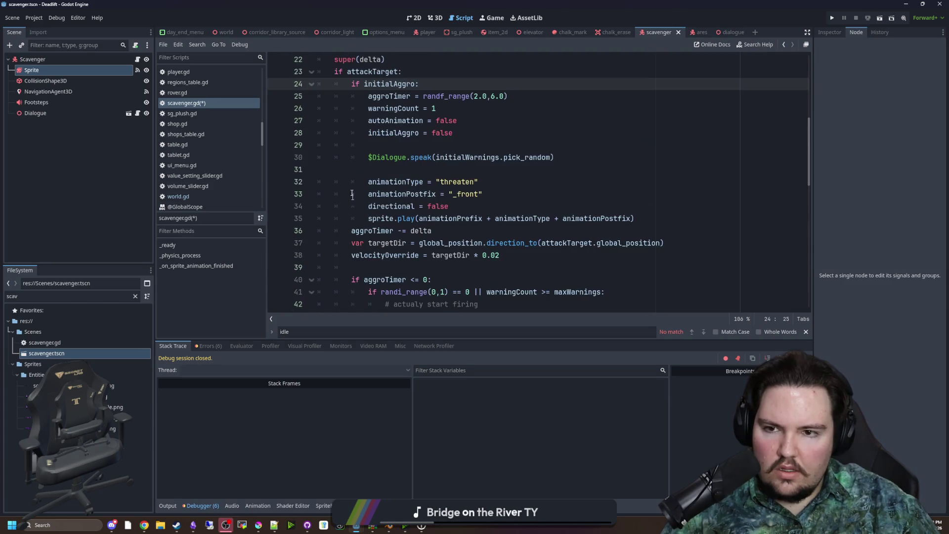
scroll(348, 154, down, 7)
scroll(378, 233, down, 1)
Add a blank line after the elif branch and save scavenger.gd
click(432, 210)
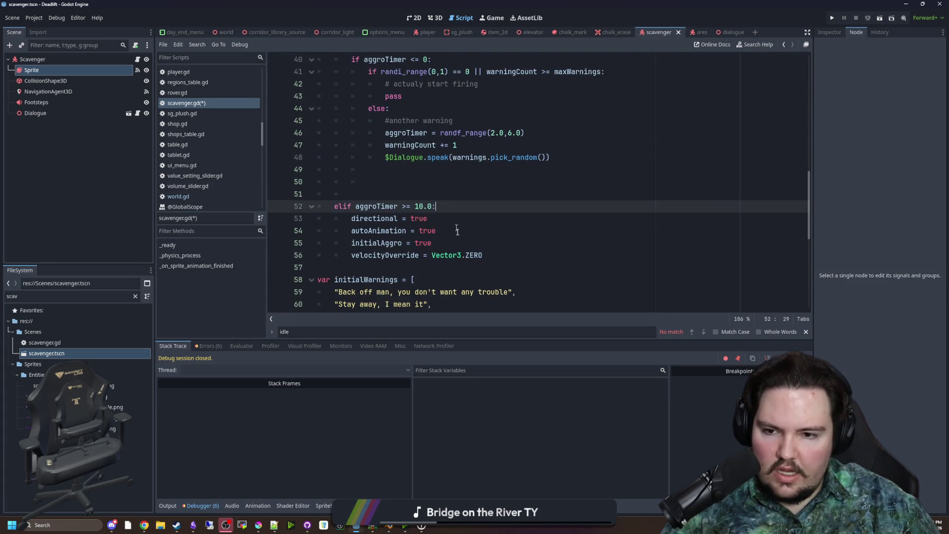
click(495, 264)
key(Return)
drag(509, 253, 329, 217)
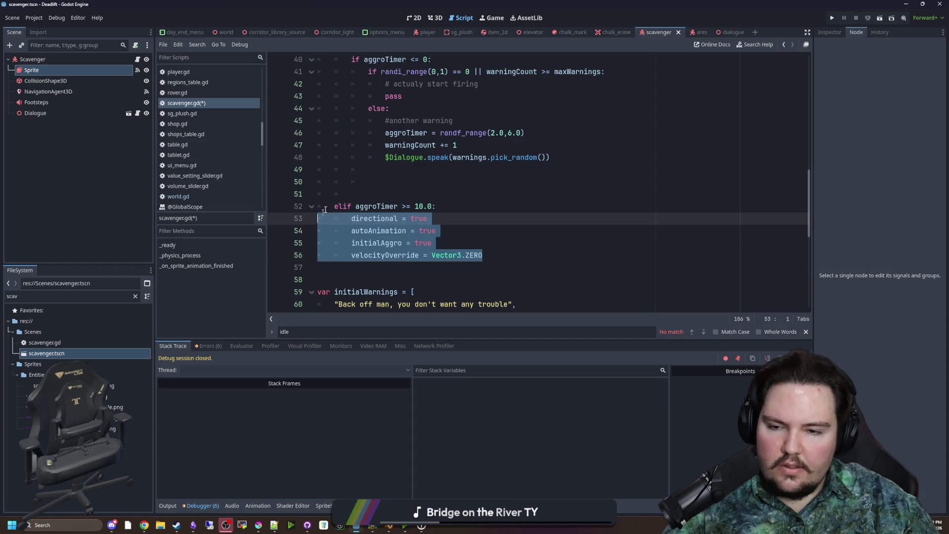
click(377, 189)
key(ctrl+s)
scroll(390, 163, up, 8)
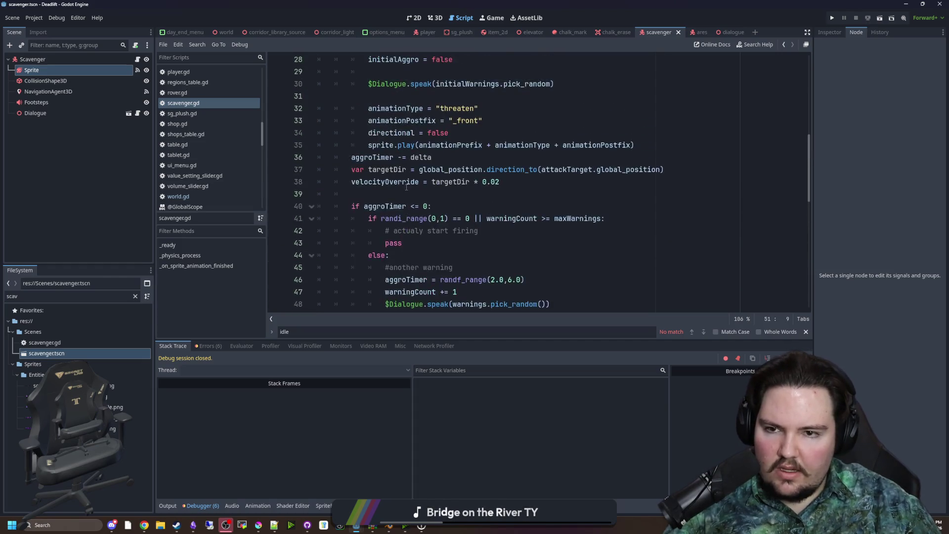
click(413, 135)
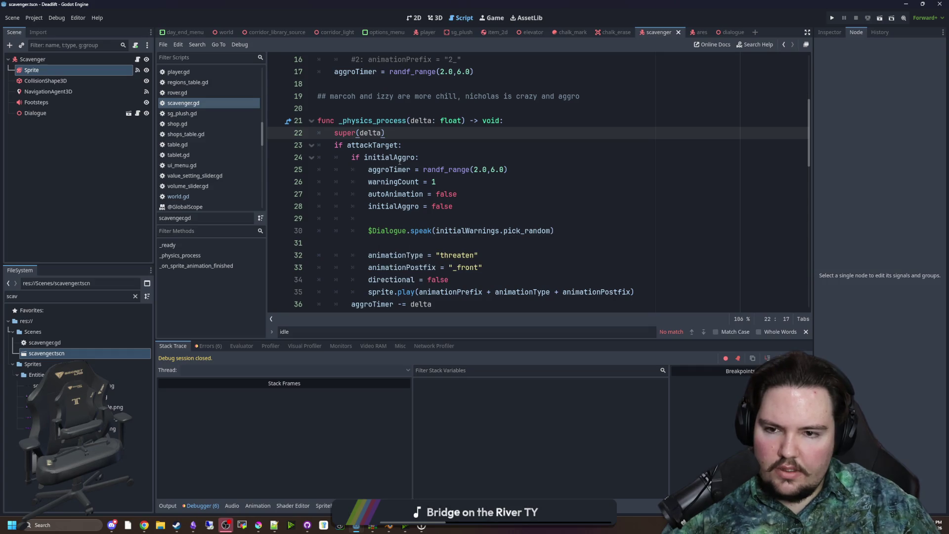
scroll(399, 163, down, 1)
Convert the elif on line 52 of scavenger.gd into an else branch
scroll(399, 166, down, 1)
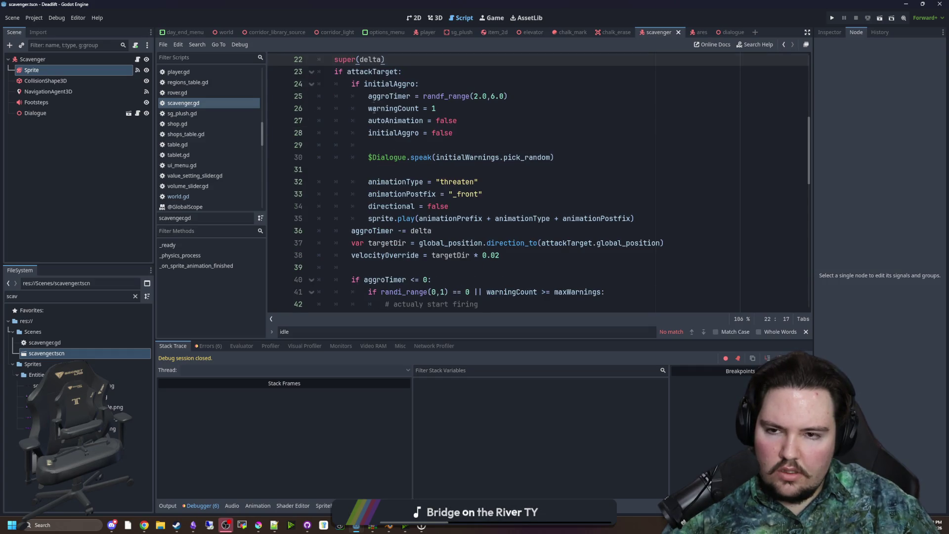
scroll(374, 110, down, 5)
click(364, 243)
key(BackSpace)
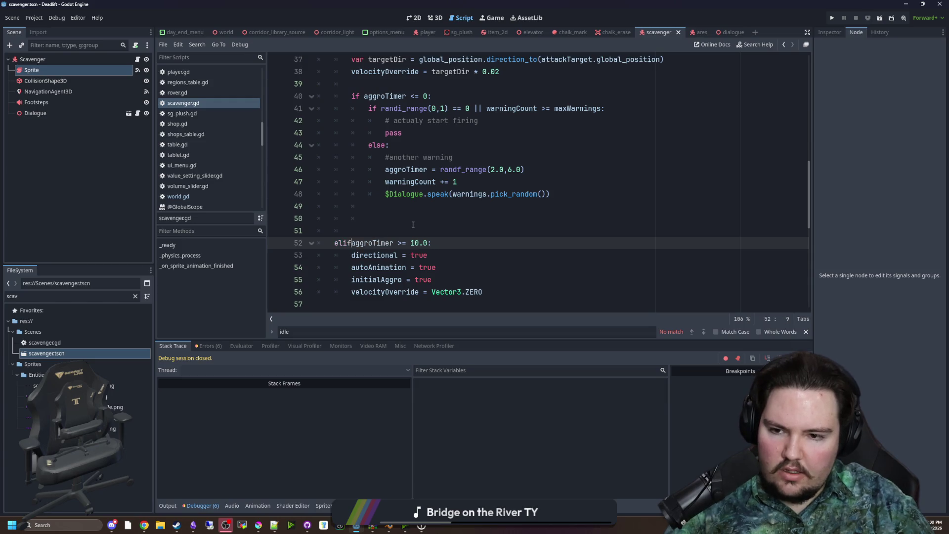
key(BackSpace)
key(BackSpace)
text(se:)
key(Return)
key(Return)
key(Up)
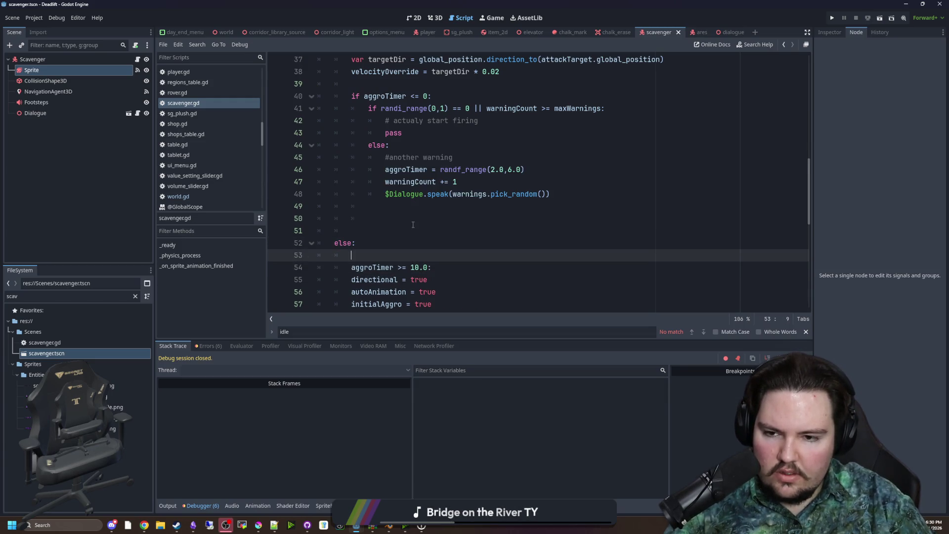
key(BackSpace)
key(BackSpace)
key(BackSpace)
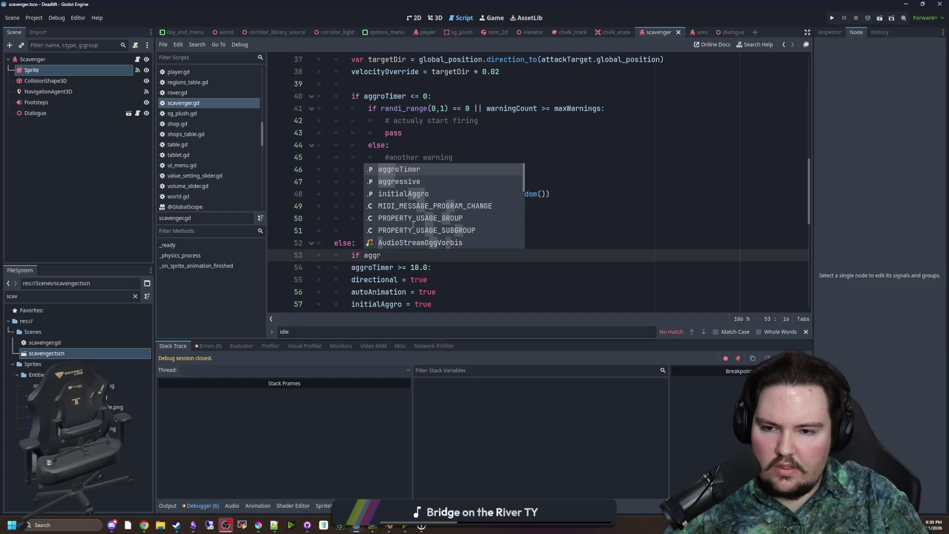
Put the aggro threshold check under a new if and indent its block
key(Down)
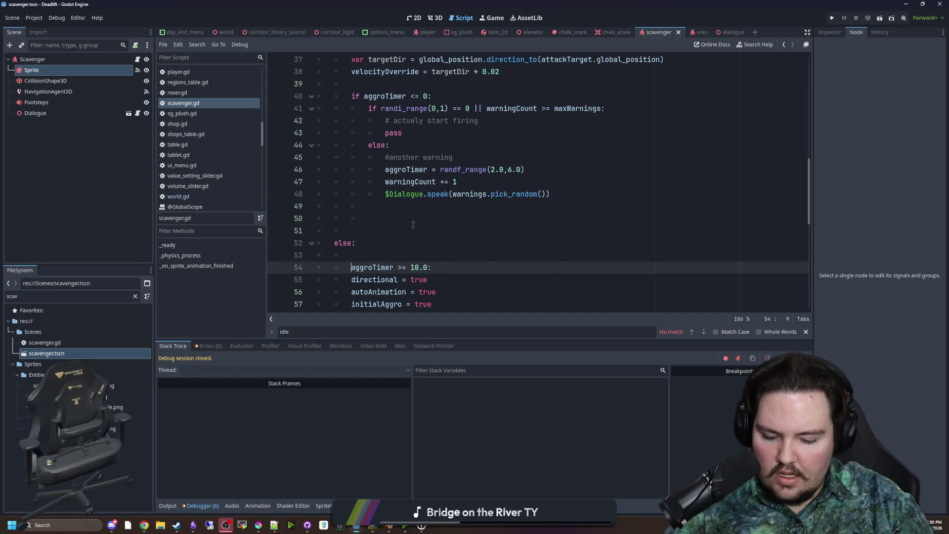
text(if)
key(Up)
scroll(418, 225, down, 1)
mouse_move(483, 280)
mouse_down()
mouse_move(366, 268)
mouse_move(346, 243)
mouse_up()
key(Tab)
scroll(365, 252, down, 1)
click(365, 252)
click(356, 182)
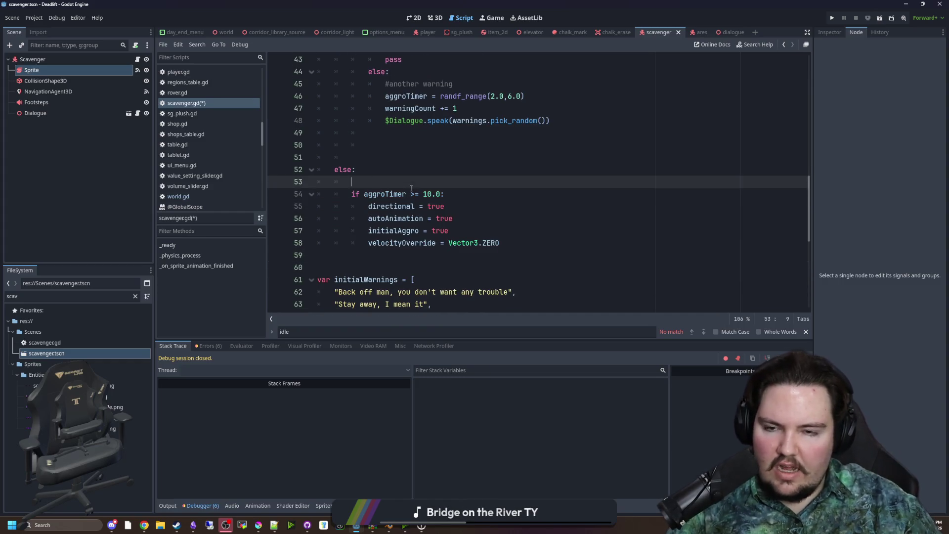
scroll(437, 193, up, 5)
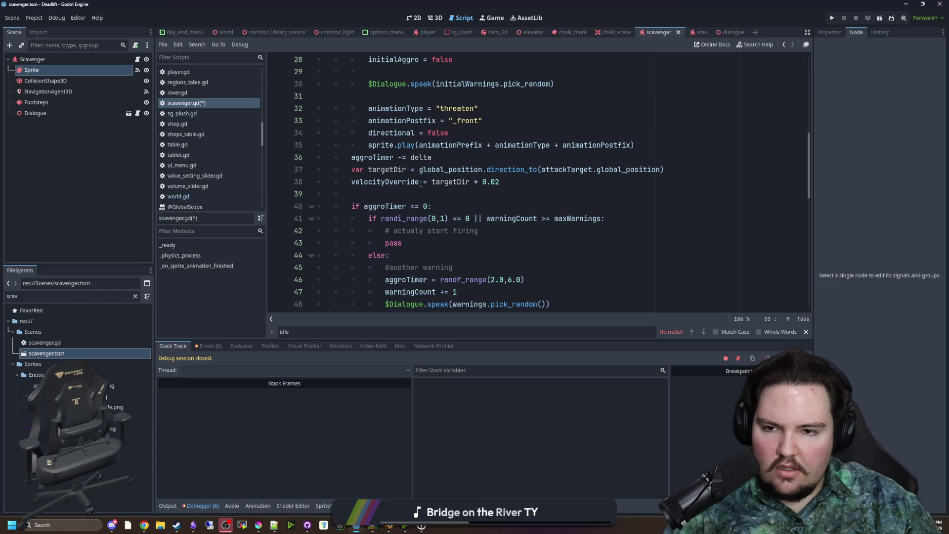
Add 'aggroTimer += delta' in the else branch and lower the aggro threshold from 10.0 to 5.0
double_click(384, 157)
key(ctrl+c)
scroll(425, 188, down, 3)
click(469, 255)
key(ctrl+v)
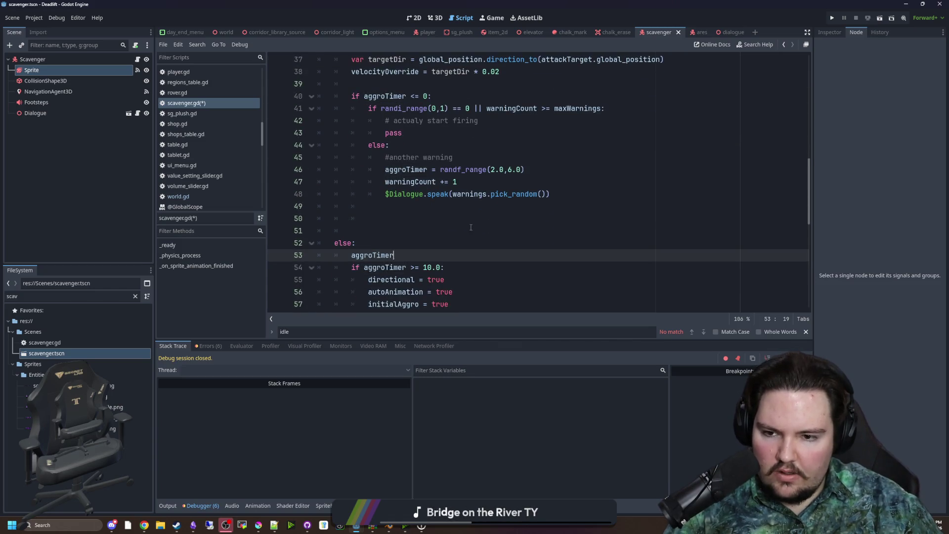
text(delta)
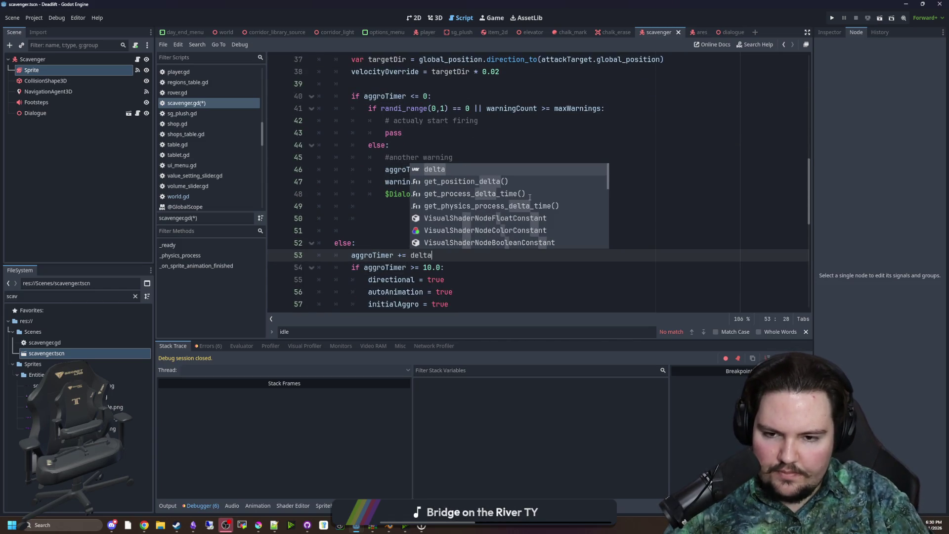
key(Escape)
key(Down)
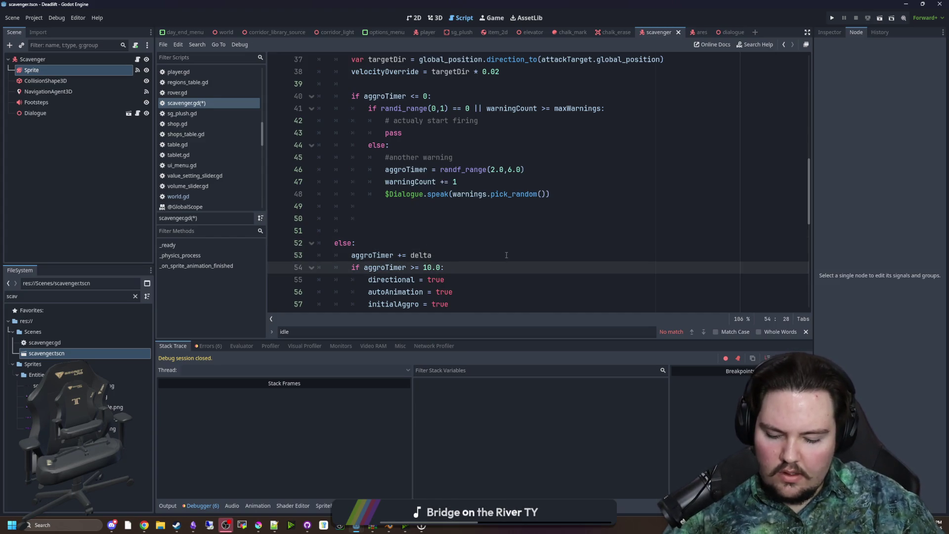
text(5)
Save scavenger.gd and run the project to test the aggro changes
scroll(506, 255, down, 2)
click(506, 255)
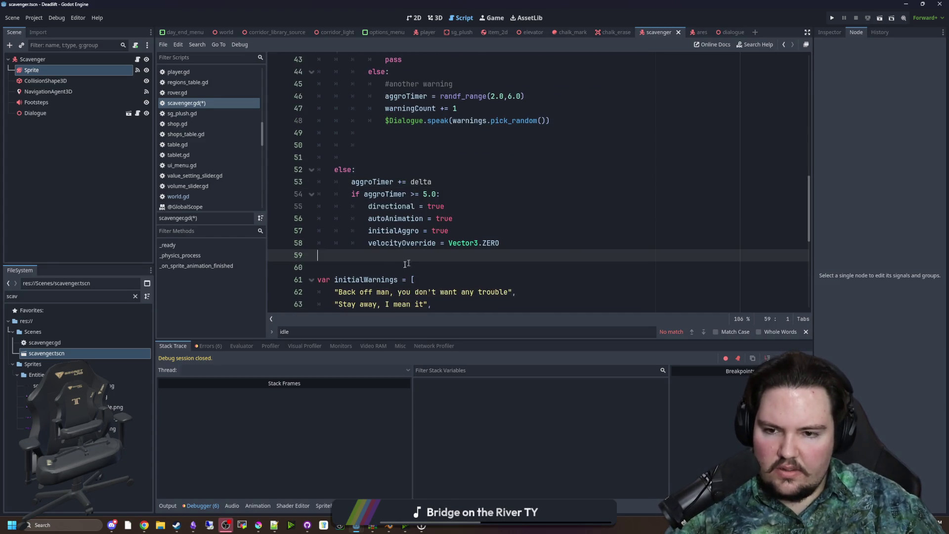
key(ctrl+s)
click(392, 158)
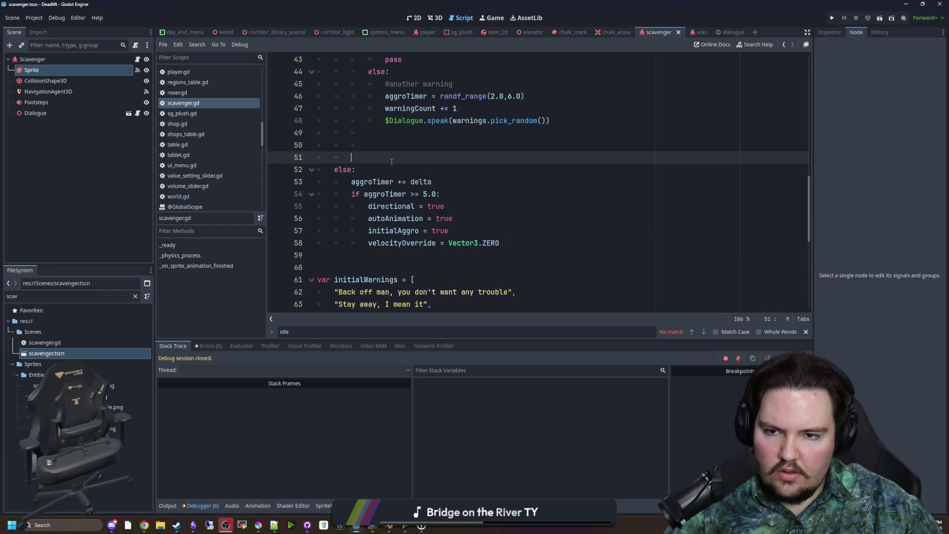
click(359, 252)
scroll(380, 239, up, 4)
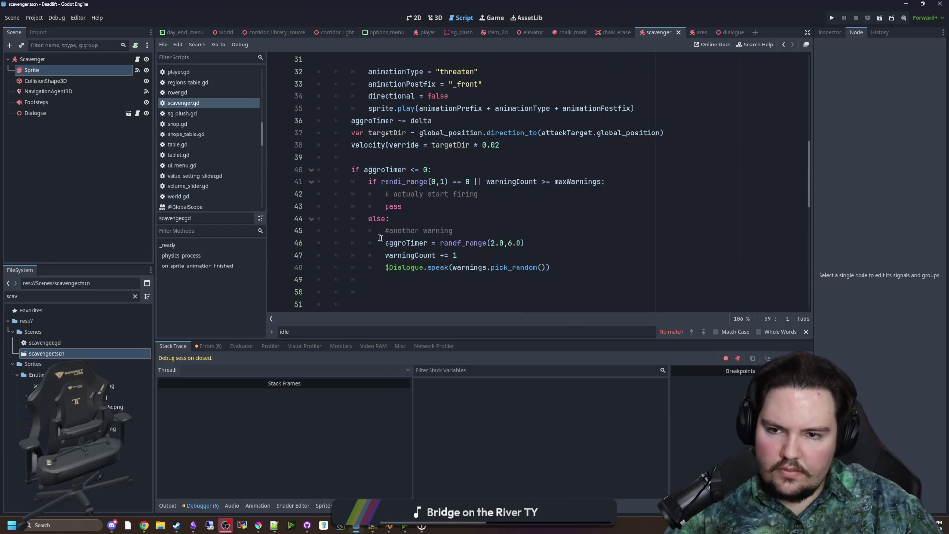
click(460, 226)
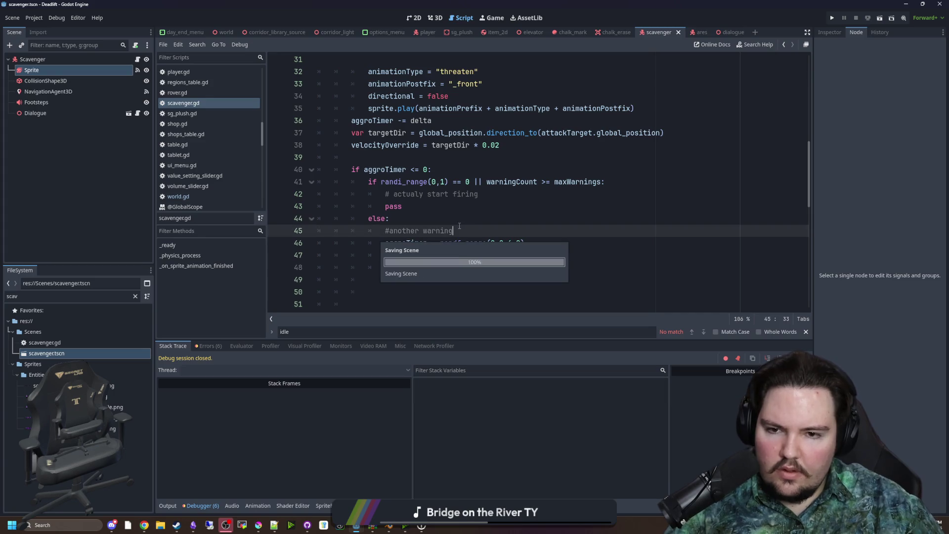
click(561, 211)
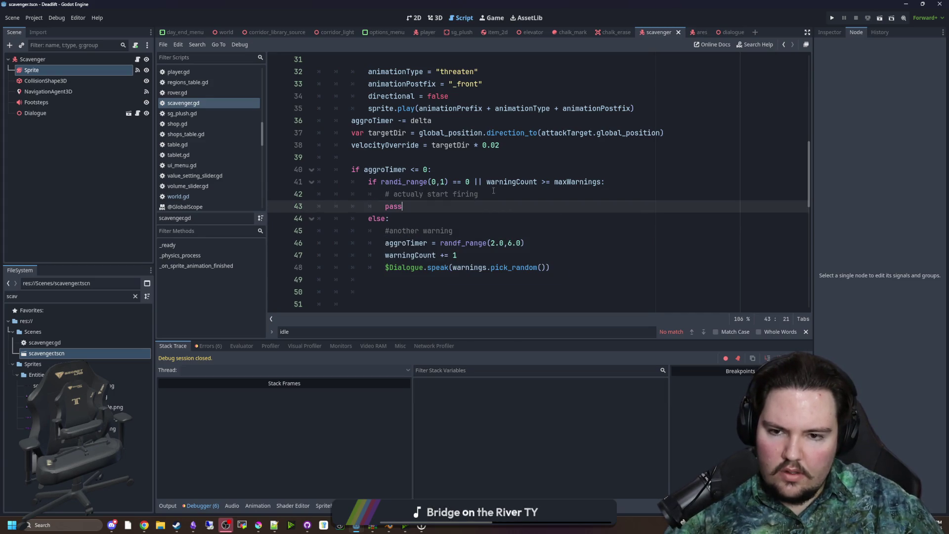
click(832, 18)
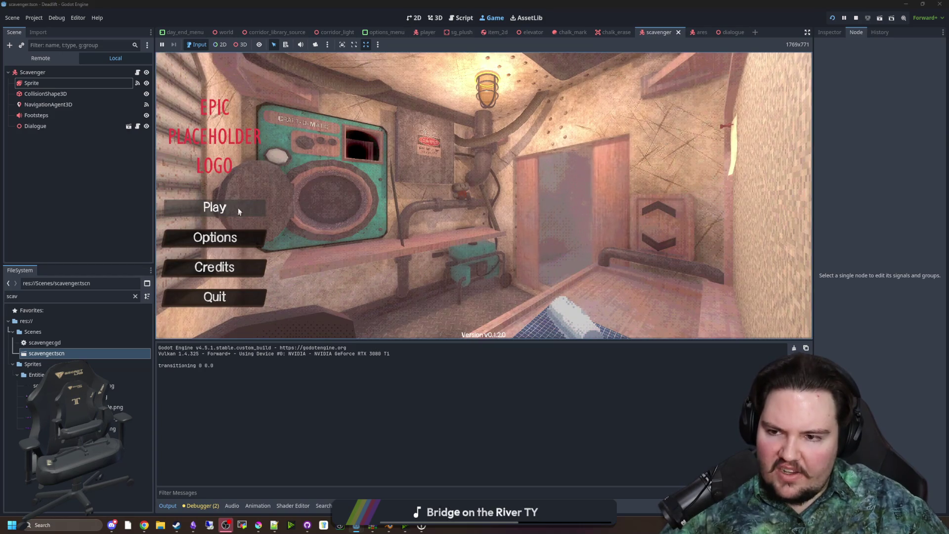
Start a new game, fix line 30 to call initialWarnings.pick_random() with parentheses, and save
click(238, 206)
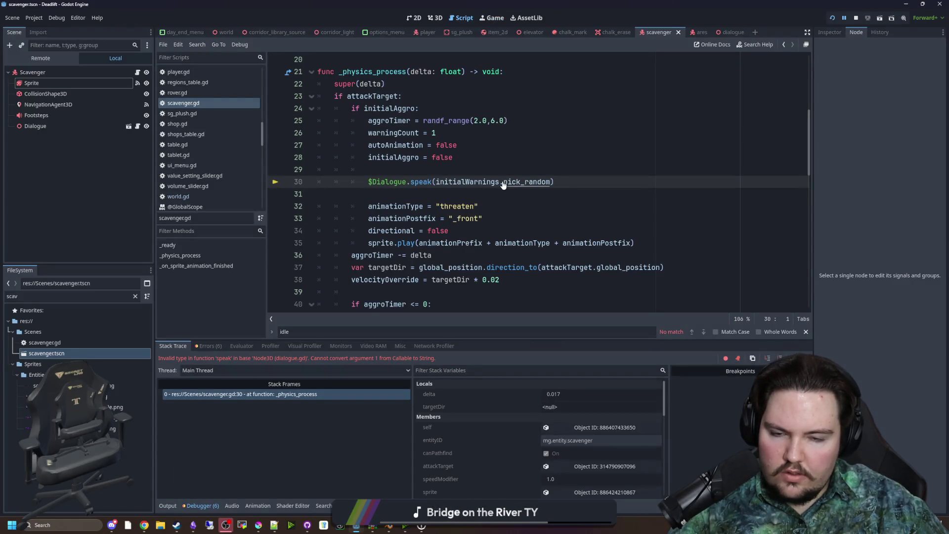
click(551, 182)
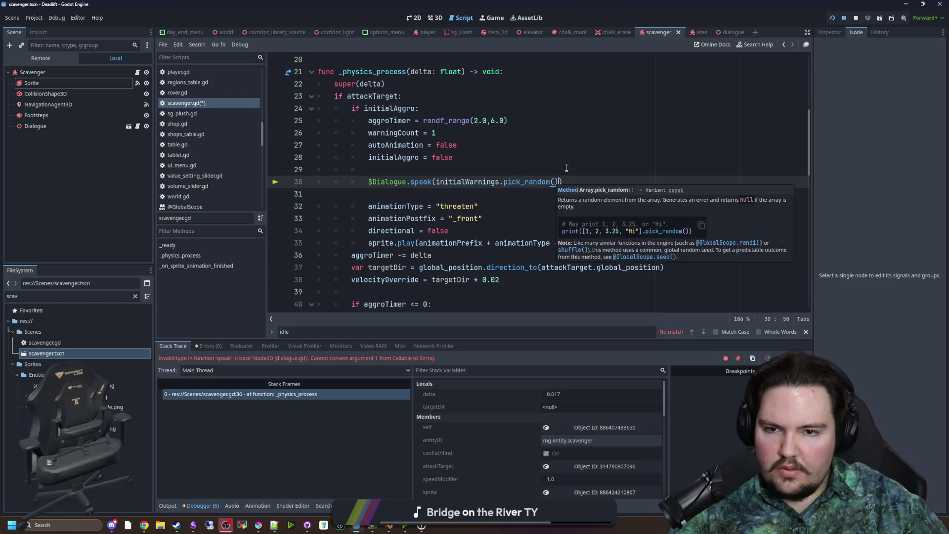
scroll(543, 188, down, 5)
click(385, 157)
text(pass)
key(ctrl+s)
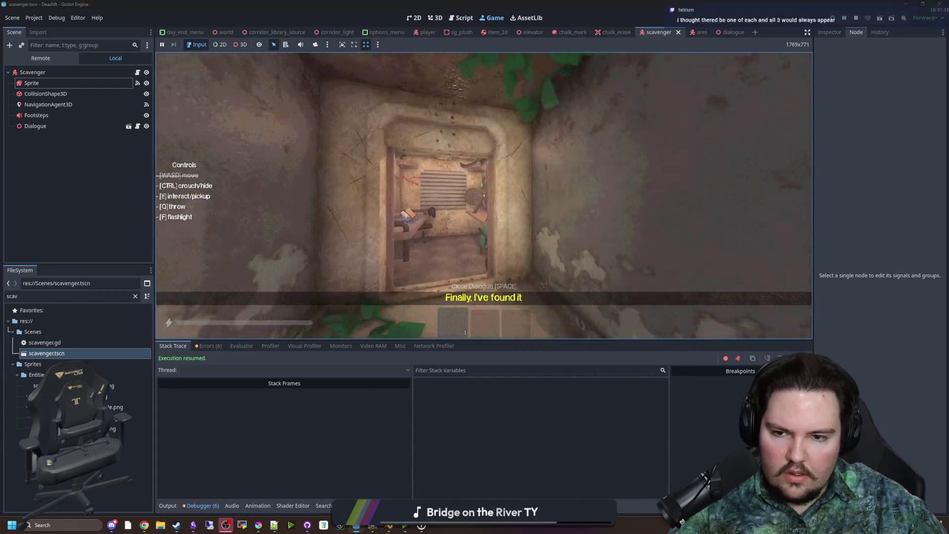
Go back to the game's main menu through the pause menu and start a fresh game
key(w)
key(Escape)
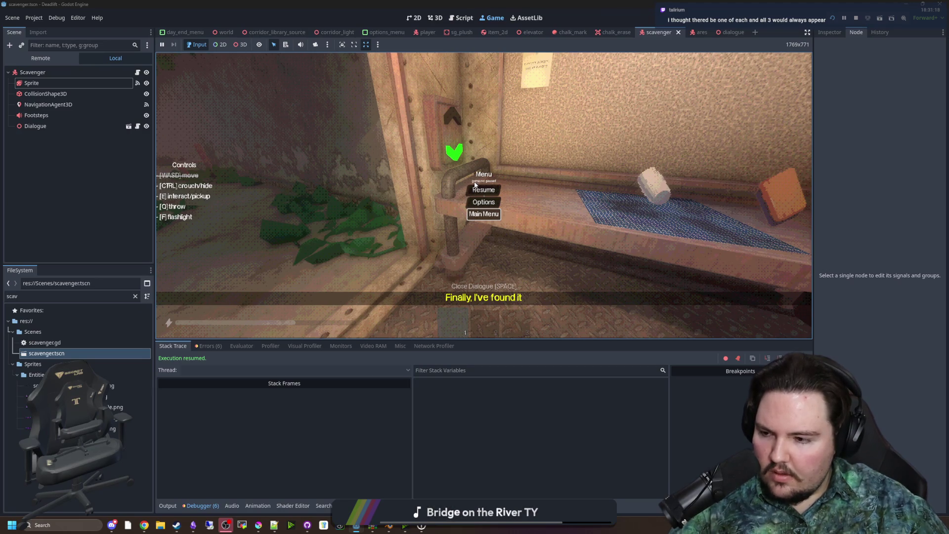
click(484, 213)
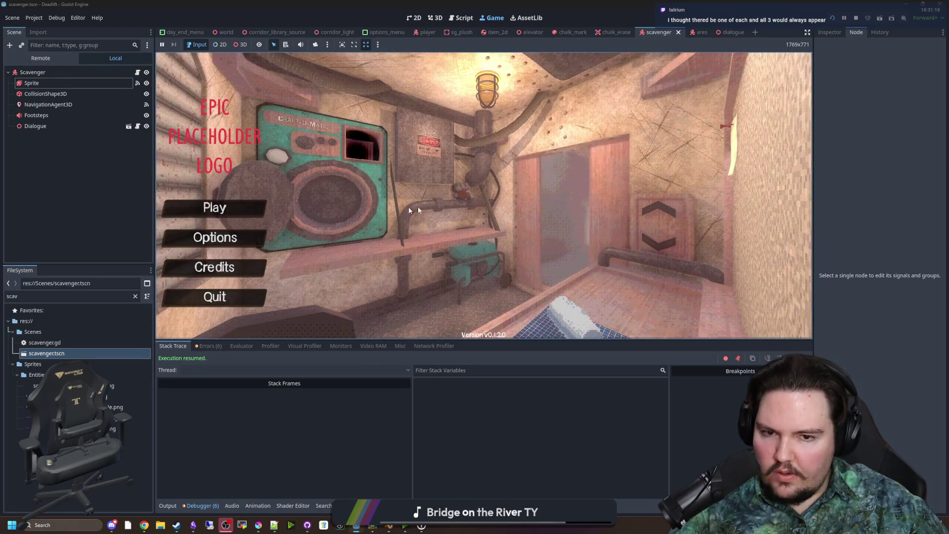
click(224, 212)
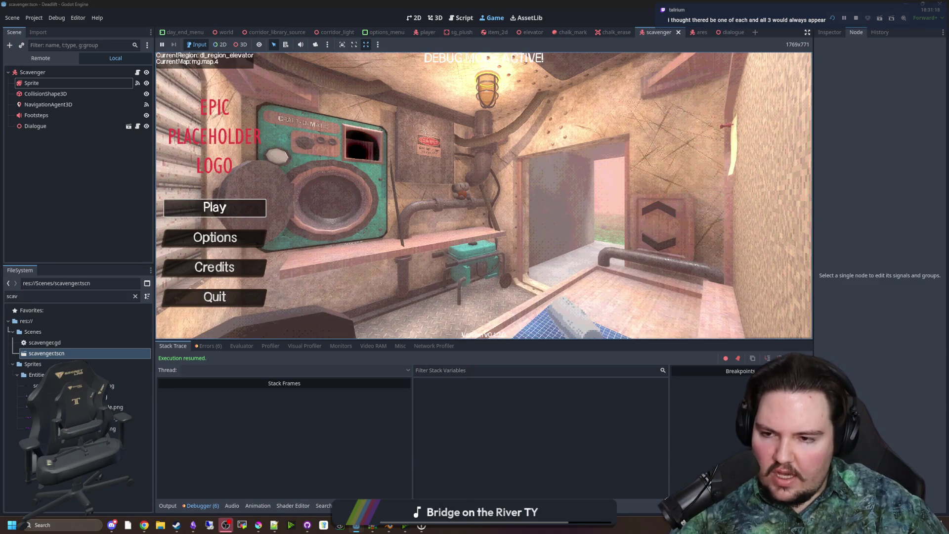
Walk to the elevator hatch, descend with E, and advance down the overgrown corridor toward the scavengers
key(w)
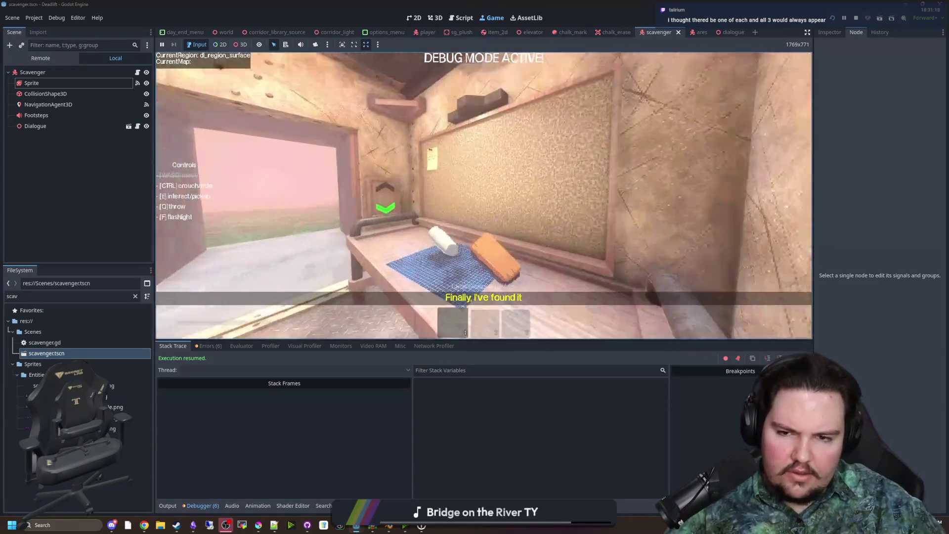
key(w)
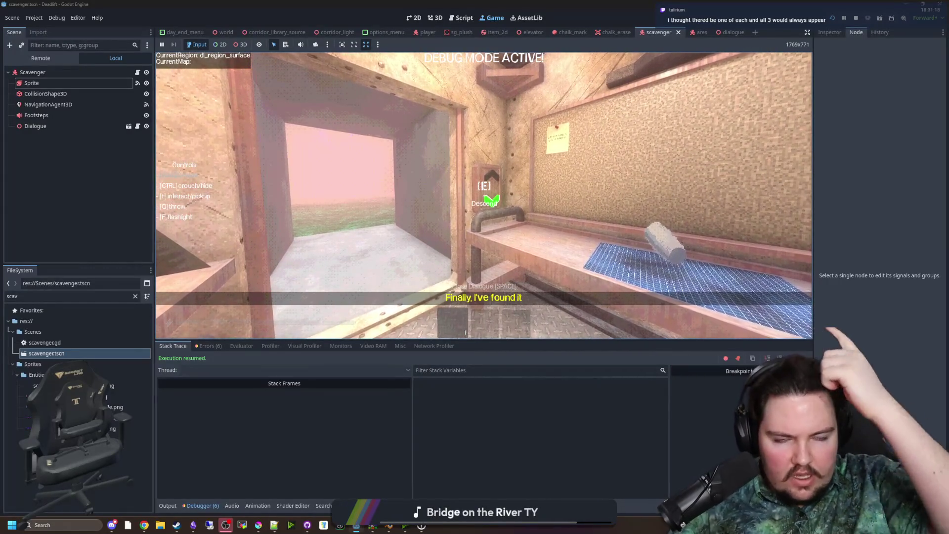
key(e)
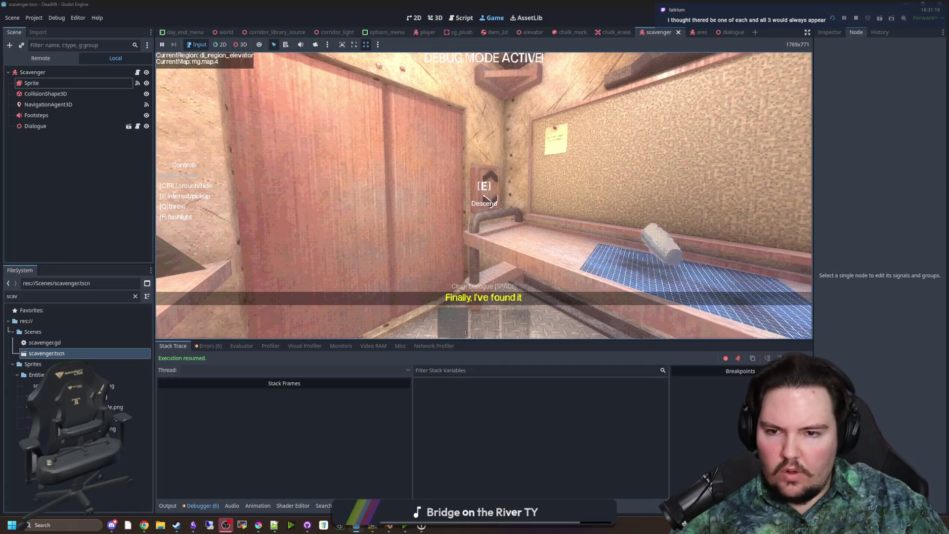
key(w)
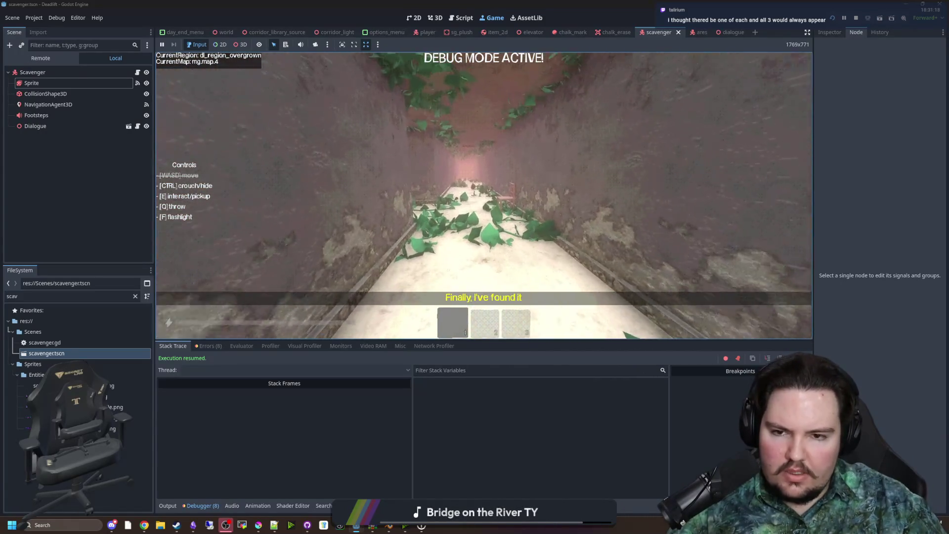
key(w)
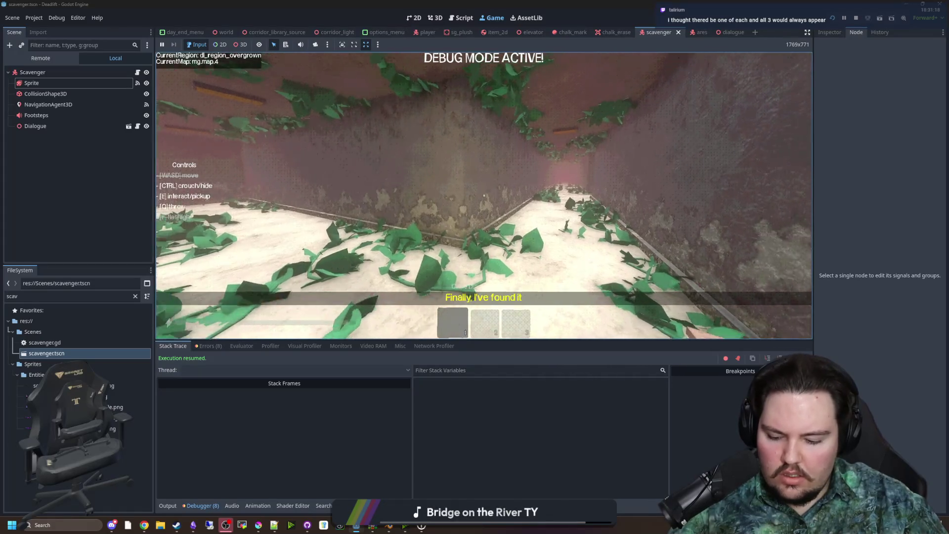
key(w)
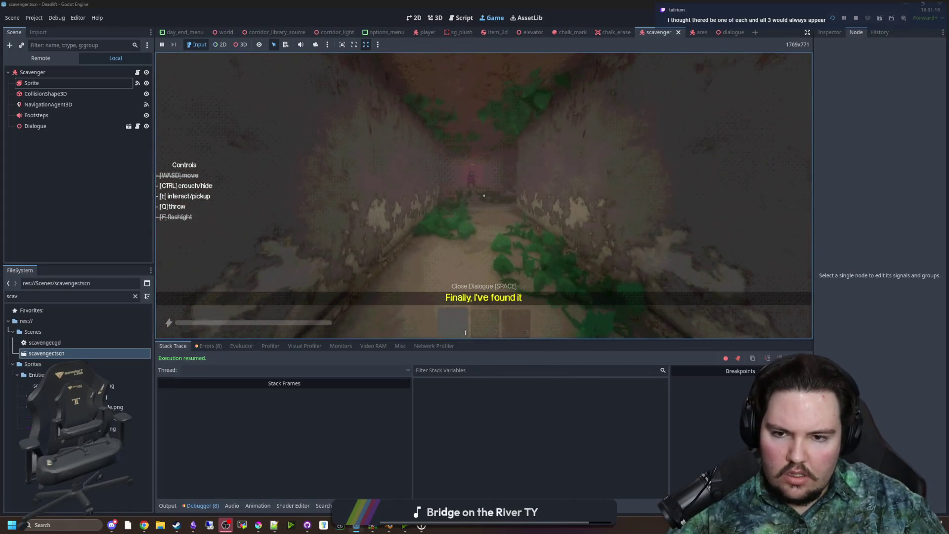
key(w)
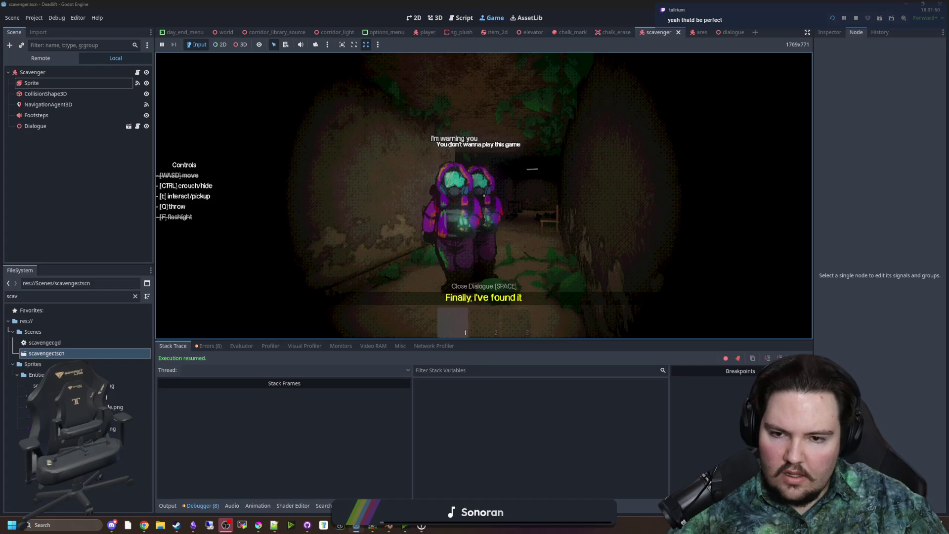
key(super)
Check the Output log and the Debugger's list of errors and warnings
click(555, 430)
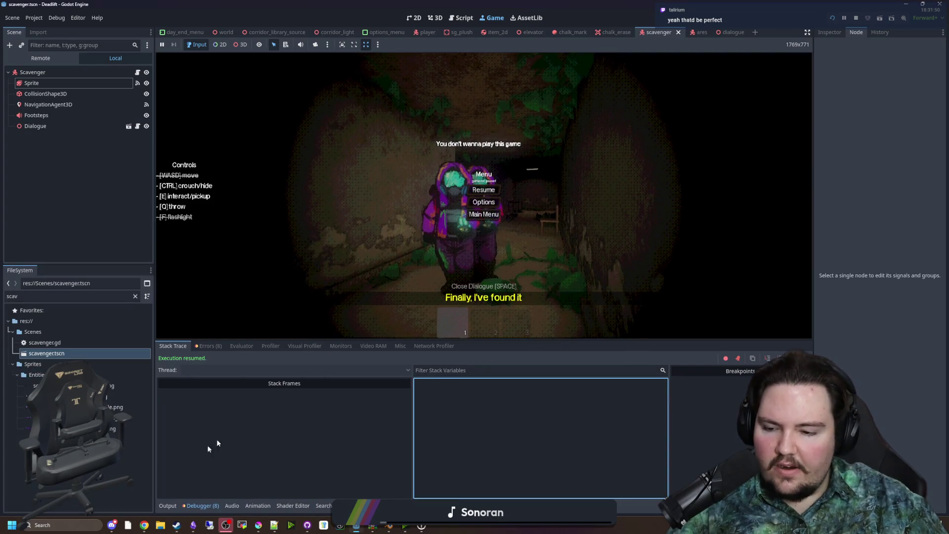
click(168, 505)
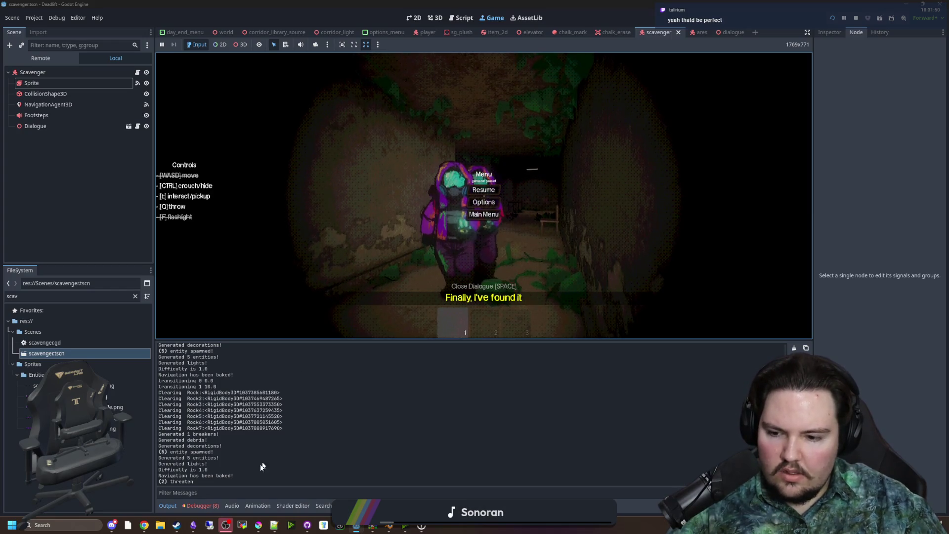
click(201, 505)
click(216, 346)
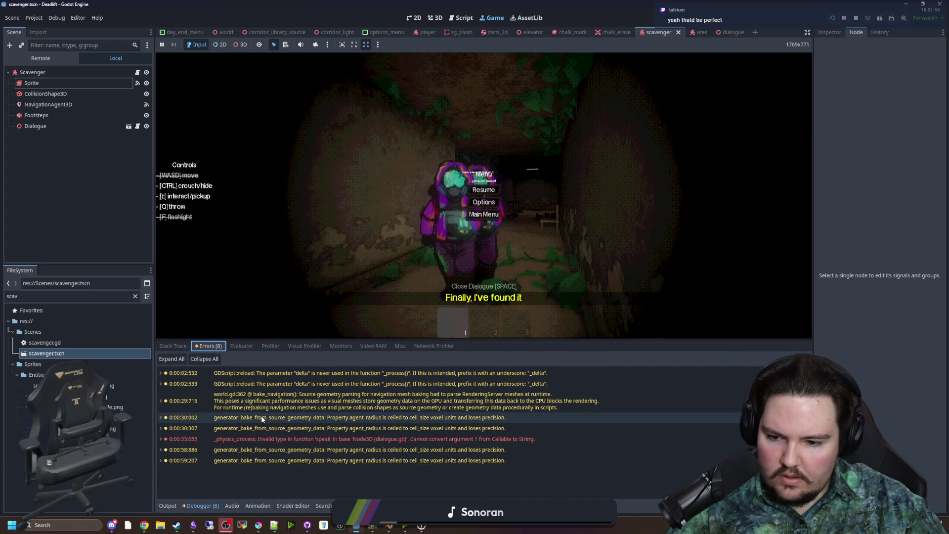
click(168, 506)
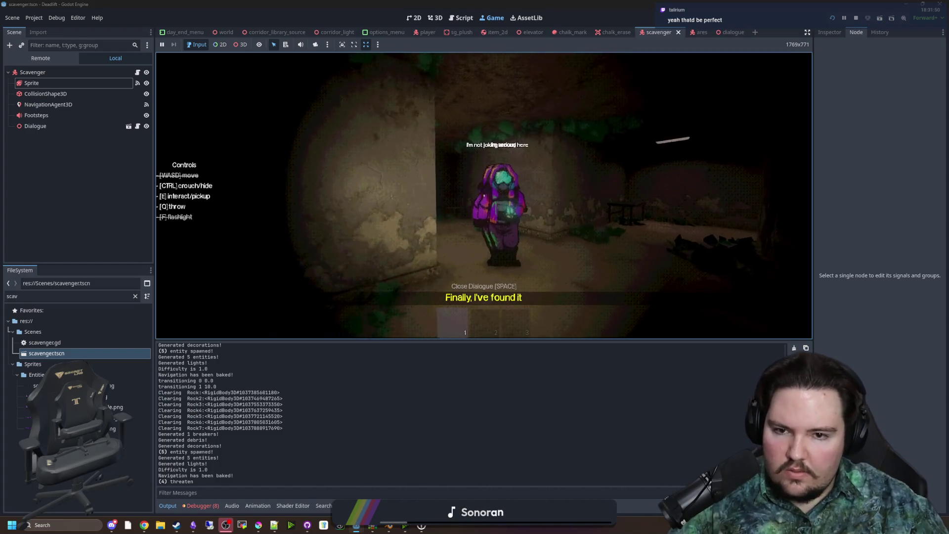
Walk down the corridor past the purple scavengers and approach one to test its aggro
key(shift)
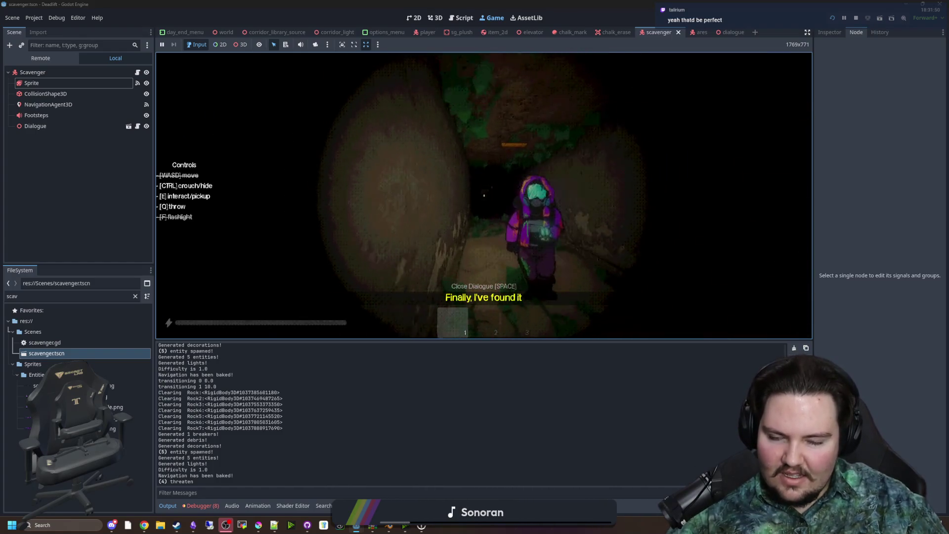
key(w)
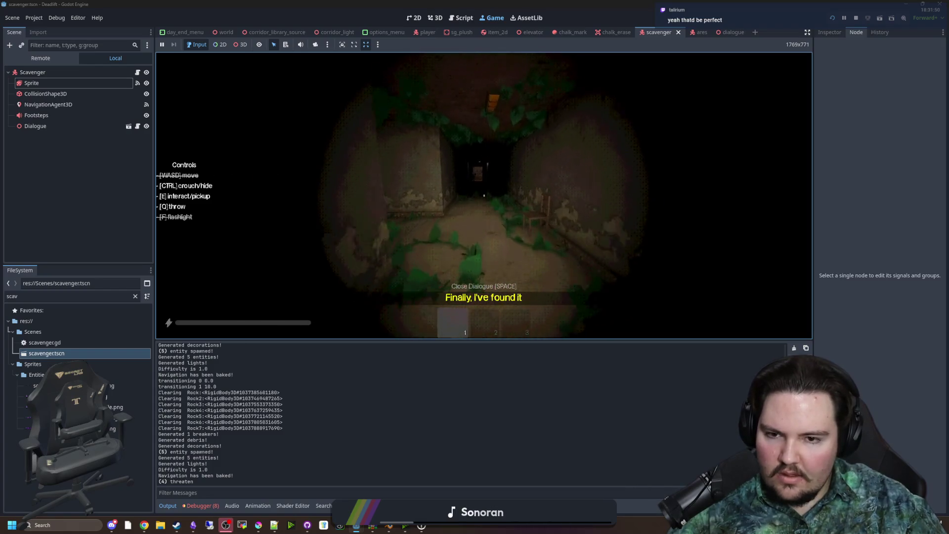
key(w)
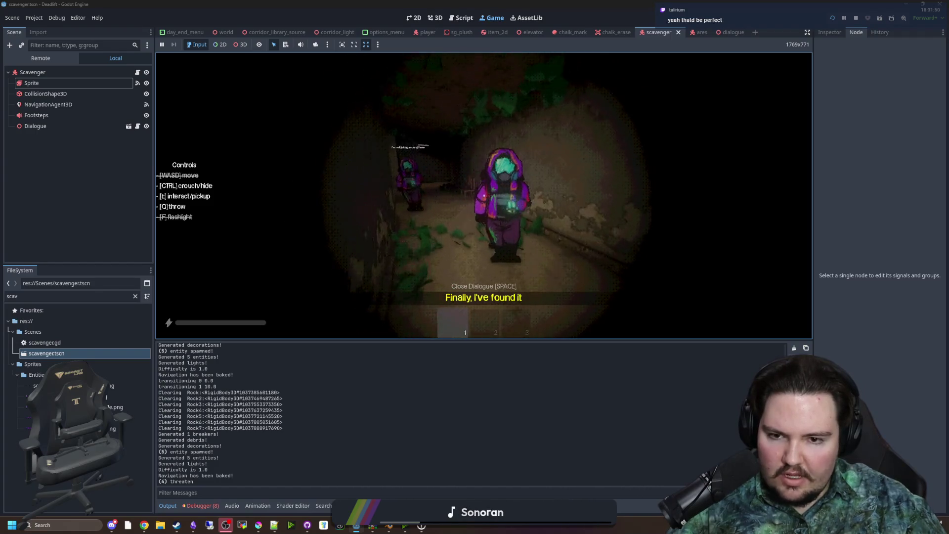
key(w)
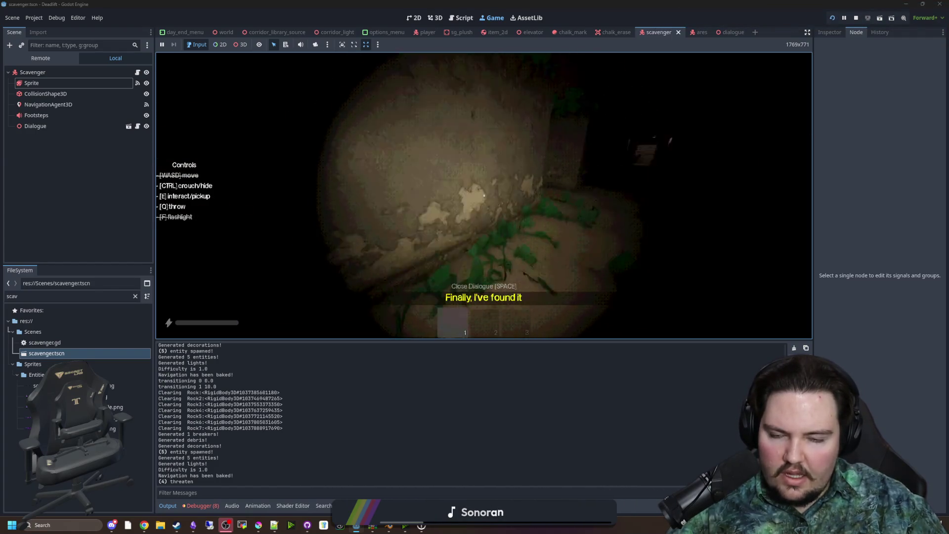
key(w)
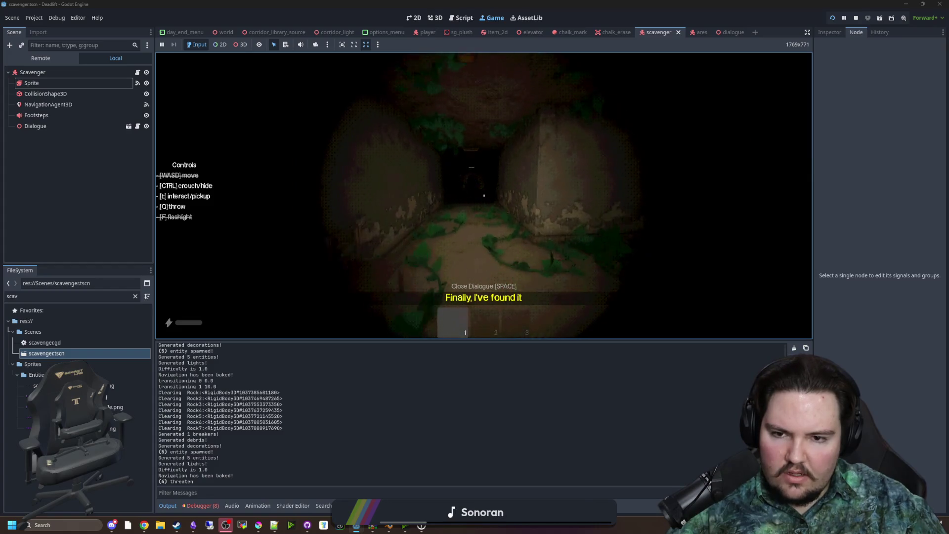
key(w)
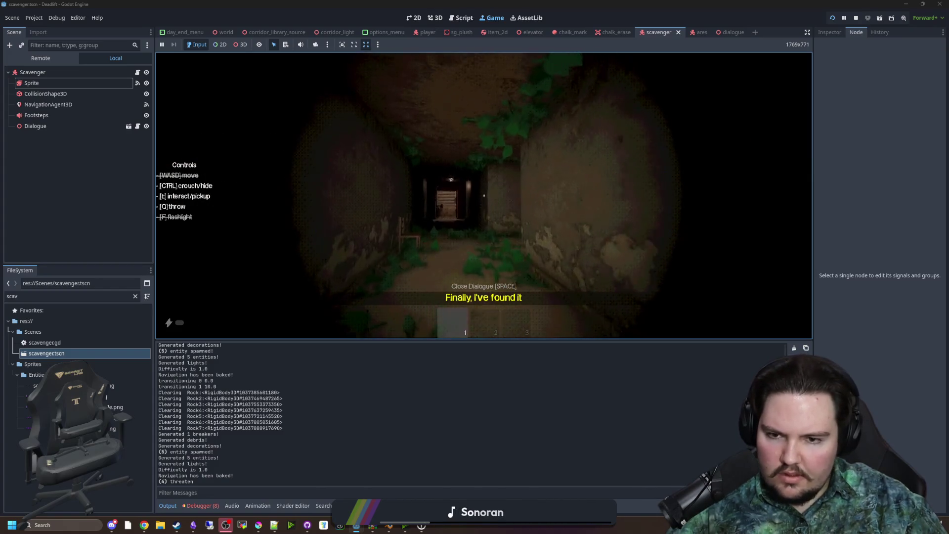
key(w)
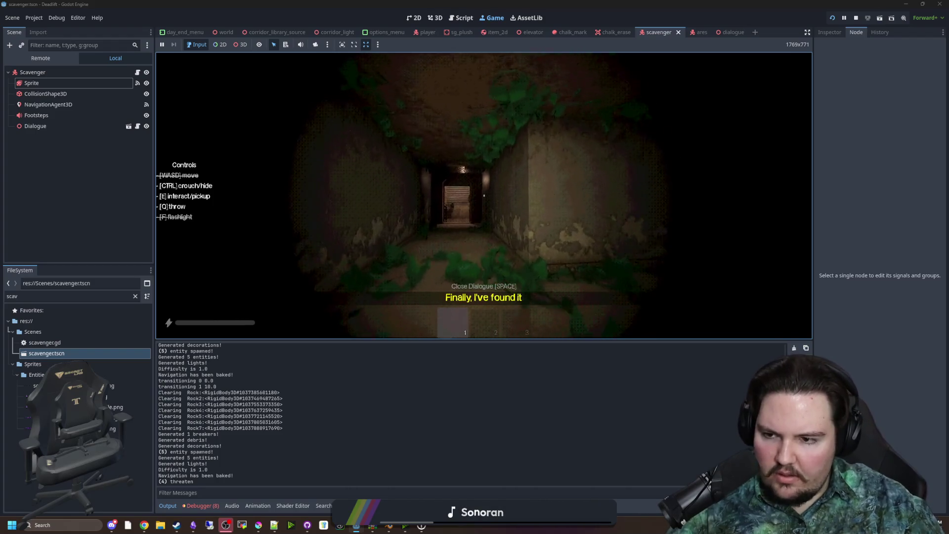
key(w)
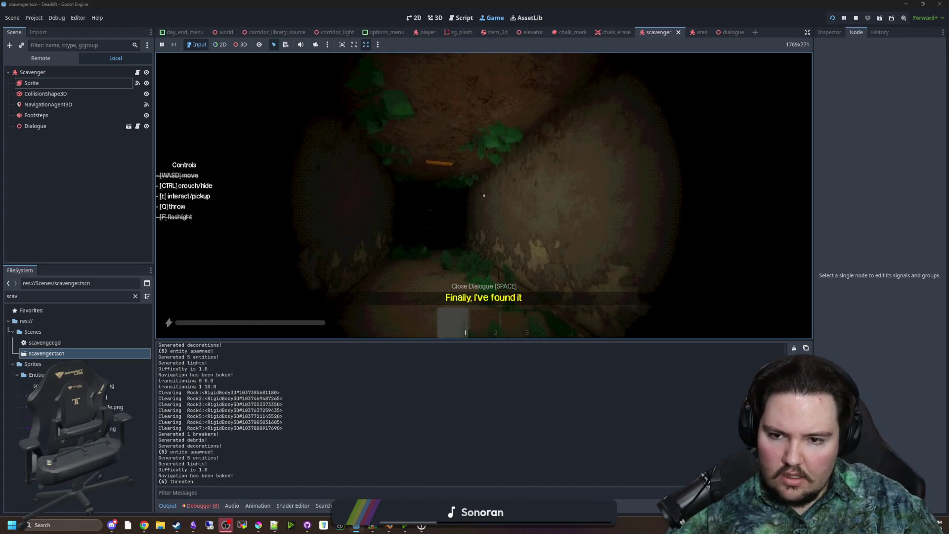
key(w)
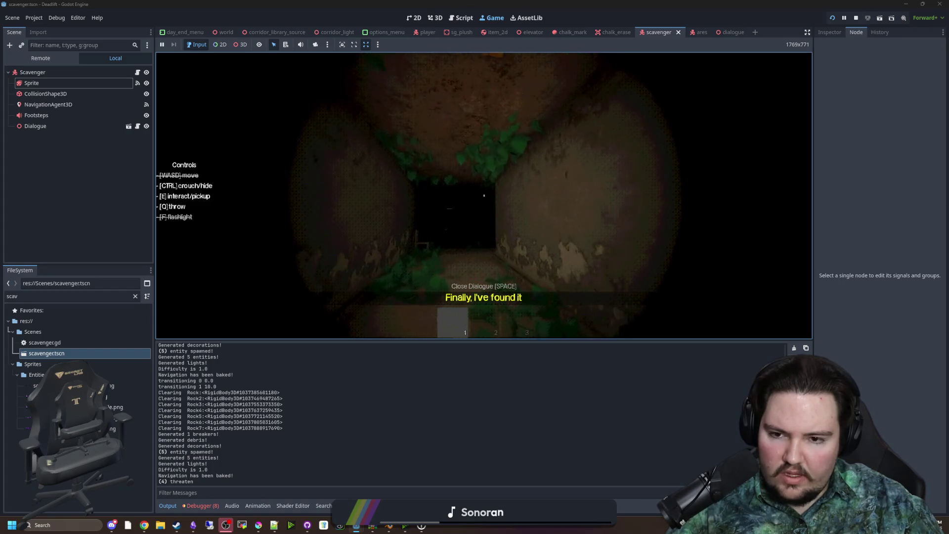
key(w)
key(w)
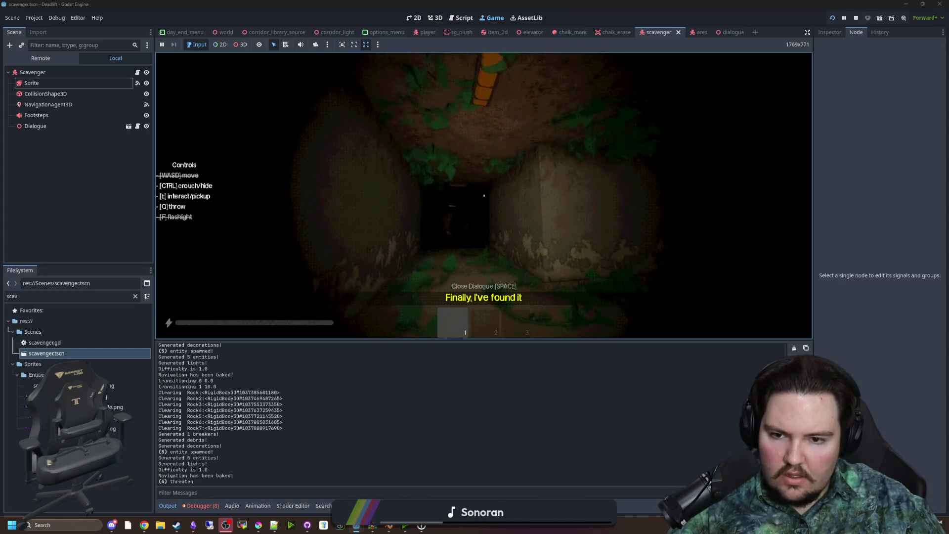
key(w)
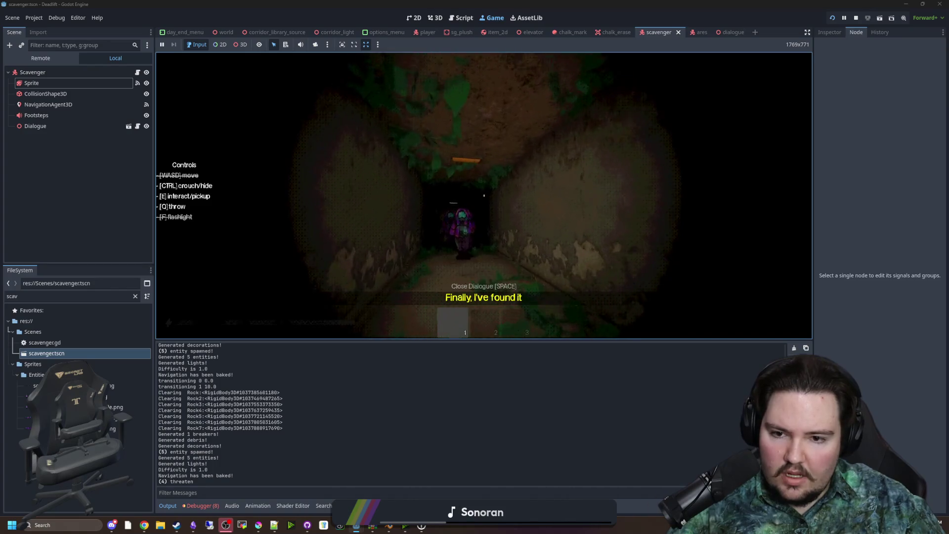
key(w)
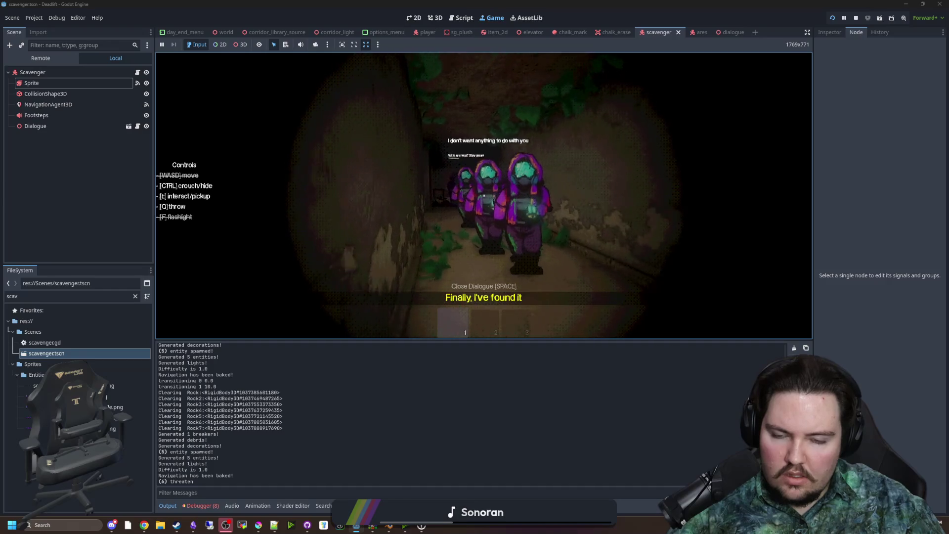
Turn back toward the corridor opening, then stop the game and return to the editor
key(shift+w)
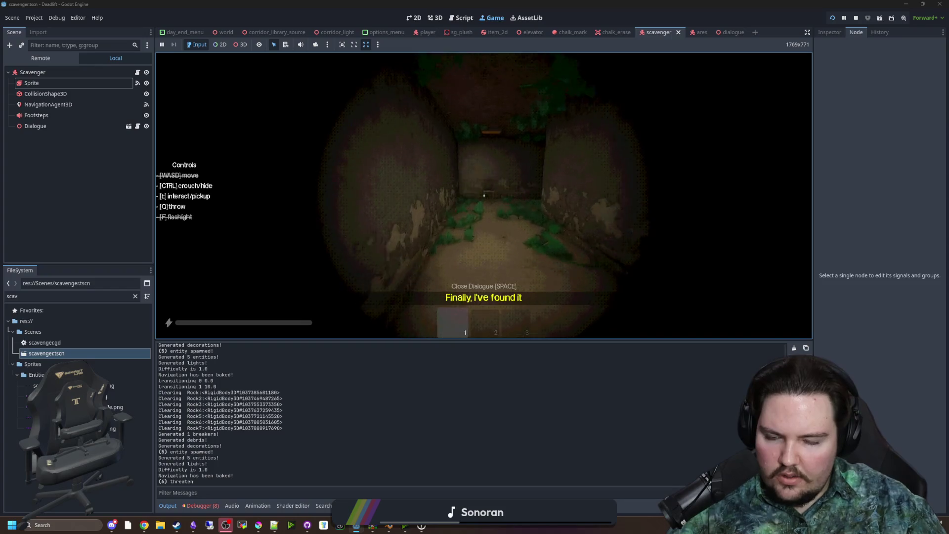
key(shift+w)
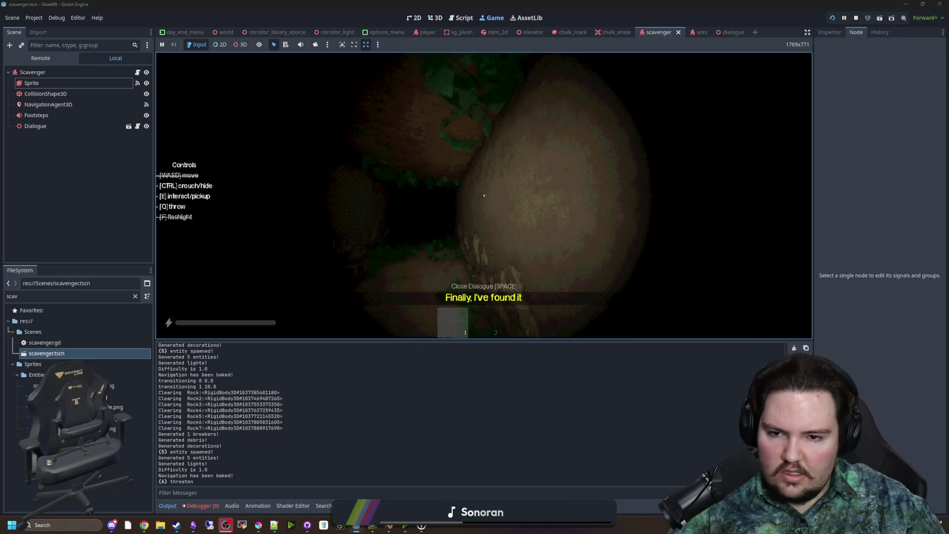
key(shift+w)
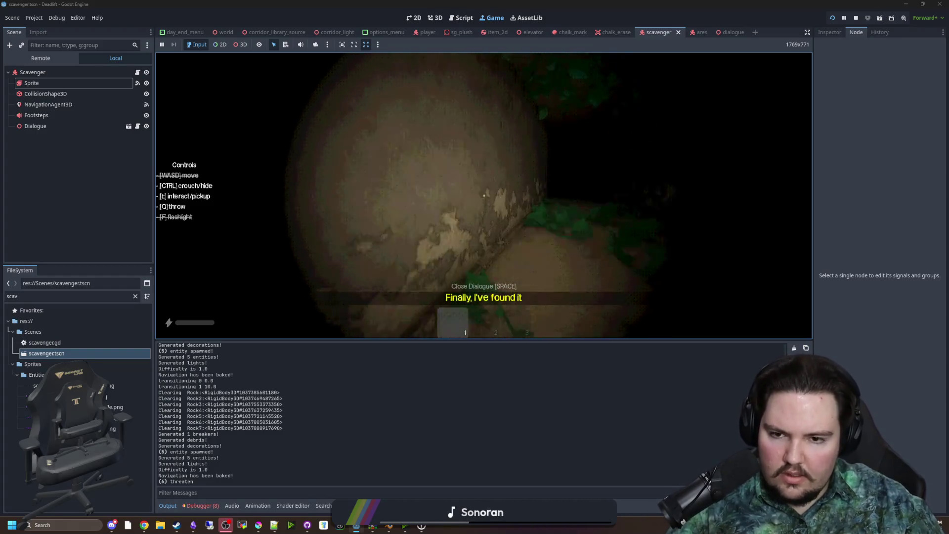
key(super)
click(855, 18)
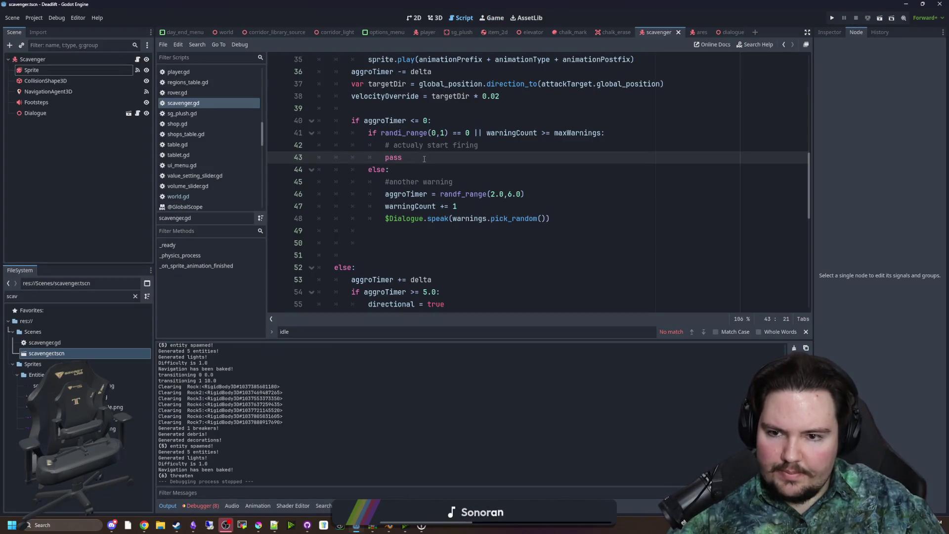
Delete the extra blank lines after line 48 in scavenger.gd and save it
click(399, 232)
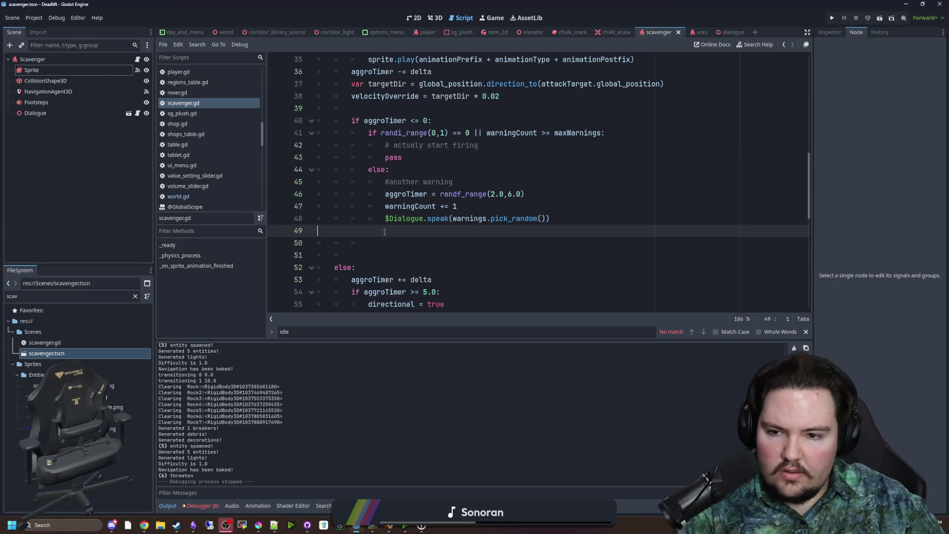
key(Delete)
key(Delete)
click(423, 171)
key(ctrl+s)
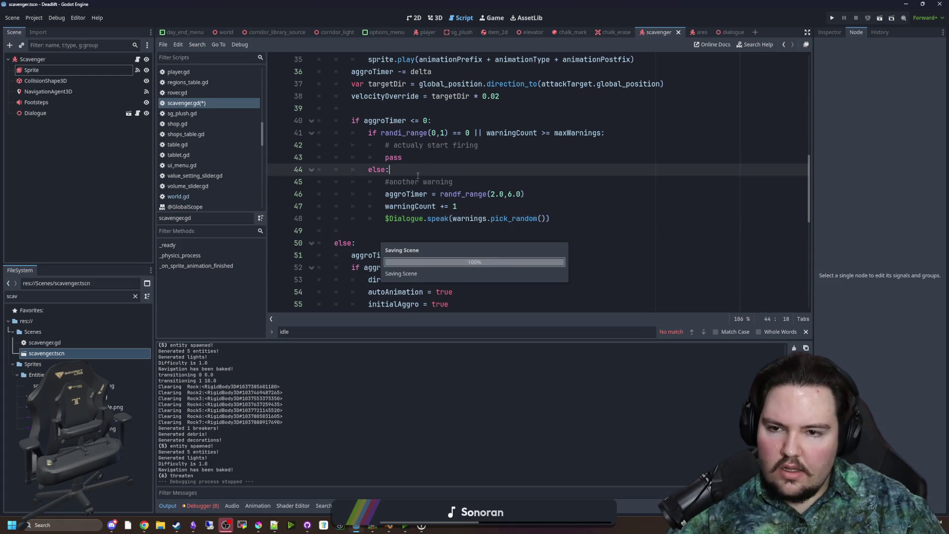
scroll(418, 175, up, 6)
key(ctrl+s)
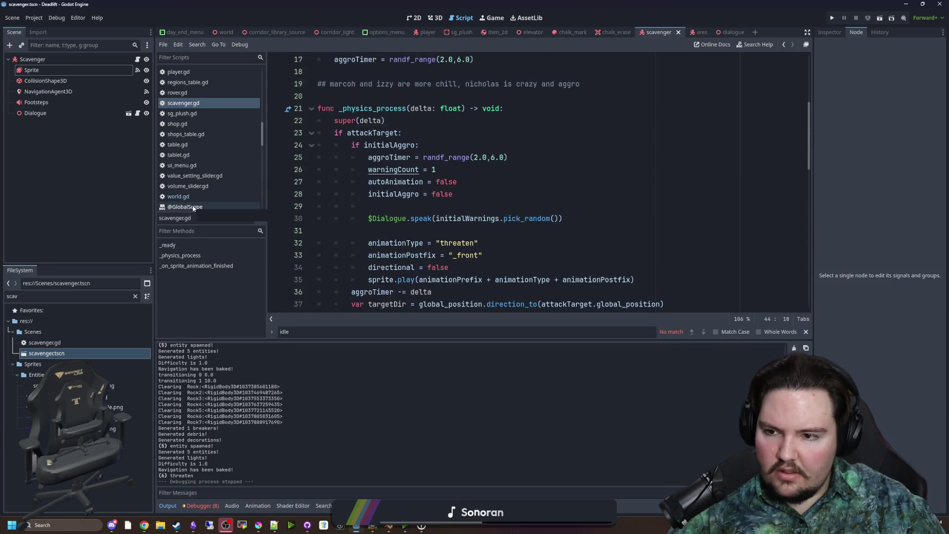
Find entities_table.gd by filtering for 'entiti' and open it for editing
click(189, 197)
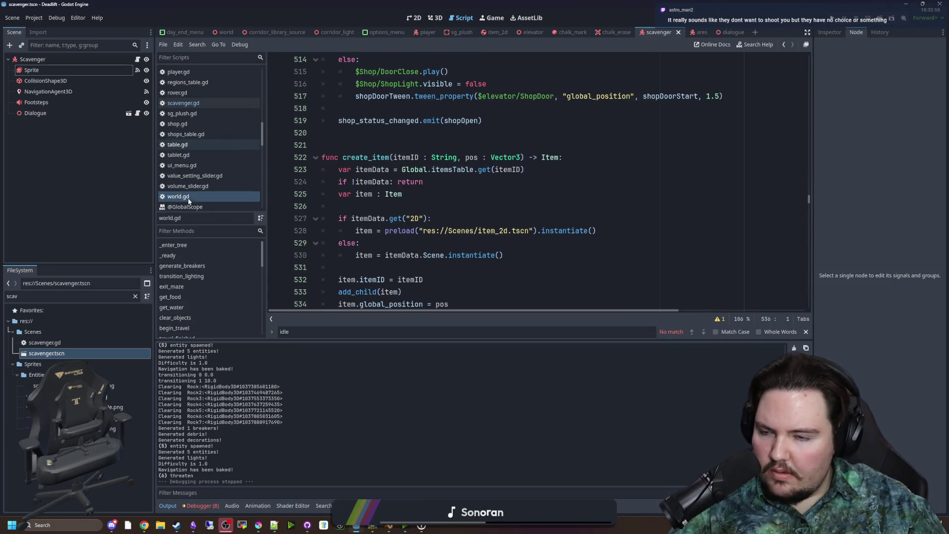
click(134, 296)
text(entiti)
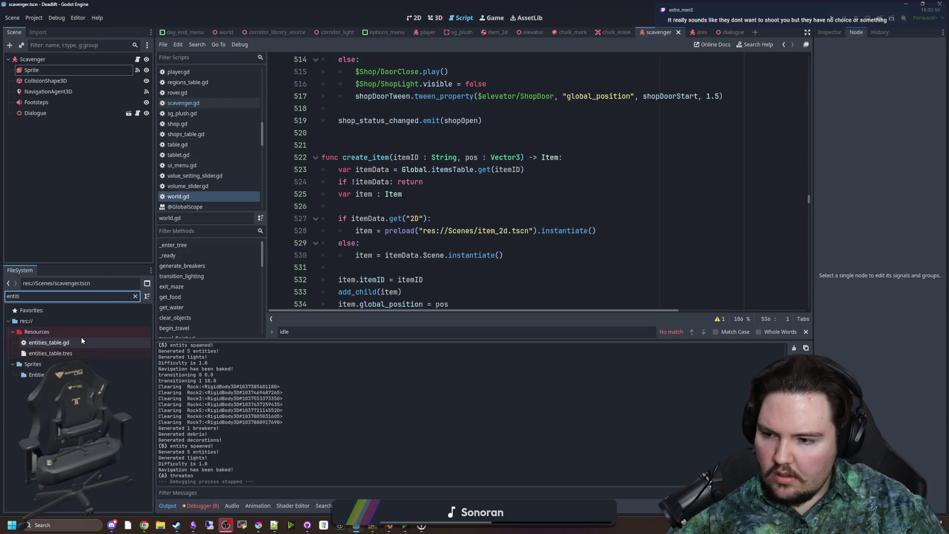
double_click(81, 341)
scroll(467, 152, up, 1)
click(484, 156)
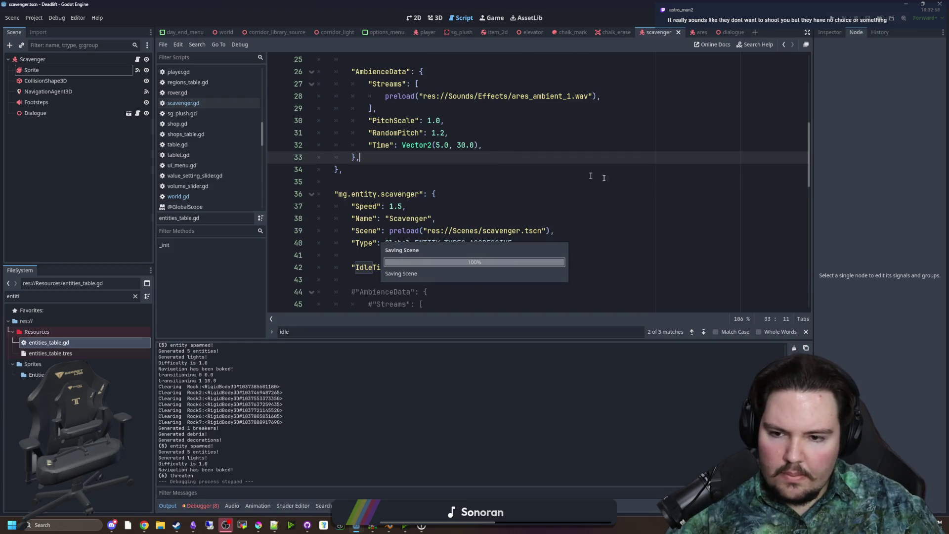
drag(811, 153, 813, 79)
Start a new defaults line after line 15 and type the CanAggroThroughWalls key
click(497, 230)
key(Return)
text("CanS)
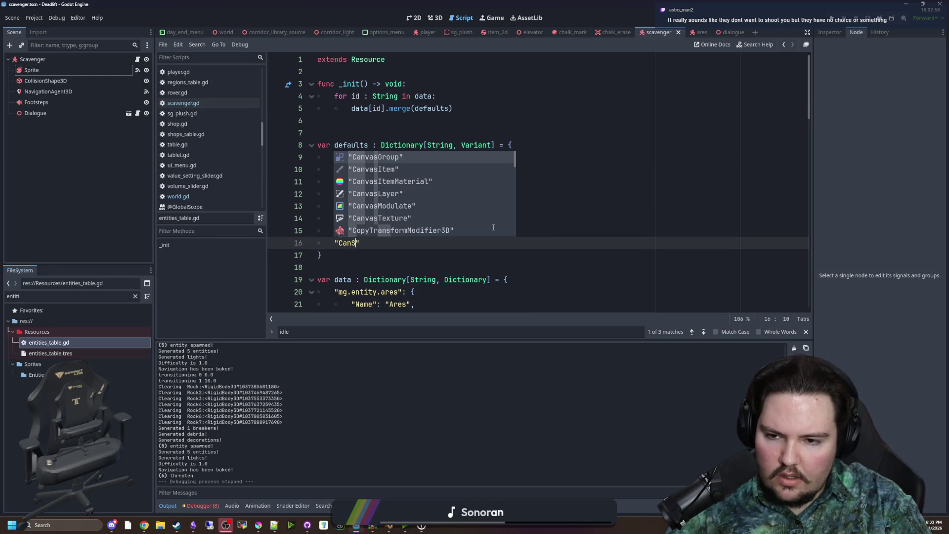
key(BackSpace)
key(BackSpace)
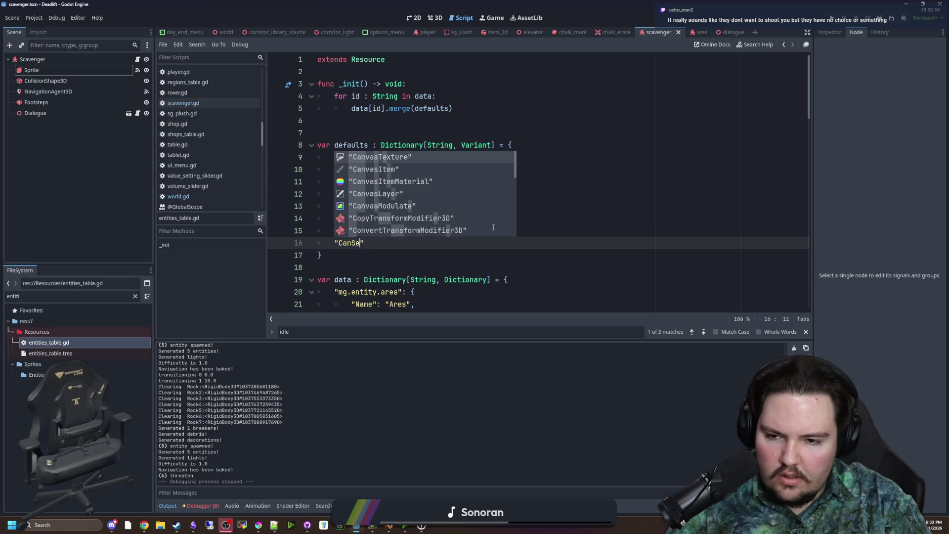
key(BackSpace)
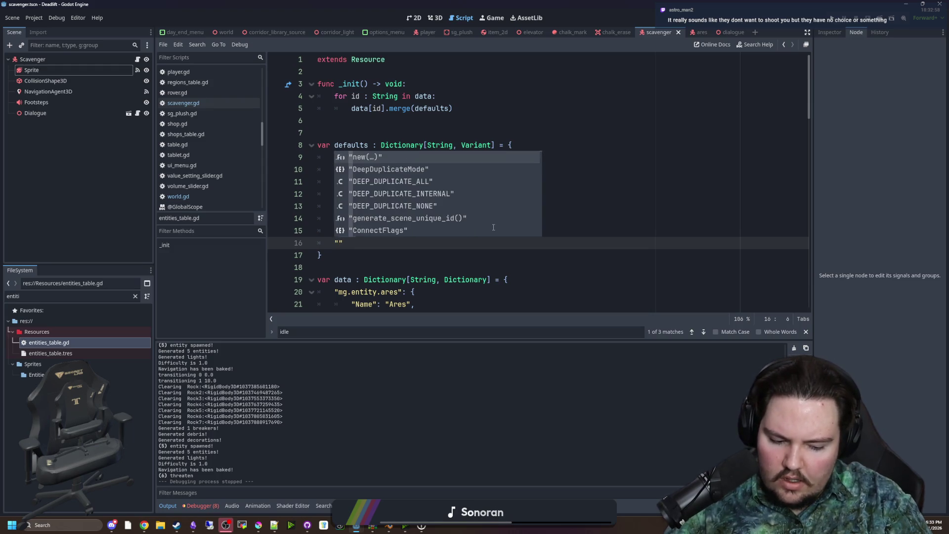
text(Shad)
key(BackSpace)
key(BackSpace)
key(BackSpace)
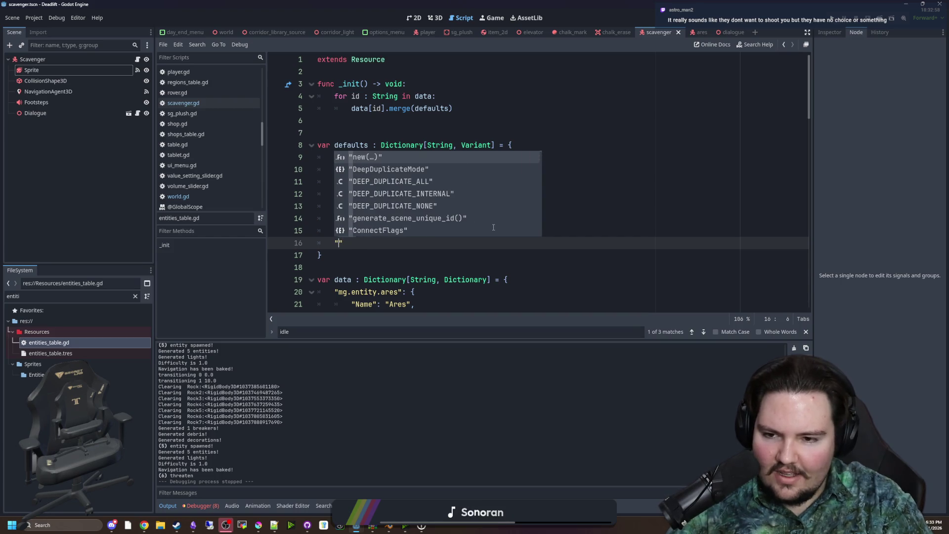
text(Can)
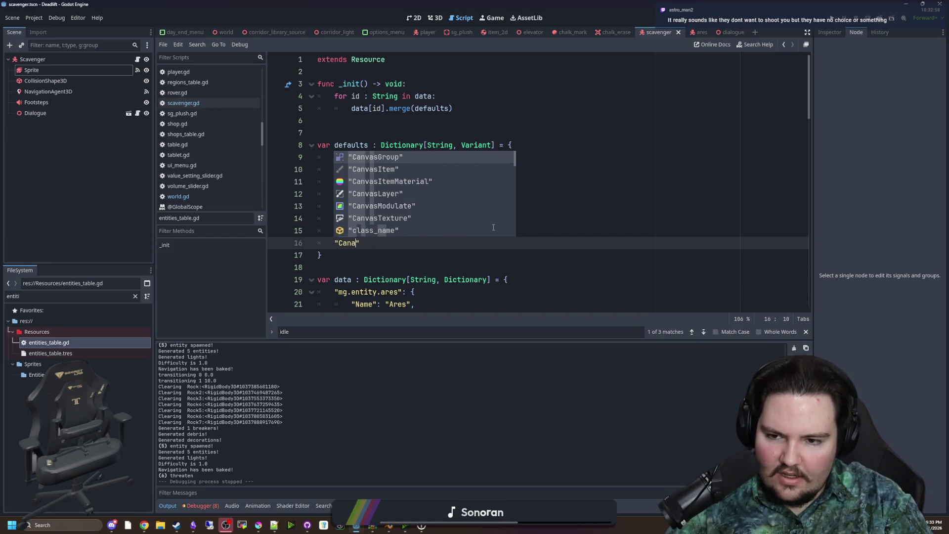
text(AggroThroughWalls)
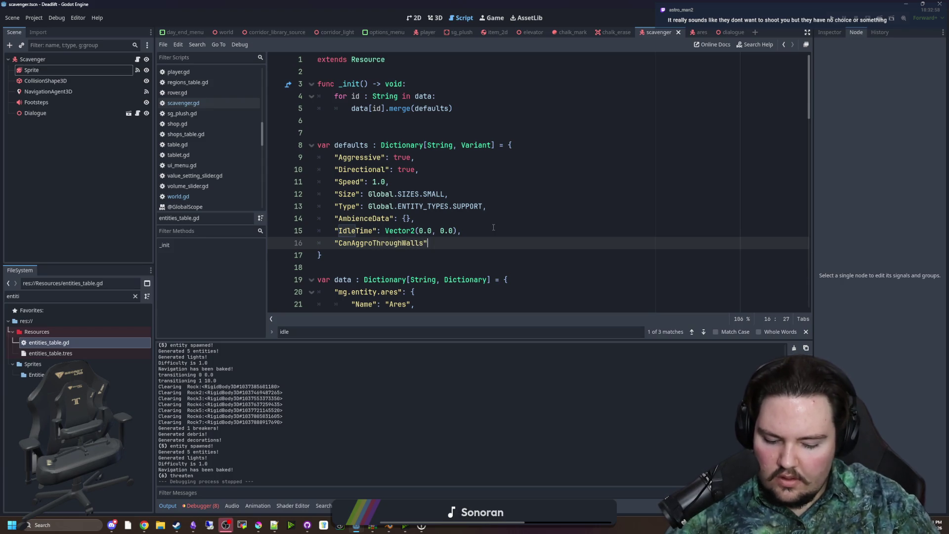
Complete the entry as "CanAggroThroughWalls": true and save entities_table.gd
double_click(380, 243)
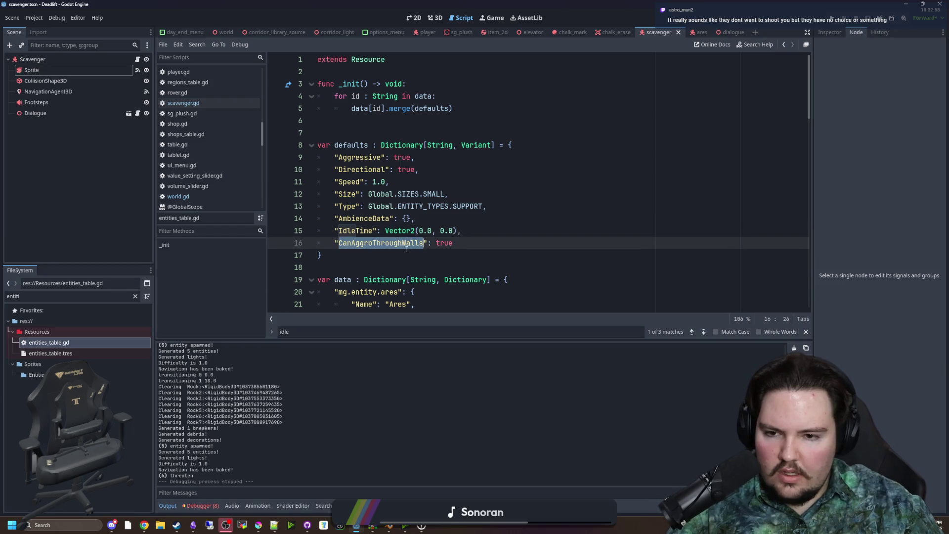
click(375, 242)
double_click(380, 243)
click(461, 236)
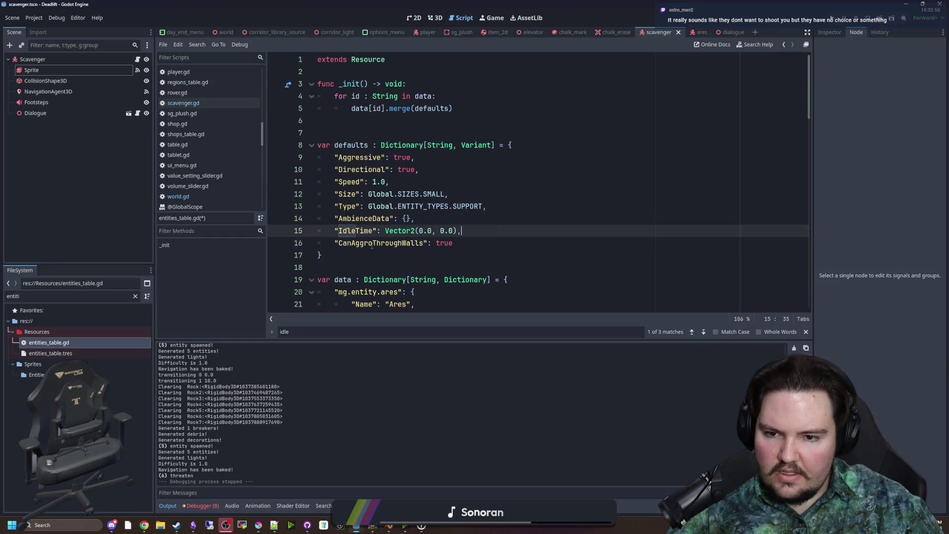
double_click(381, 243)
click(461, 236)
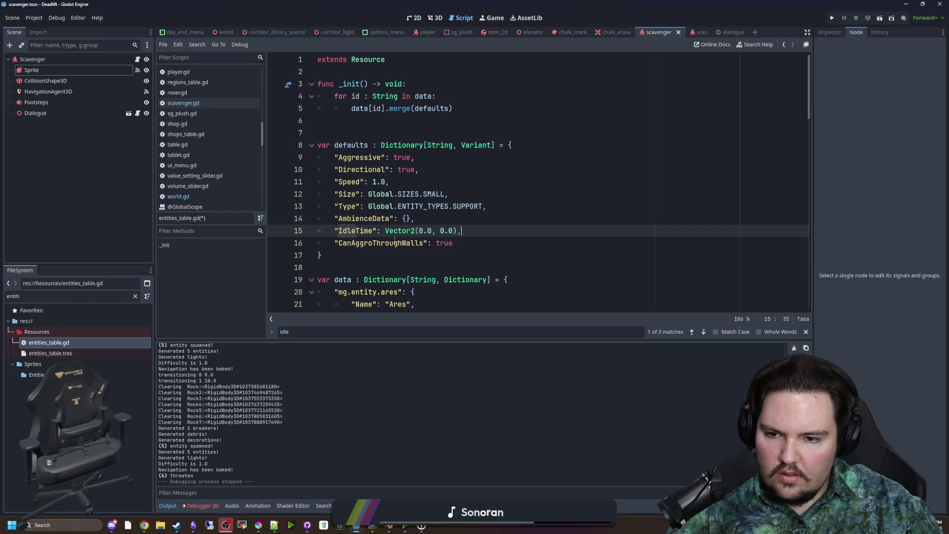
double_click(381, 243)
click(459, 231)
key(ctrl+s)
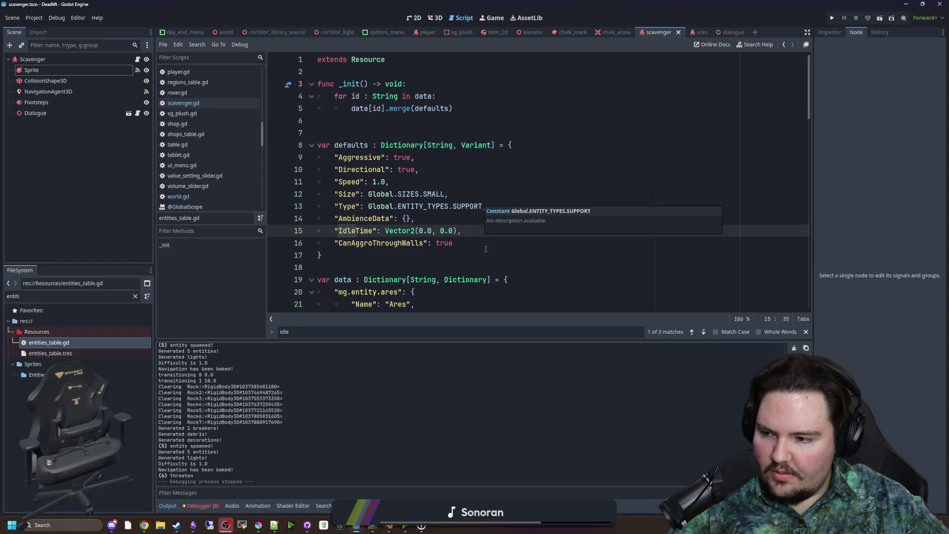
End line 16's CanAggroThroughWalls entry with a trailing comma and save again
double_click(381, 242)
click(476, 233)
double_click(381, 243)
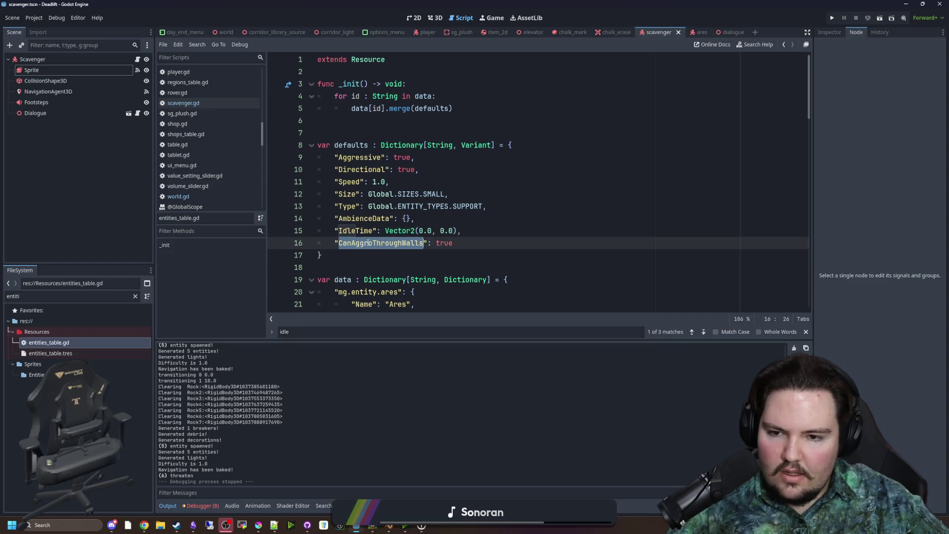
click(483, 238)
double_click(378, 243)
click(468, 245)
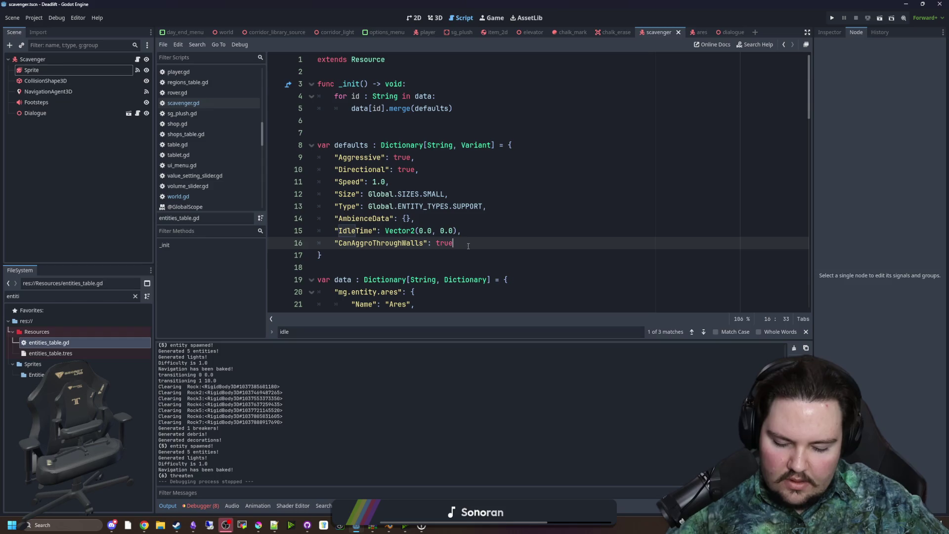
double_click(370, 243)
click(465, 243)
double_click(395, 243)
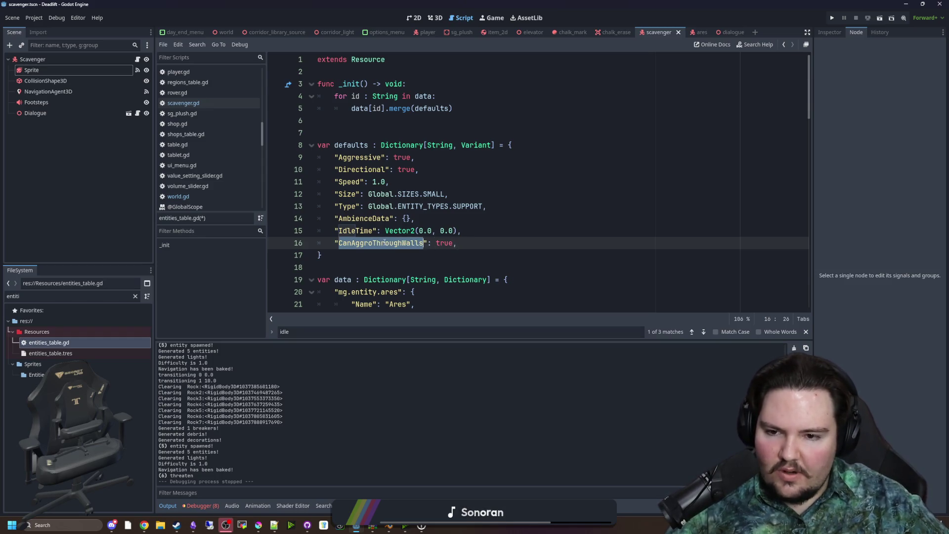
click(465, 242)
double_click(414, 243)
click(430, 250)
double_click(395, 242)
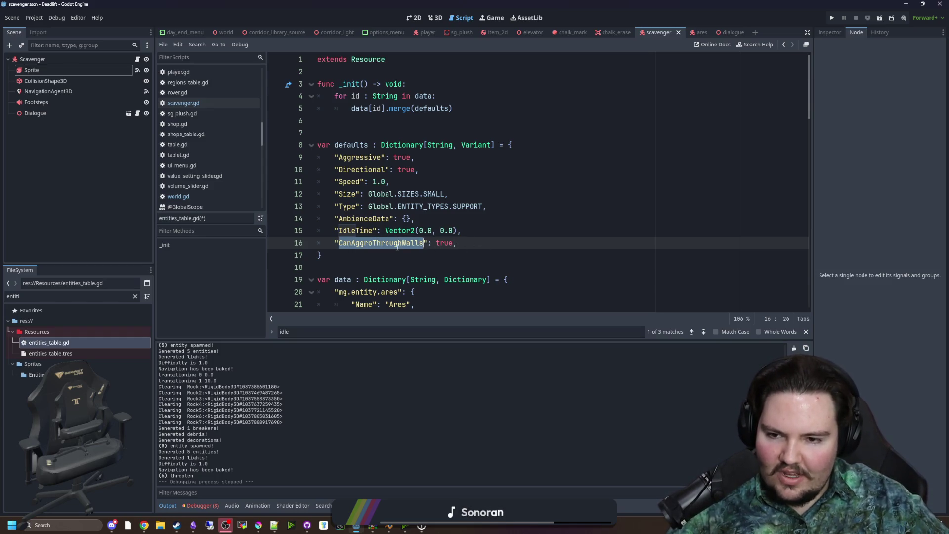
click(467, 248)
double_click(366, 243)
click(425, 243)
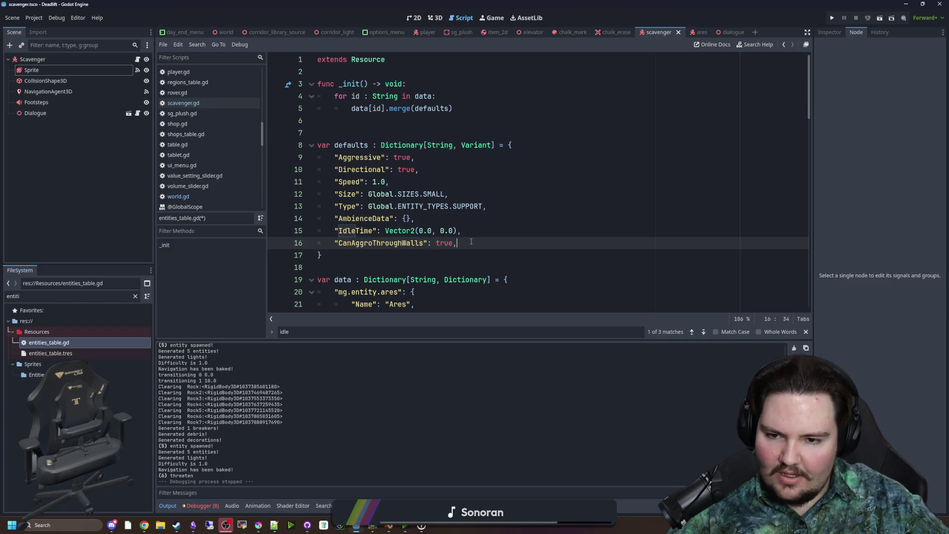
double_click(367, 242)
click(453, 246)
double_click(367, 242)
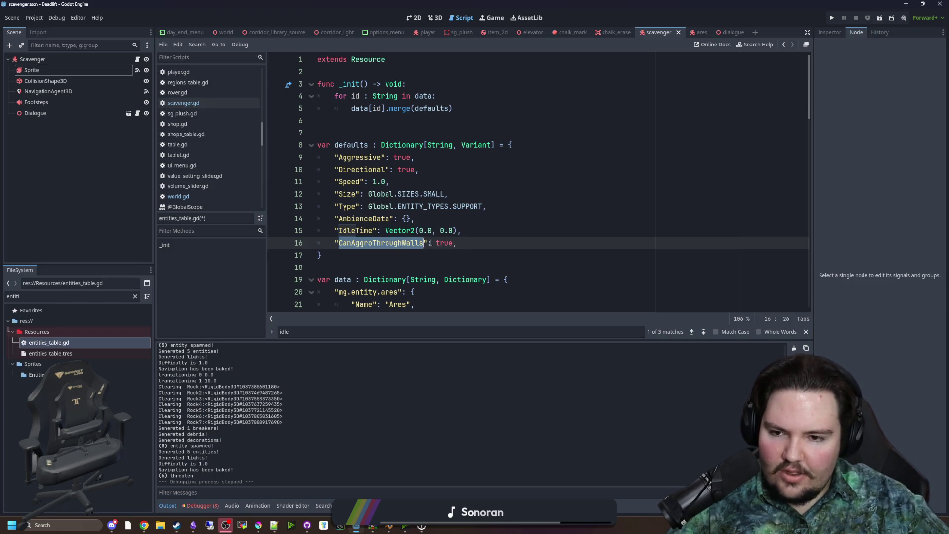
click(460, 242)
key(ctrl+s)
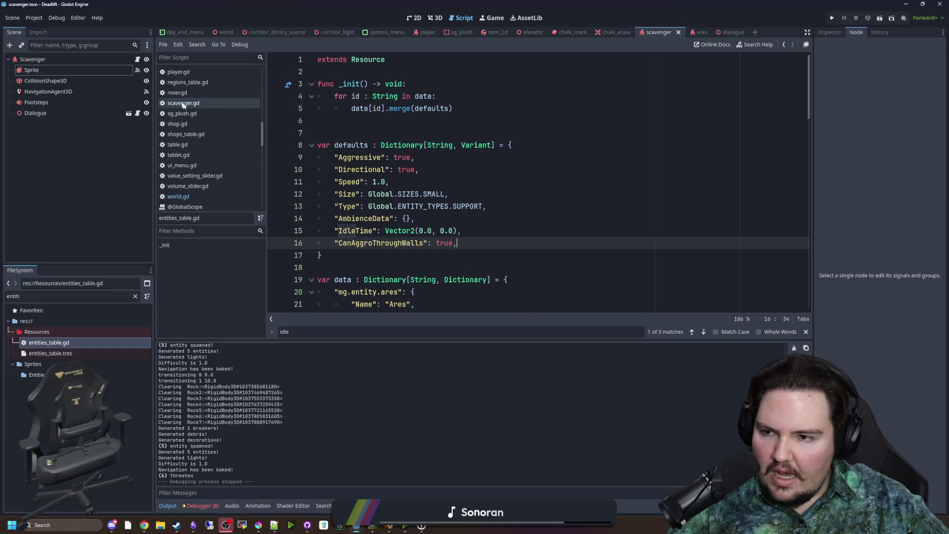
Double-check the CanAggroThroughWalls key name on line 16 before returning to scavenger.gd
double_click(400, 246)
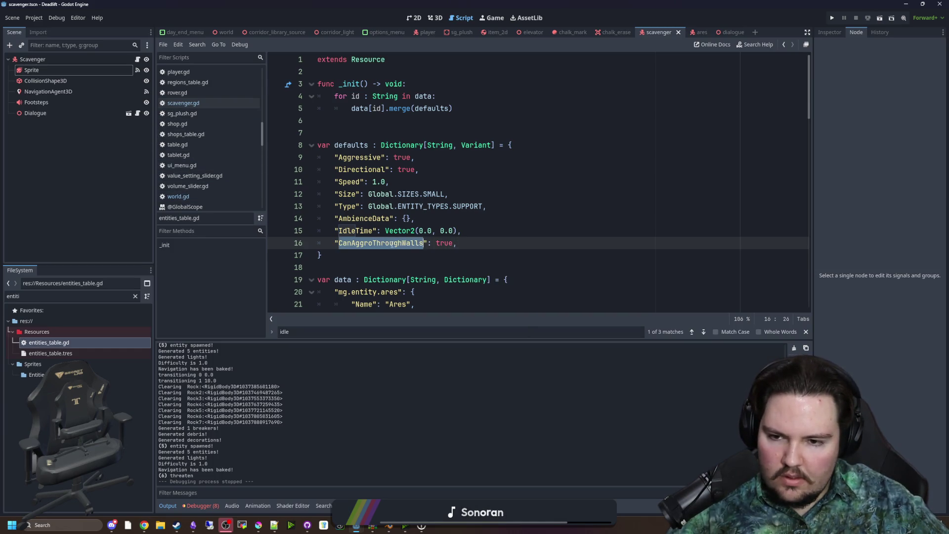
click(391, 244)
double_click(382, 244)
click(380, 244)
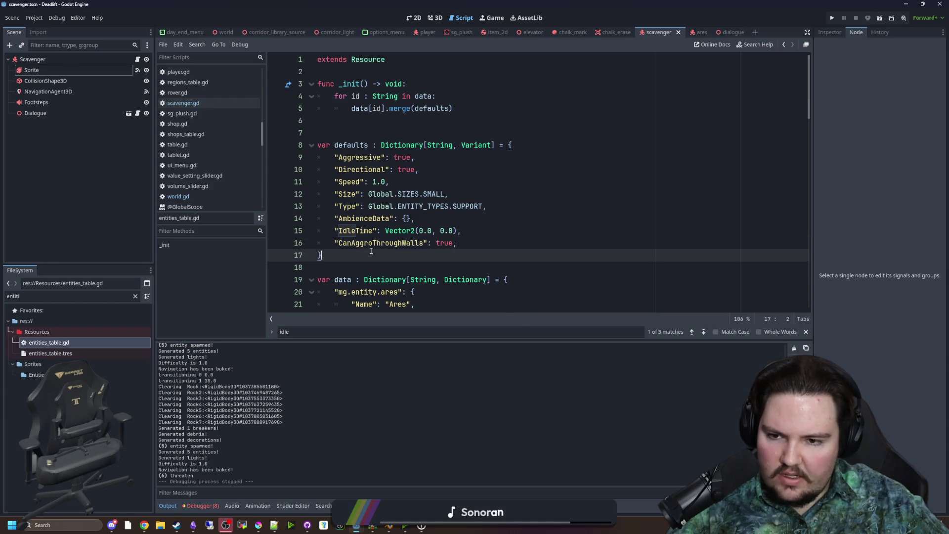
double_click(376, 244)
click(374, 244)
double_click(370, 244)
key(ctrl+c)
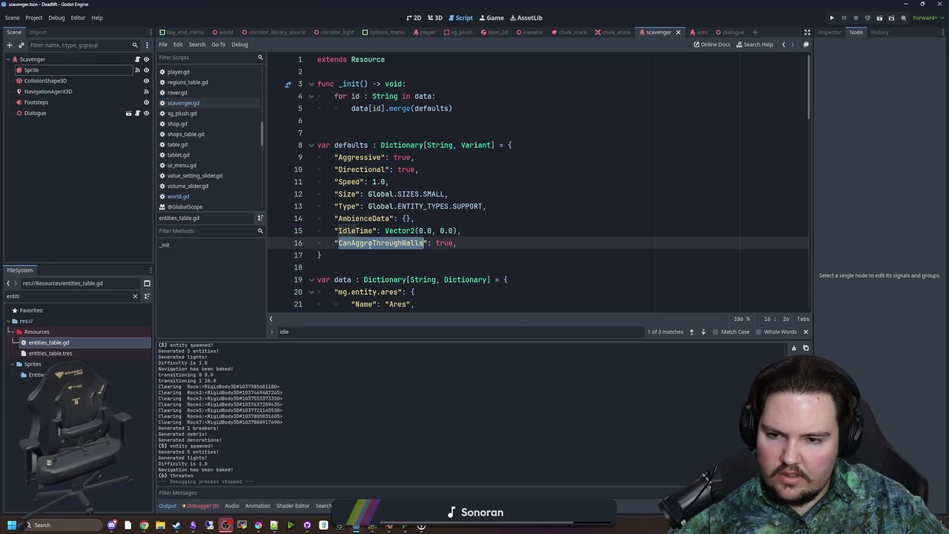
click(137, 59)
Open the Entity base script (entity.gd) and add a line below the sprite variable
scroll(394, 202, up, 5)
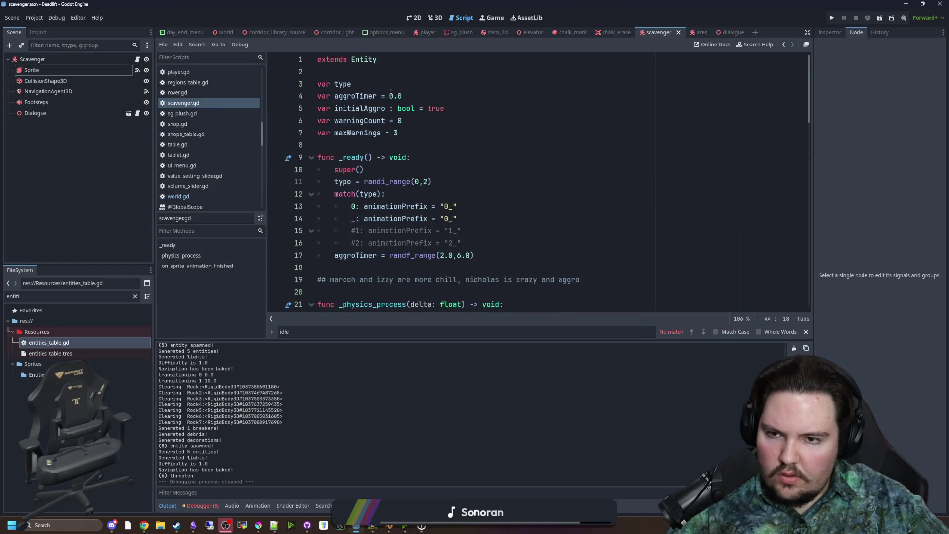
ctrl+click(368, 59)
scroll(802, 164, up, 5)
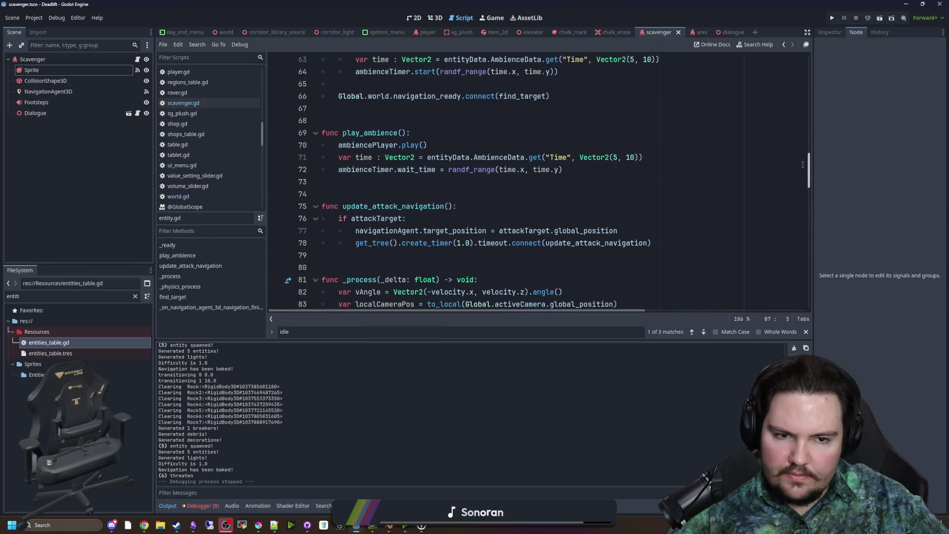
drag(808, 165, 816, 58)
click(642, 137)
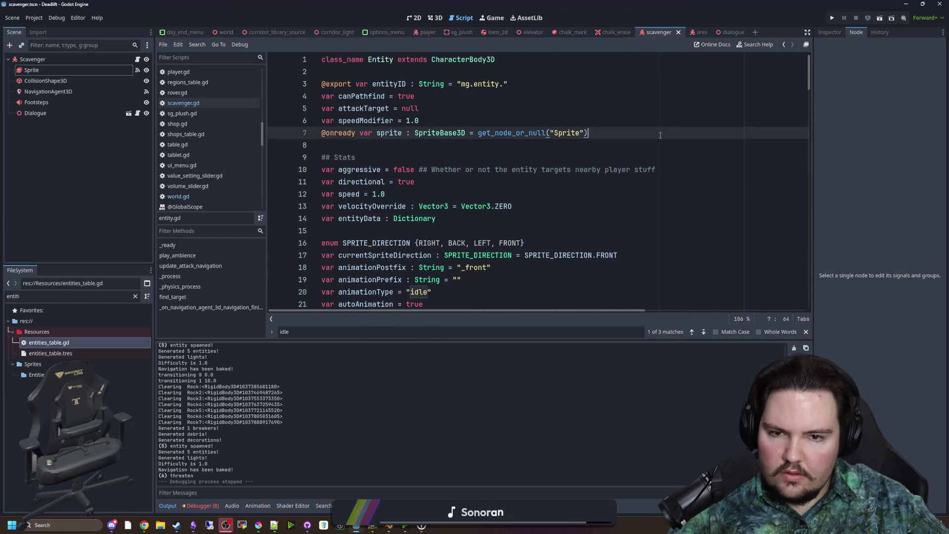
key(Return)
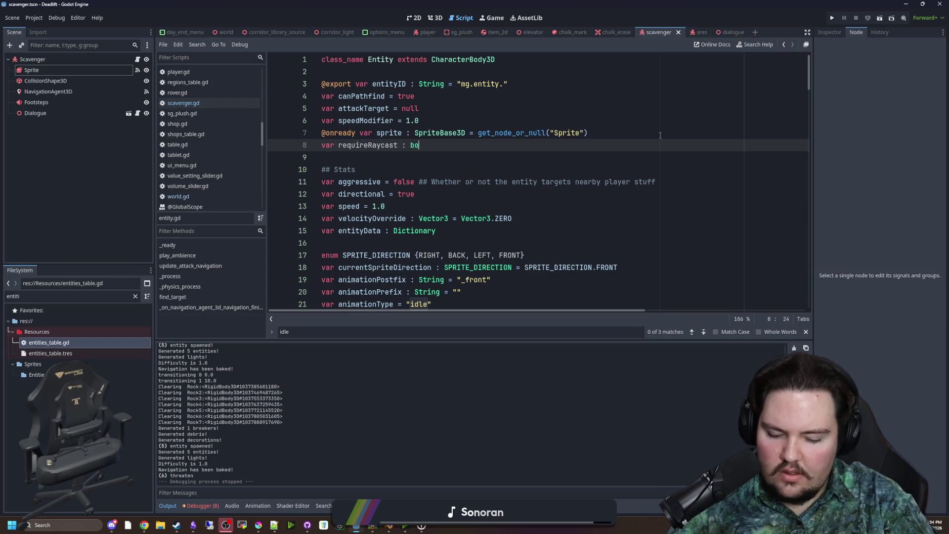
In _ready, set requireRaycast from entityData.get("CanAggroThroughWalls", false)
scroll(447, 187, down, 6)
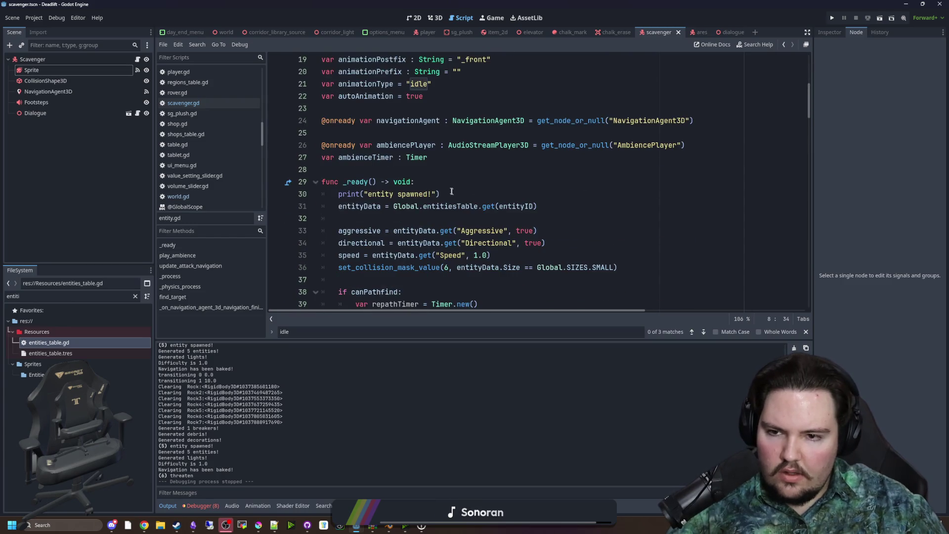
click(448, 186)
key(Return)
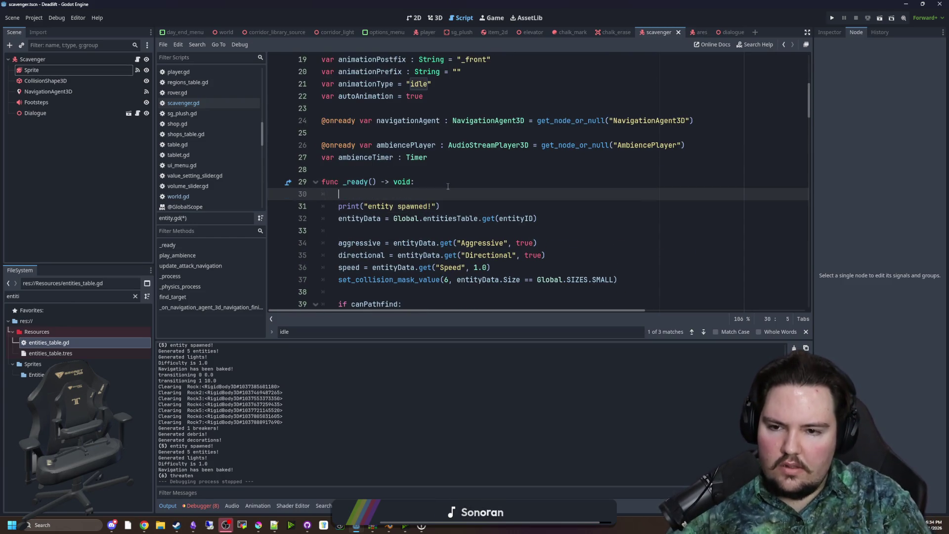
key(BackSpace)
click(411, 220)
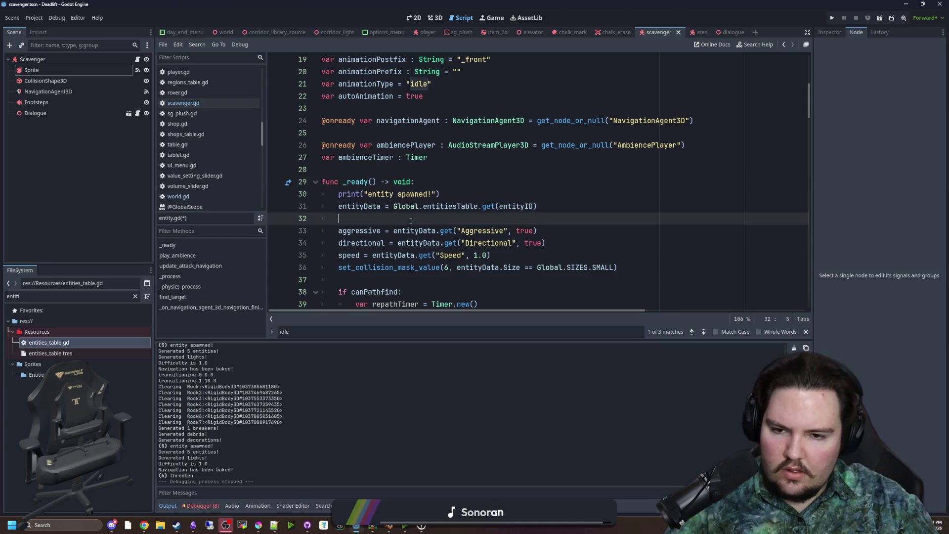
key(Return)
text(required)
key(BackSpace)
key(BackSpace)
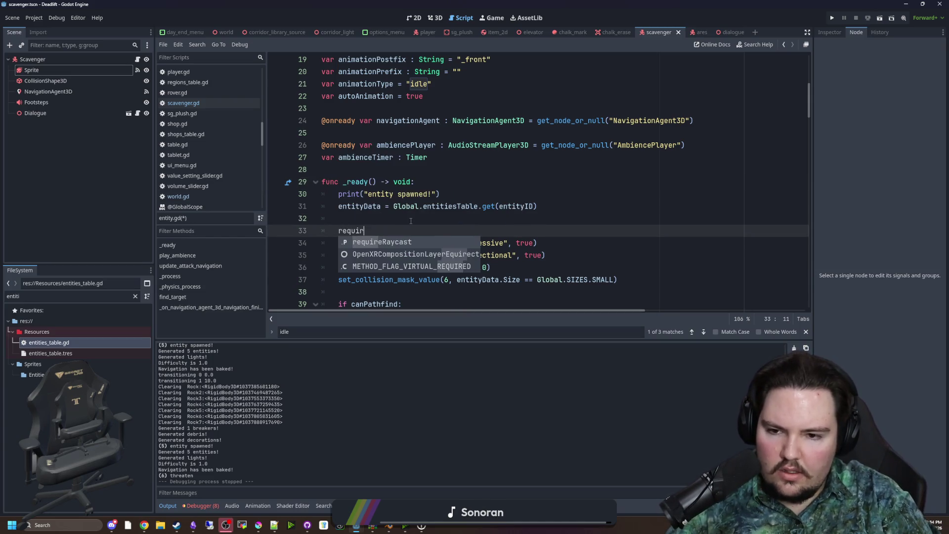
key(Return)
text(entityData.get(")
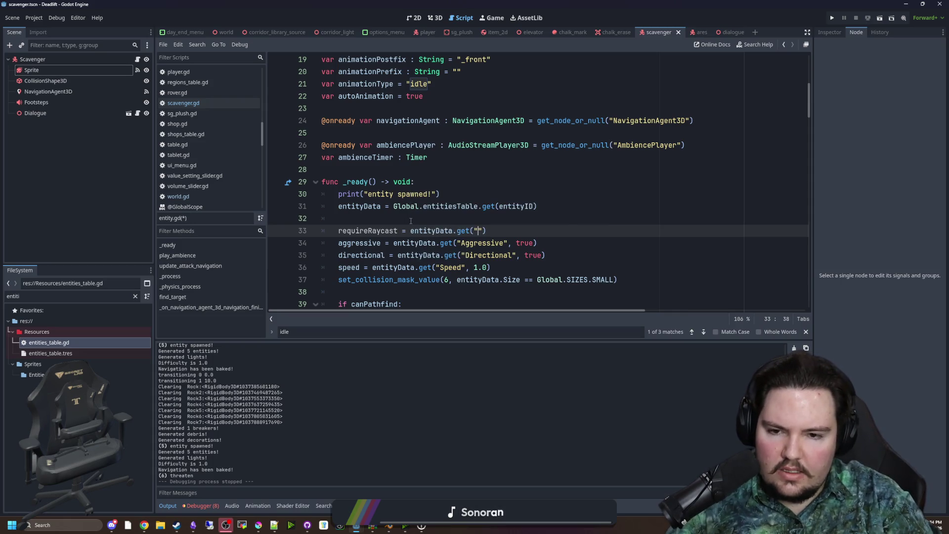
key(ctrl+v)
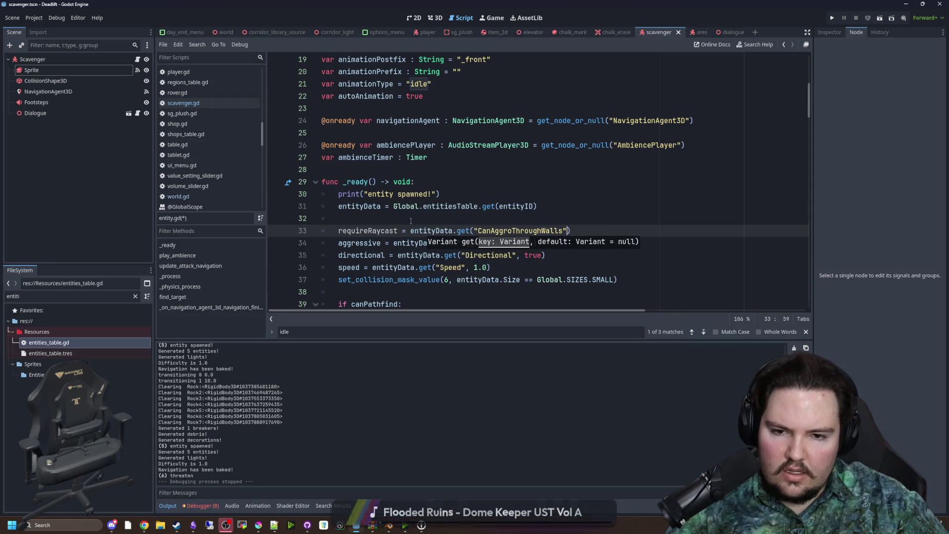
text(false)
key(Down)
key(Down)
key(Down)
Add an 'if requireRaycast:' block that creates a new RayCast3D
key(Return)
key(Return)
key(Up)
text(if requireRaycast:)
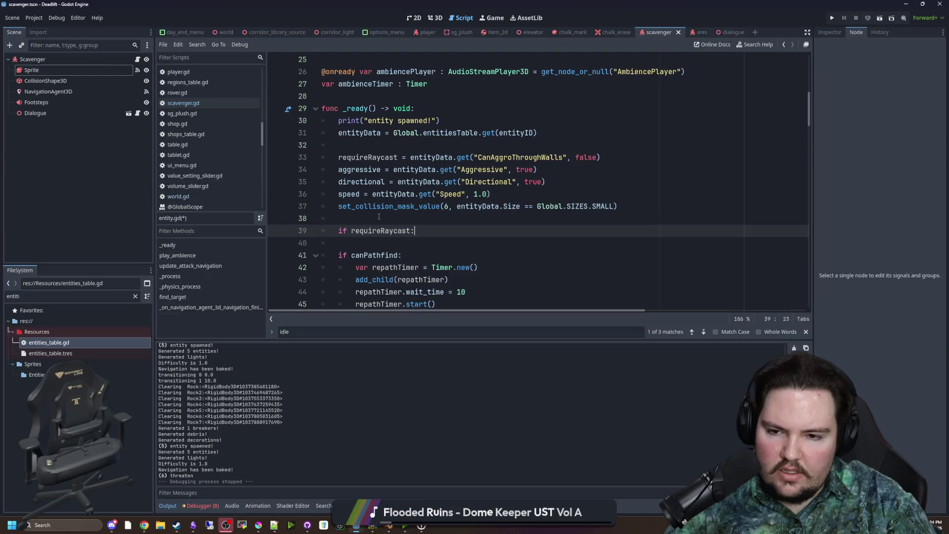
key(Return)
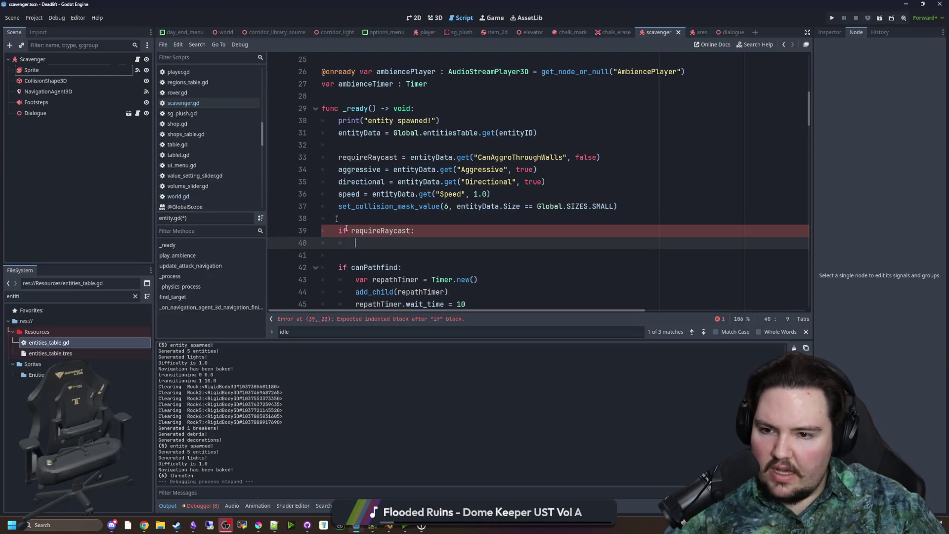
text(Raycast)
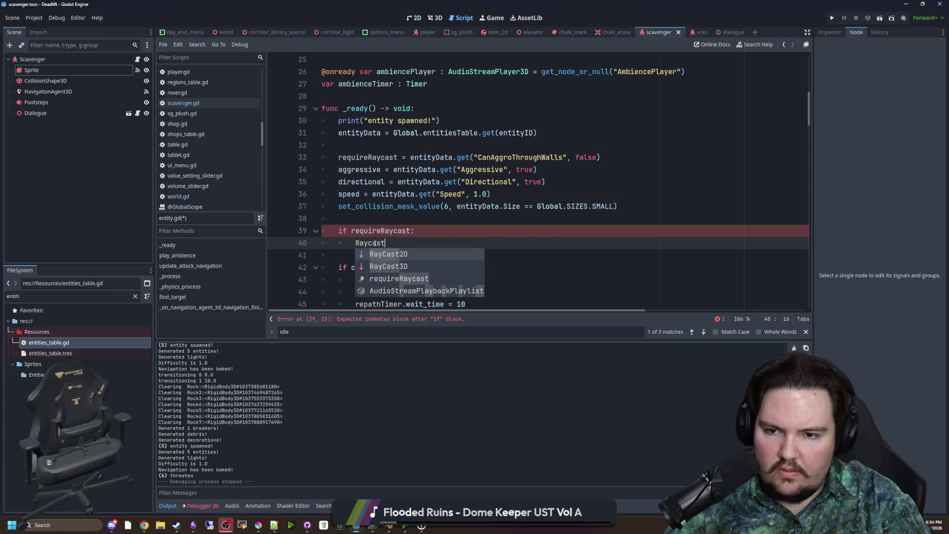
key(Return)
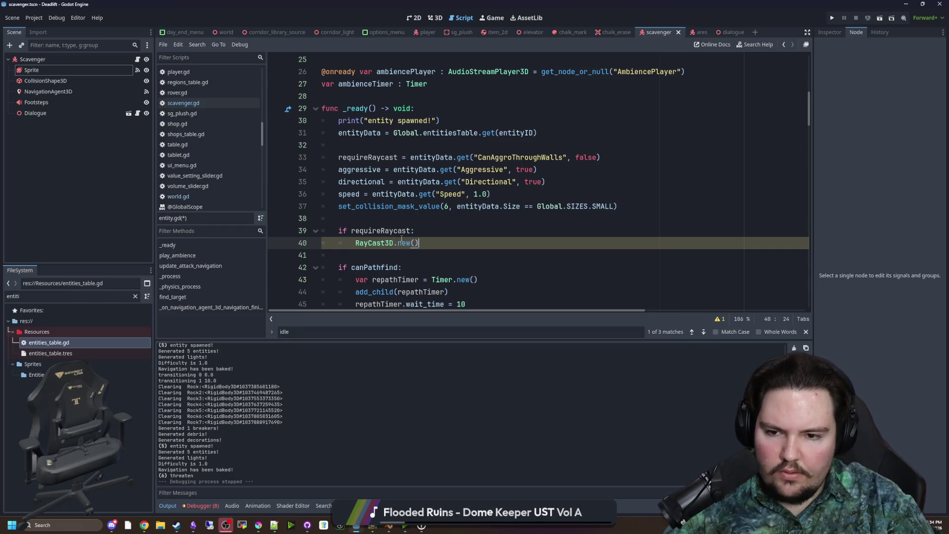
Store the new RayCast3D in a raycast variable and add it as a child
key(Return)
text(add_child(raycast)
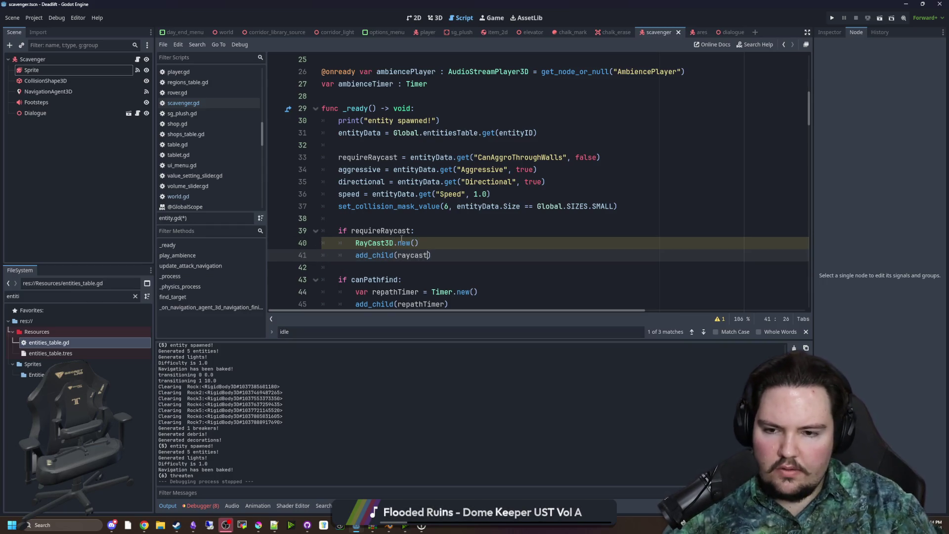
click(356, 242)
text(v)
text(cast =)
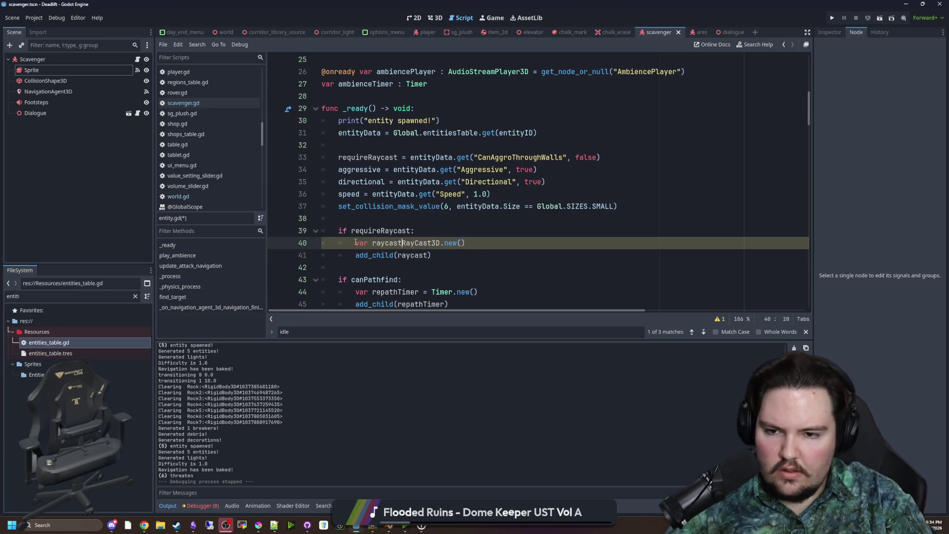
click(403, 265)
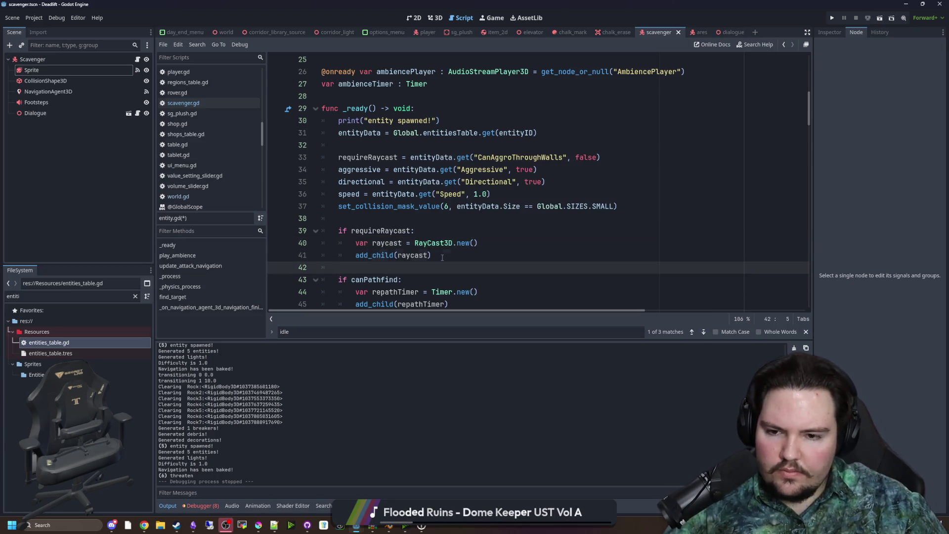
click(476, 254)
click(470, 245)
click(461, 253)
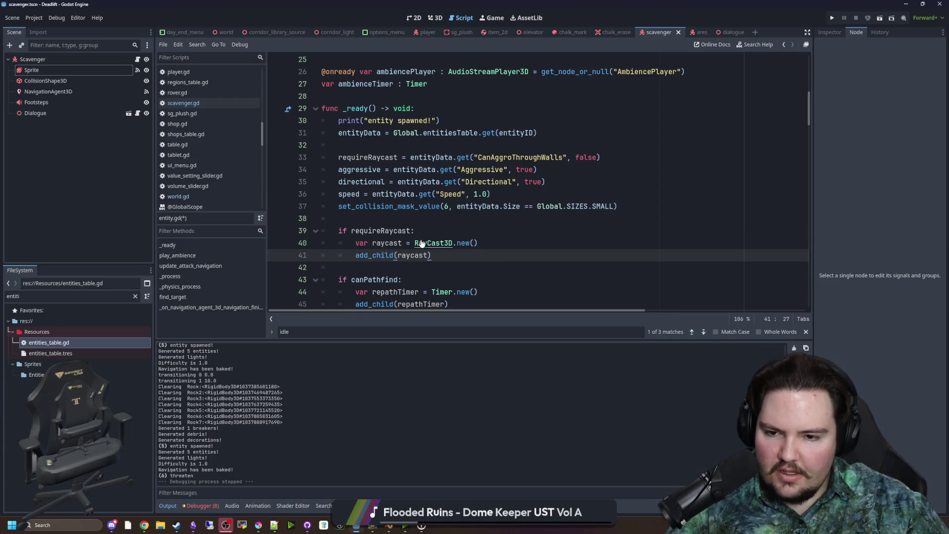
Check the RayCast3D docs, then add a RayCast3D child node under Scavenger and view its properties
ctrl+click(439, 242)
ctrl+click(439, 243)
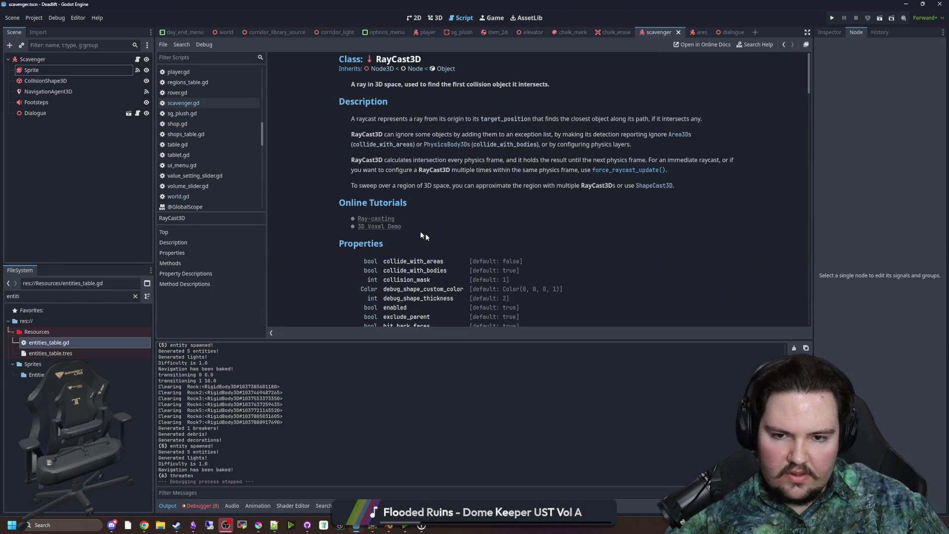
key(alt+Left)
click(74, 58)
right_click(75, 58)
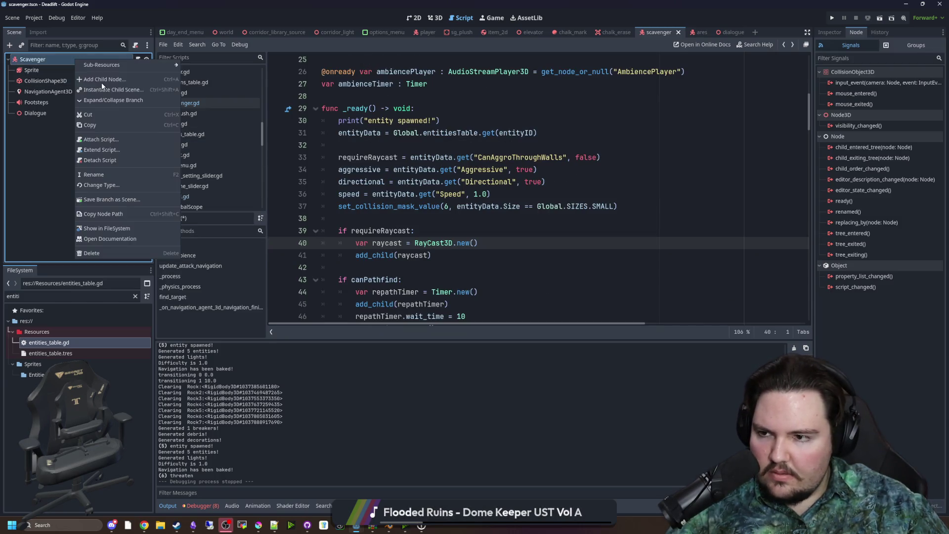
click(102, 82)
text(raycast)
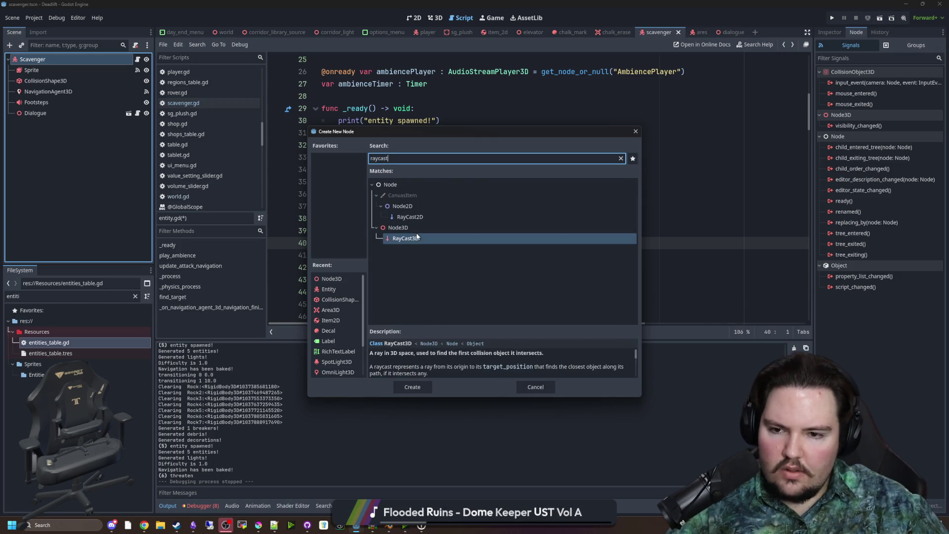
double_click(416, 238)
double_click(66, 112)
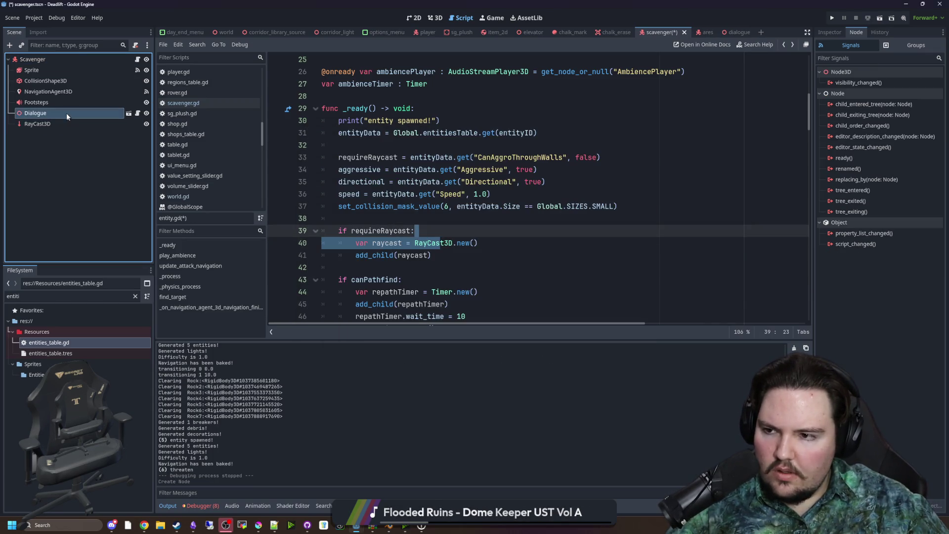
click(51, 123)
click(829, 32)
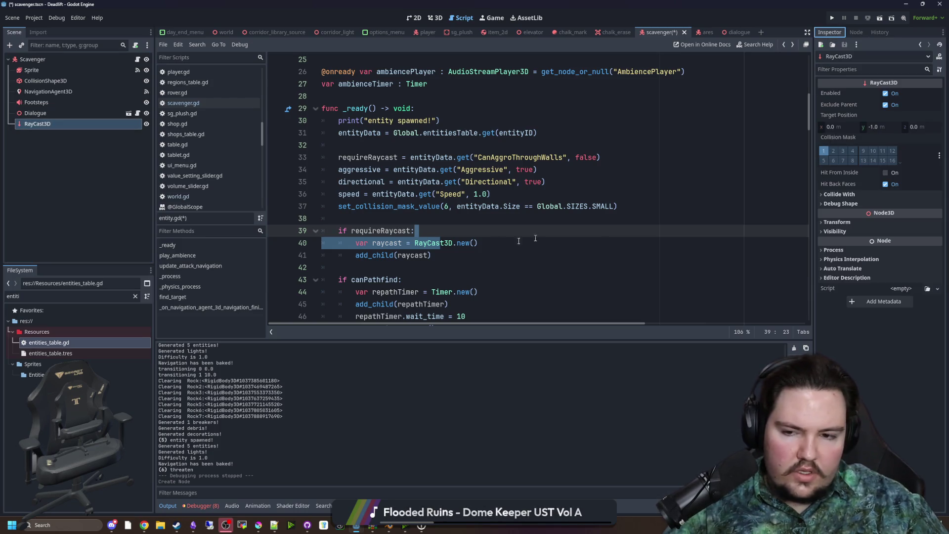
Review the raycast setup code and start a member declaration 'var raycast : Ray' near line 28
scroll(518, 240, down, 1)
click(455, 223)
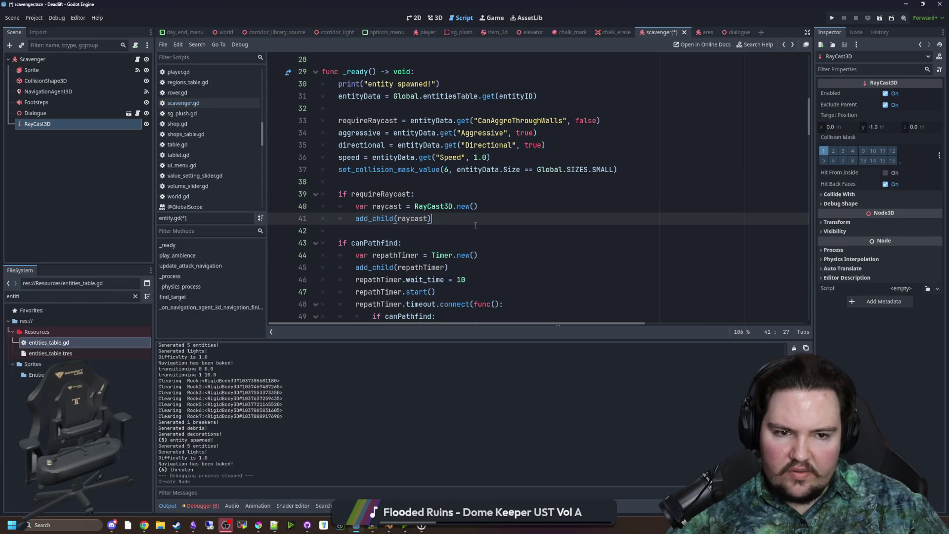
scroll(430, 236, up, 1)
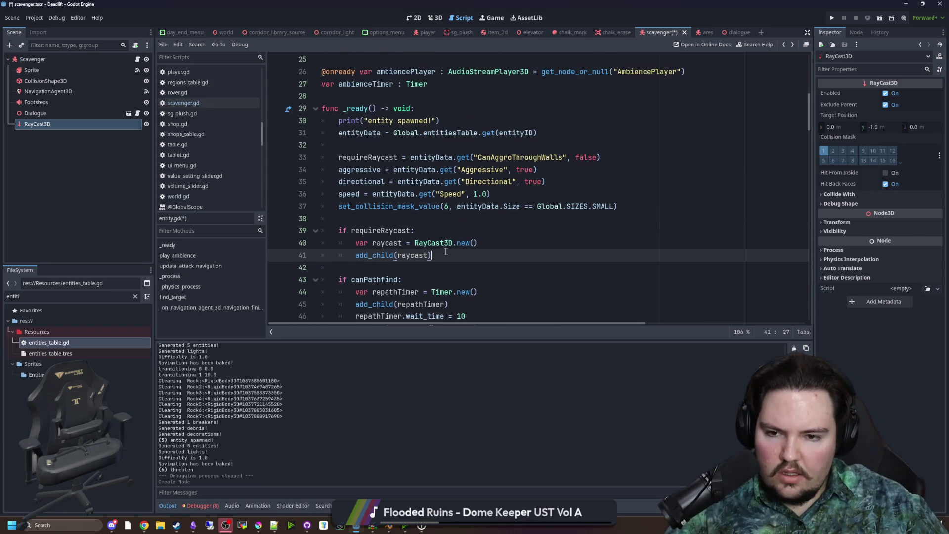
click(496, 238)
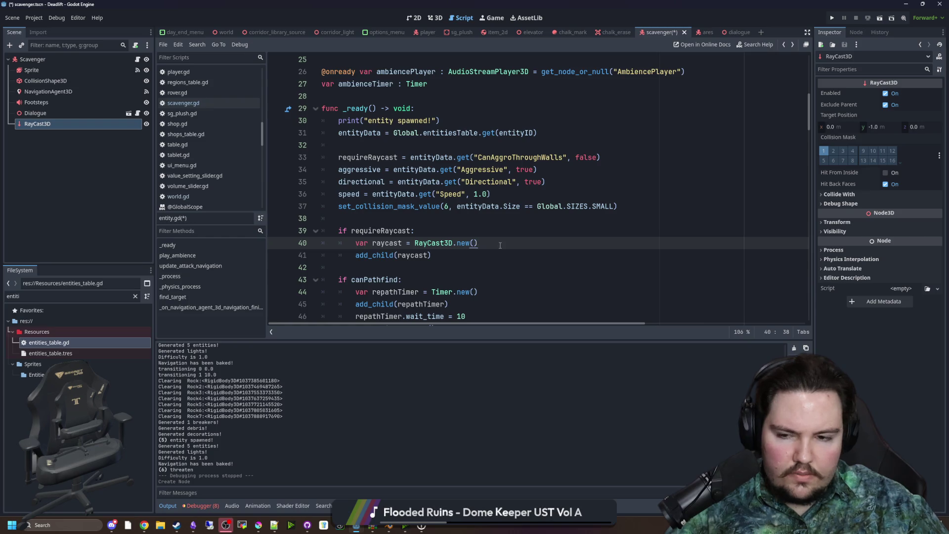
click(443, 254)
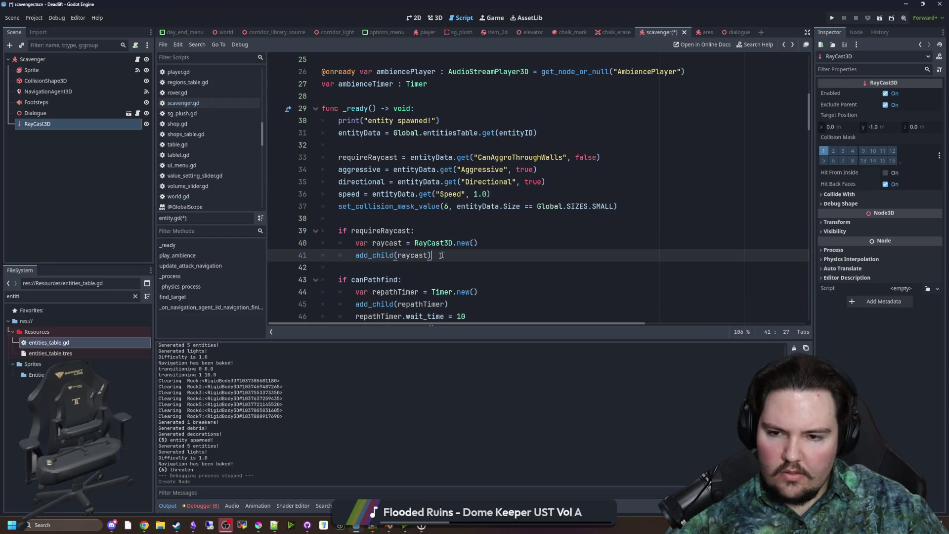
double_click(410, 255)
click(384, 230)
double_click(385, 230)
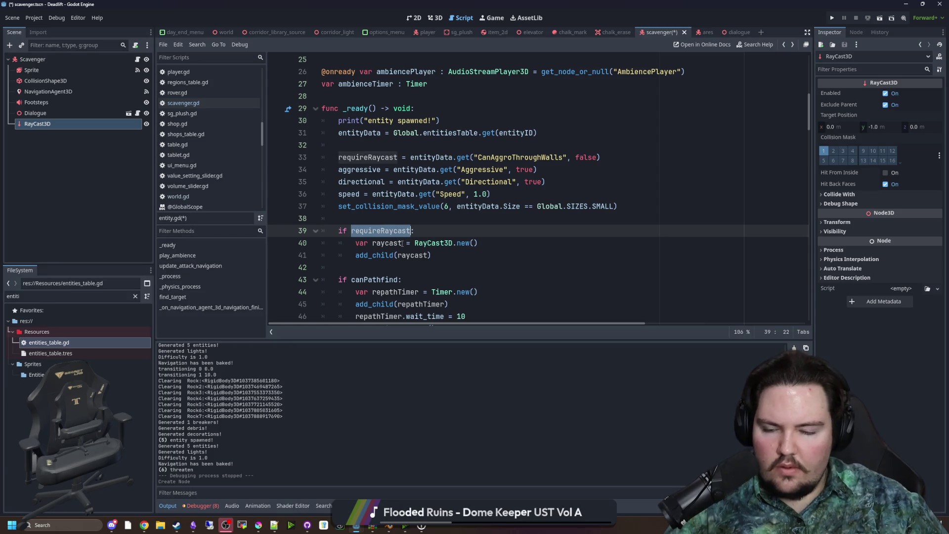
scroll(378, 197, up, 2)
click(374, 169)
key(Return)
key(Up)
text(var raycast : )
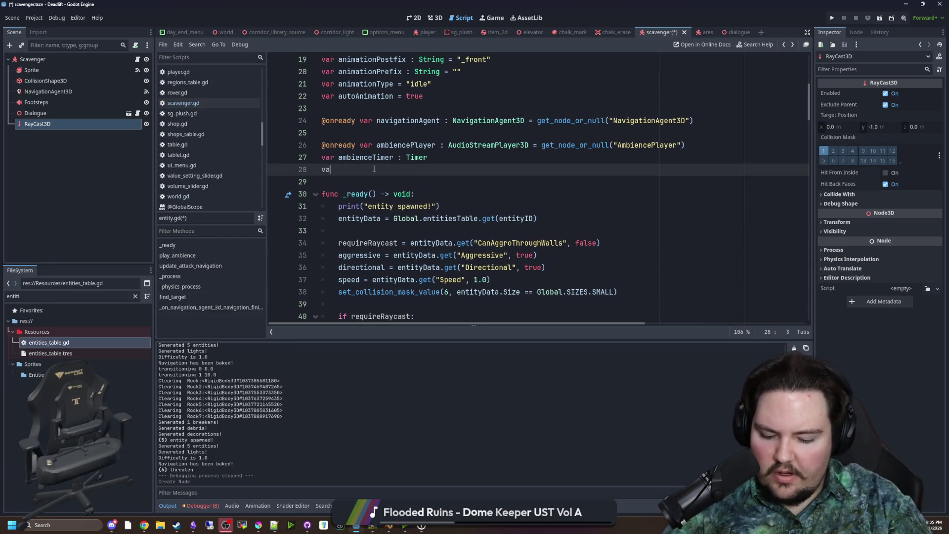
text(Ray)
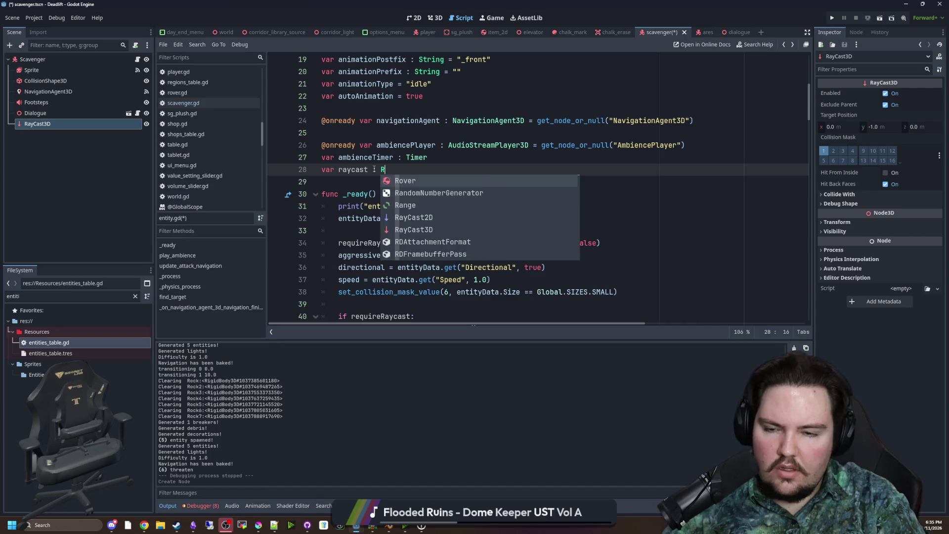
Complete the member 'var raycast : RayCast3D' and drop the local var so _ready assigns it
key(Down)
key(Return)
scroll(353, 168, down, 2)
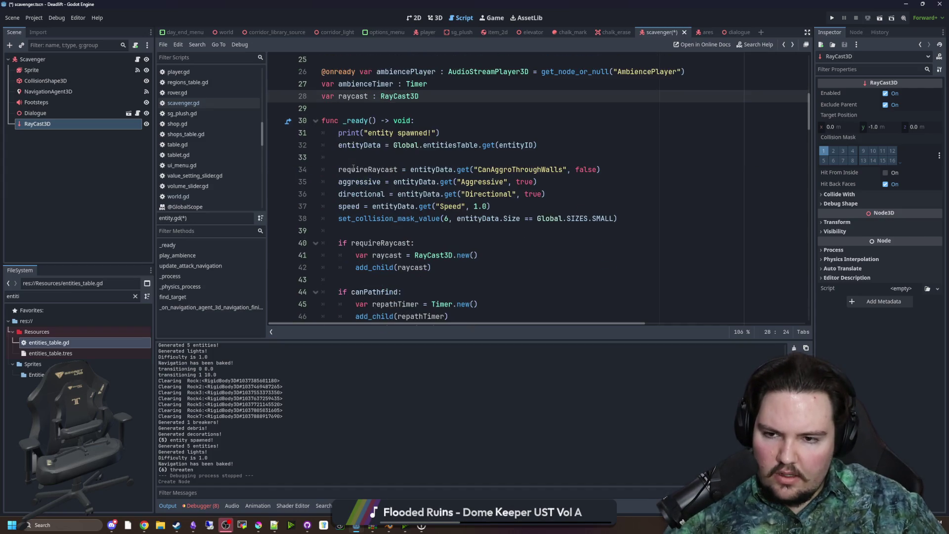
drag(374, 255, 355, 255)
key(BackSpace)
Find _physics_process and add a requireRaycast condition after the velocity block
click(393, 234)
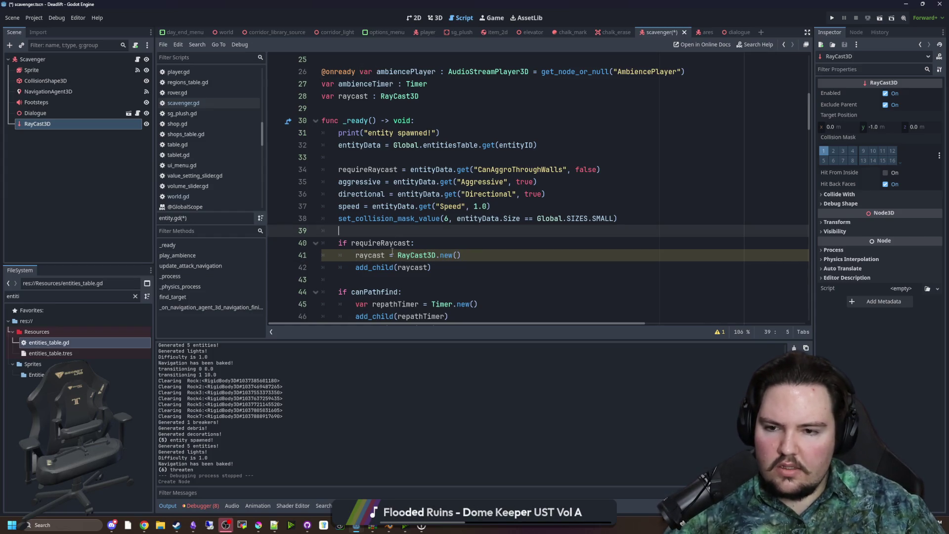
click(390, 243)
scroll(394, 222, down, 2)
click(395, 210)
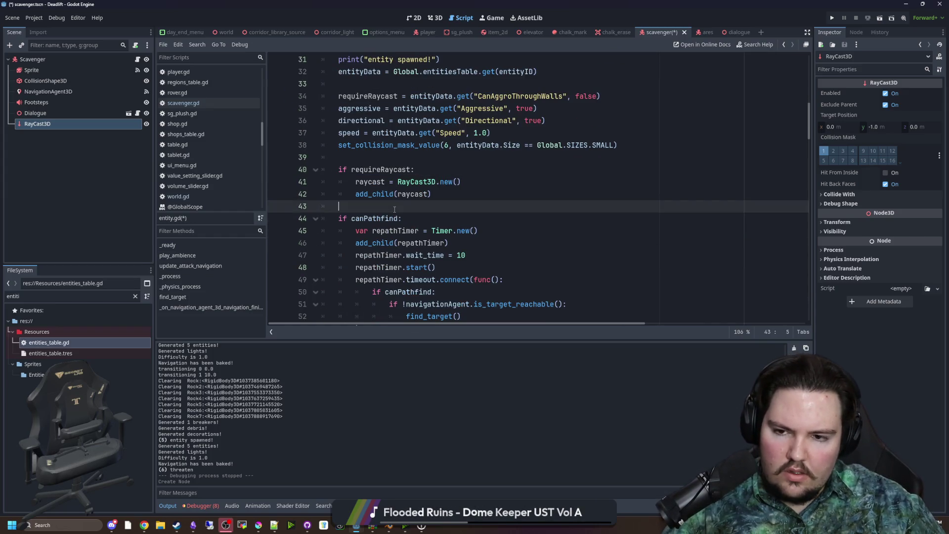
key(ctrl+f)
text(_physics)
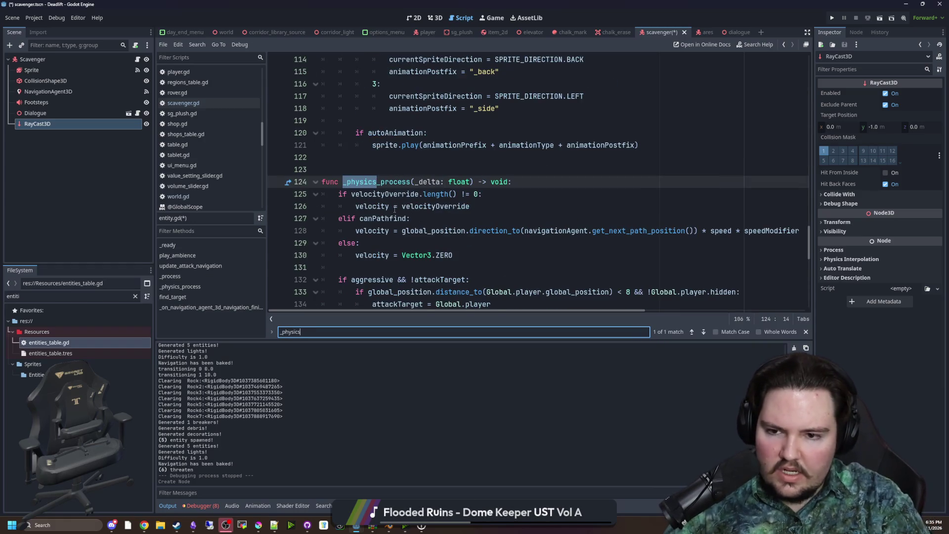
scroll(388, 206, down, 2)
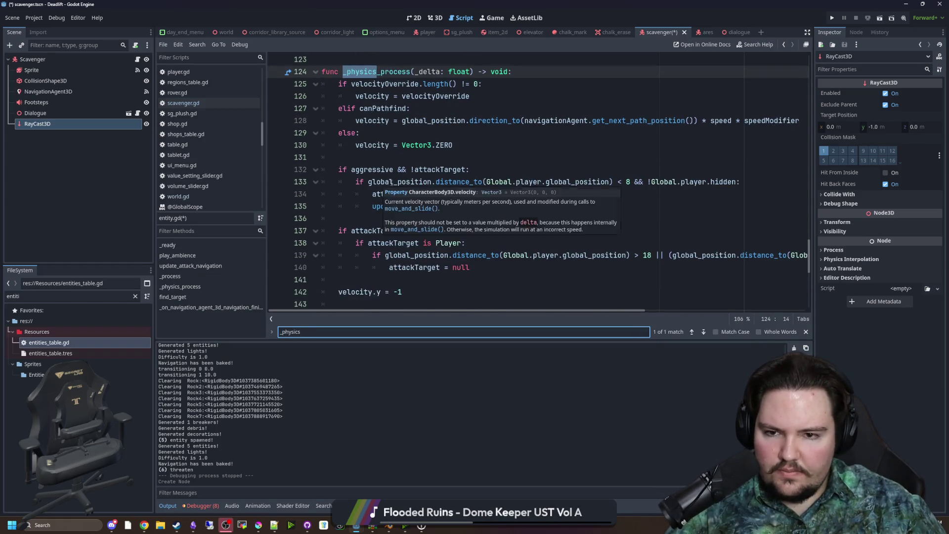
click(361, 196)
key(Return)
key(Return)
key(Up)
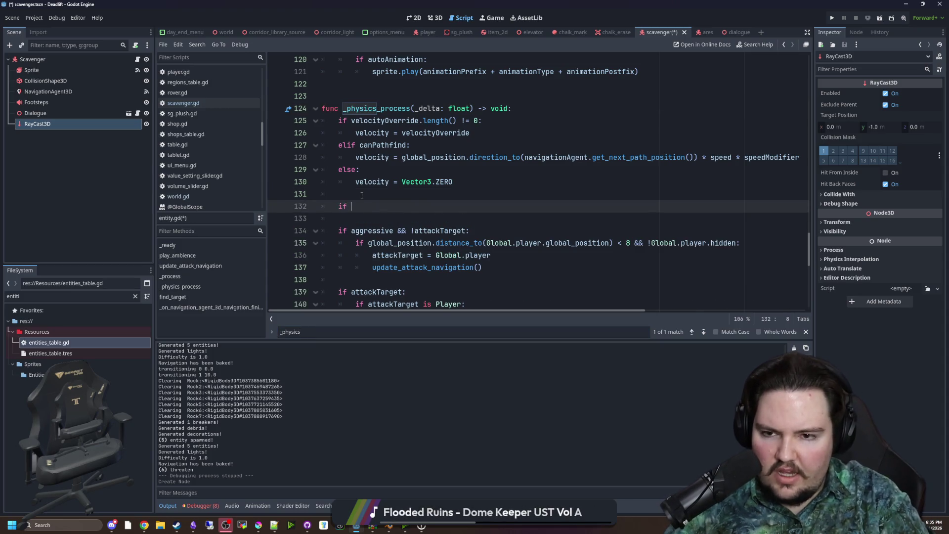
text(requireRaycast:)
key(Return)
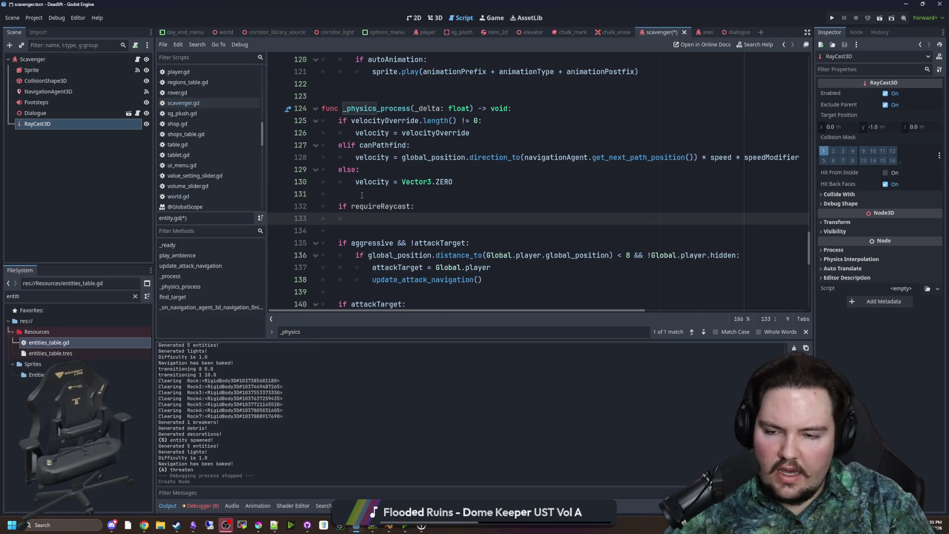
key(BackSpace)
text(requireRaycast)
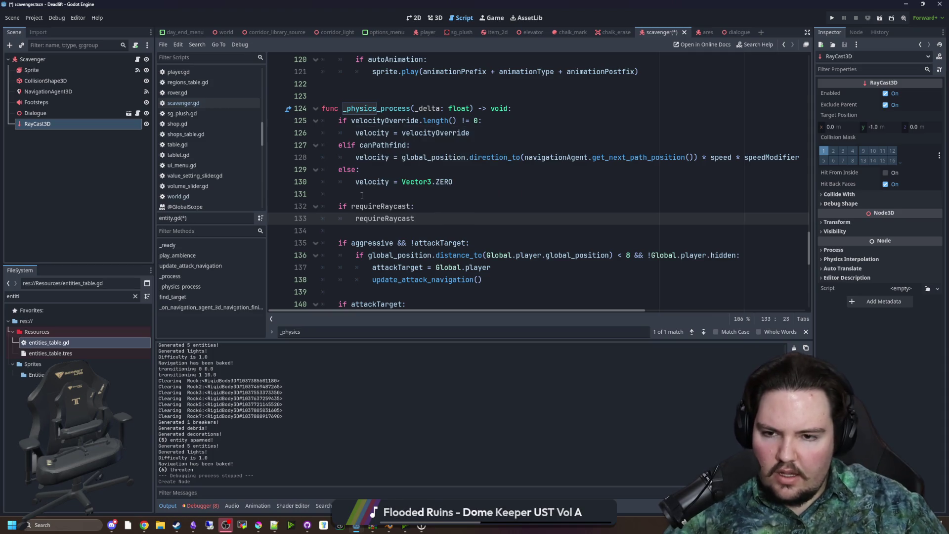
Set raycast.target_position to raycast.to_local(Global.player.global_position), guarded by Global.player, and save
double_click(382, 219)
text(raycast.target)
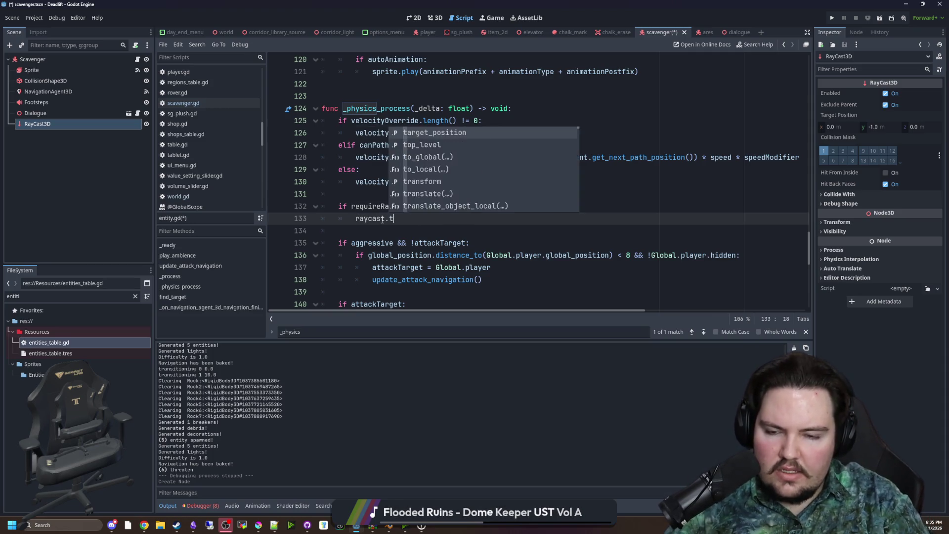
key(Return)
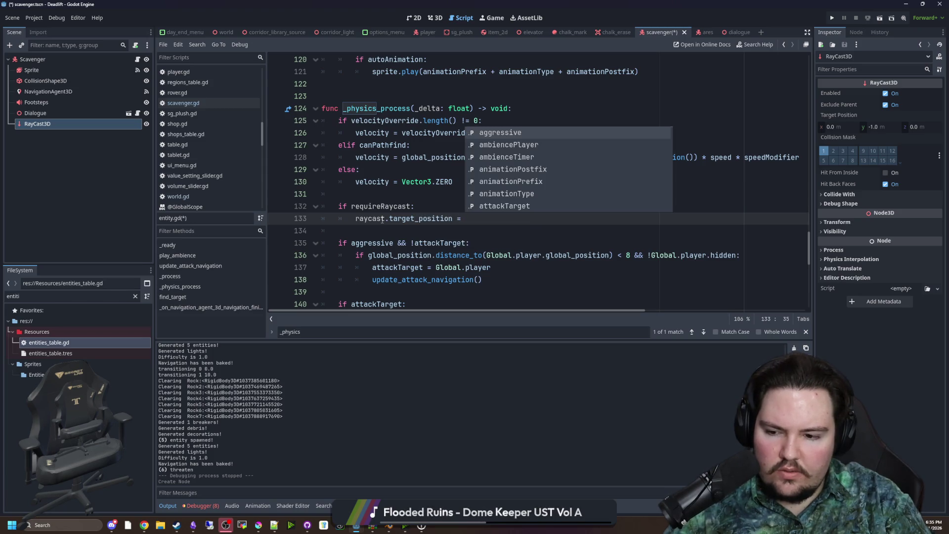
text(Global.player)
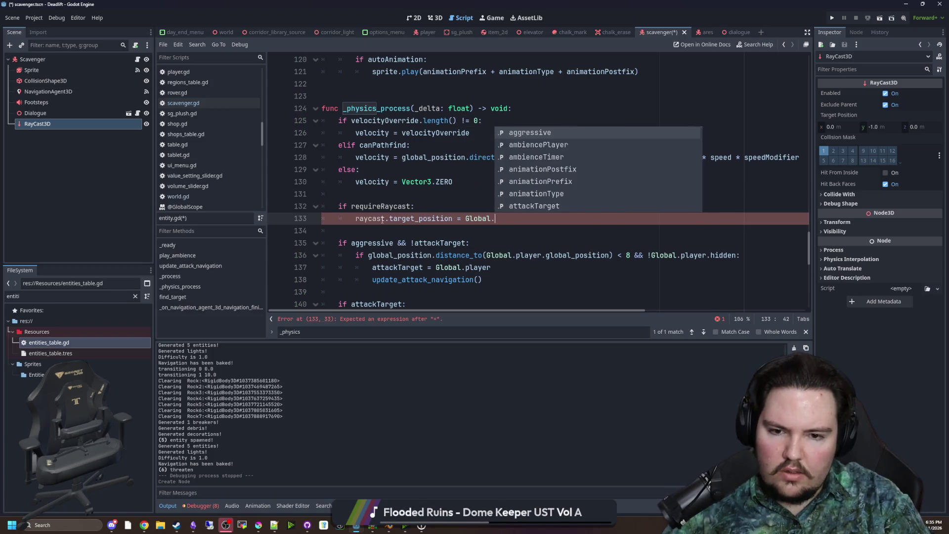
text(.global_pos)
key(Return)
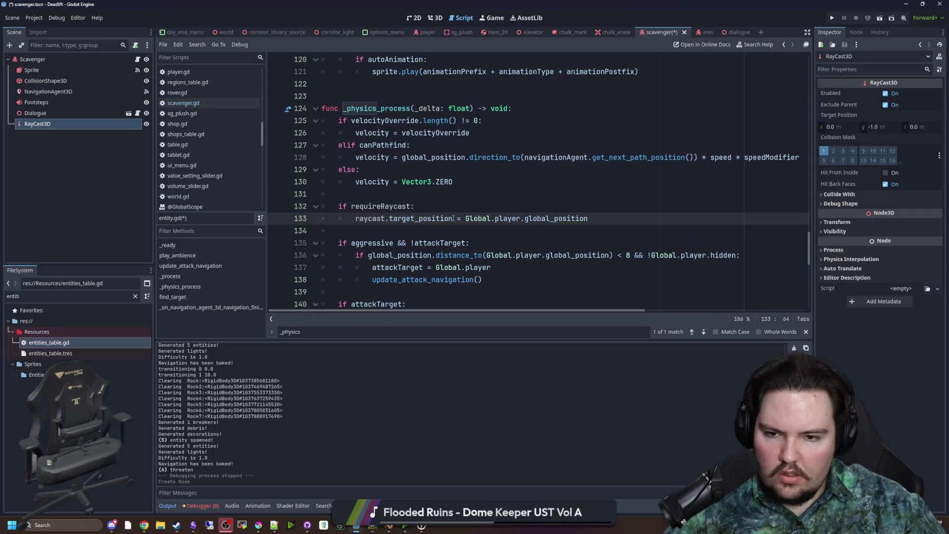
key(Home)
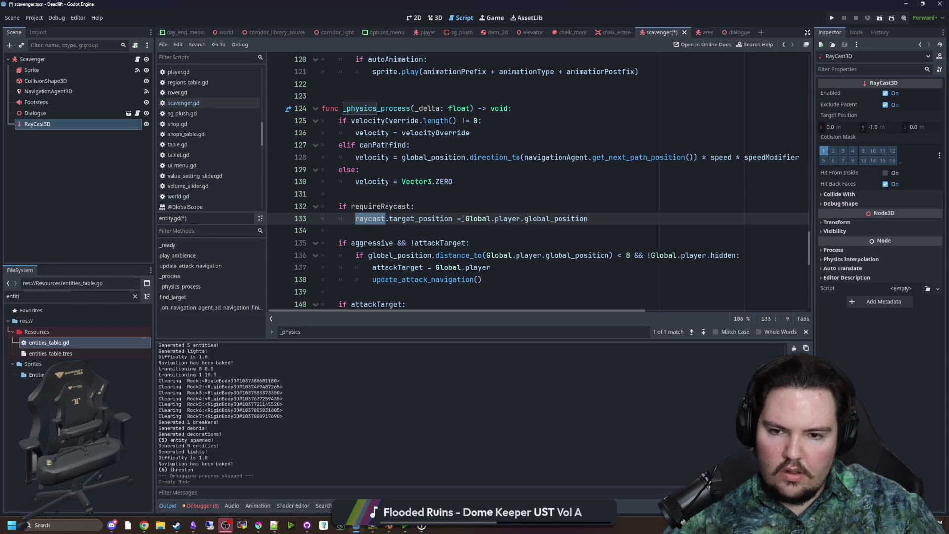
click(463, 218)
text(raycast.to_local)
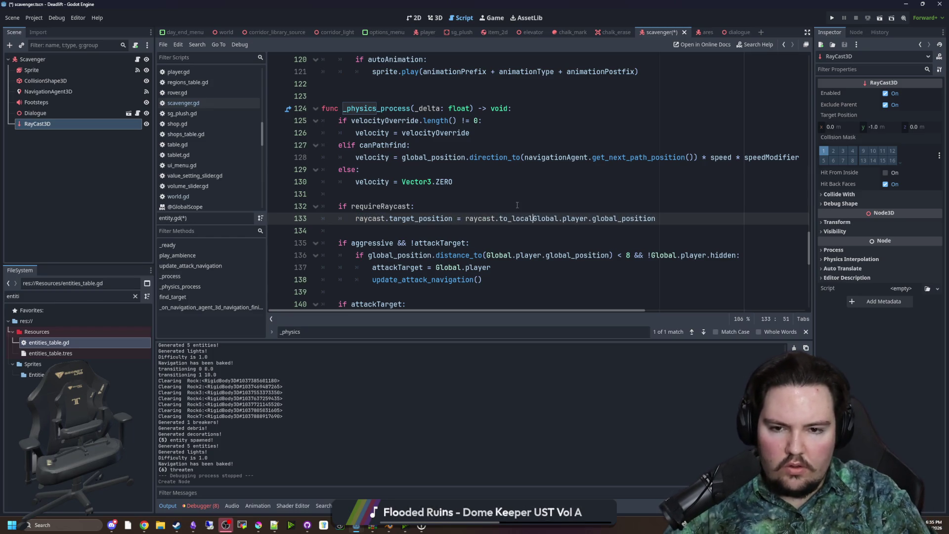
text(()
click(675, 218)
text())
key(Up)
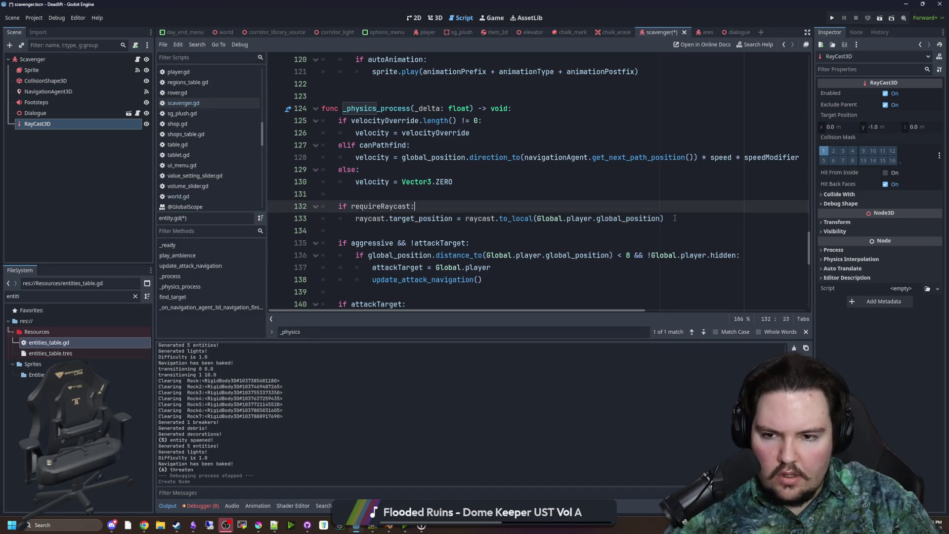
text(&& Global.playe)
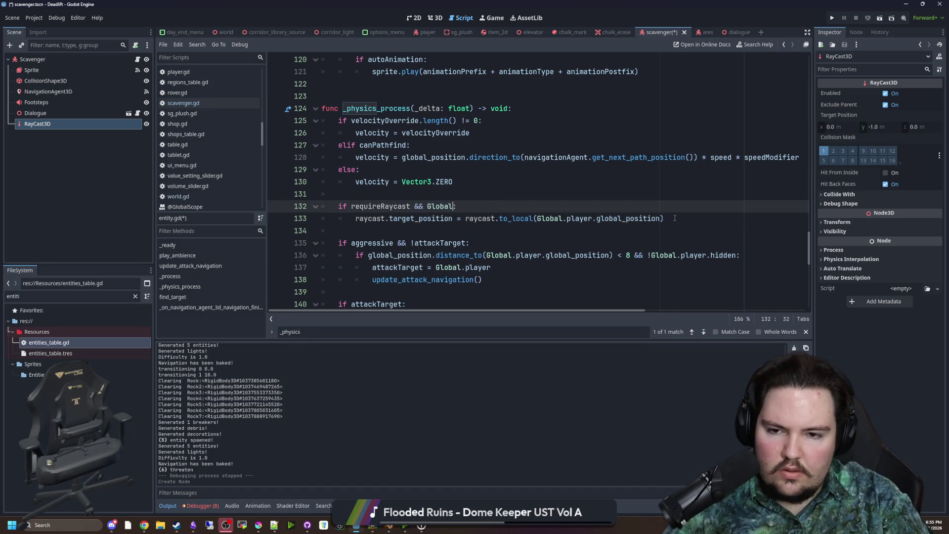
text(r)
click(435, 194)
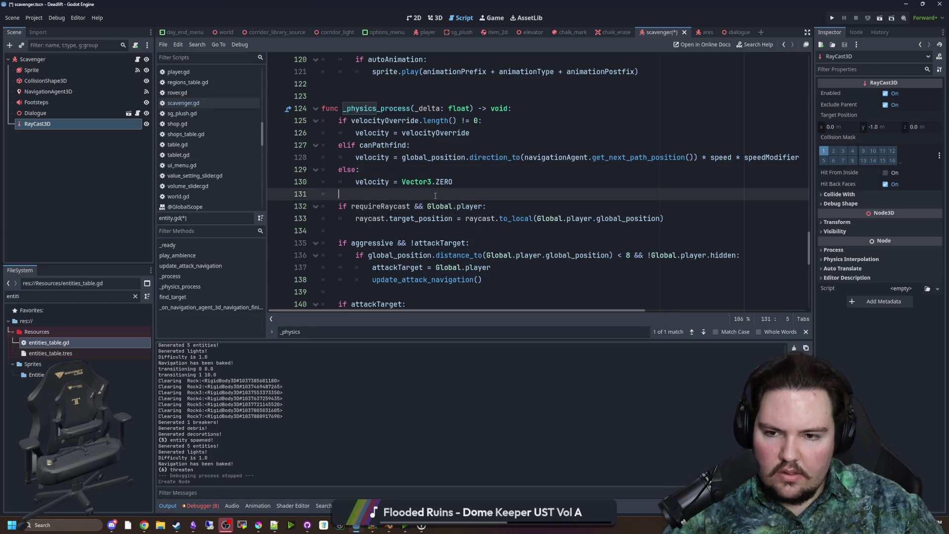
key(ctrl+s)
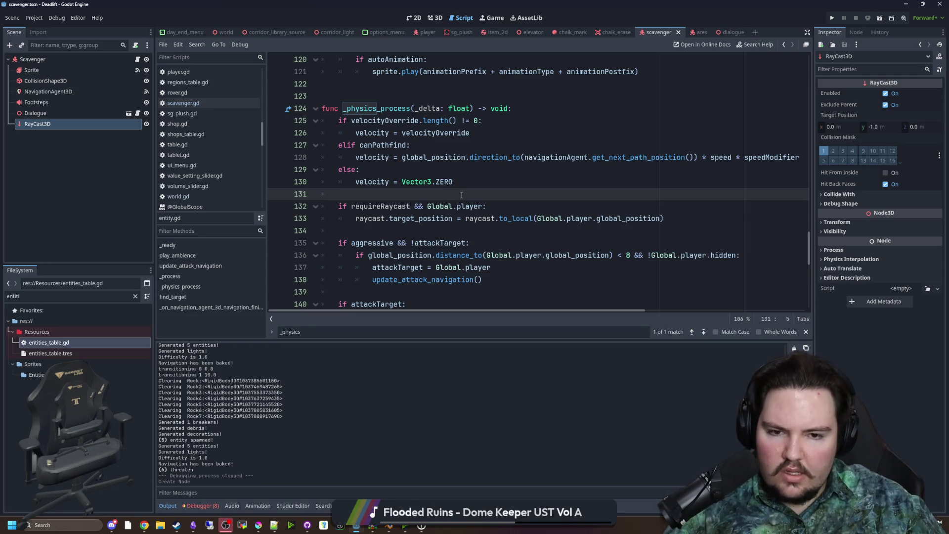
Enable Collision Mask layer 1 on the RayCast3D node and save the scene
click(63, 124)
click(388, 198)
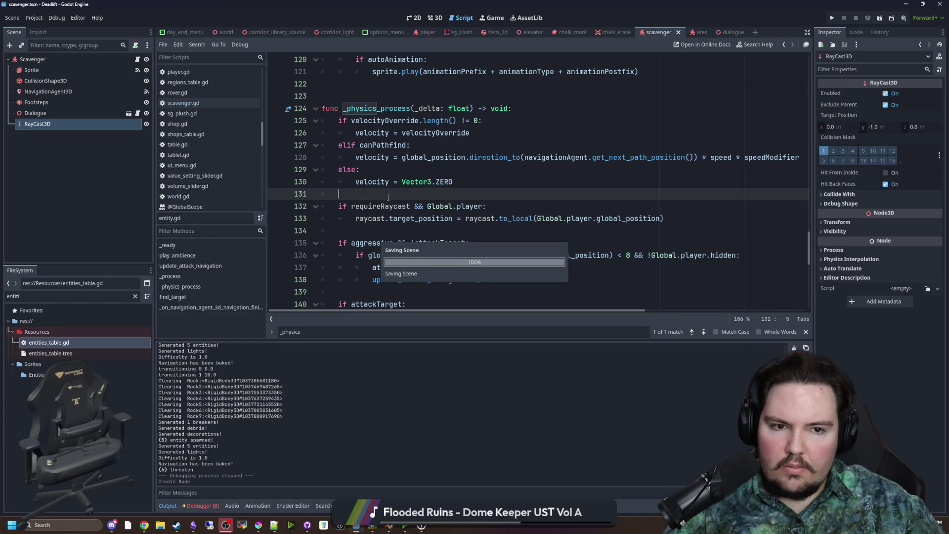
click(823, 150)
key(ctrl+s)
scroll(476, 183, down, 1)
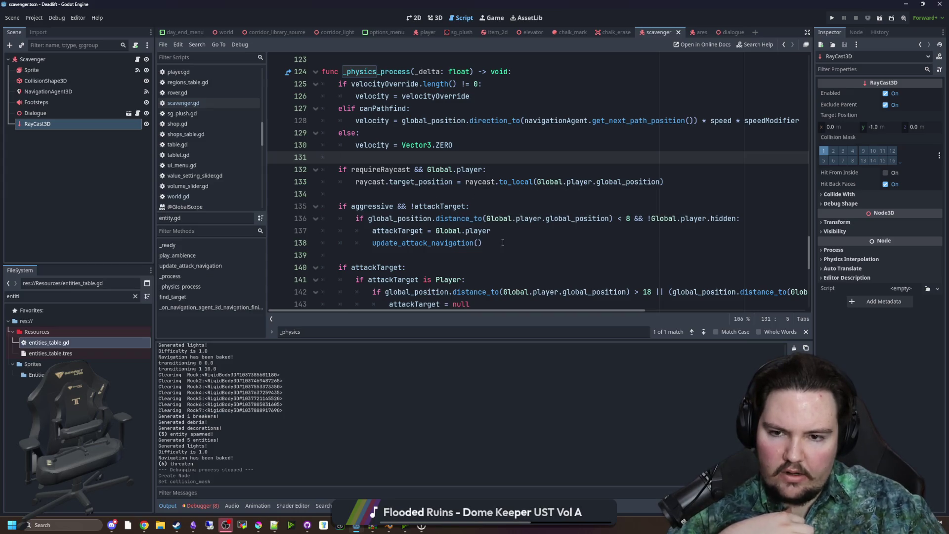
Append '&& (!requireRaycast || !raycast.get_collider())' to the aggro condition on line 135 and save
drag(503, 243, 319, 206)
click(500, 192)
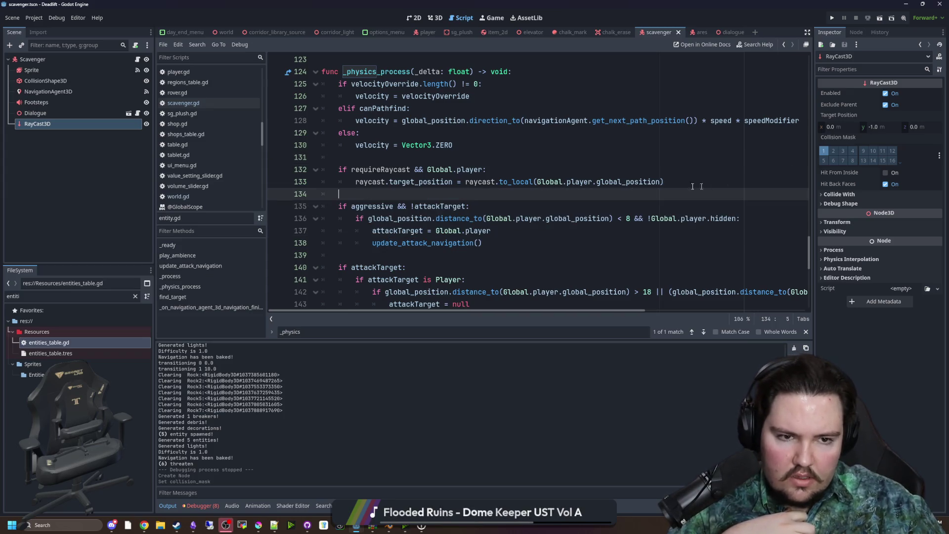
double_click(472, 182)
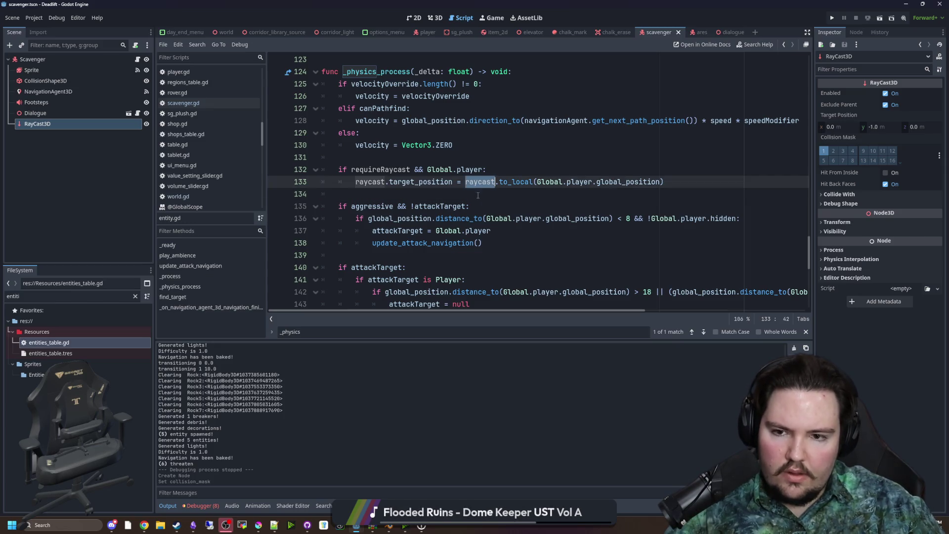
click(466, 206)
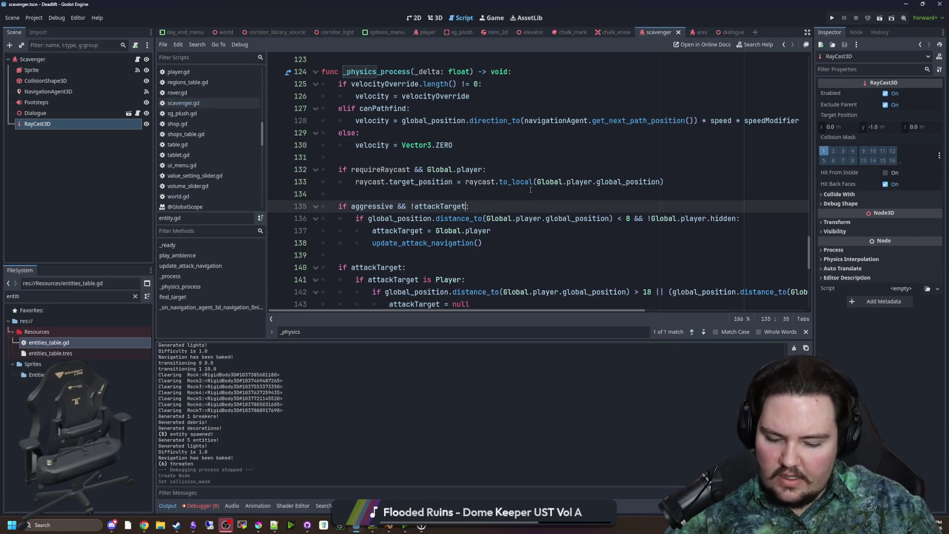
text(&& ())
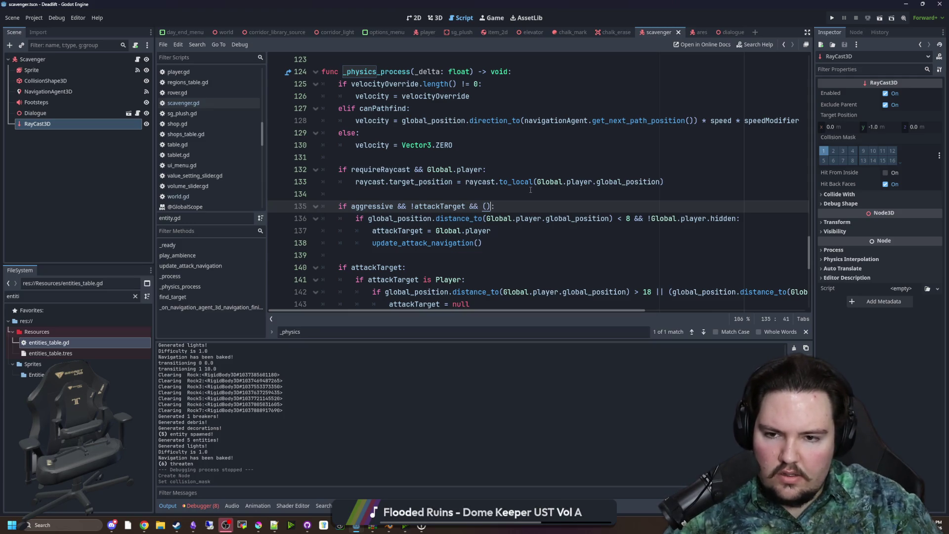
text(require)
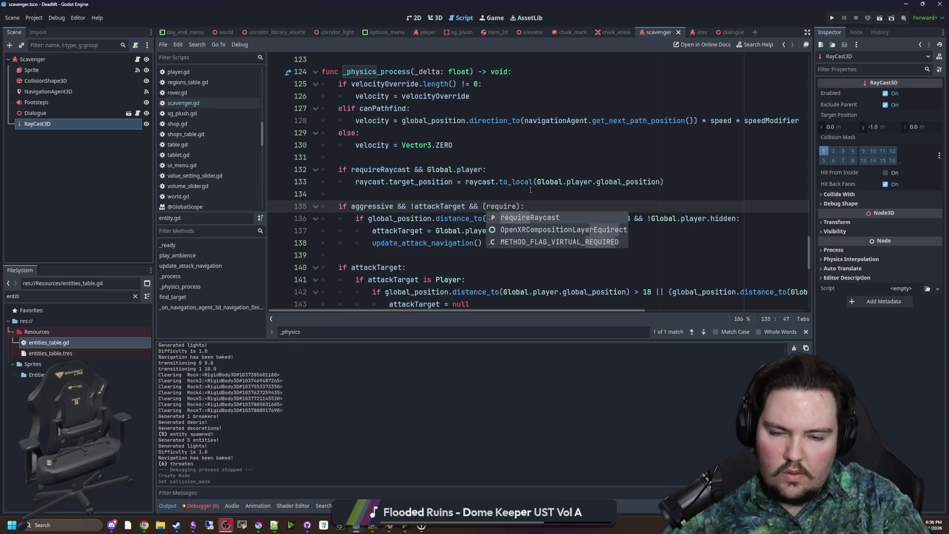
key(Return)
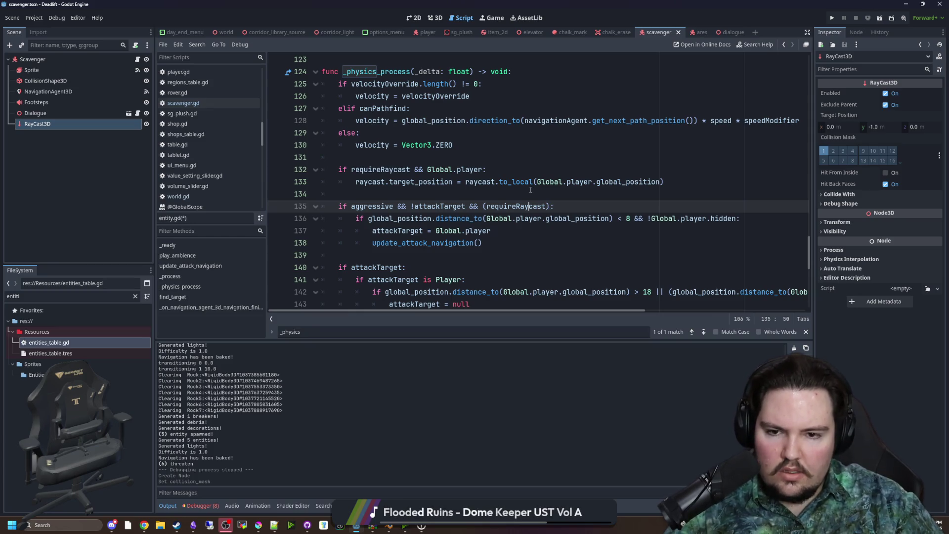
text(!)
key(ctrl+Right)
text(|| raycast.)
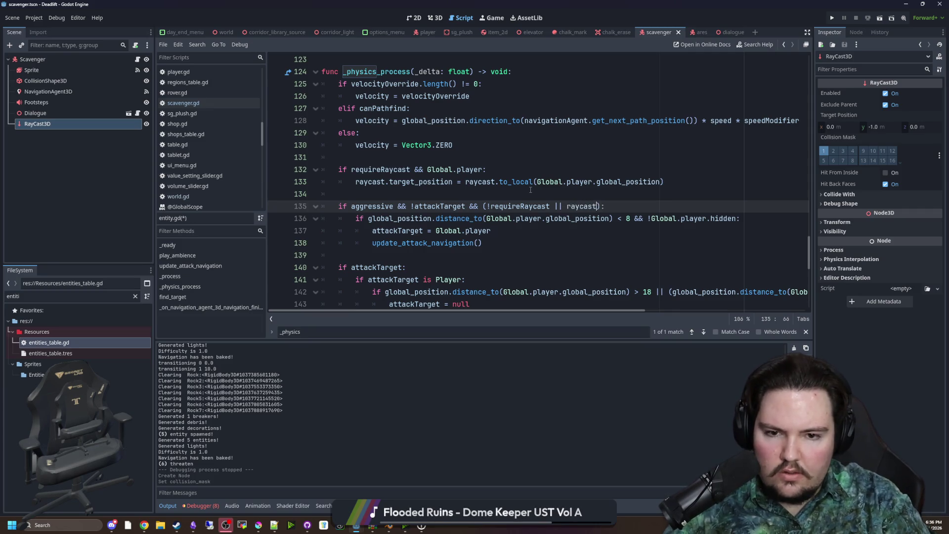
text(get_)
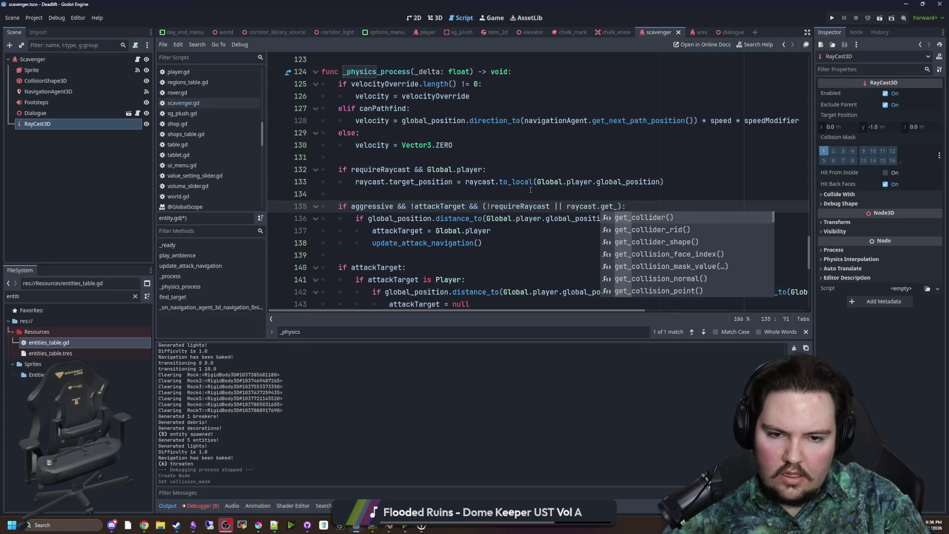
text(coll)
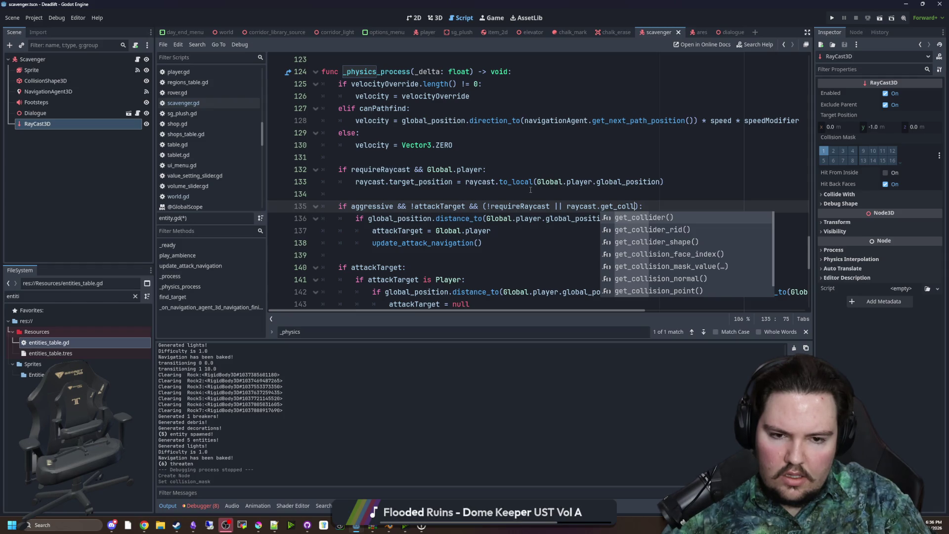
key(Return)
text(!)
click(530, 190)
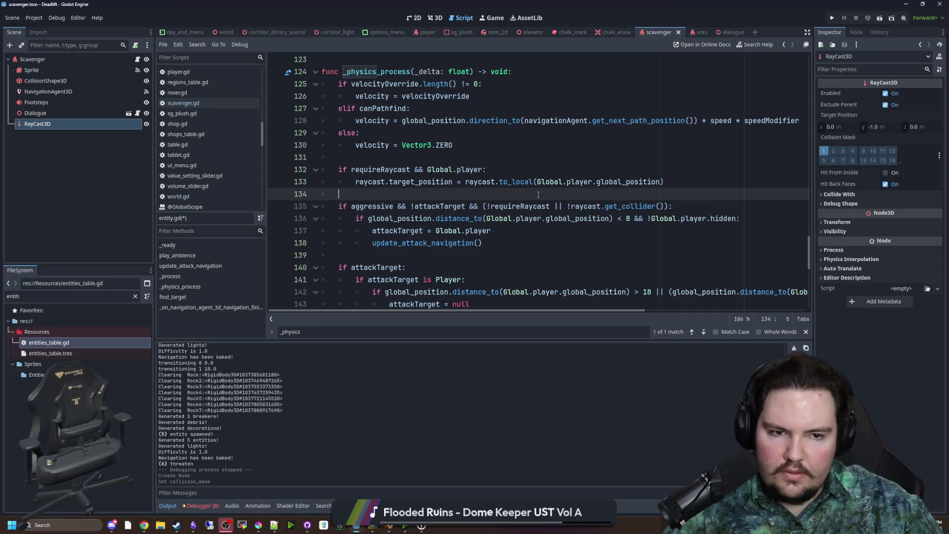
key(ctrl+s)
key(ctrl+s)
key(ctrl+s)
key(ctrl+s)
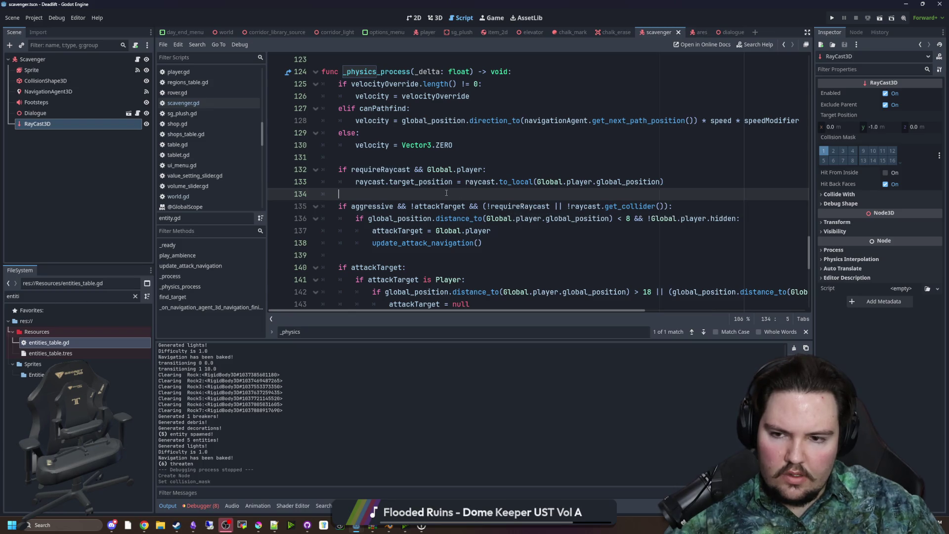
click(34, 18)
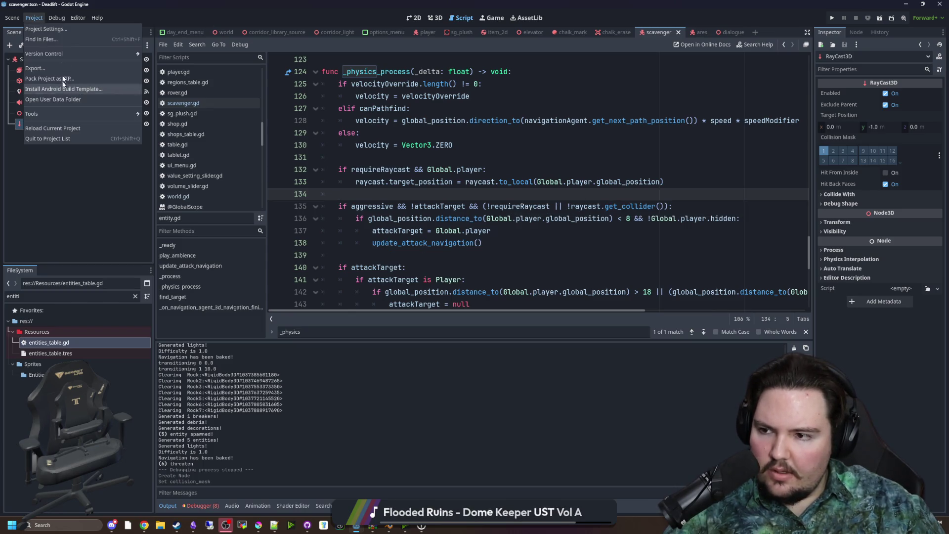
Run the game, then reopen entity.gd by filtering the FileSystem dock for 'entity'
click(429, 162)
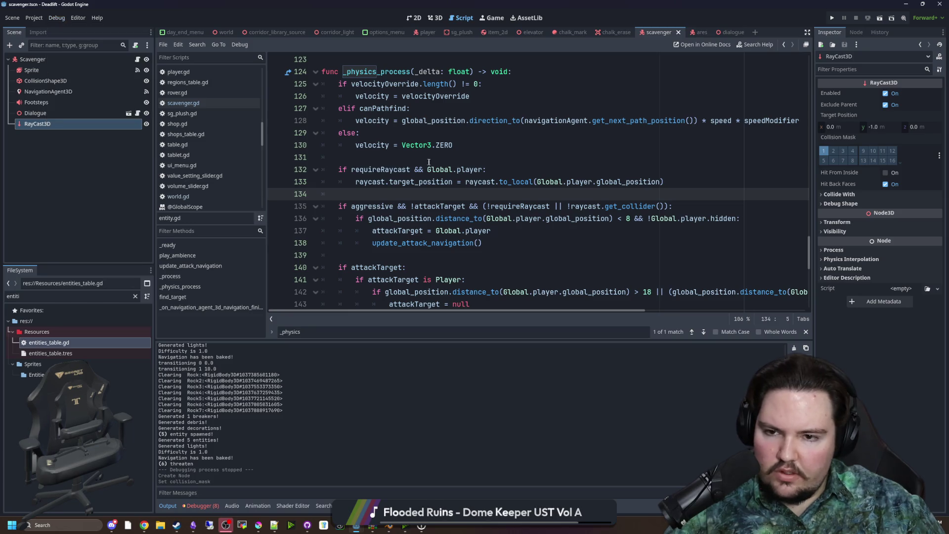
click(833, 17)
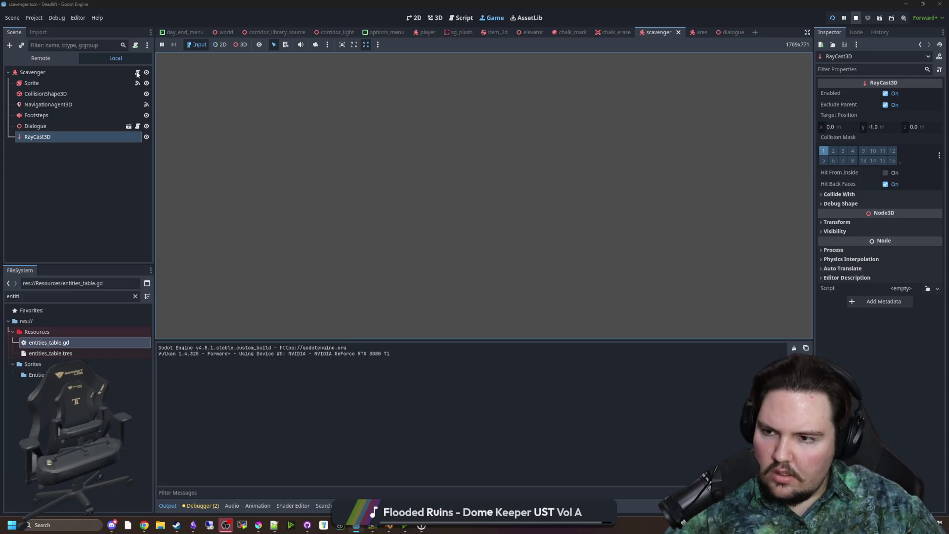
click(138, 73)
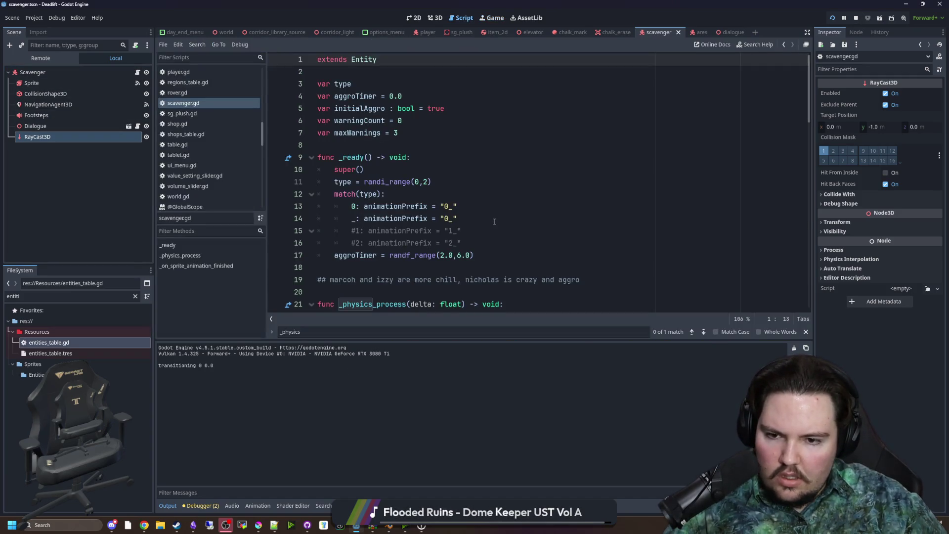
click(494, 221)
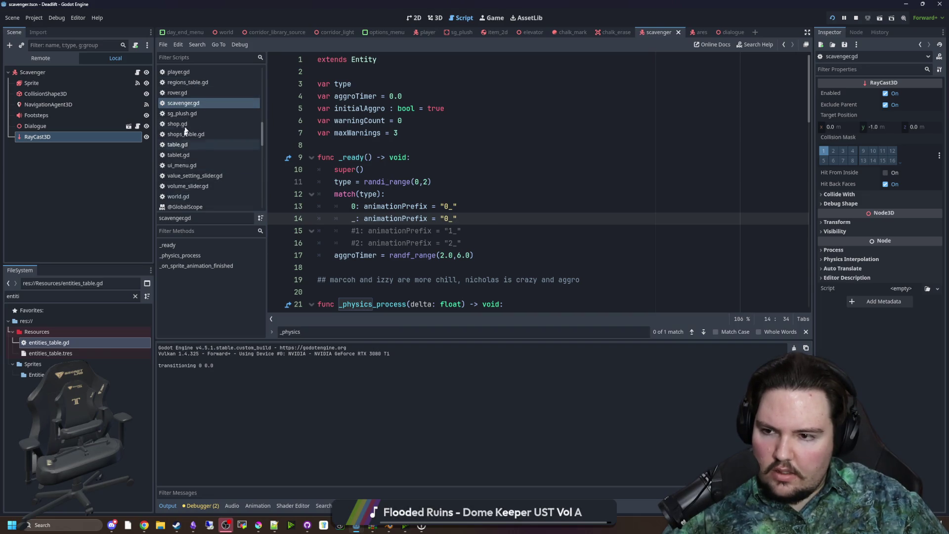
click(135, 296)
text(entity)
double_click(40, 343)
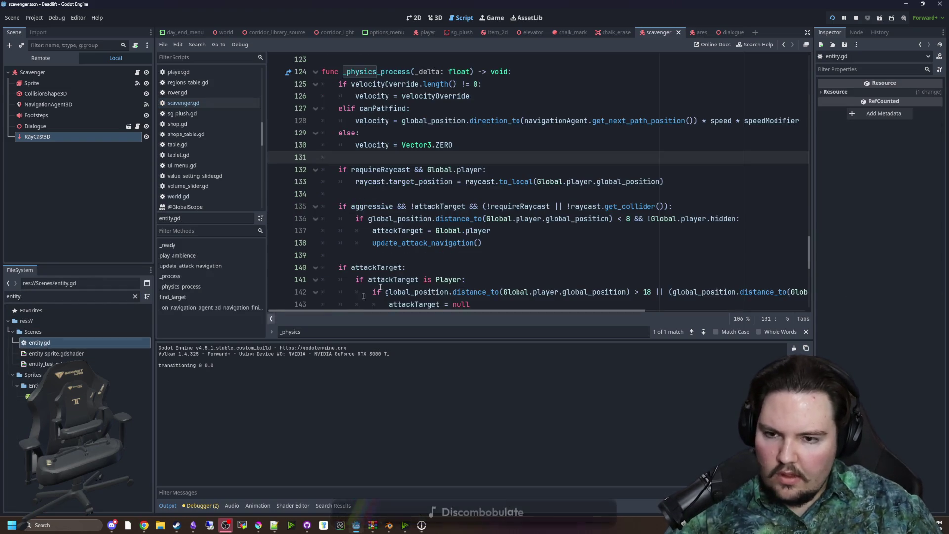
Add '+ Vector3(0,1,0)' to the player position in the raycast target on line 133 and save
click(546, 192)
click(515, 235)
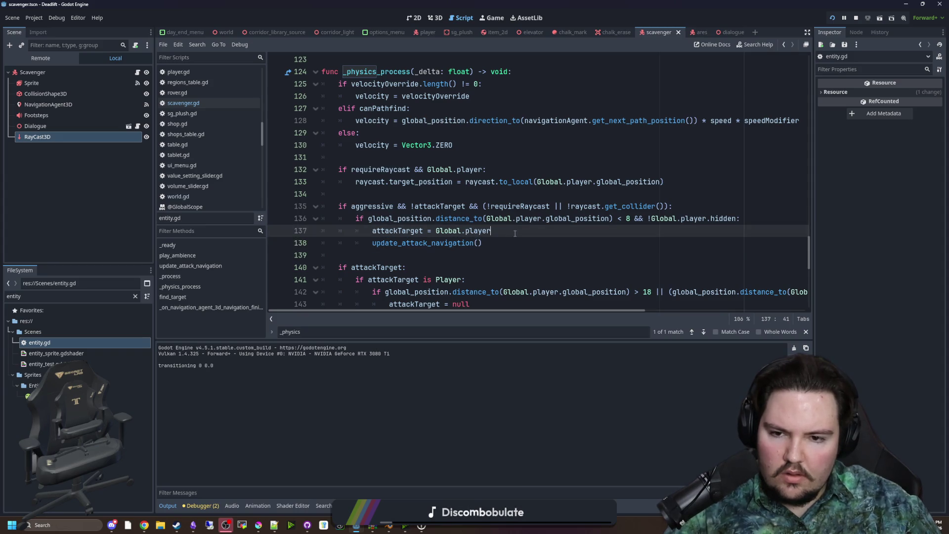
click(475, 197)
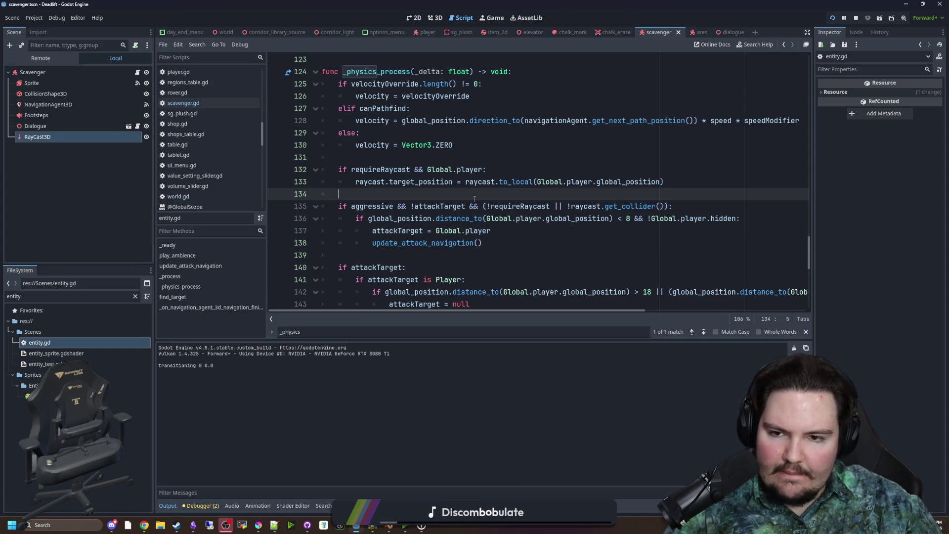
click(660, 182)
text(+ Vector3()
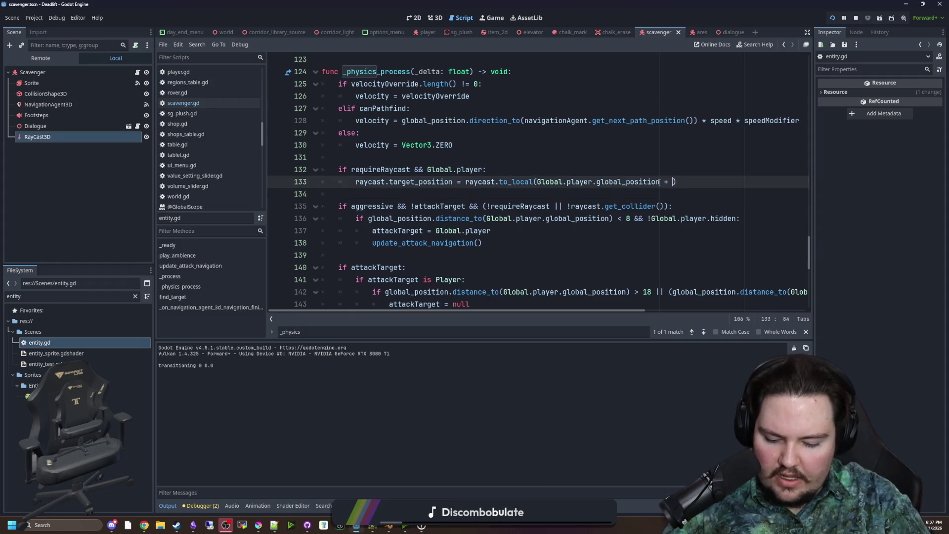
text(0,1,0)
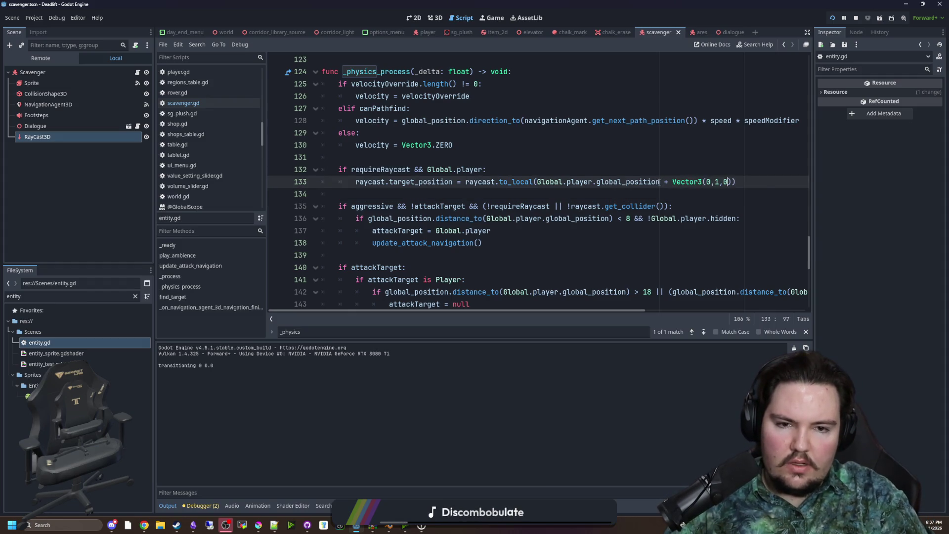
click(696, 157)
key(ctrl+s)
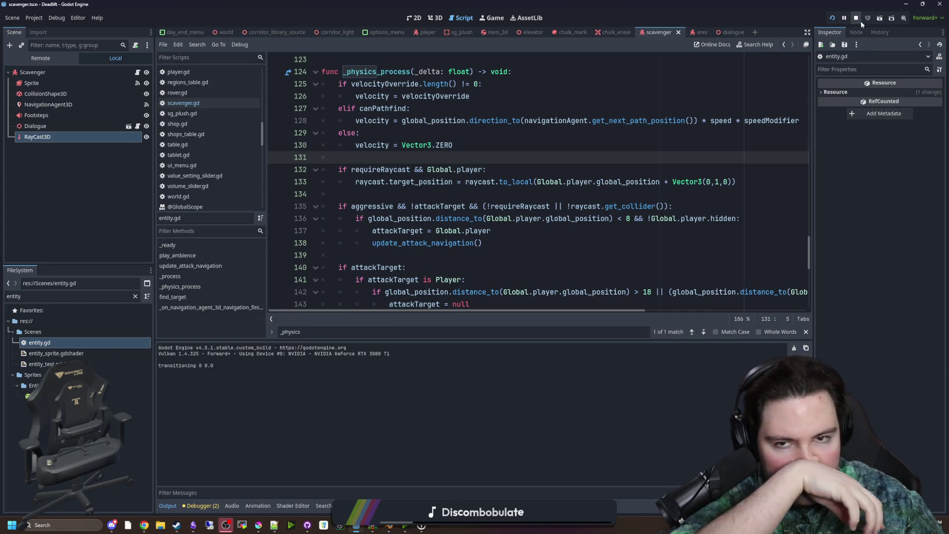
Run the game, start Play from the main menu, and press E to descend into the overgrown level
click(491, 18)
click(238, 201)
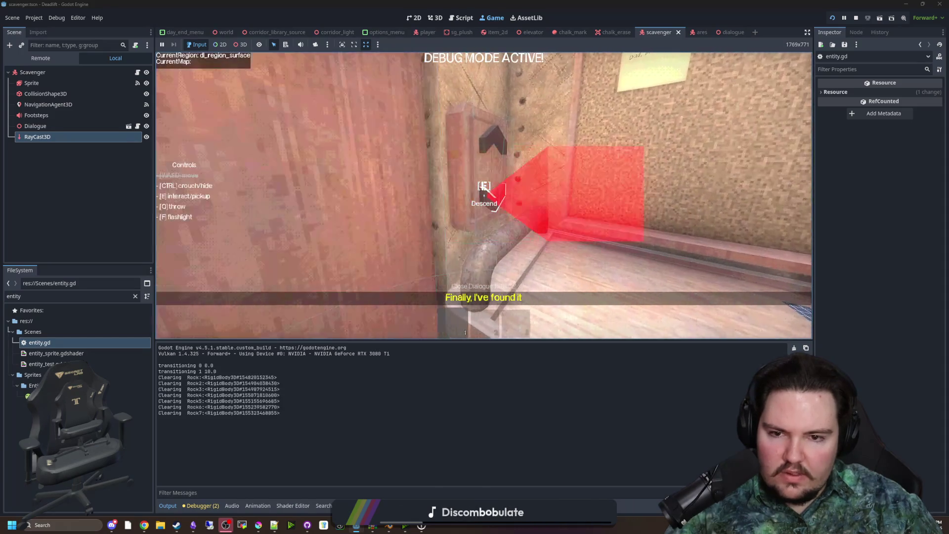
key(e)
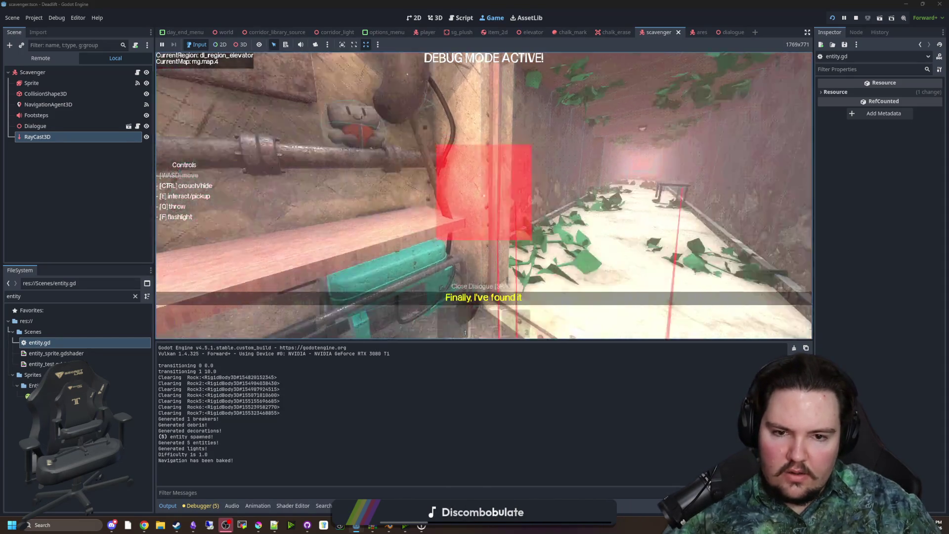
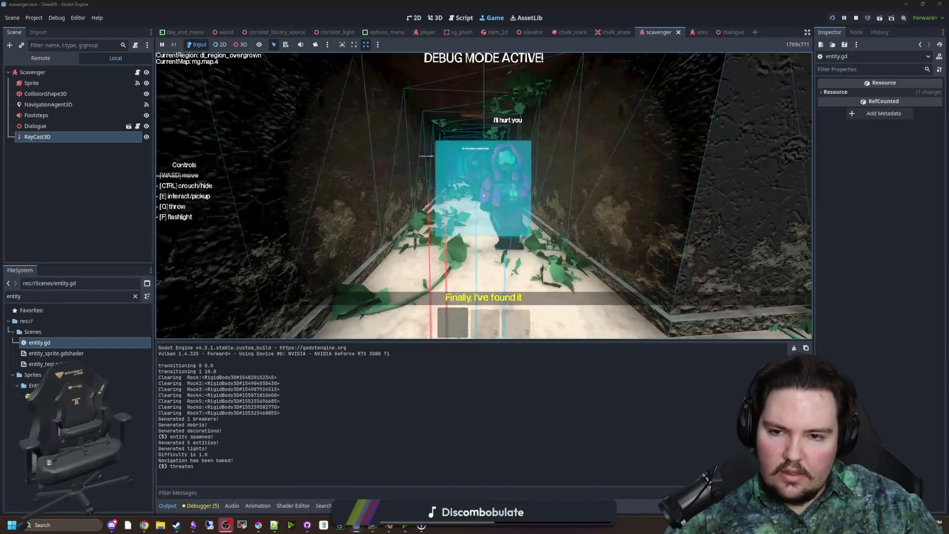
Walk the player to the red-squared wall and back, then pause and stop the test run
key(w)
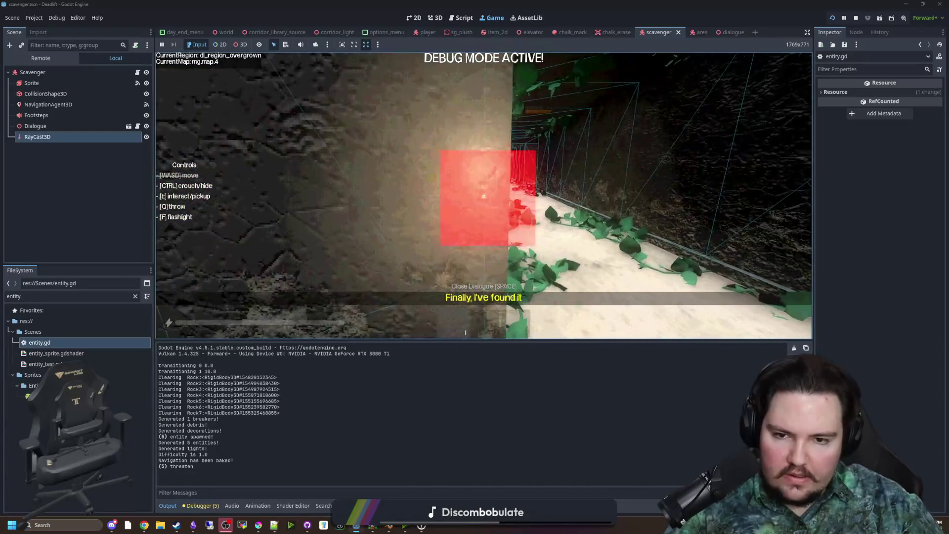
key(w)
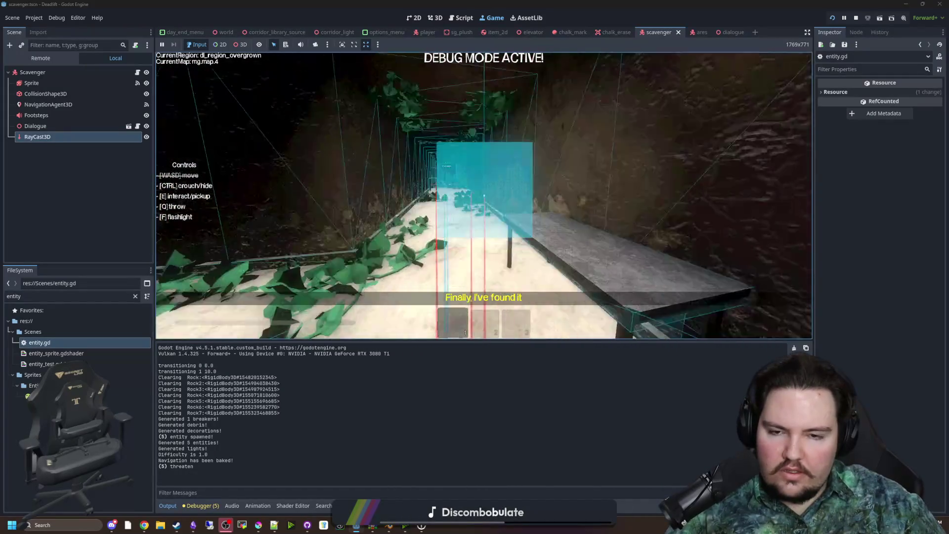
key(w)
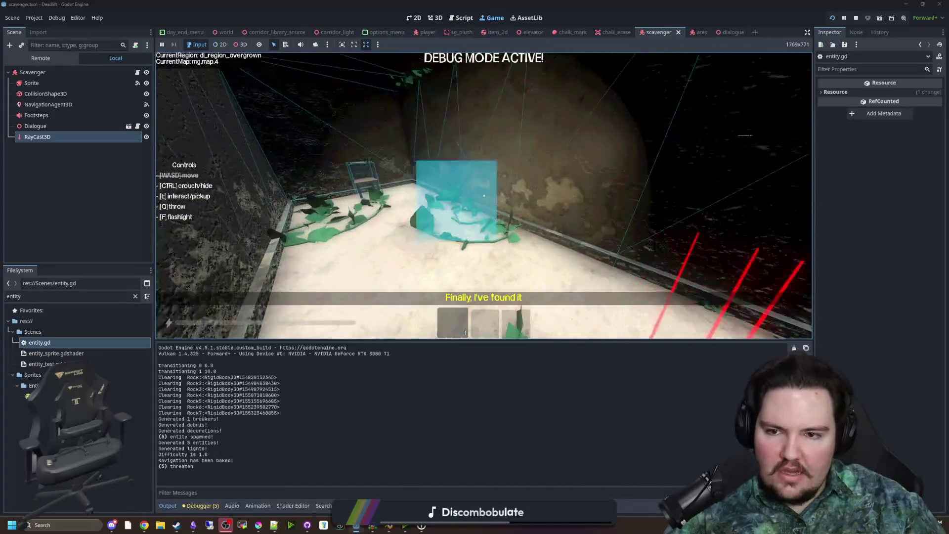
key(w)
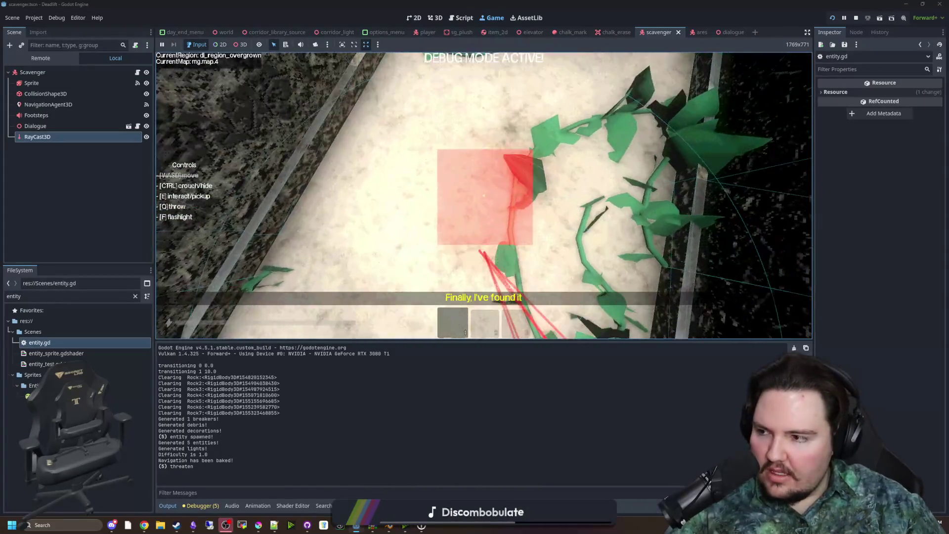
key(Escape)
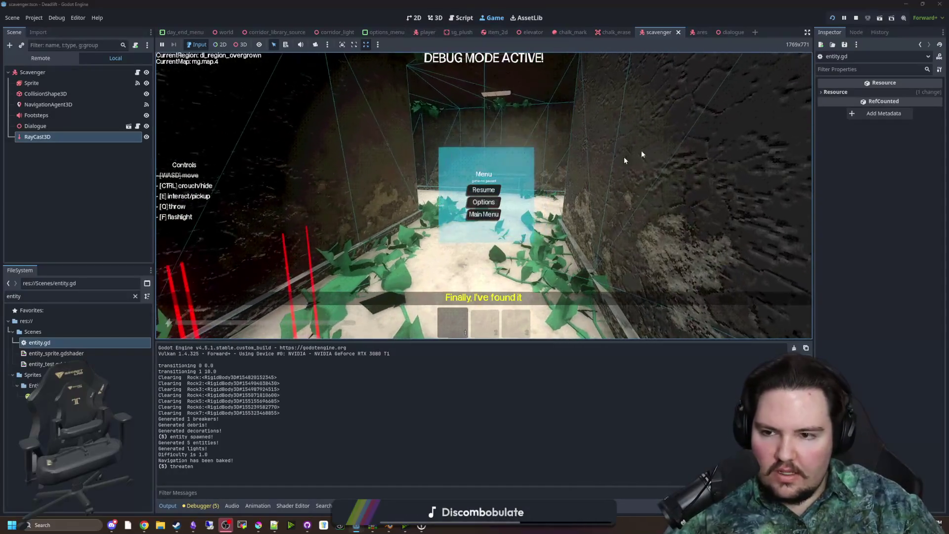
key(F8)
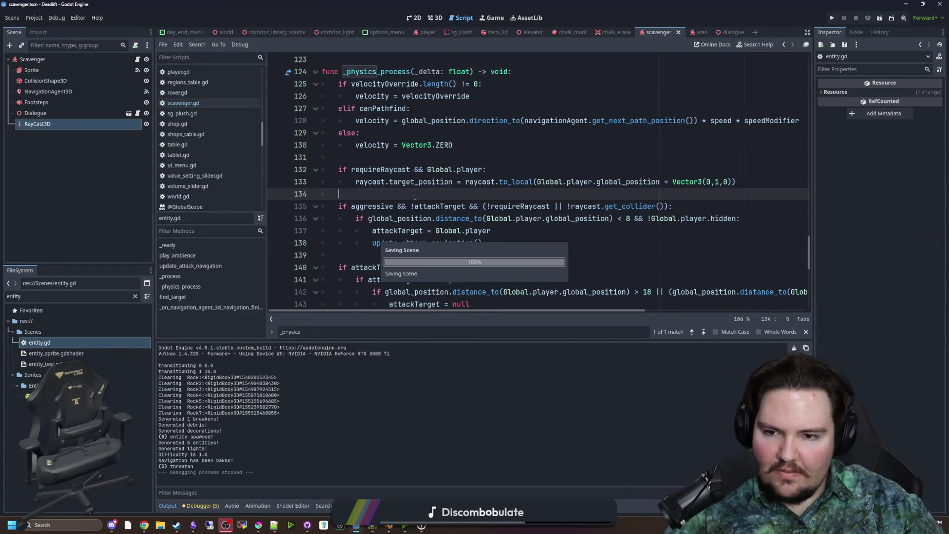
Review the aggressive-check block and narrow the inspector and left docks to widen the code area
click(466, 194)
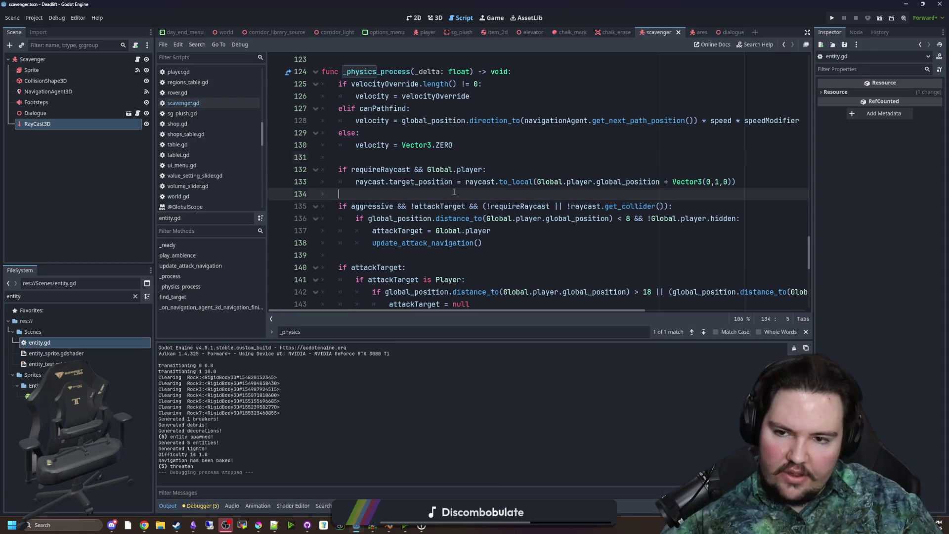
click(464, 163)
scroll(544, 208, down, 1)
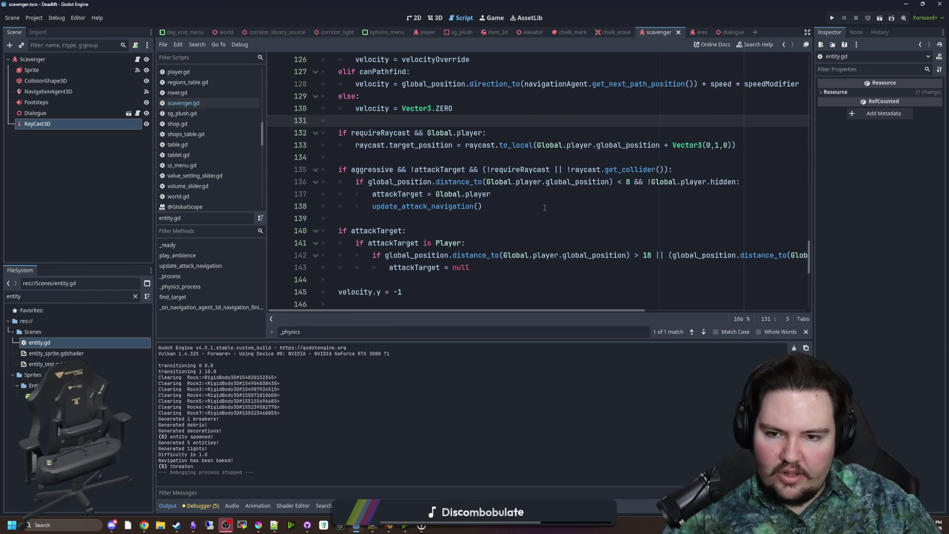
drag(487, 207, 326, 170)
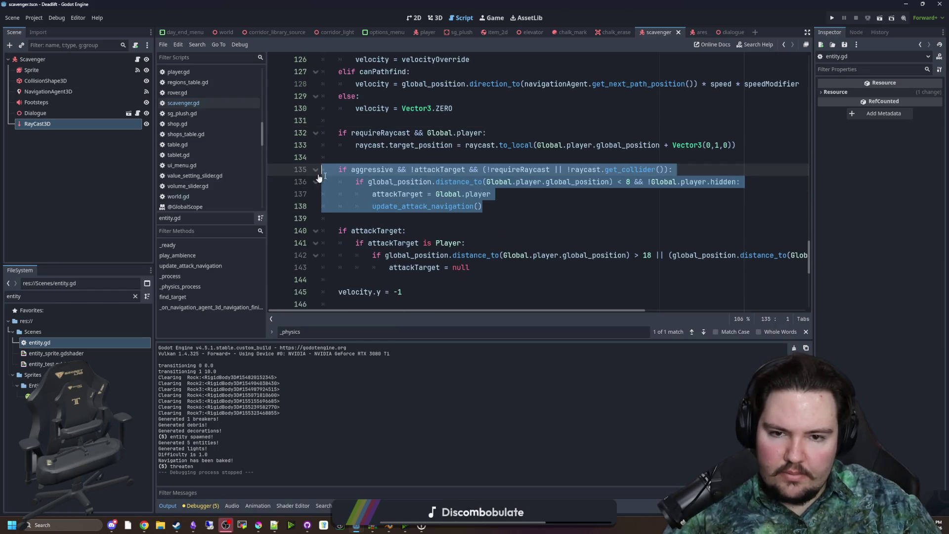
click(502, 199)
click(495, 209)
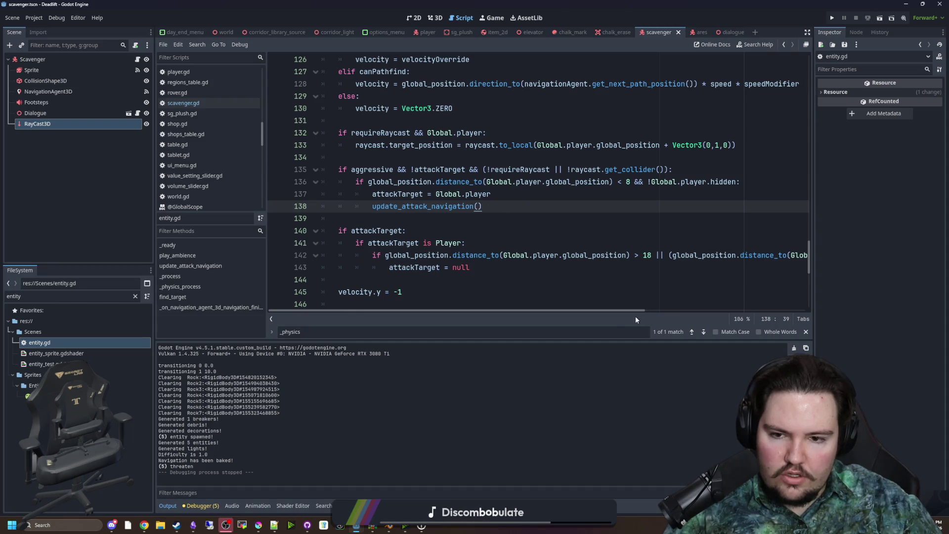
drag(813, 267, 865, 269)
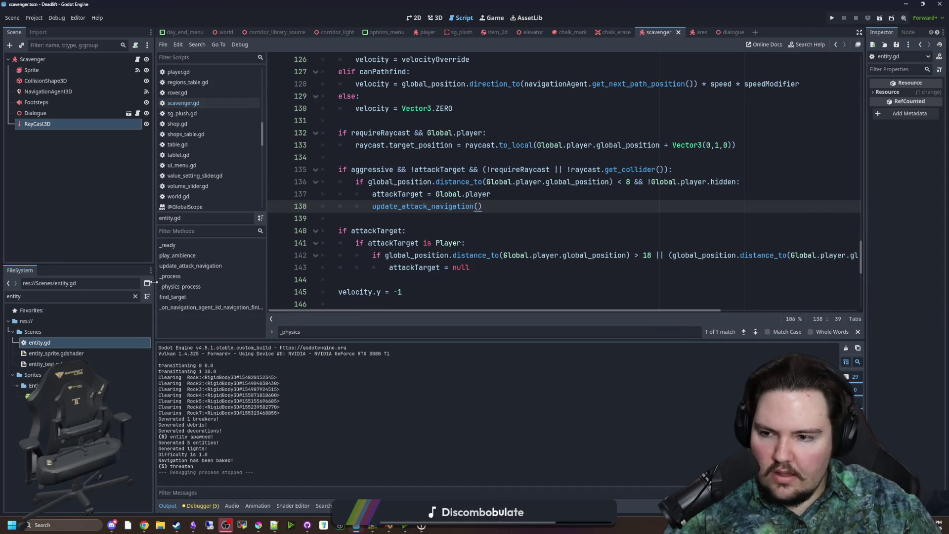
drag(154, 276, 68, 277)
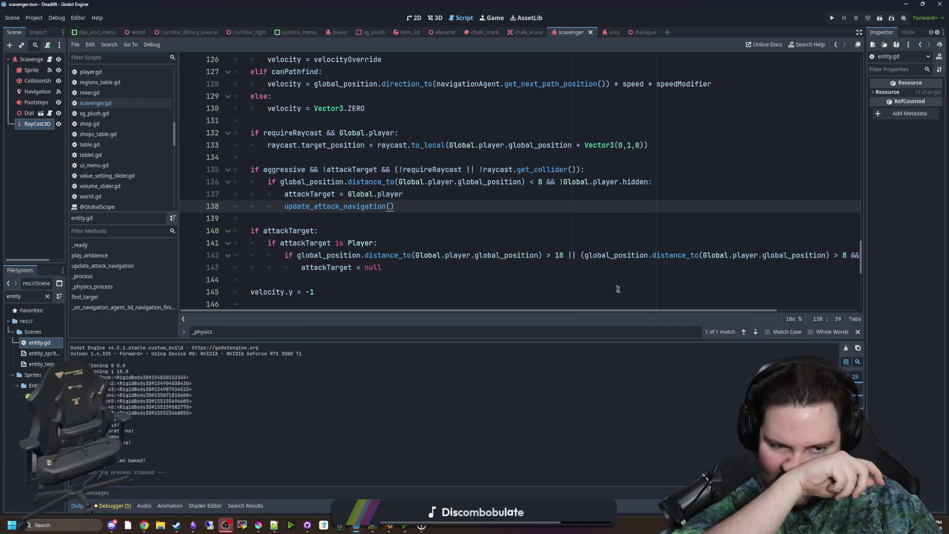
Replace the hard-coded 8 on line 136 with aggroRange
click(540, 181)
key(BackSpace)
text(aggroRange)
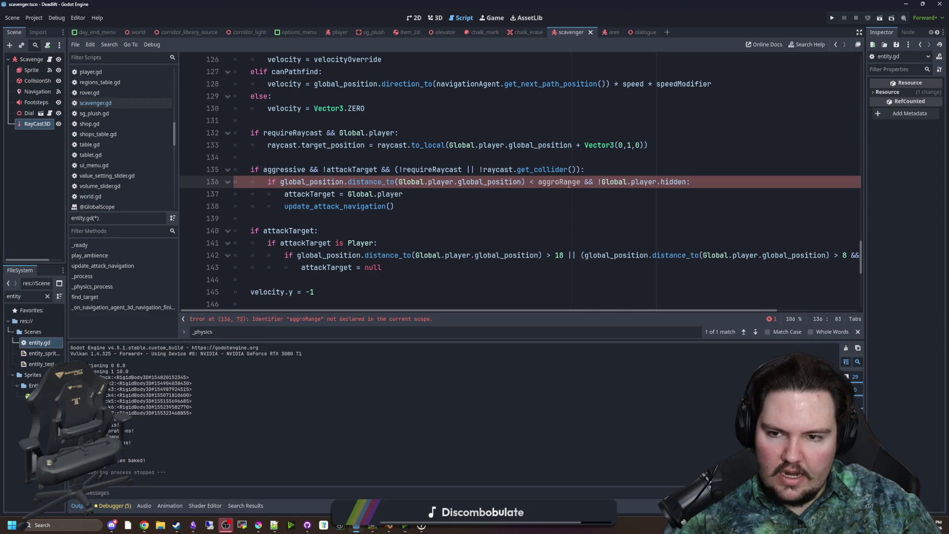
double_click(568, 183)
key(ctrl+c)
click(613, 206)
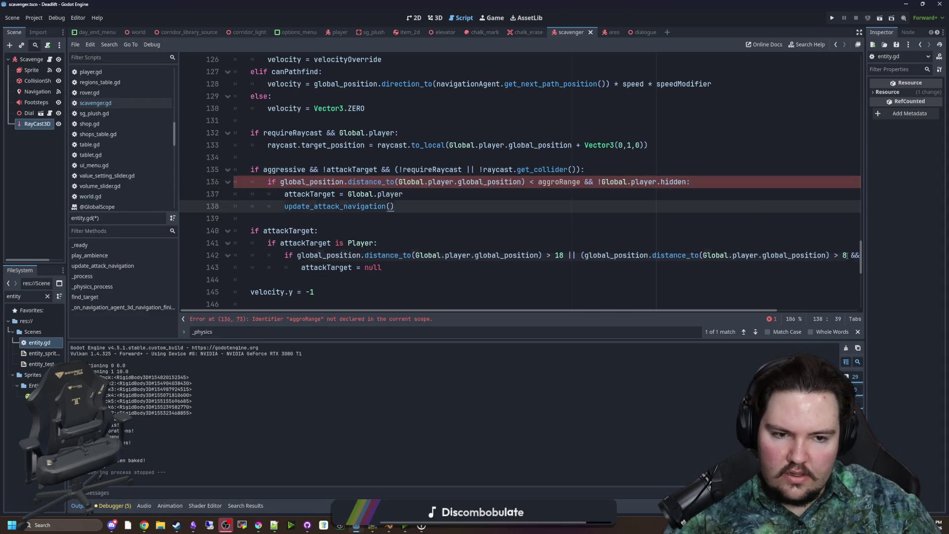
Change the > 18 distance on line 142 to aggroRange*2.5
click(845, 256)
drag(691, 312, 855, 312)
key(ctrl+v)
drag(788, 312, 694, 309)
scroll(590, 232, up, 1)
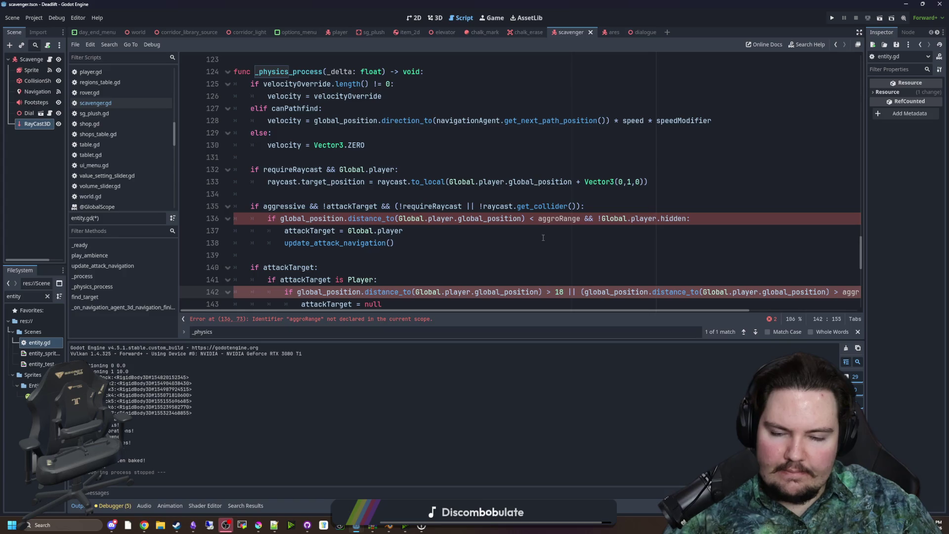
scroll(542, 237, down, 1)
double_click(560, 255)
key(ctrl+v)
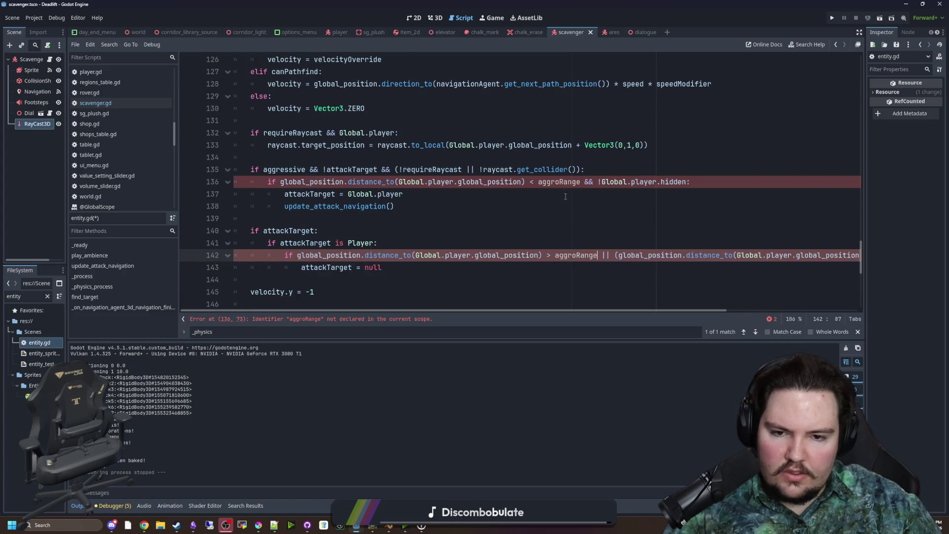
text(*2.5)
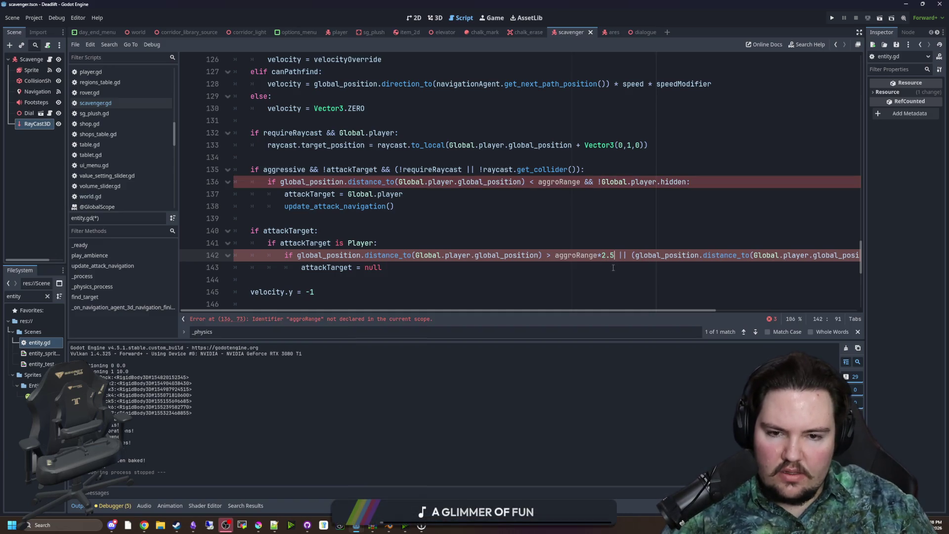
Check 8 × 2.5 in Windows Calculator, then return to the script
click(64, 525)
text(calculator)
key(Return)
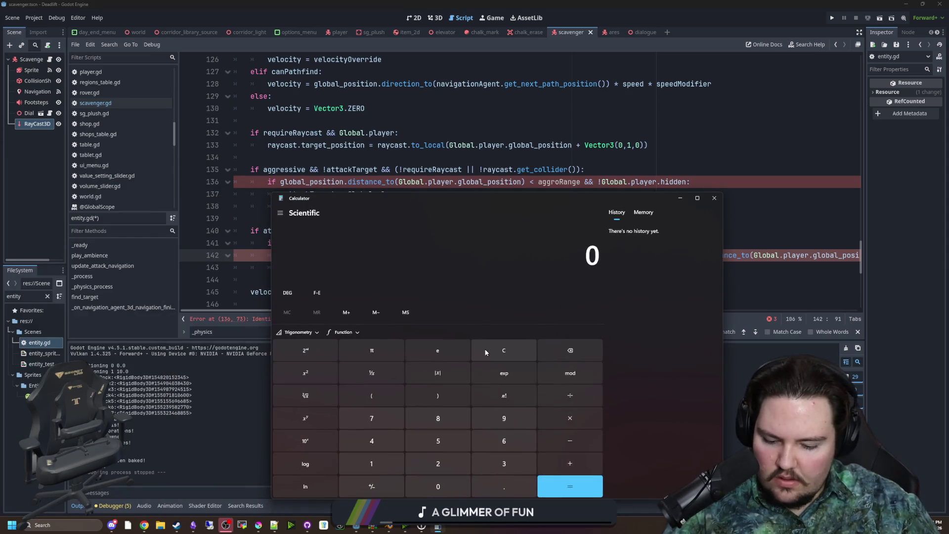
text(8*2.5)
key(Return)
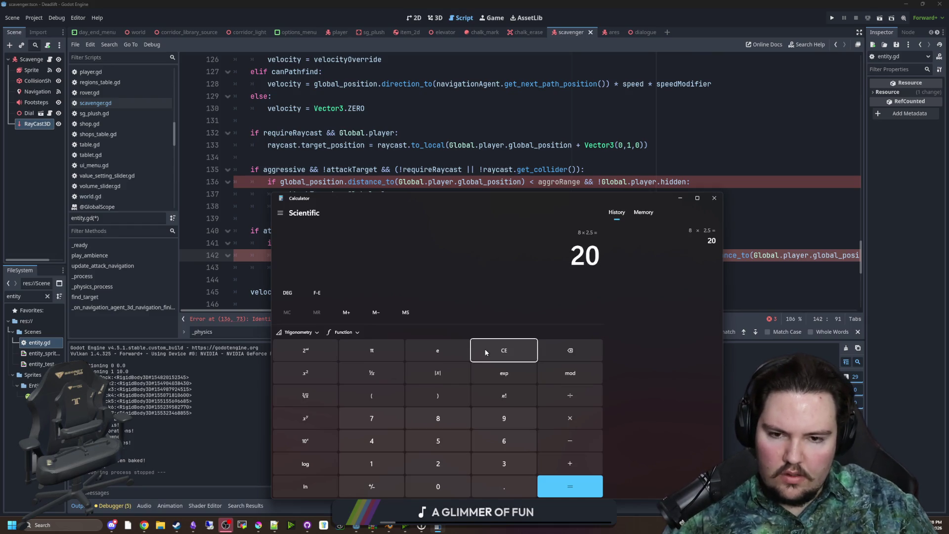
click(714, 197)
key(Up)
key(Up)
key(Up)
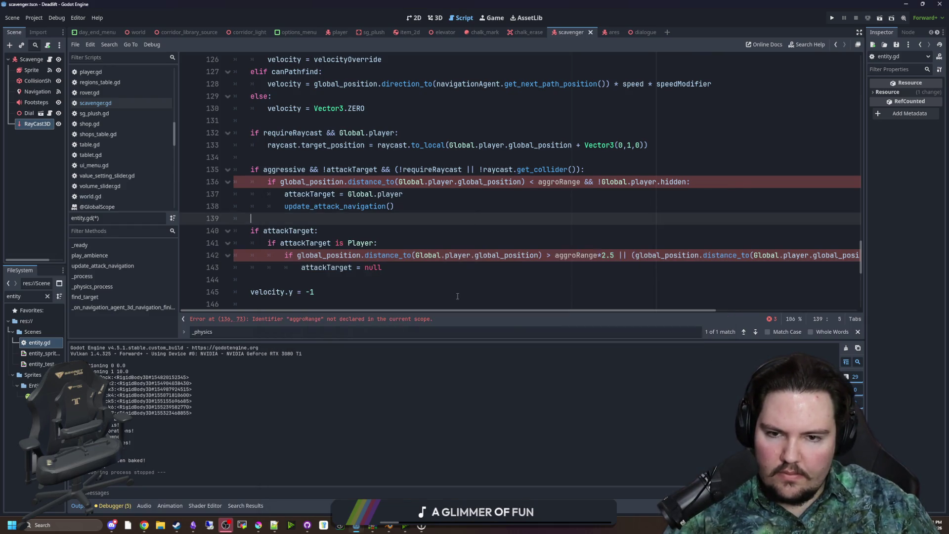
Move the distance condition onto its own line above the aggressive check and indent the check under it
scroll(458, 296, up, 1)
double_click(557, 218)
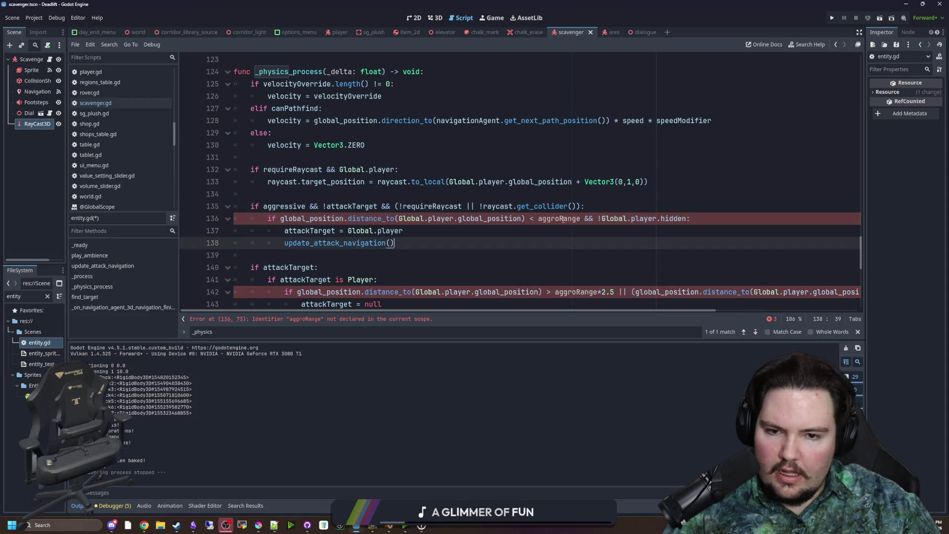
click(493, 235)
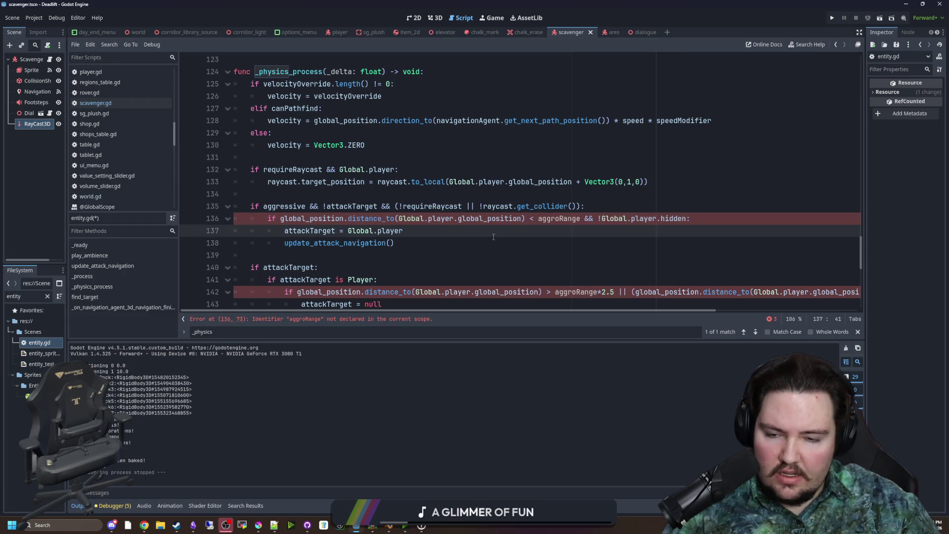
drag(708, 222, 268, 218)
key(BackSpace)
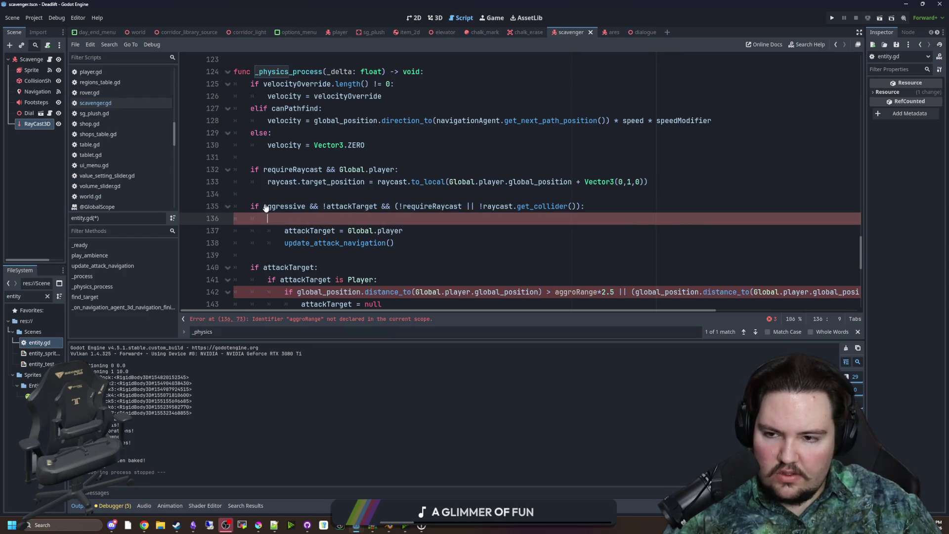
click(260, 191)
key(Return)
text(if global_position.distance_to(Global.player.global_position) < aggroRange && !Global.player.hidden:)
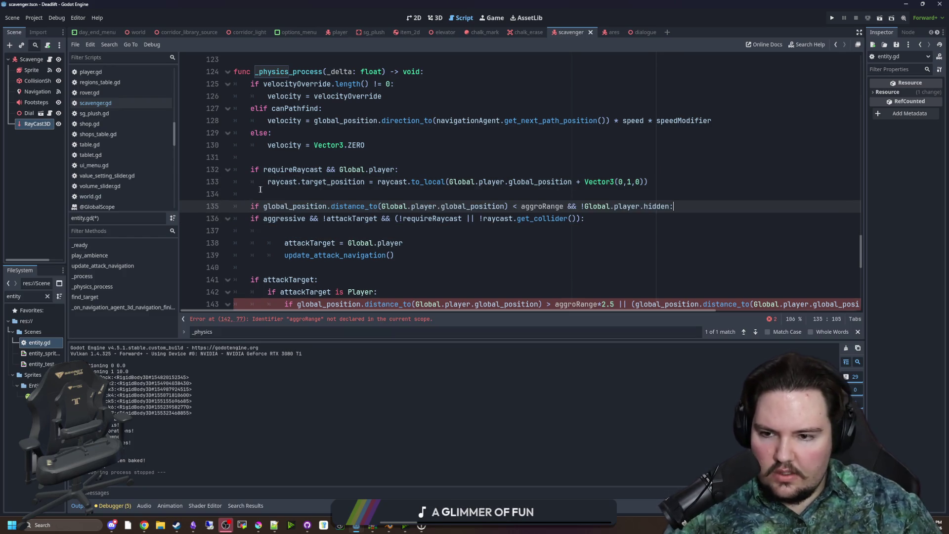
click(251, 219)
key(Tab)
click(694, 211)
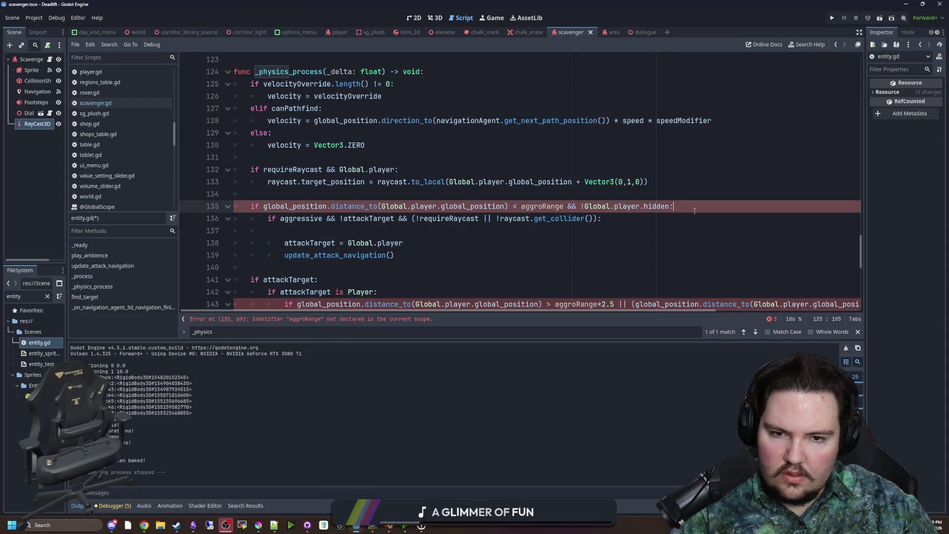
key(Return)
Move the raycast target lines under the distance check, fix their indentation and remove the extra blank line
drag(649, 182, 231, 172)
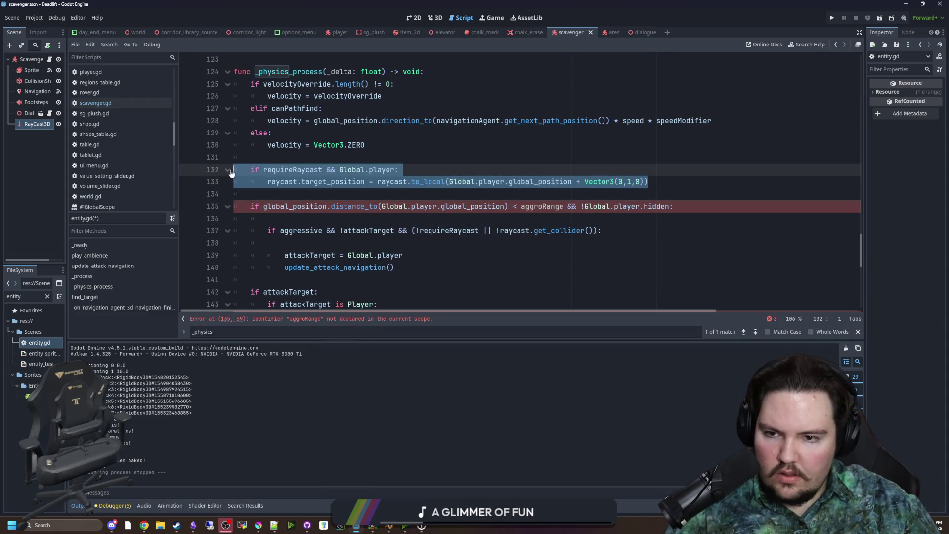
key(ctrl+x)
click(661, 209)
key(ctrl+v)
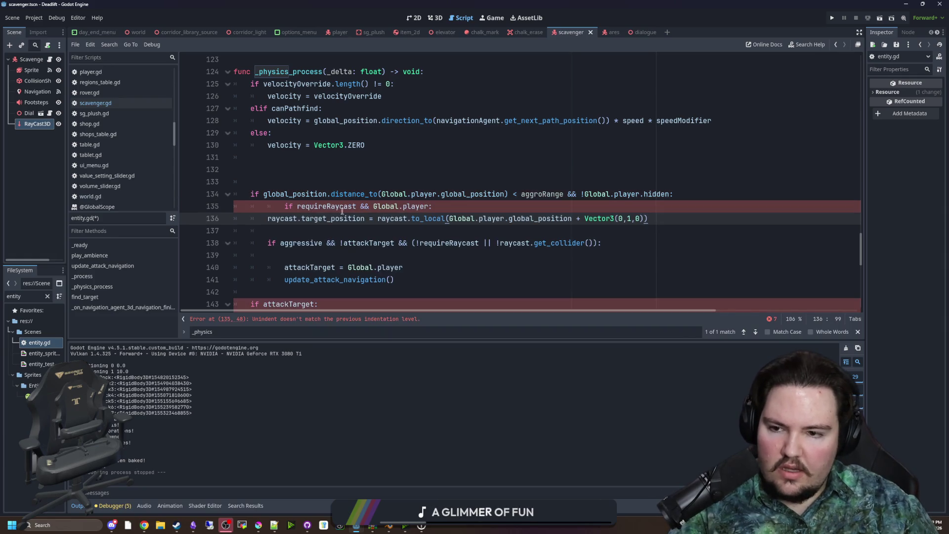
click(285, 206)
key(BackSpace)
key(Down)
key(Tab)
click(293, 234)
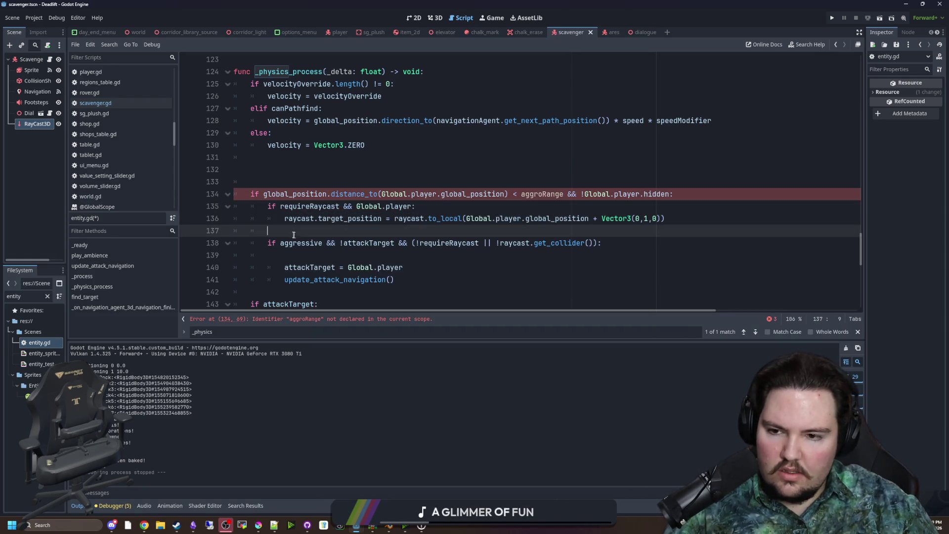
click(303, 255)
key(BackSpace)
key(BackSpace)
key(BackSpace)
key(Up)
key(Up)
key(Up)
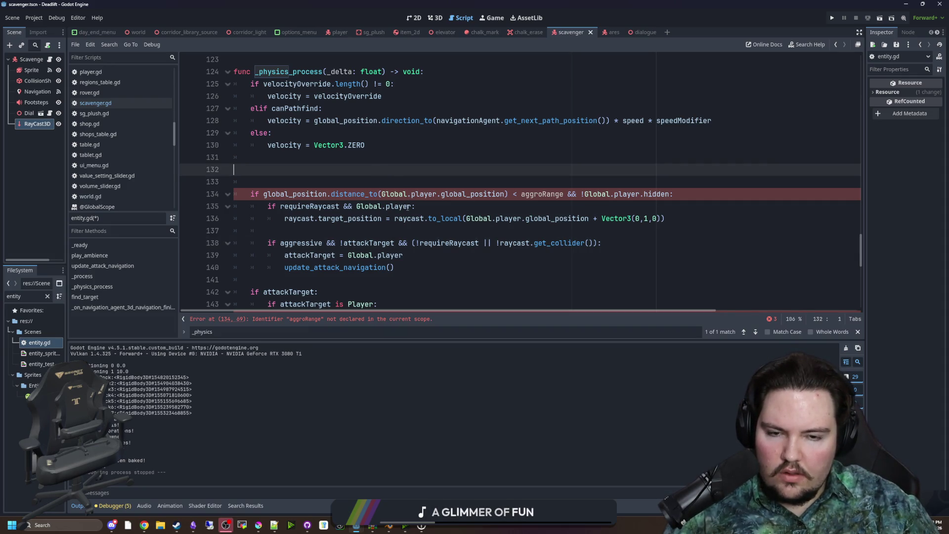
Cut Global.player from the raycast condition and write 'if Global.player:' above the aggro block
click(399, 236)
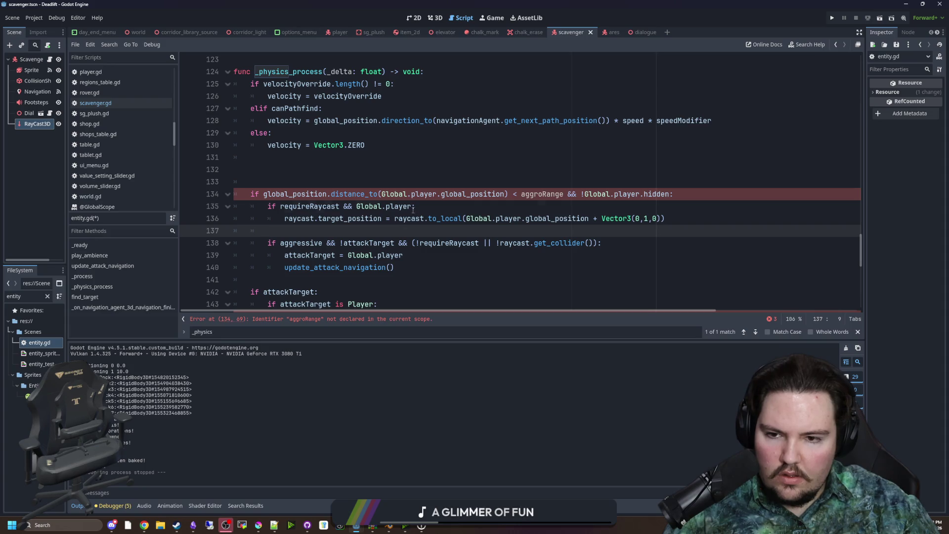
drag(413, 210, 356, 208)
key(BackSpace)
click(302, 185)
key(ctrl+v)
text(:)
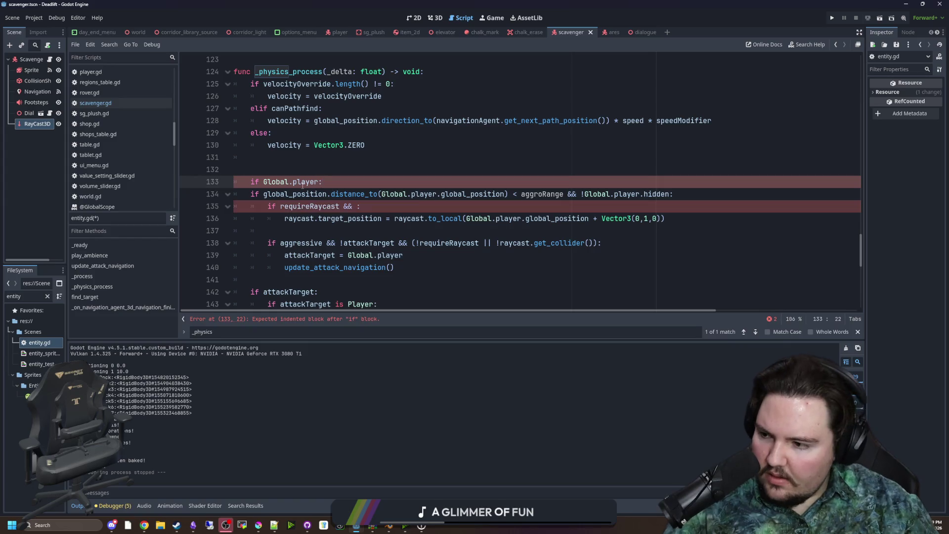
Indent lines 134–140 under the guard and reduce the raycast line to 'if requireRaycast:'
click(352, 255)
drag(406, 269, 242, 194)
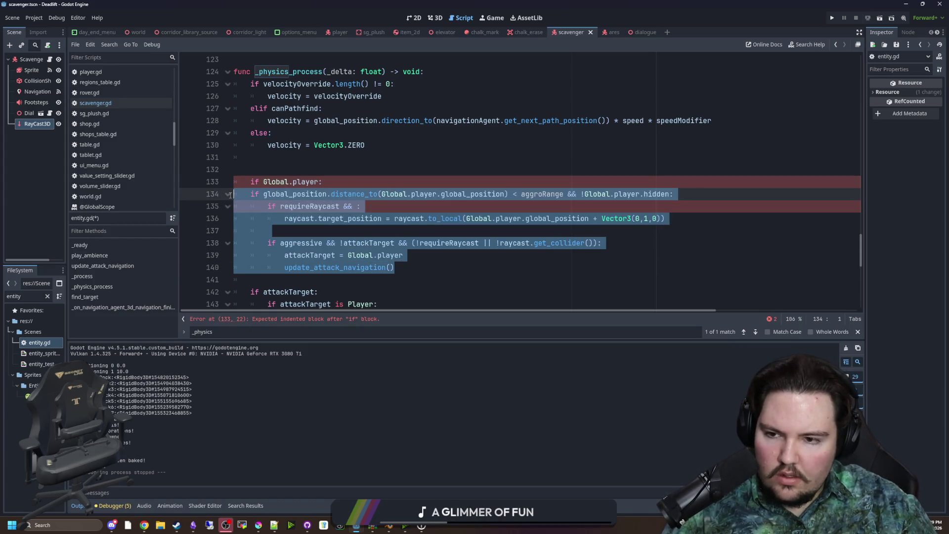
key(Tab)
click(345, 169)
drag(374, 206, 353, 206)
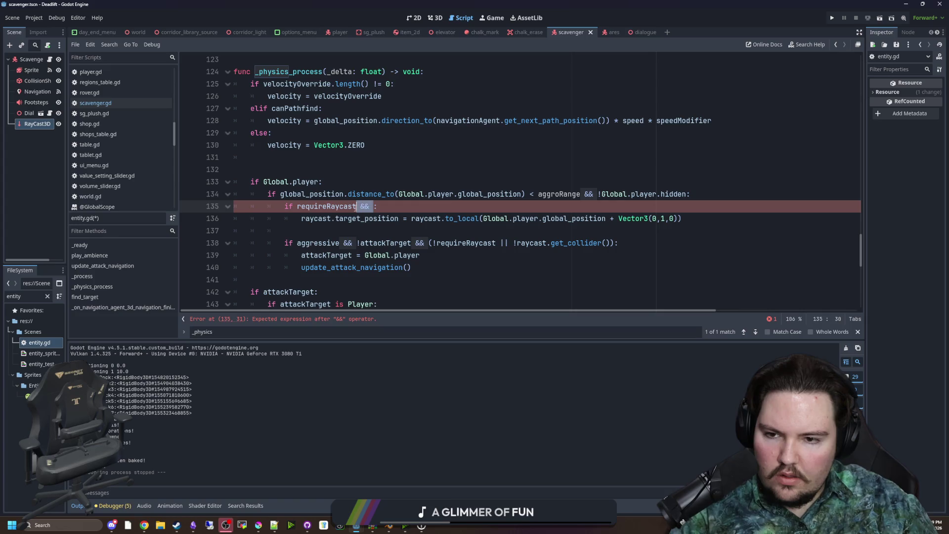
text(:)
key(Up)
key(Up)
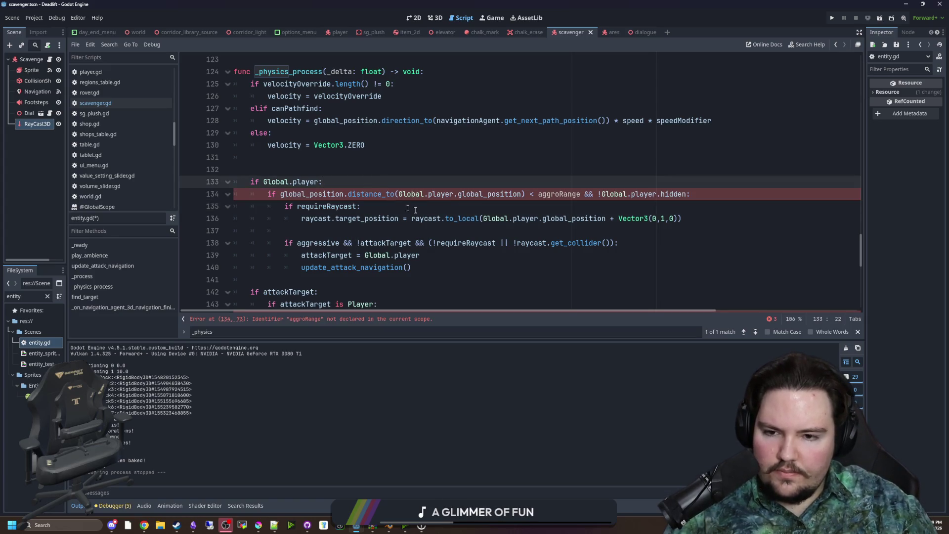
scroll(494, 212, up, 20)
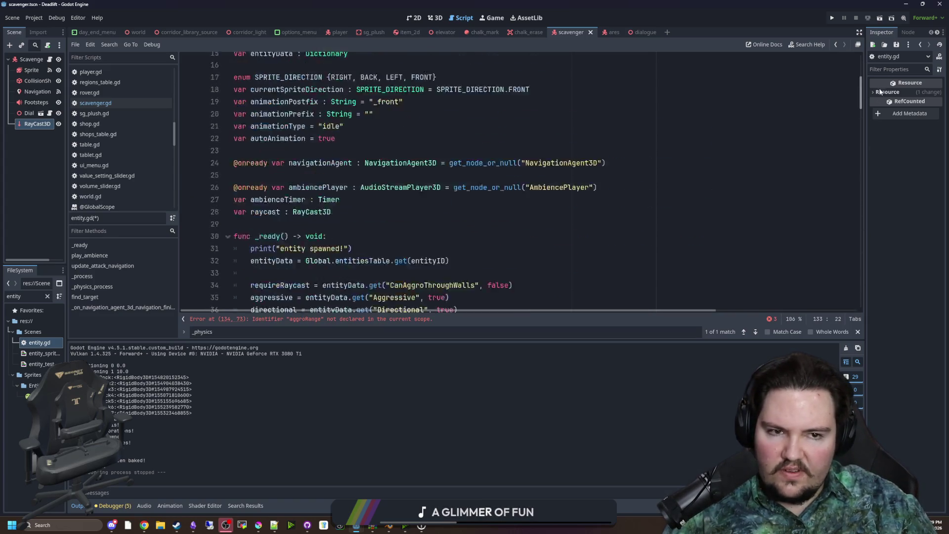
Declare 'var aggroRange = 8.0' after the entityData declaration
click(383, 230)
key(Return)
text(var aggroRange = )
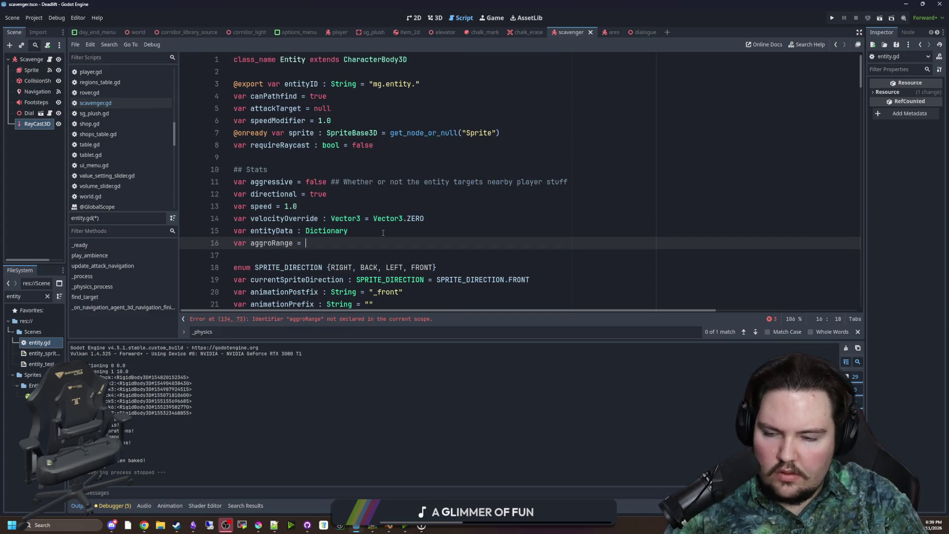
text(8.0)
click(383, 230)
double_click(259, 244)
In _ready, add 'aggroRange = entityData.get("AggroRange", 8.0)' after the speed assignment
scroll(467, 237, down, 3)
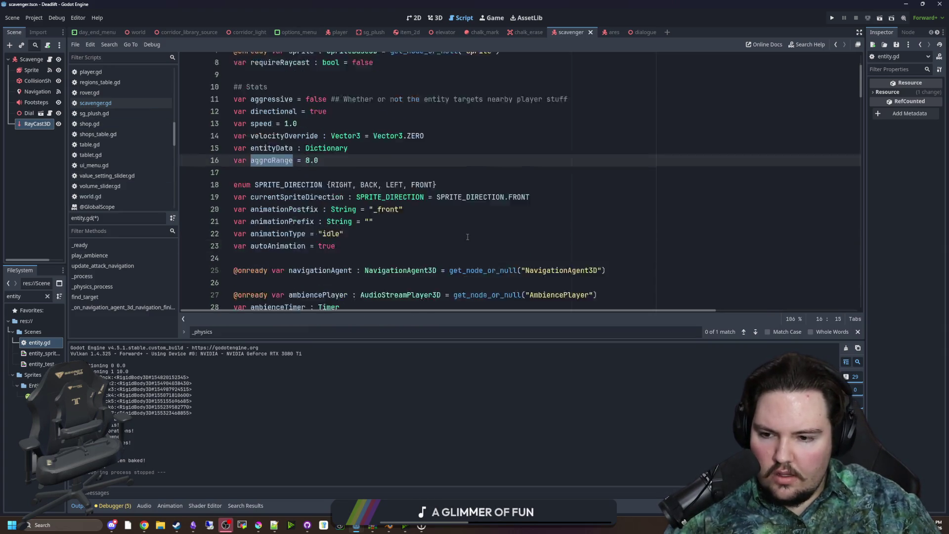
scroll(467, 236, down, 3)
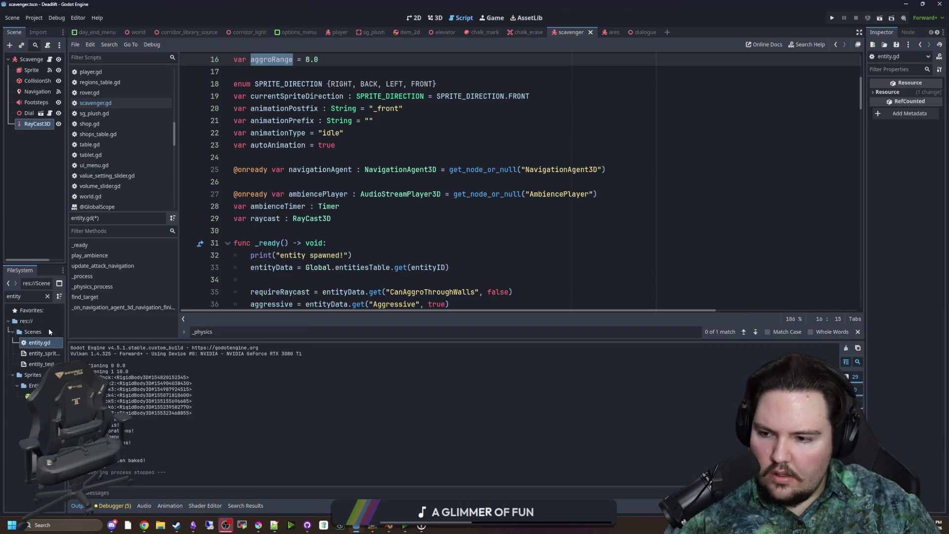
click(49, 297)
text(entities)
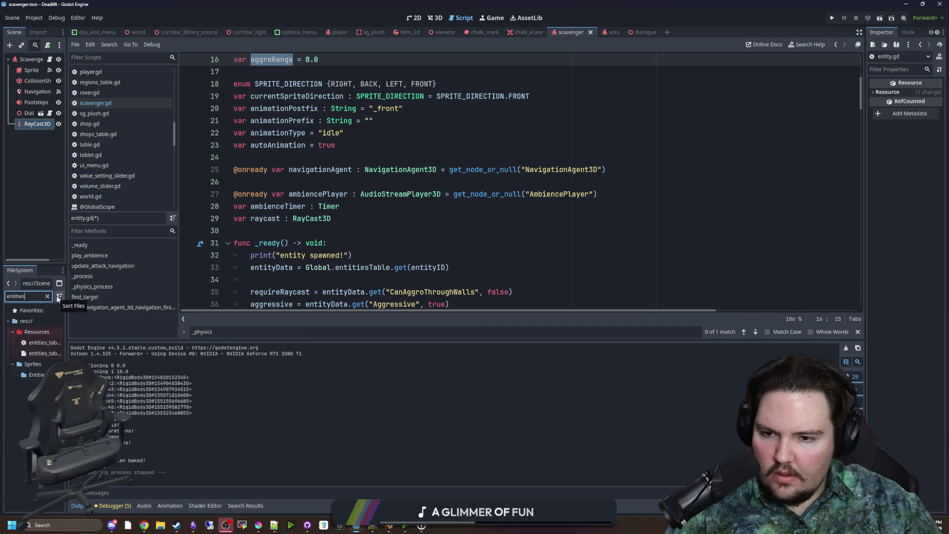
scroll(345, 200, down, 4)
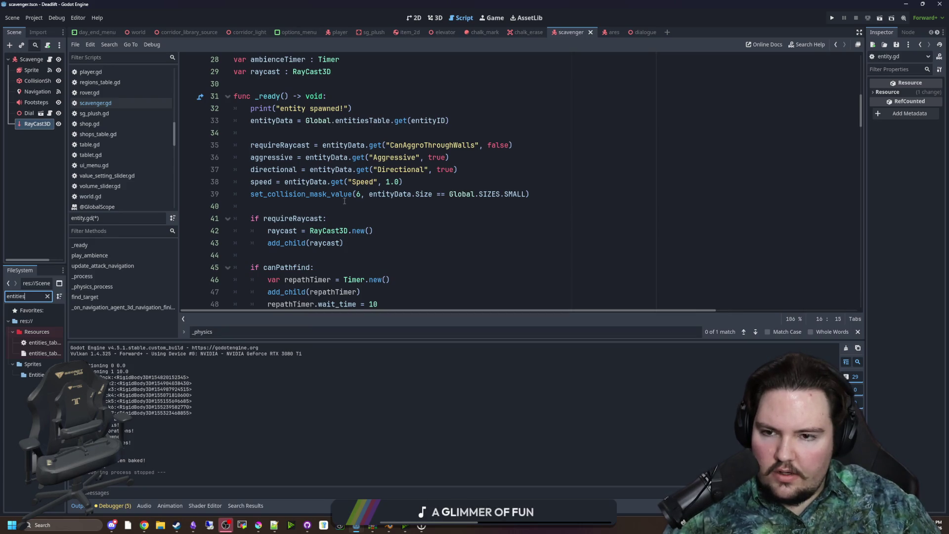
click(446, 170)
click(446, 182)
key(Return)
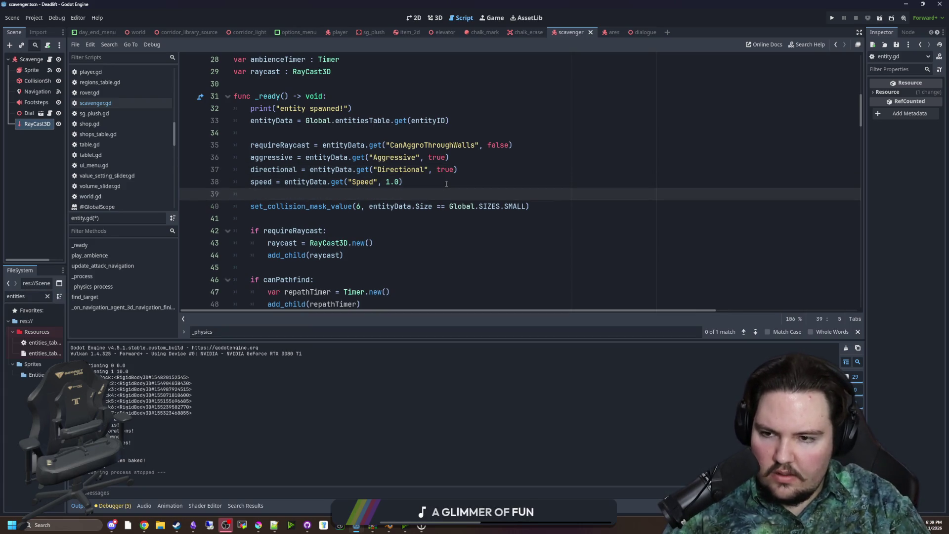
text(groRange = entityD)
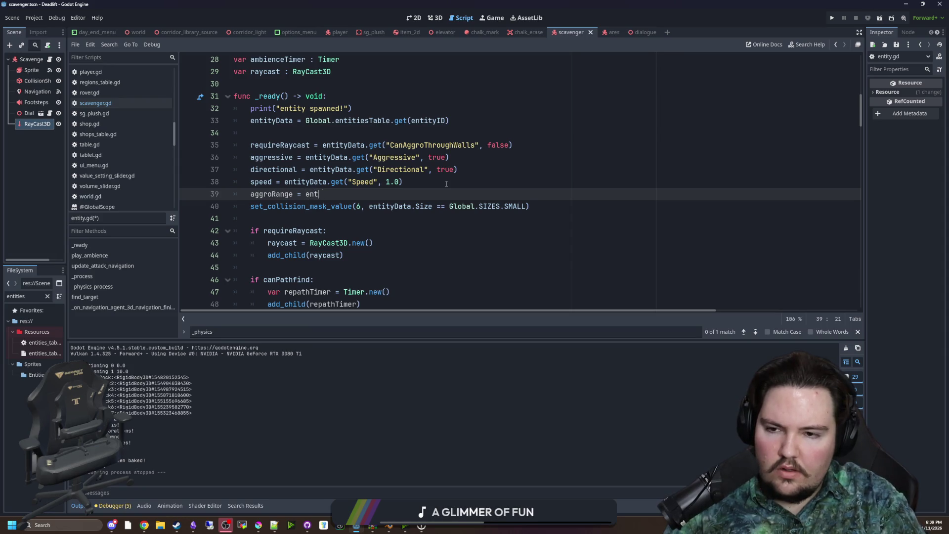
text(ata.get("A)
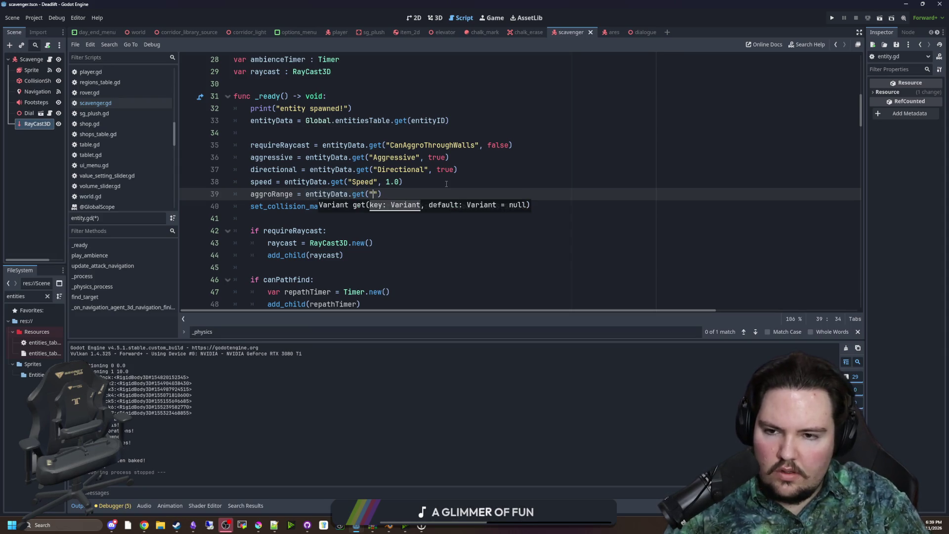
text(ggroRange)
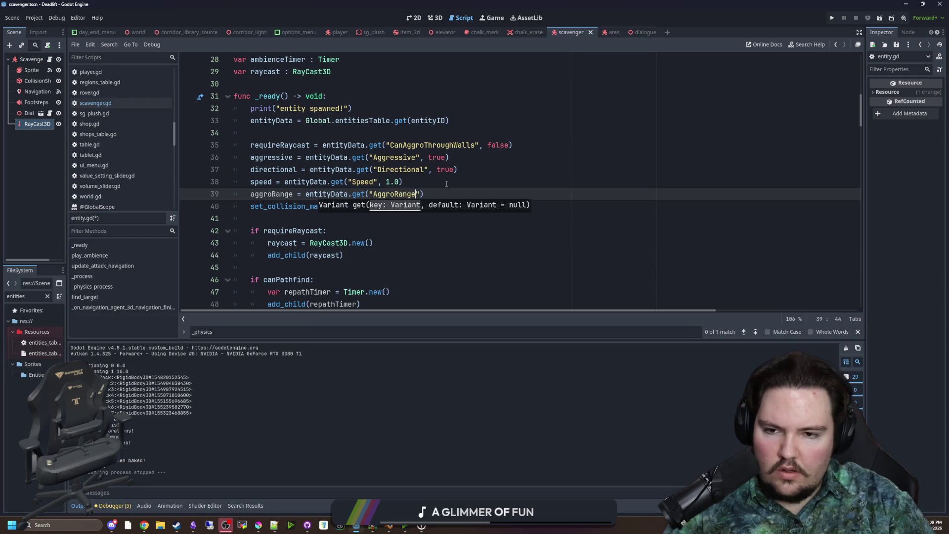
text(8)
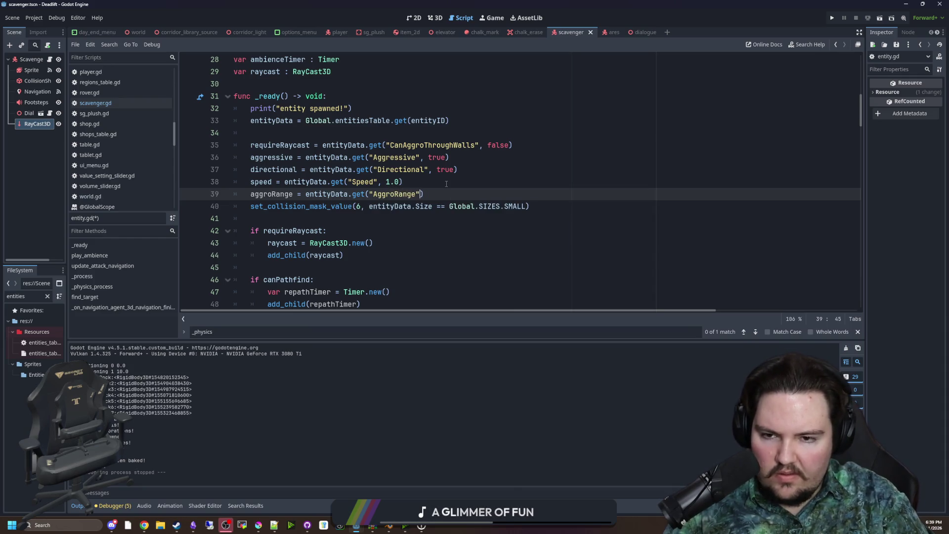
text(8.0)
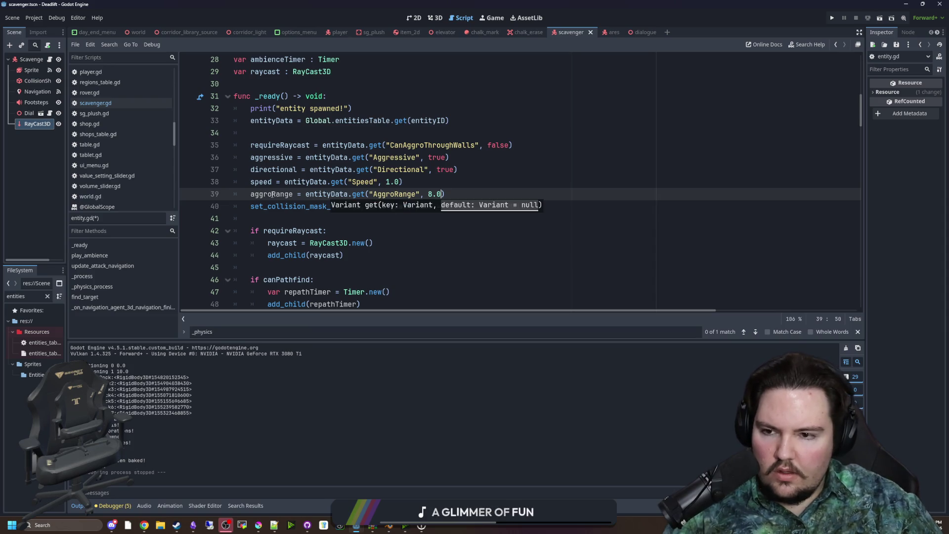
double_click(379, 192)
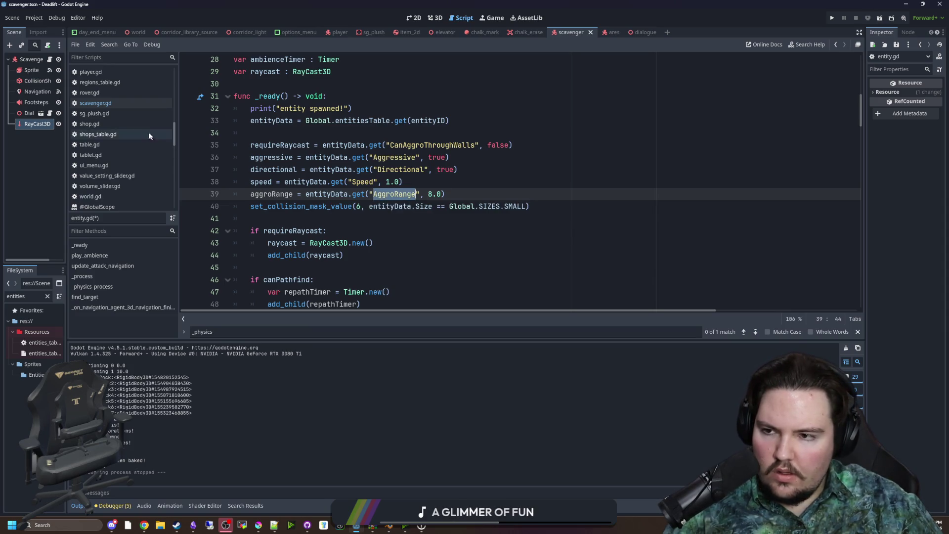
drag(68, 321, 122, 321)
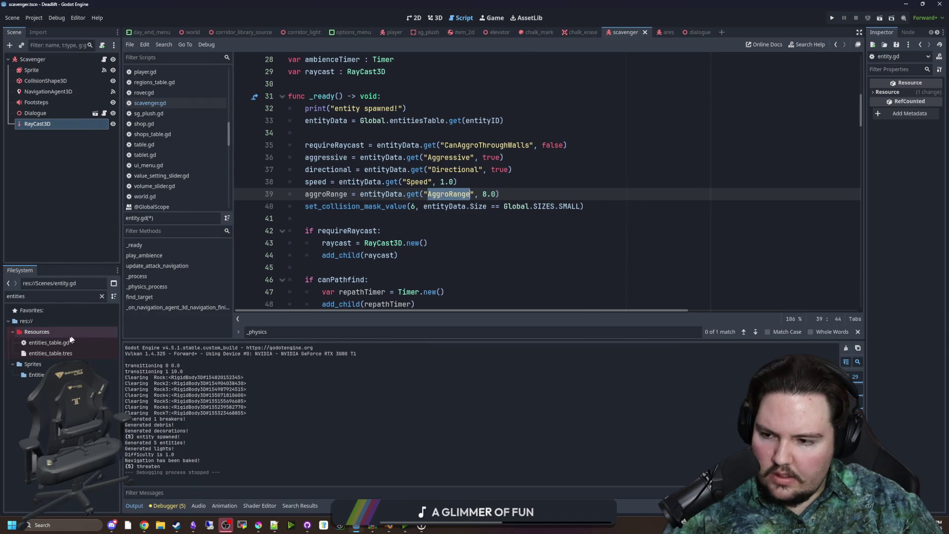
Add '"AggroRange": 8.0,' after CanAggroThroughWalls in entities_table.gd's defaults dictionary
double_click(69, 341)
click(428, 240)
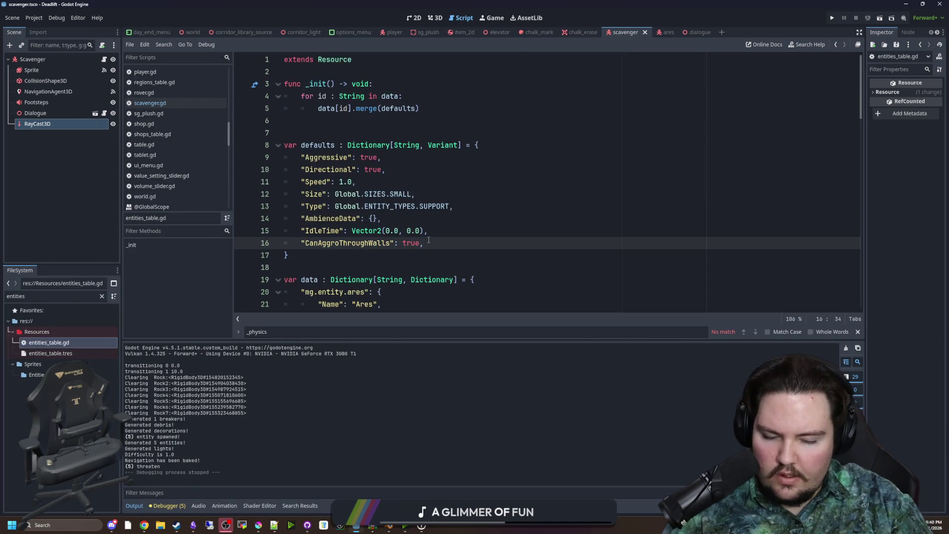
key(Return)
text("AggroRange": 8.0)
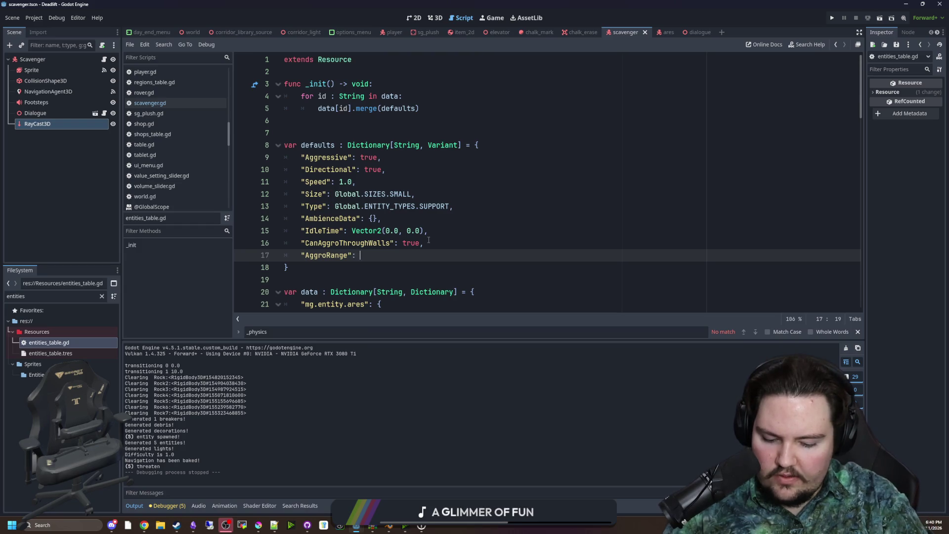
text(,)
click(428, 230)
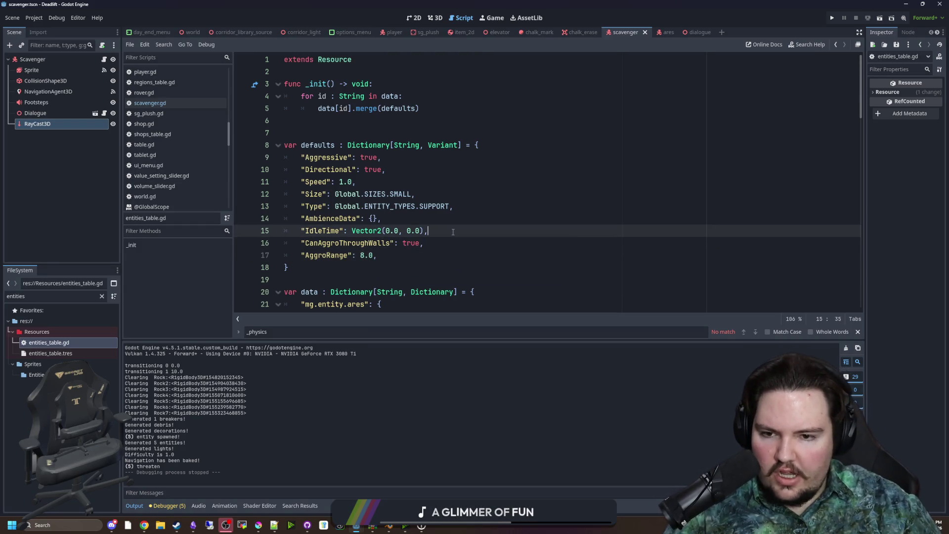
Check the Scavenger's scavenger.gd script, then go back to entity.gd's _ready
click(150, 102)
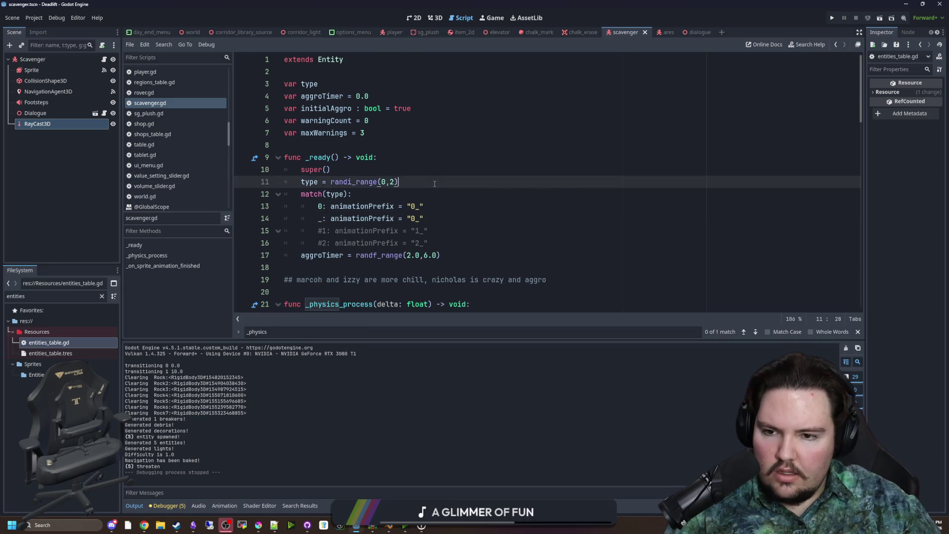
click(104, 60)
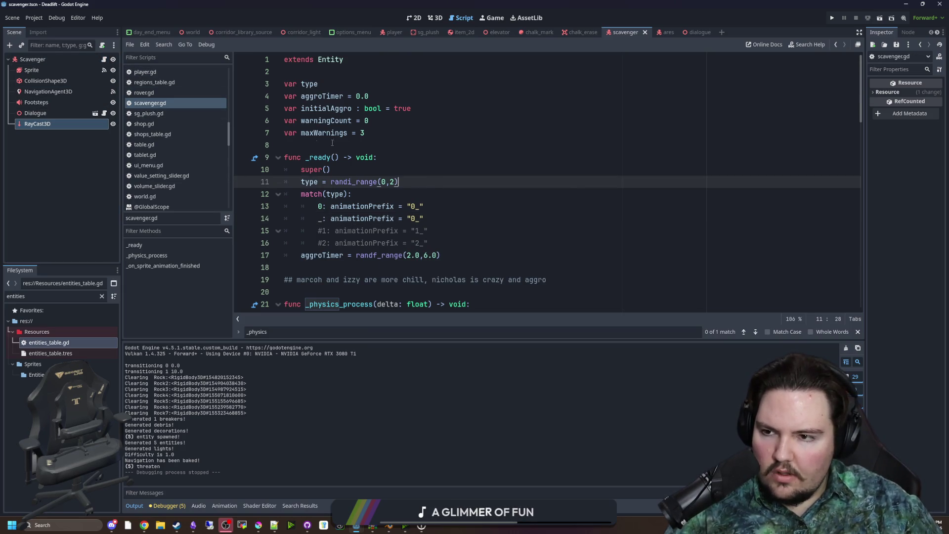
click(332, 60)
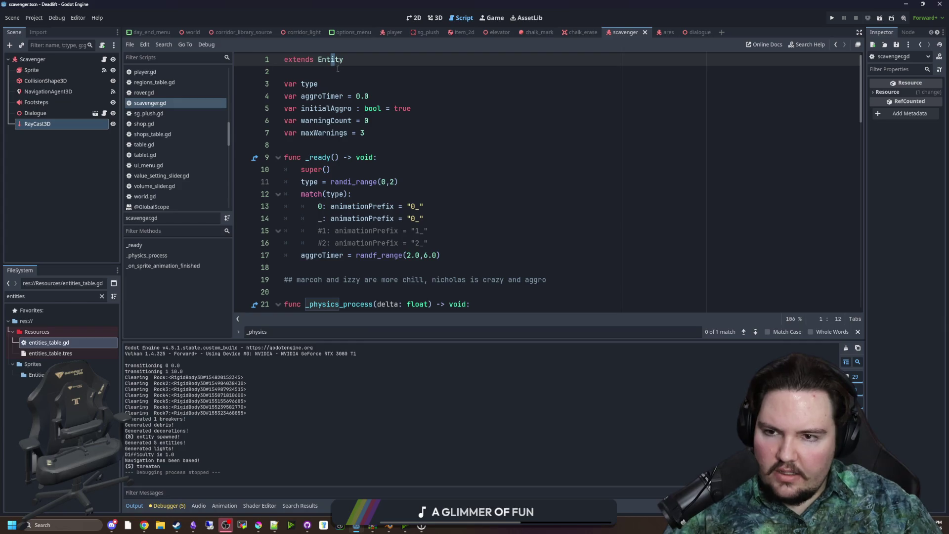
ctrl+click(338, 60)
click(402, 215)
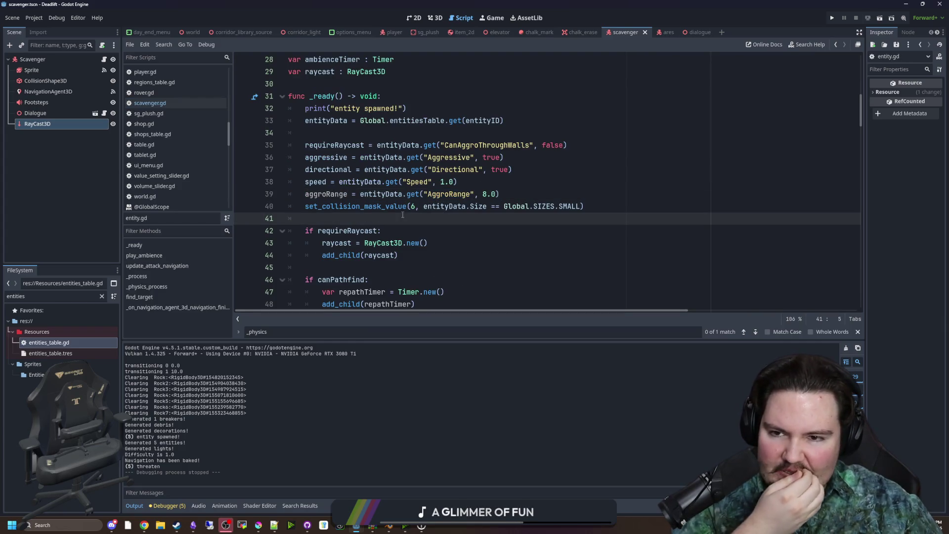
Review the Global.player and raycast checks in entity.gd's _physics_process
click(350, 130)
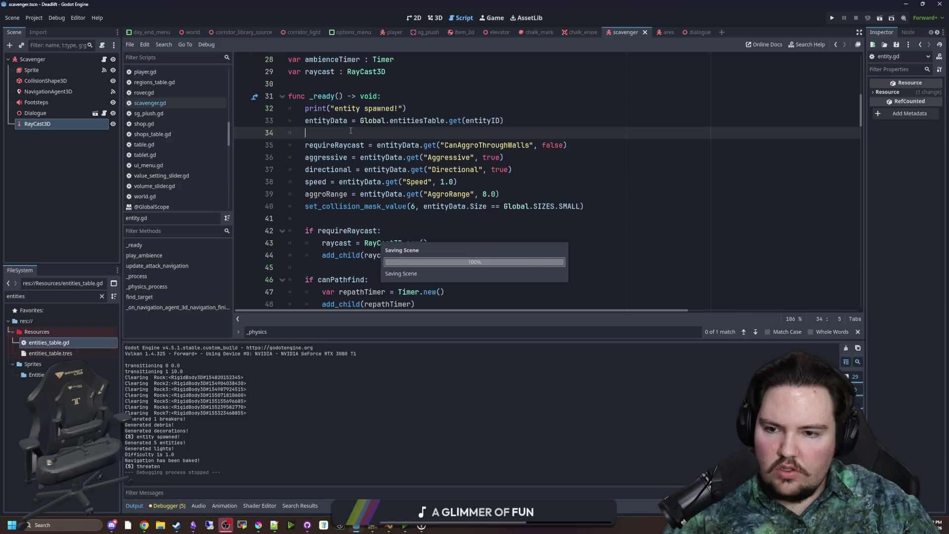
scroll(351, 131, down, 2)
scroll(377, 187, down, 18)
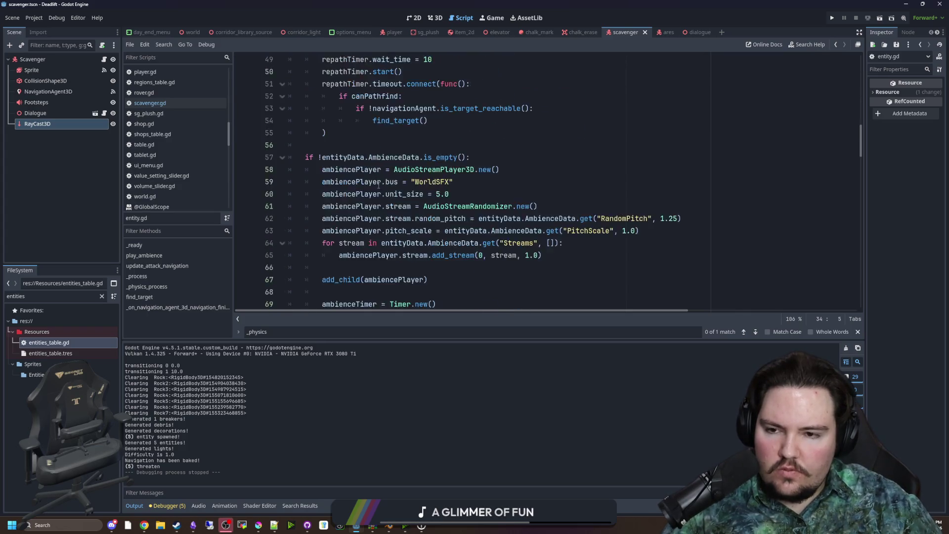
scroll(386, 163, down, 13)
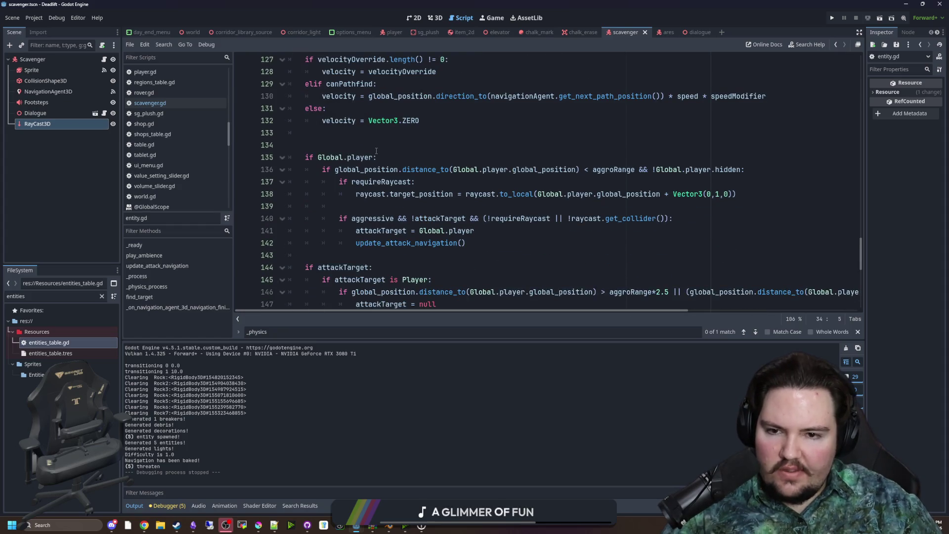
drag(321, 169, 738, 174)
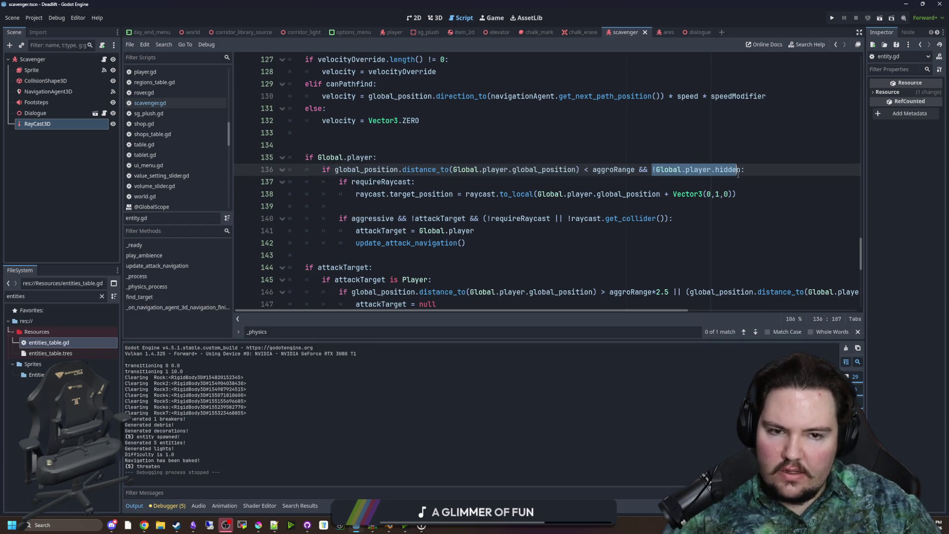
click(592, 153)
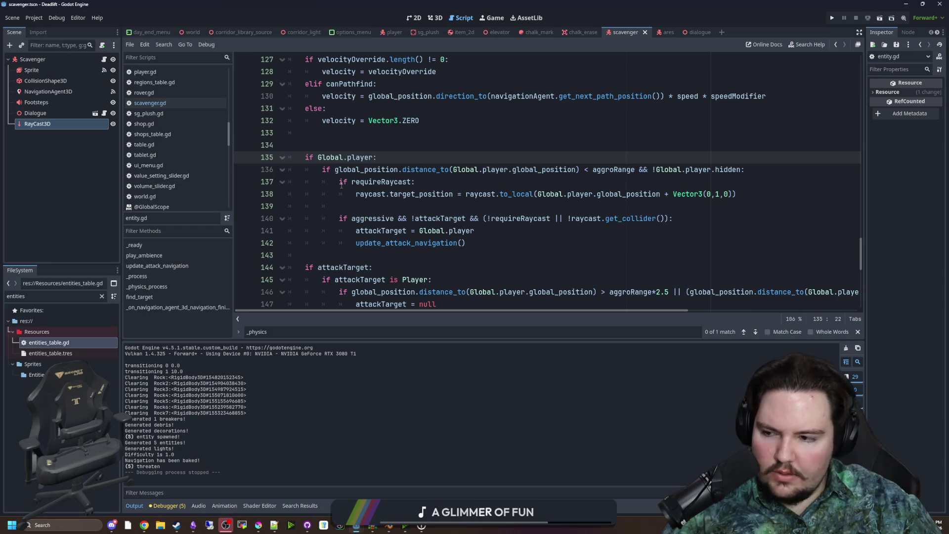
click(425, 181)
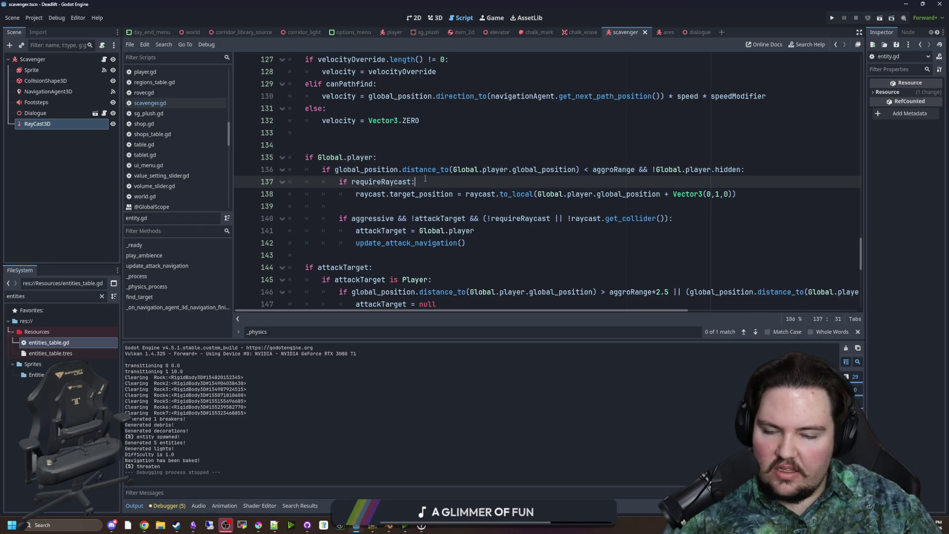
Add 'if requireRaycast: raycast.enabled = false' above the player check
click(345, 144)
key(Up)
key(Return)
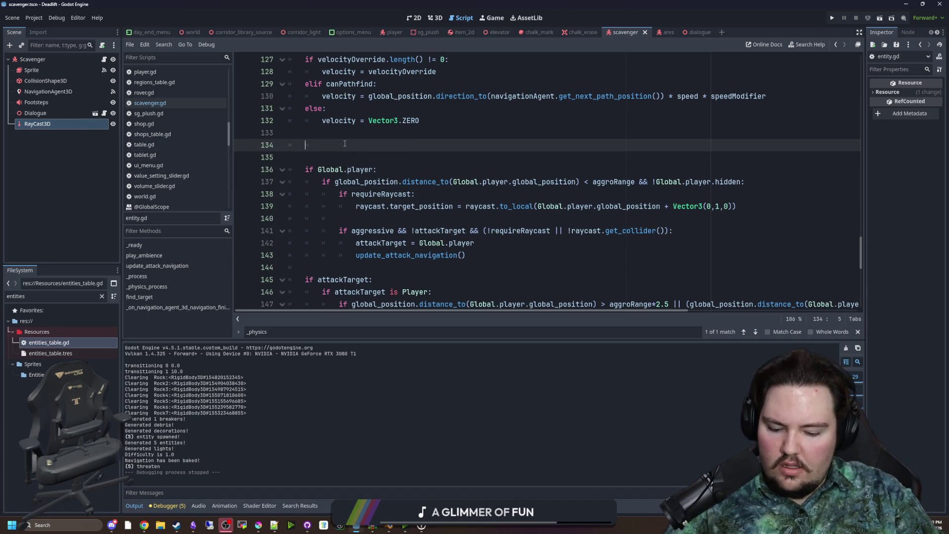
text(if require)
key(Return)
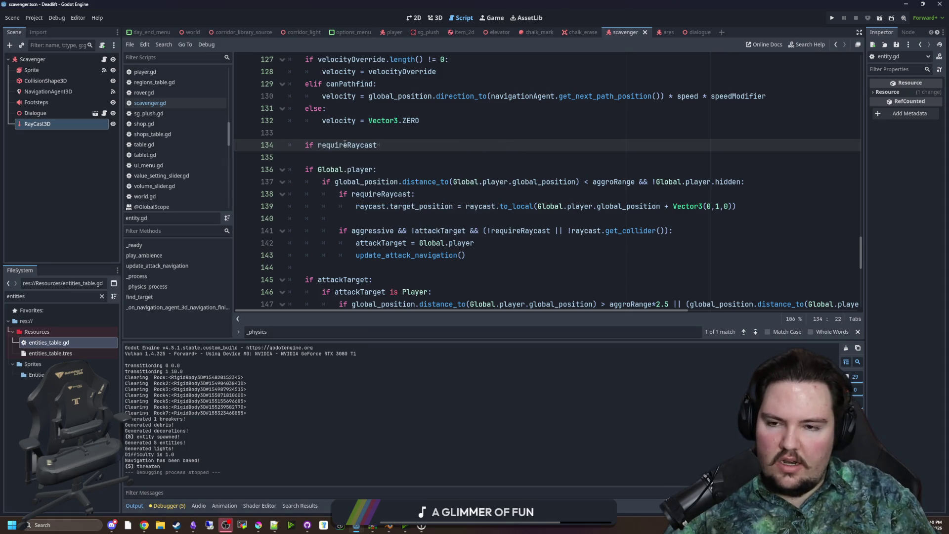
key(Return)
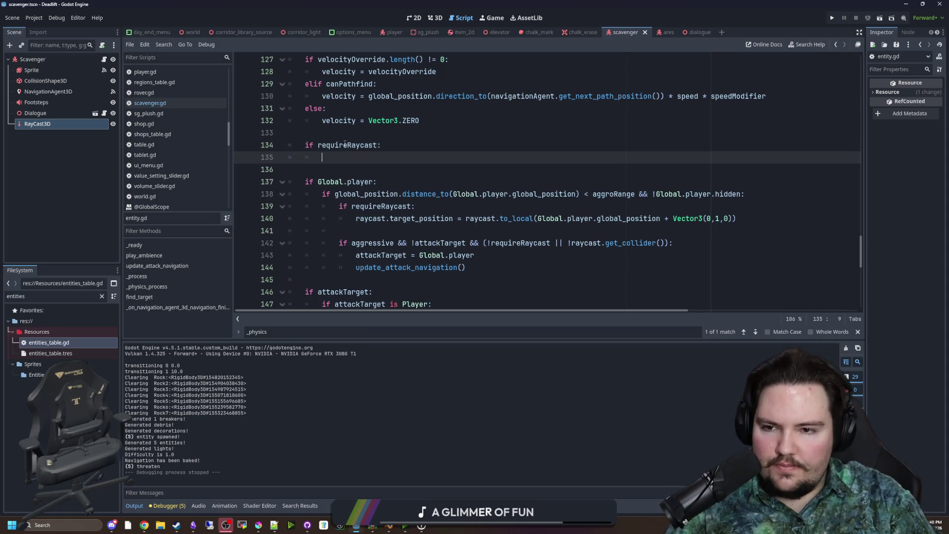
text(aycast.dis)
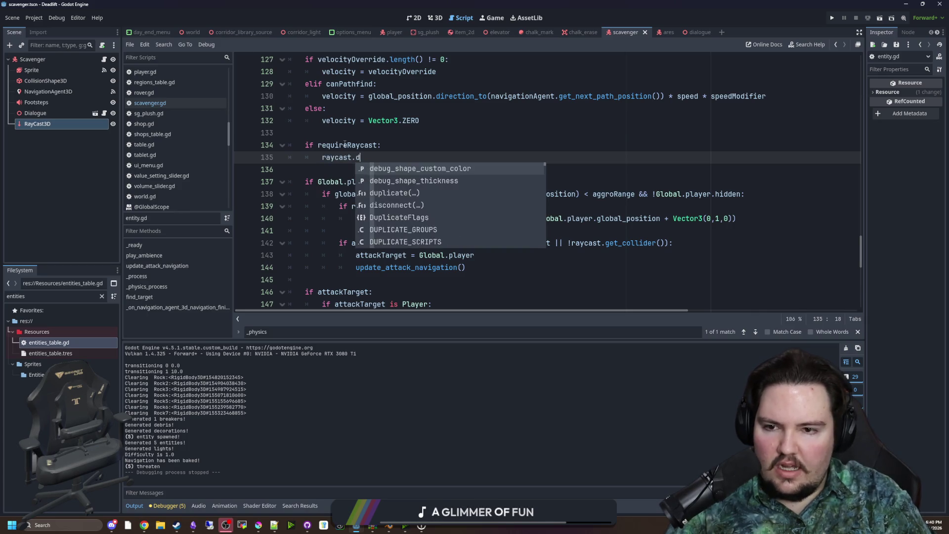
key(BackSpace)
key(BackSpace)
key(BackSpace)
text(en)
key(Return)
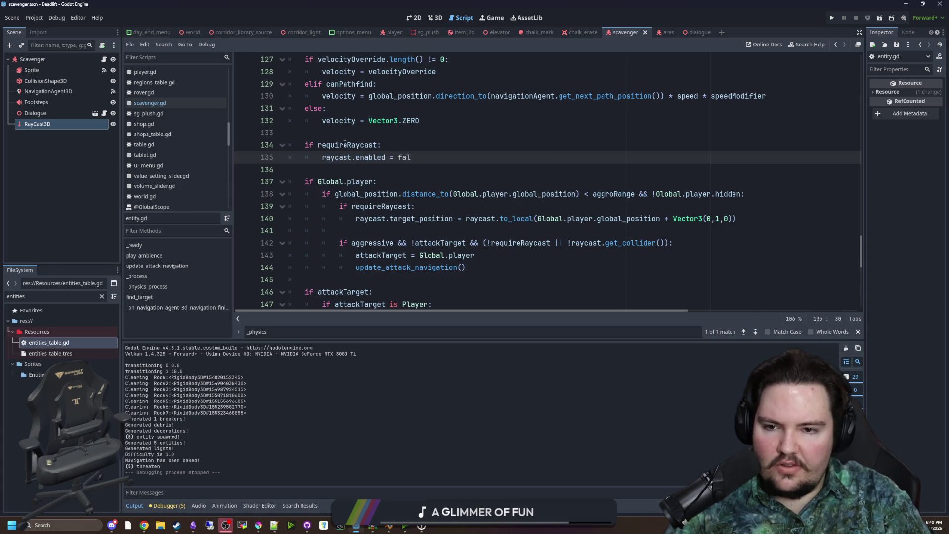
text(se)
Add 'raycast.enabled = true' inside the inner requireRaycast block
mouse_move(448, 159)
mouse_down()
mouse_move(303, 157)
mouse_move(321, 158)
mouse_up()
key(ctrl+c)
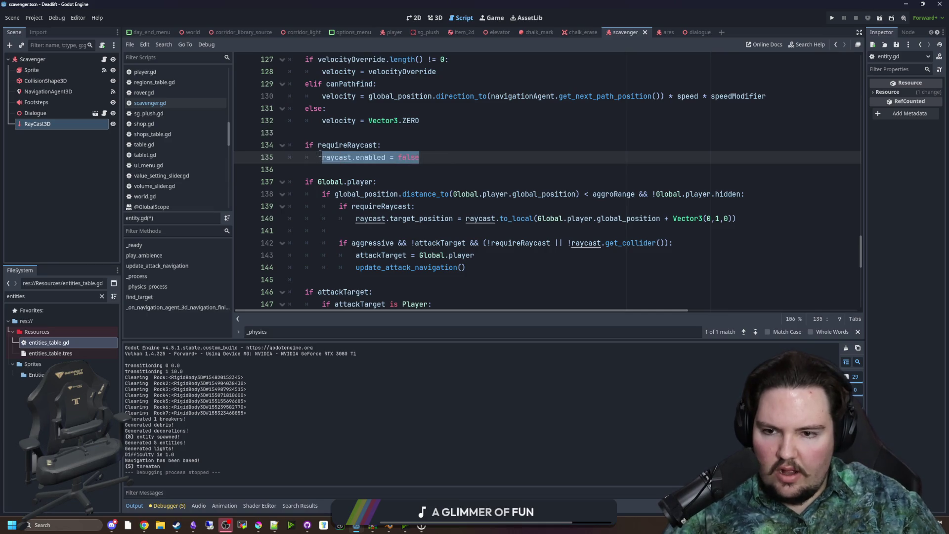
click(422, 207)
key(Return)
key(ctrl+v)
key(BackSpace)
key(BackSpace)
key(BackSpace)
text(true)
click(440, 158)
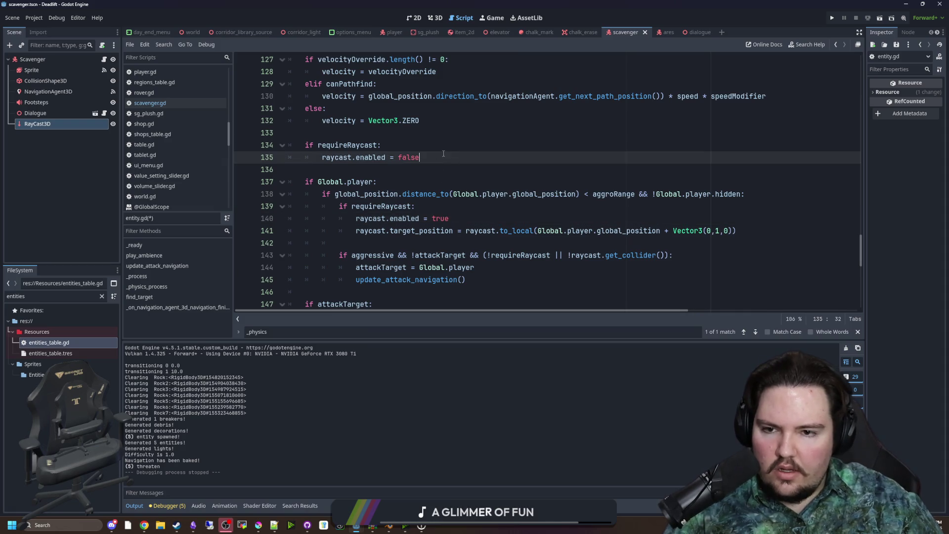
scroll(433, 182, down, 1)
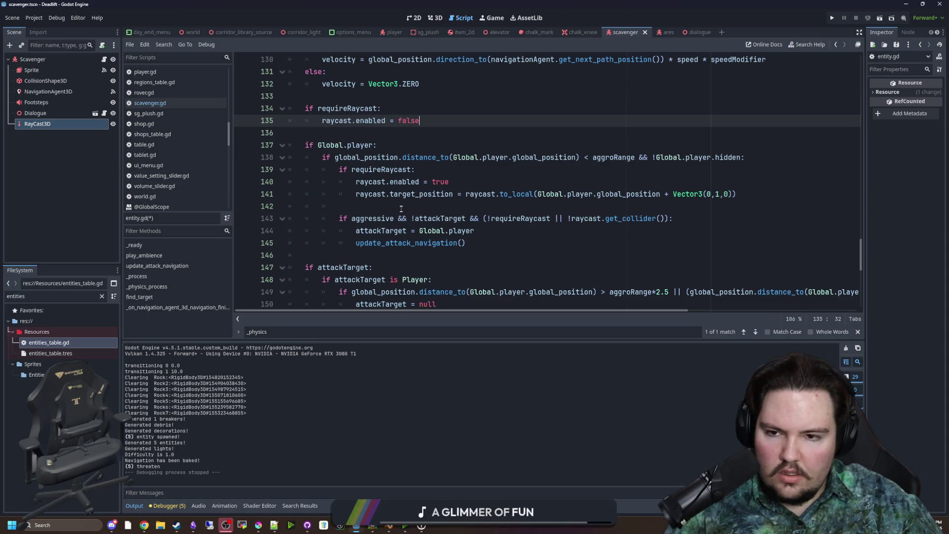
scroll(401, 209, up, 1)
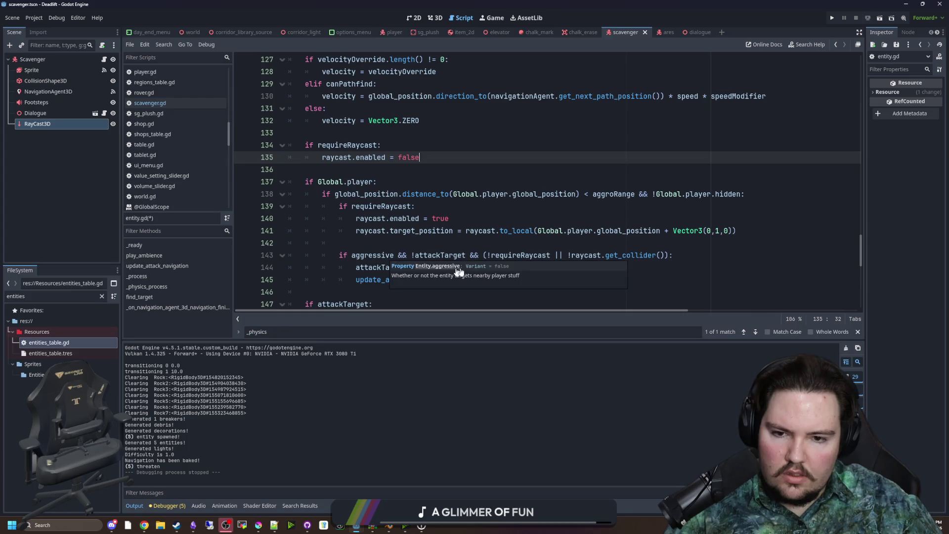
Move 'aggressive && !attackTarget' after 'Global.player &&' and delete the leftover && and extra parenthesis
click(647, 244)
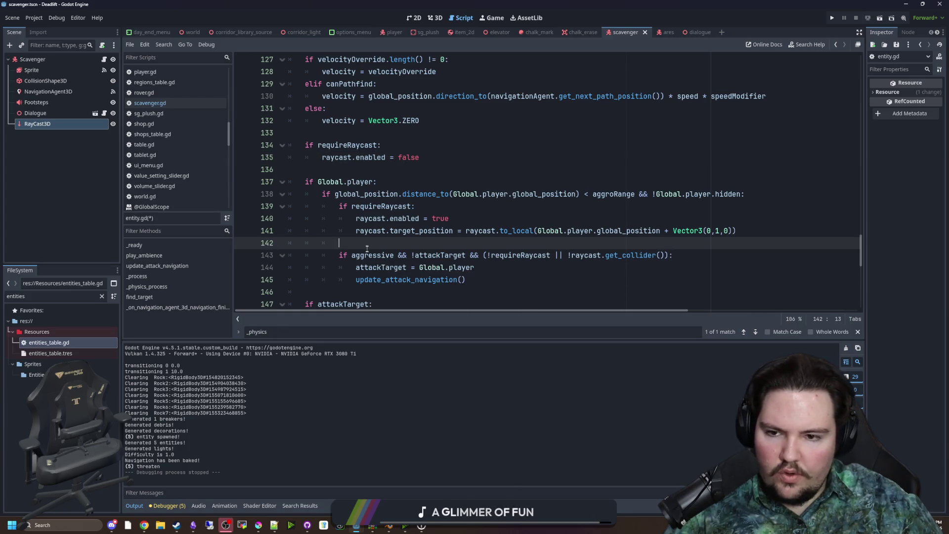
drag(467, 255, 352, 255)
key(ctrl+c)
key(BackSpace)
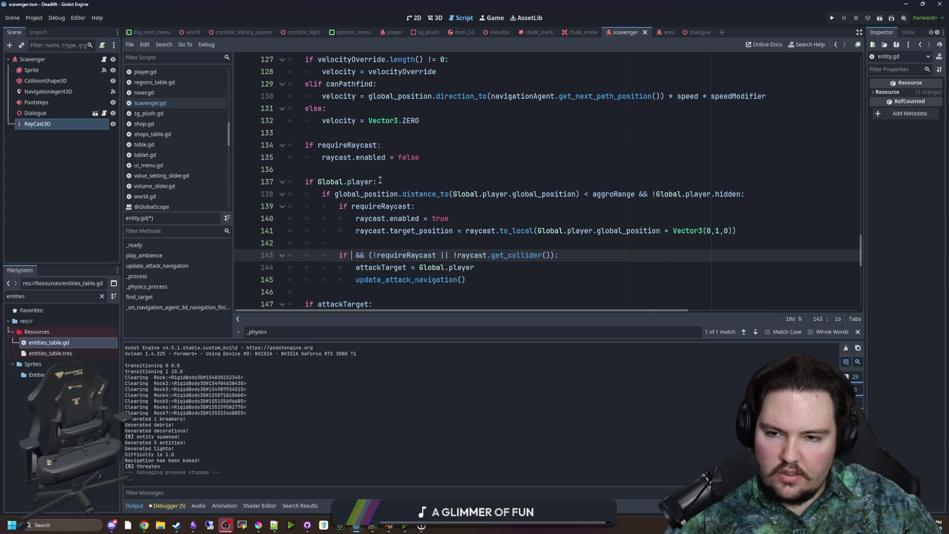
click(376, 181)
text(&&)
key(ctrl+v)
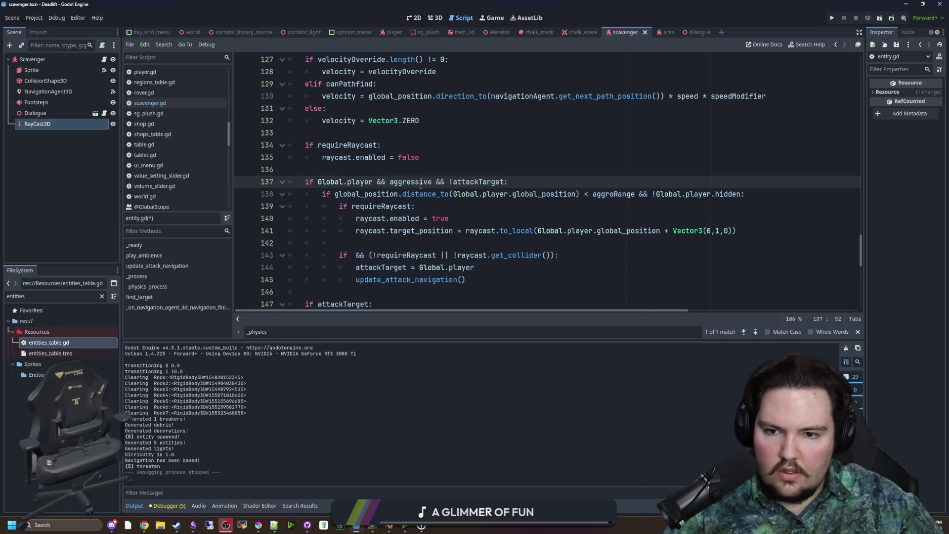
key(Up)
drag(373, 255, 354, 255)
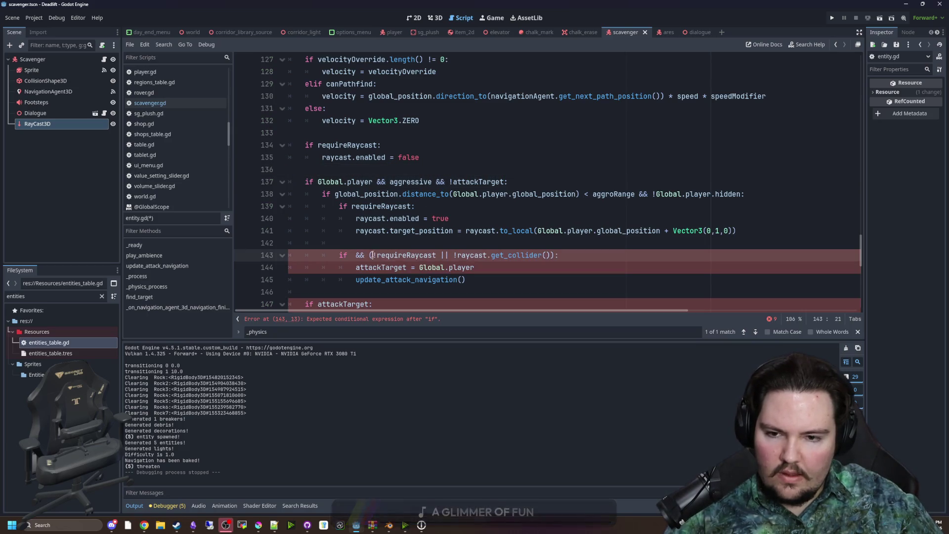
key(BackSpace)
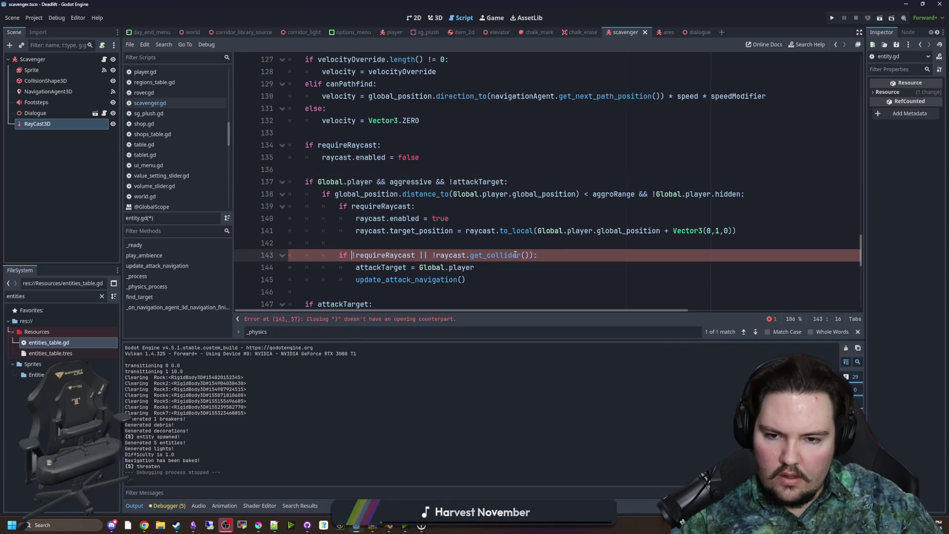
click(529, 255)
key(BackSpace)
Review the remaining !requireRaycast or raycast.get_collider() check, then run the game
click(450, 207)
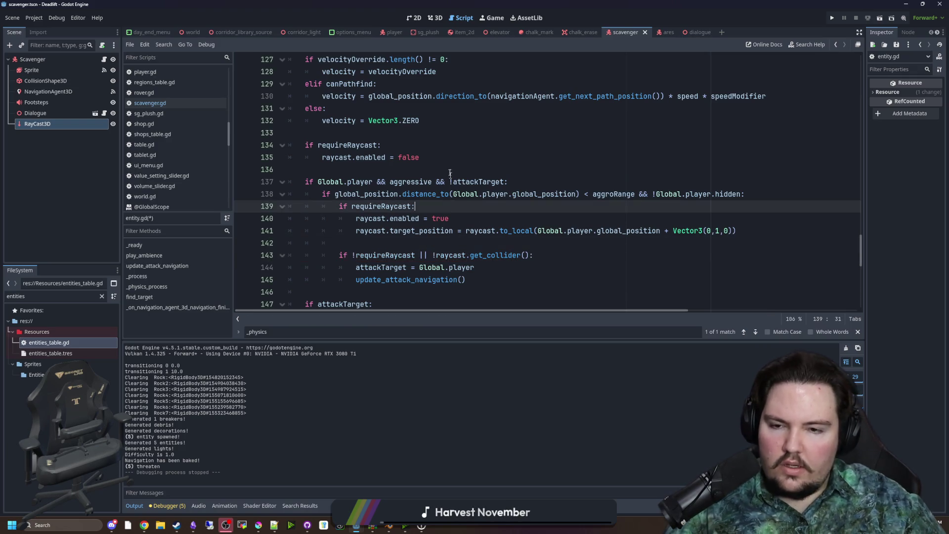
scroll(449, 170, down, 1)
click(420, 130)
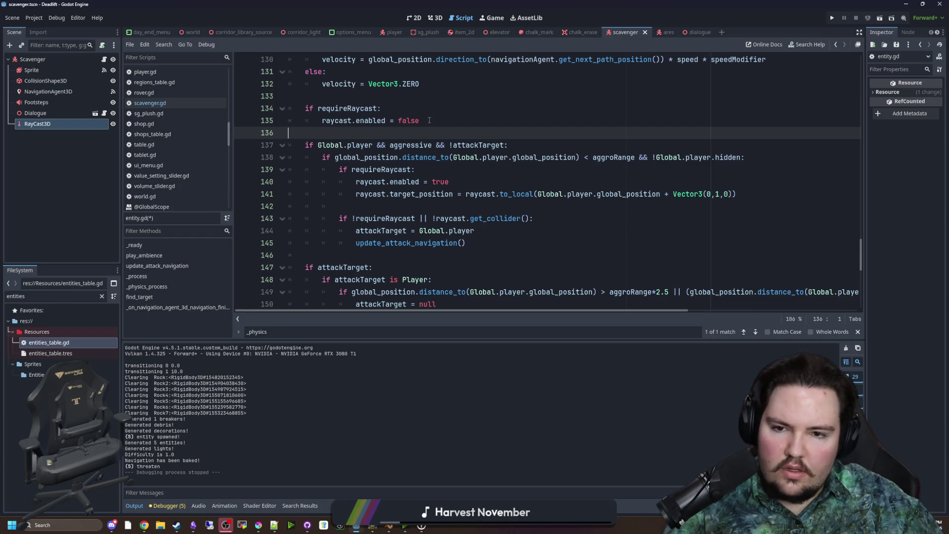
click(446, 194)
click(420, 206)
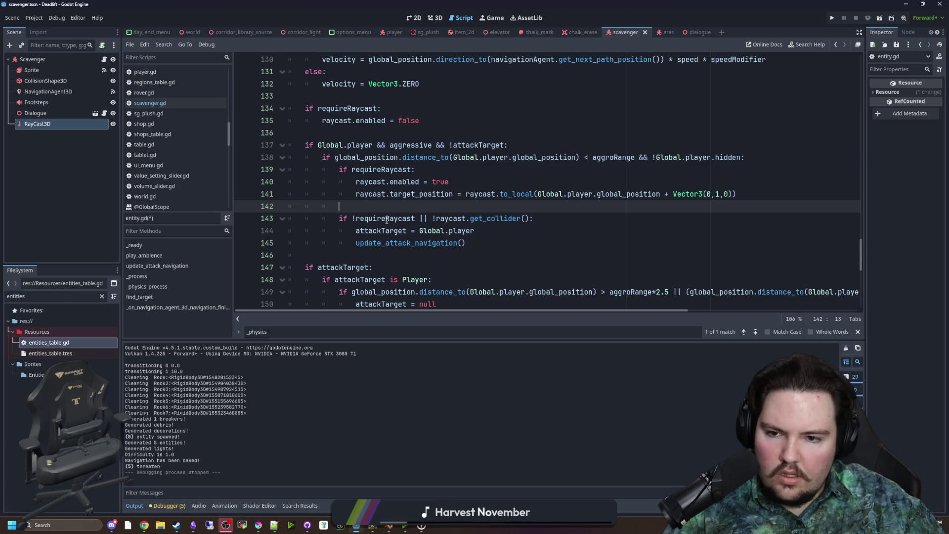
mouse_move(352, 219)
mouse_down()
mouse_move(430, 231)
mouse_move(414, 221)
mouse_move(532, 219)
mouse_up()
click(415, 212)
click(464, 206)
drag(476, 248, 355, 230)
click(444, 206)
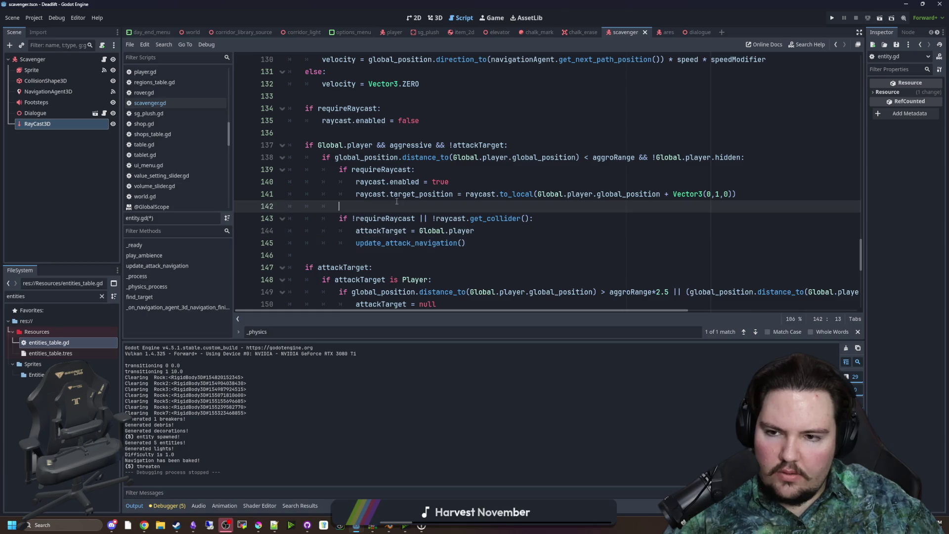
scroll(352, 174, up, 1)
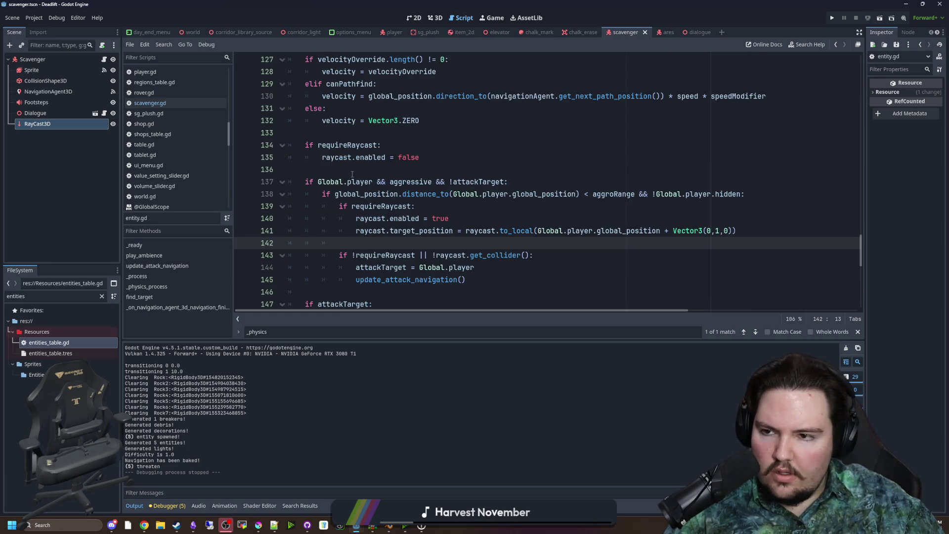
click(830, 19)
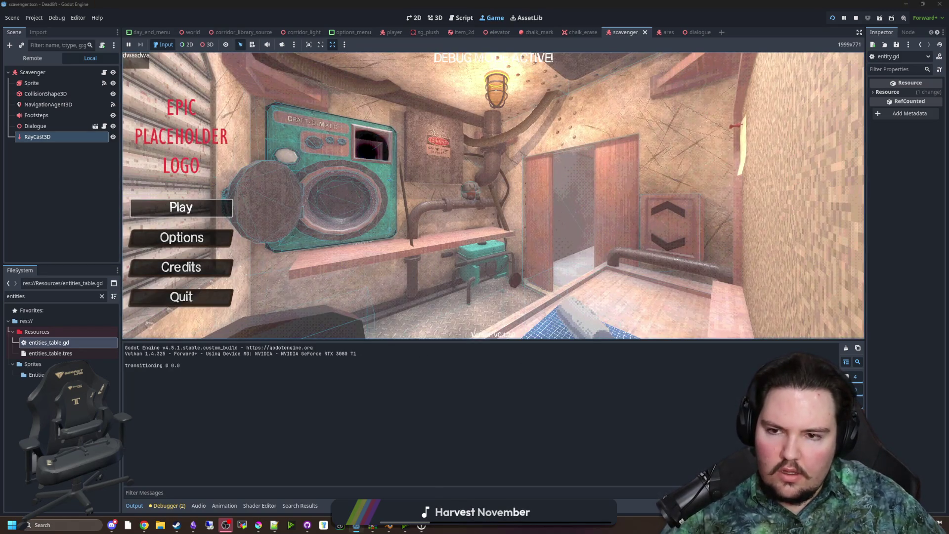
click(181, 207)
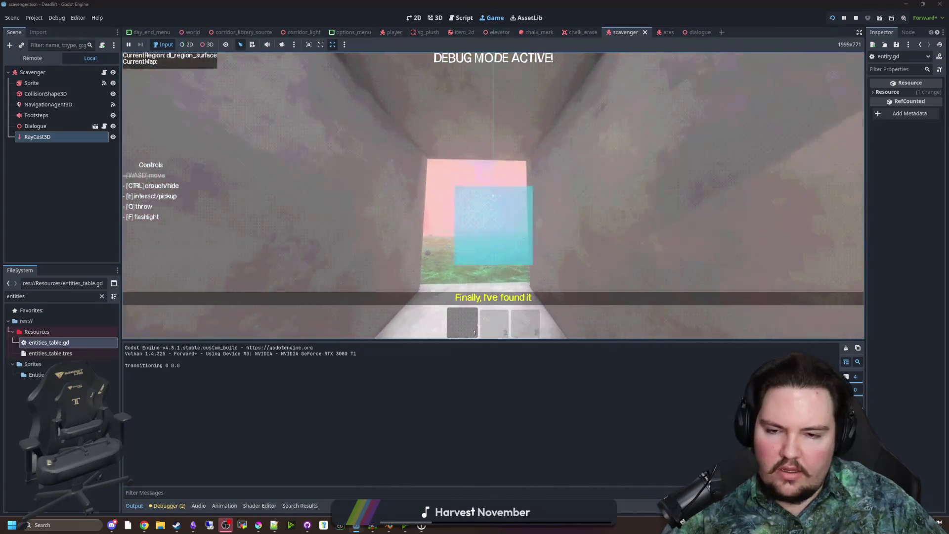
key(w)
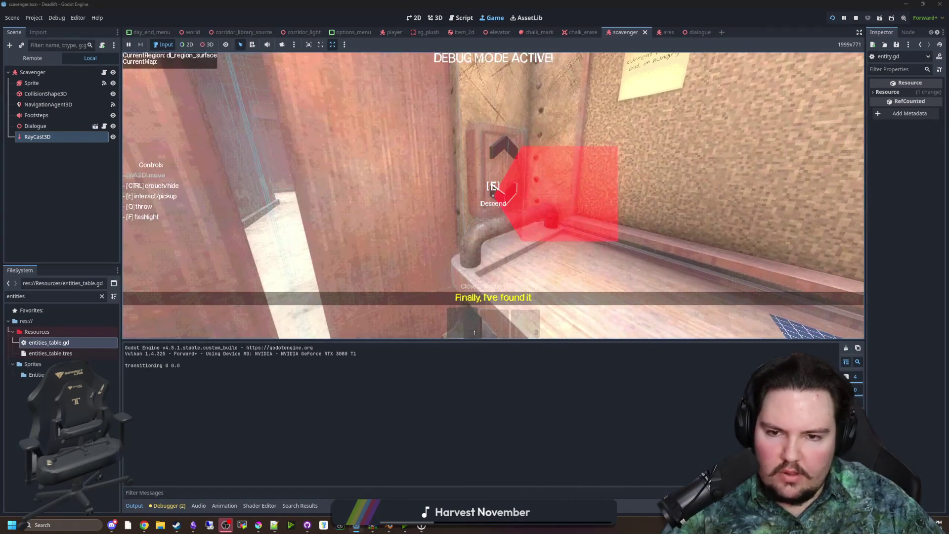
key(e)
key(e)
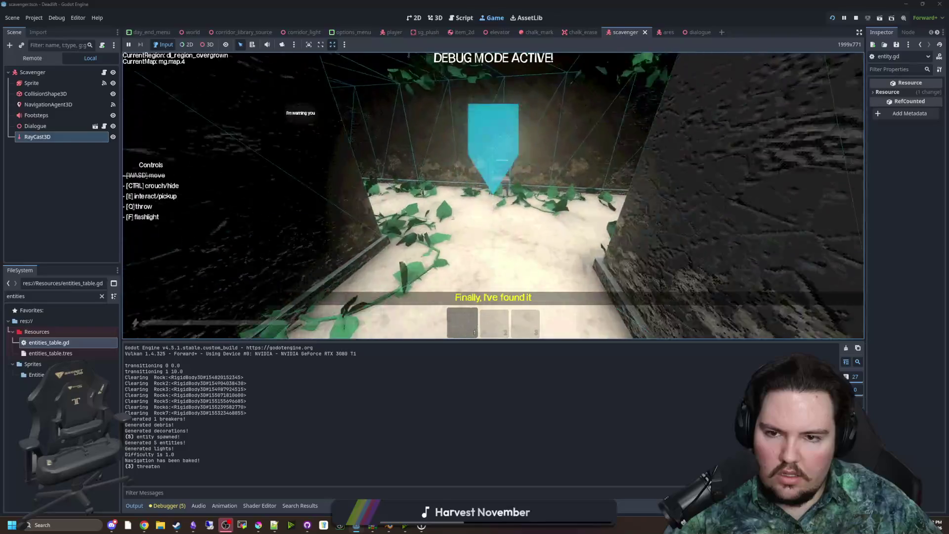
key(Escape)
key(F8)
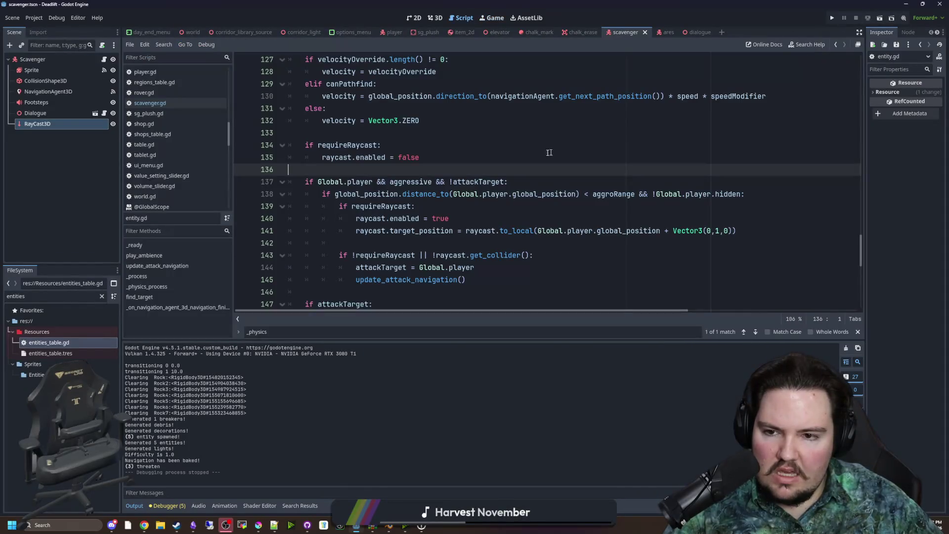
Stop the game, check scavenger.gd, then go to its parent entity.gd script
key(ctrl+s)
click(191, 104)
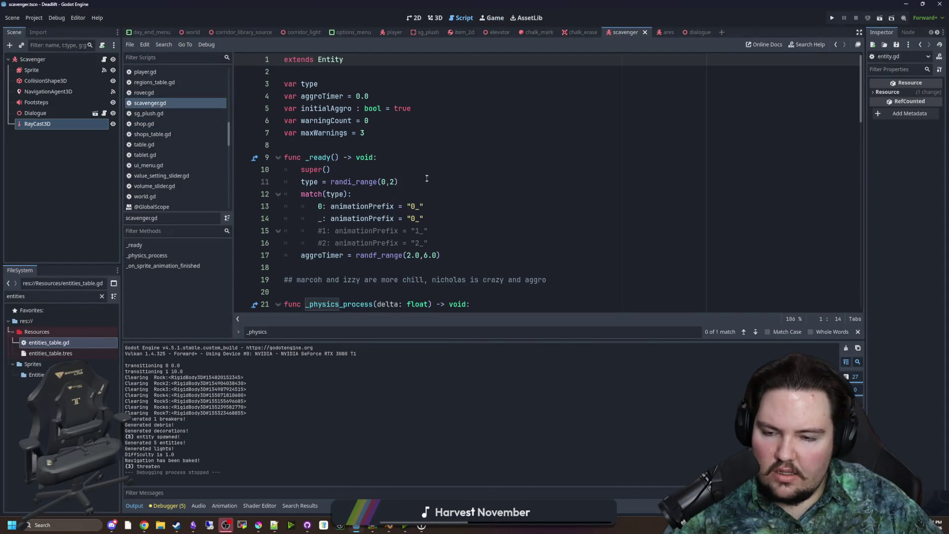
scroll(427, 168, down, 4)
scroll(427, 168, up, 4)
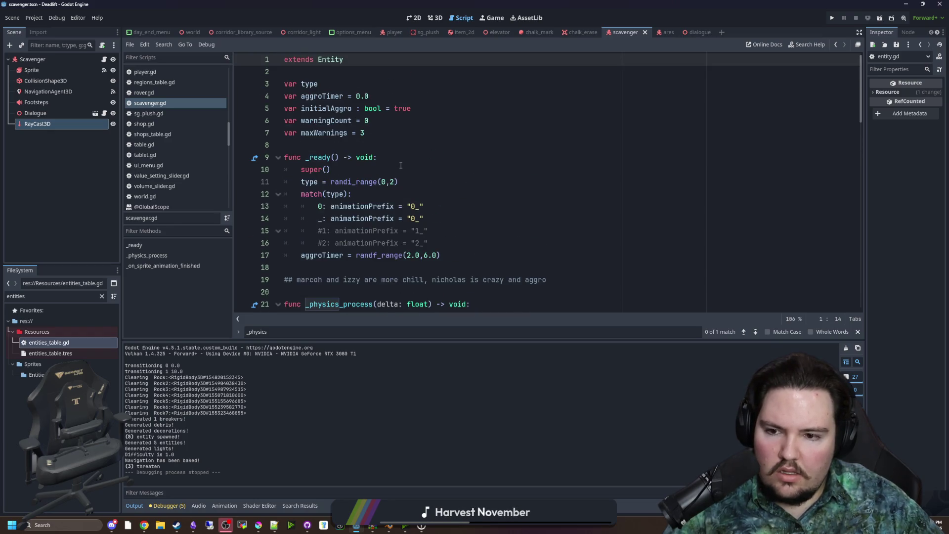
click(393, 149)
ctrl+click(330, 60)
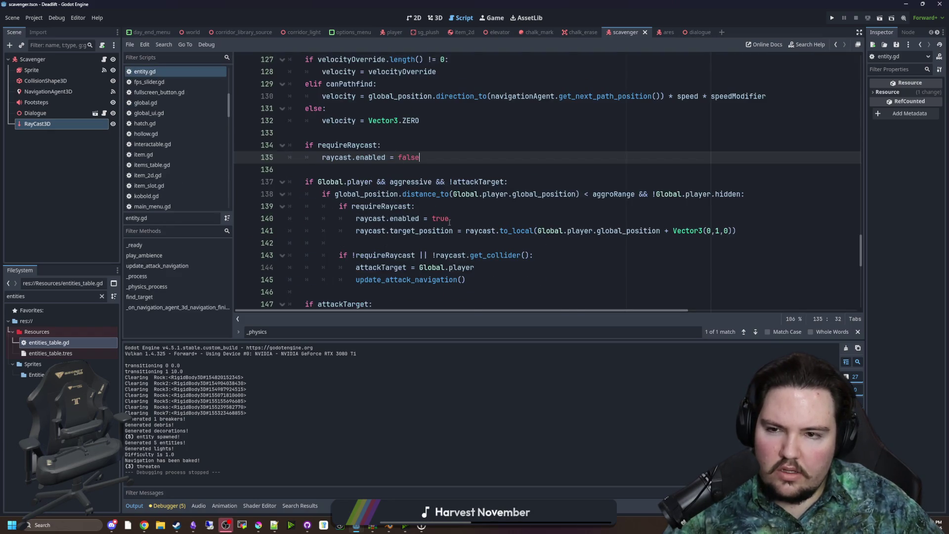
scroll(462, 221, up, 5)
scroll(462, 221, up, 18)
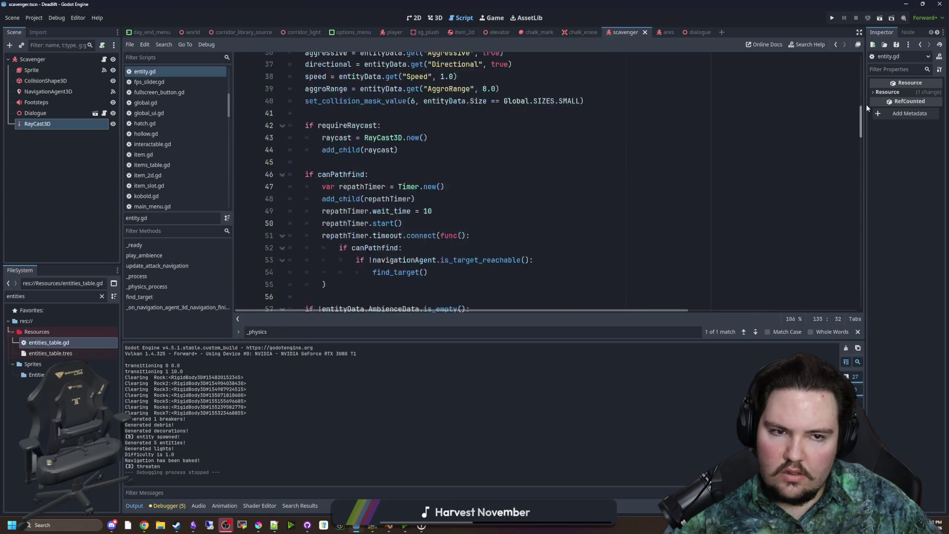
scroll(546, 195, down, 1)
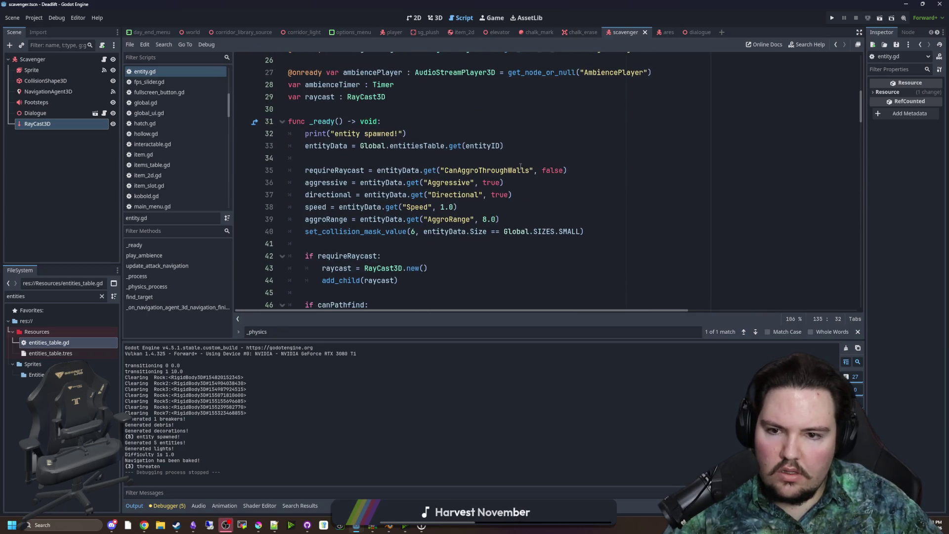
scroll(522, 194, up, 1)
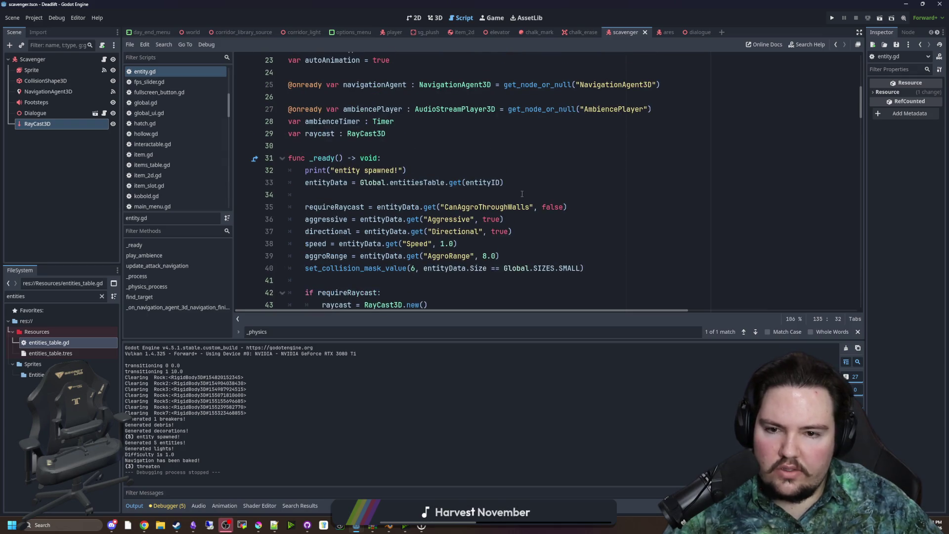
Add '!' before entityData on line 35 so requireRaycast negates CanAggroThroughWalls, save, and run
click(405, 195)
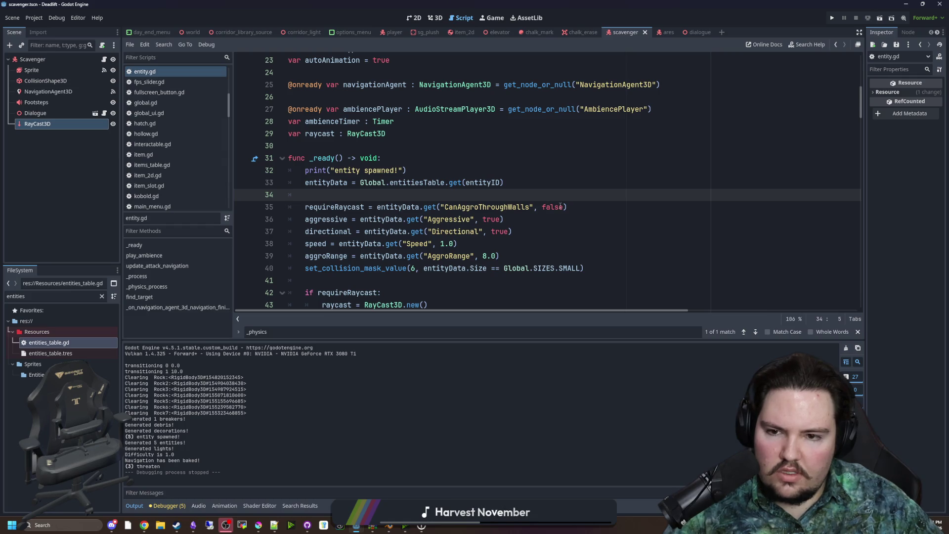
click(378, 207)
text(!)
click(403, 199)
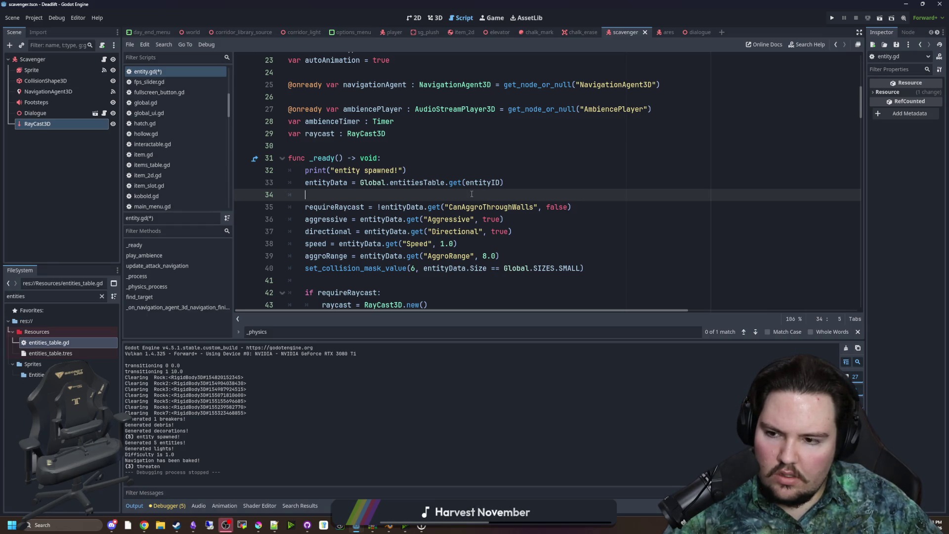
key(ctrl+s)
key(F5)
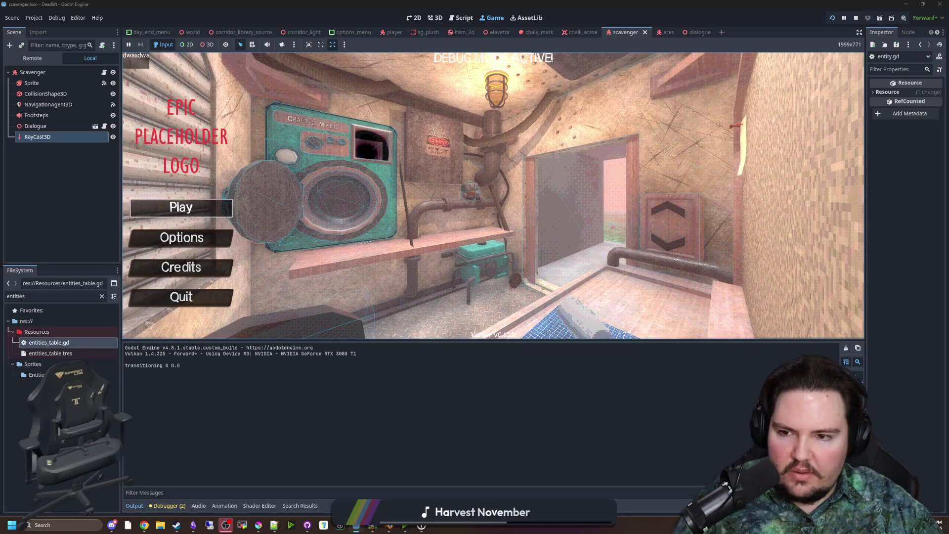
Start the game, ride the elevator down, and walk the overgrown corridor with the flashlight on
key(Return)
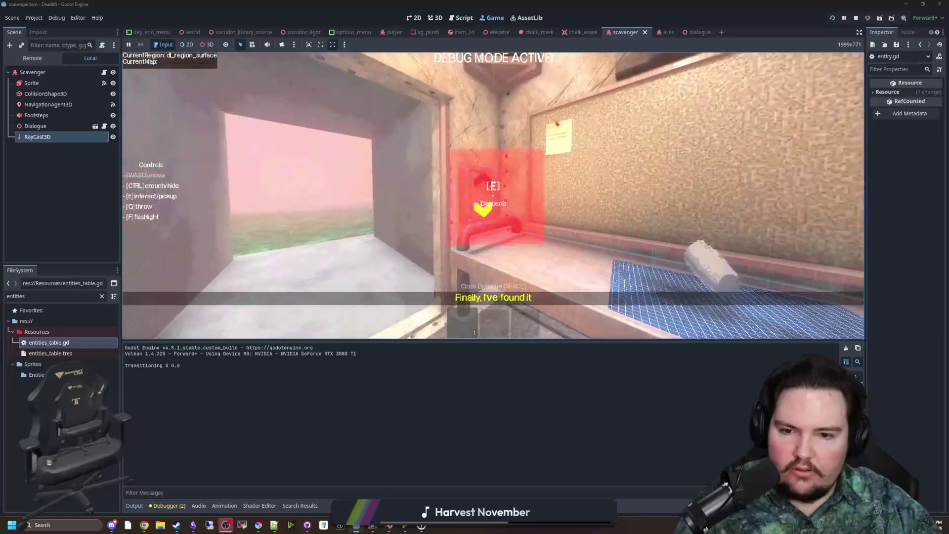
key(e)
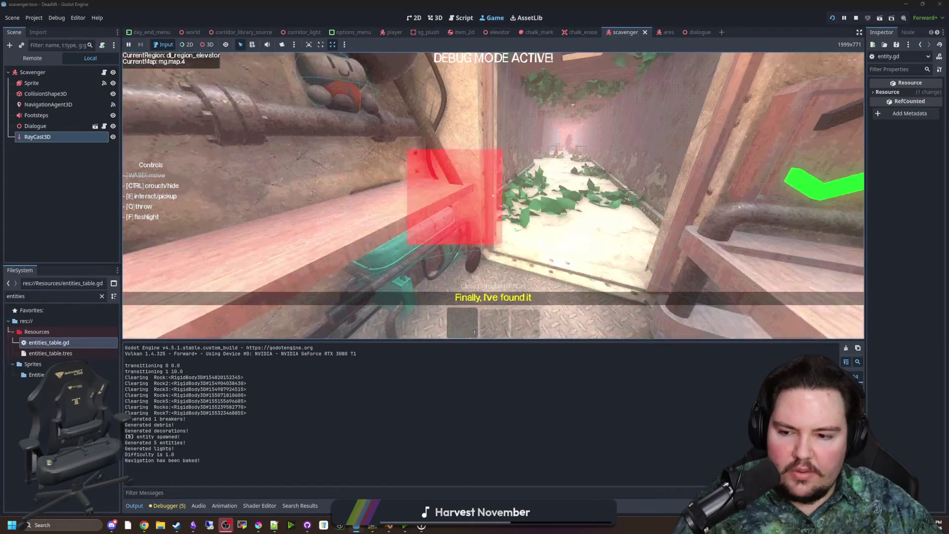
key(w)
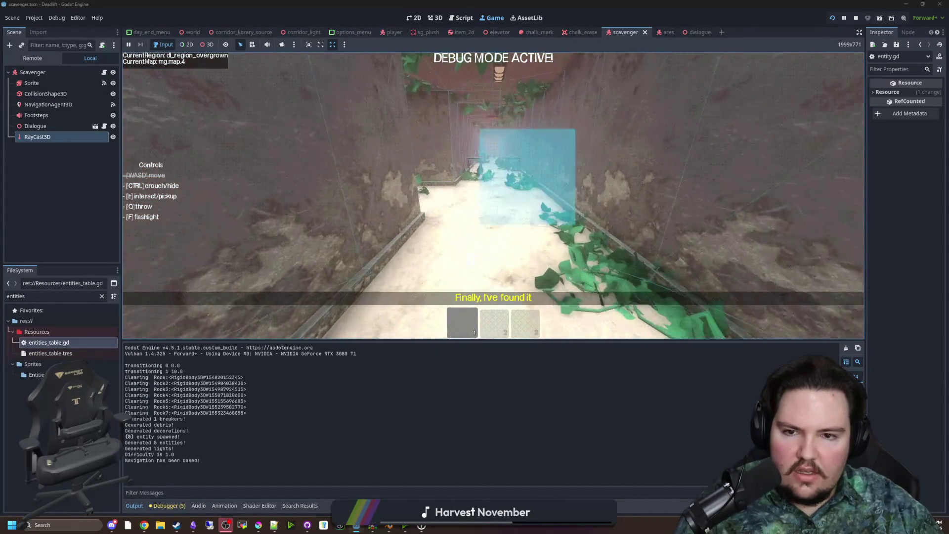
key(w)
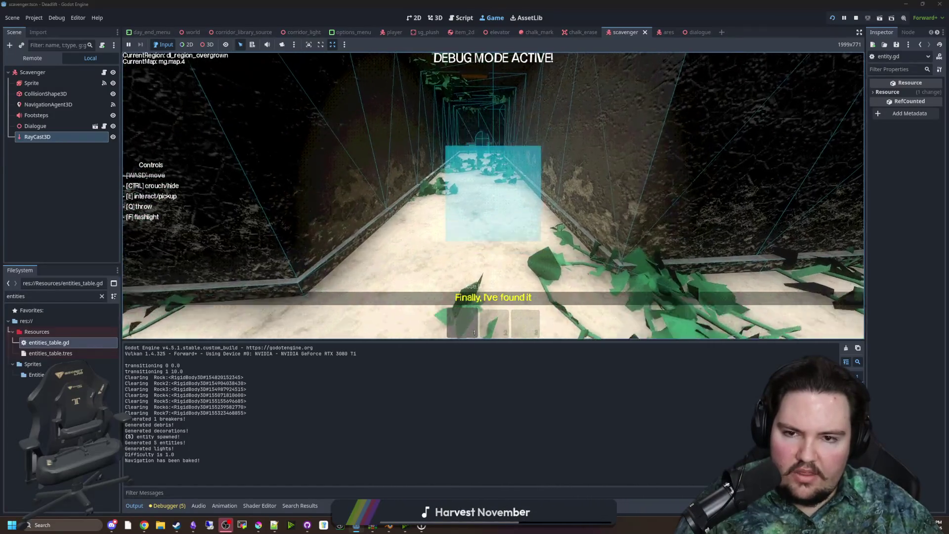
key(f)
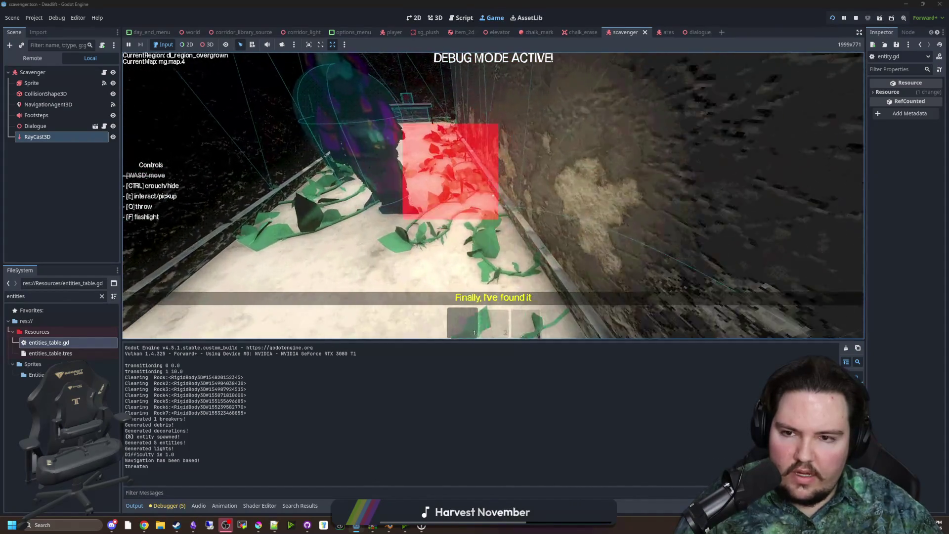
Pause the game and open the Scavenger node's scavenger.gd script
key(super)
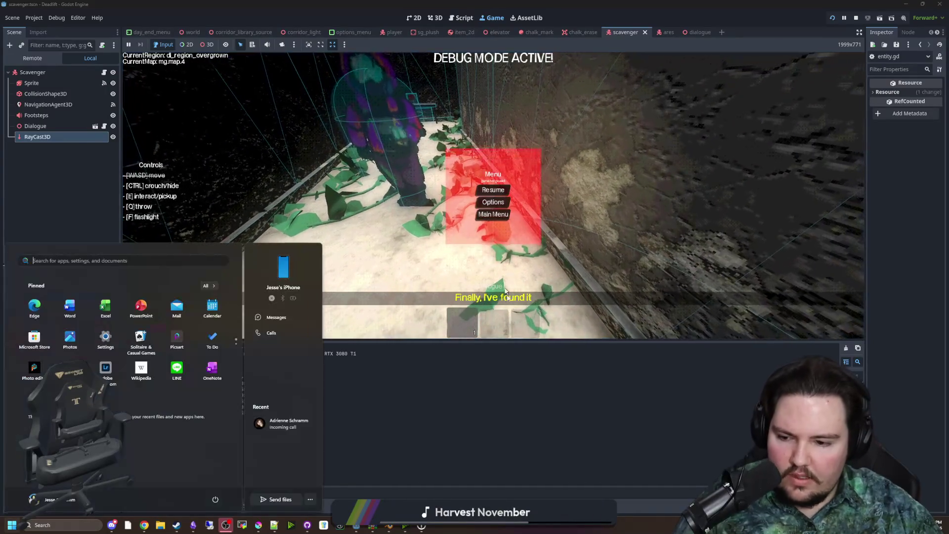
key(super)
click(107, 76)
click(104, 73)
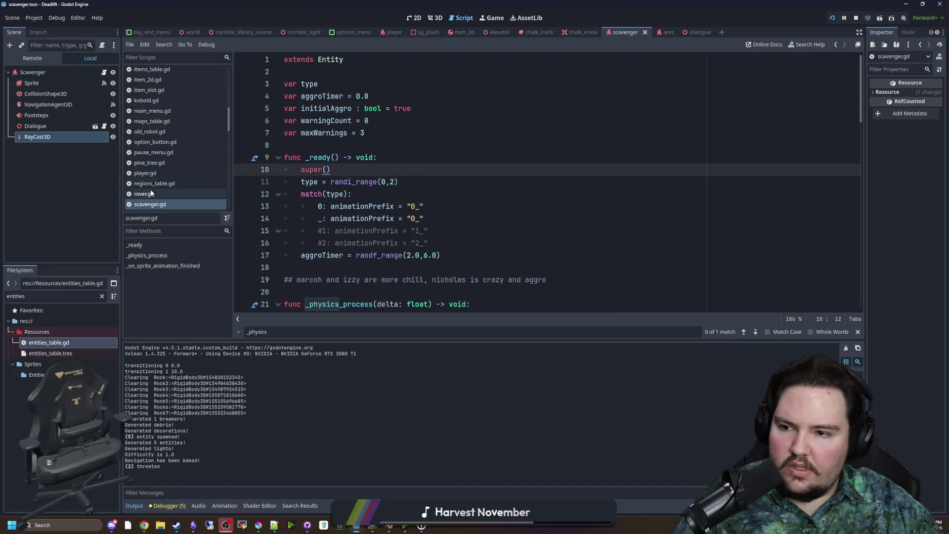
Stop the game and add 'raycast.enabled = false' after RayCast3D.new() in entity.gd
click(415, 157)
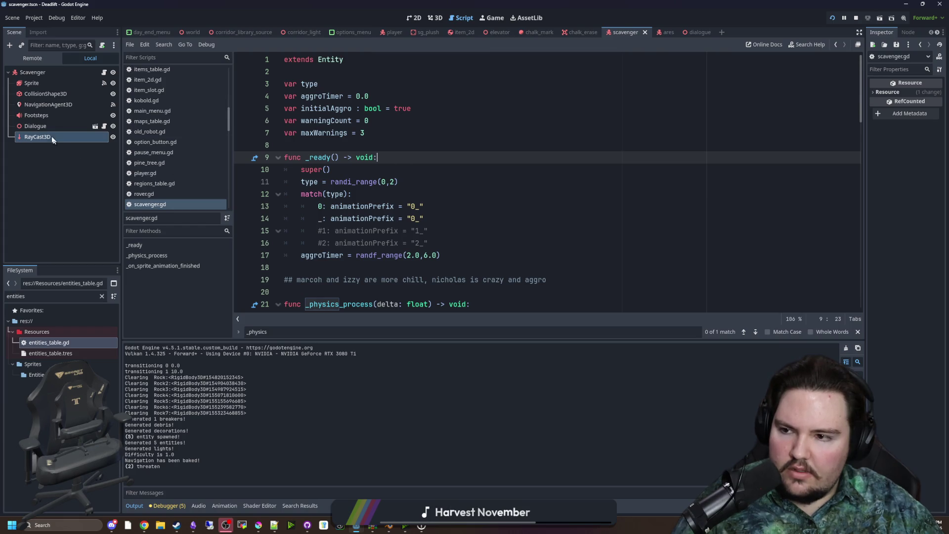
ctrl+click(330, 59)
click(857, 18)
scroll(472, 170, down, 5)
click(472, 170)
scroll(473, 168, down, 5)
scroll(472, 169, up, 6)
click(408, 183)
click(433, 170)
key(Return)
text(raycast.e)
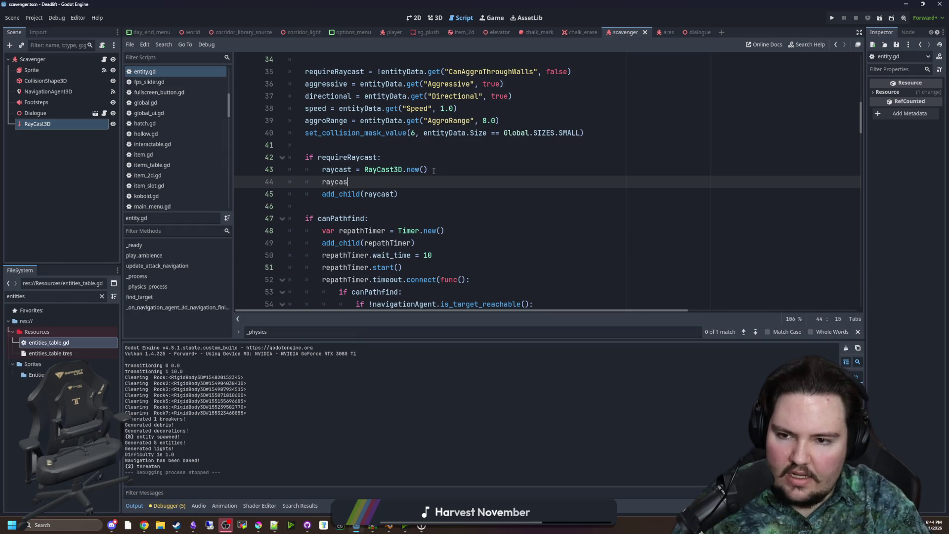
text(nabled = false)
click(433, 169)
Delete the raycast-disabling block and replace 'raycast.enabled = true' with raycast.force_raycast_update(), then save
double_click(340, 186)
scroll(467, 211, down, 15)
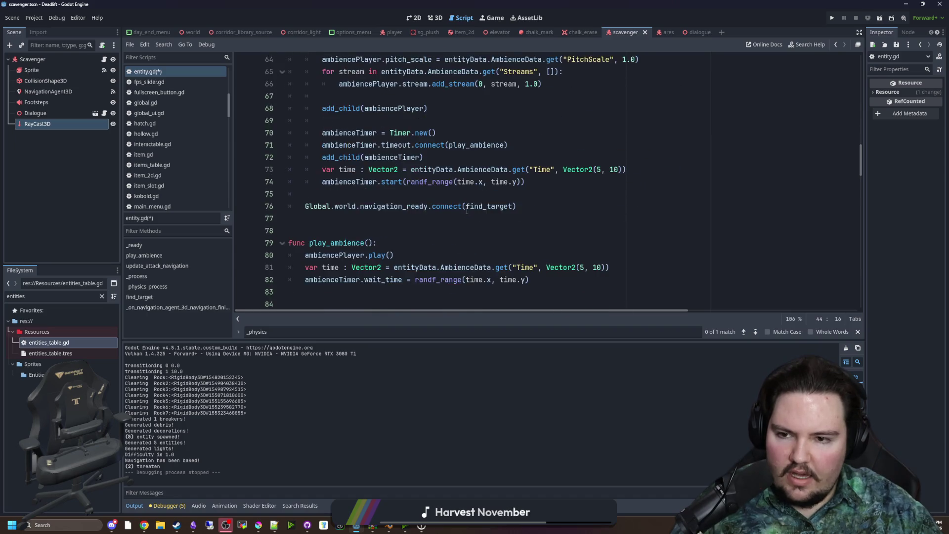
scroll(467, 211, down, 16)
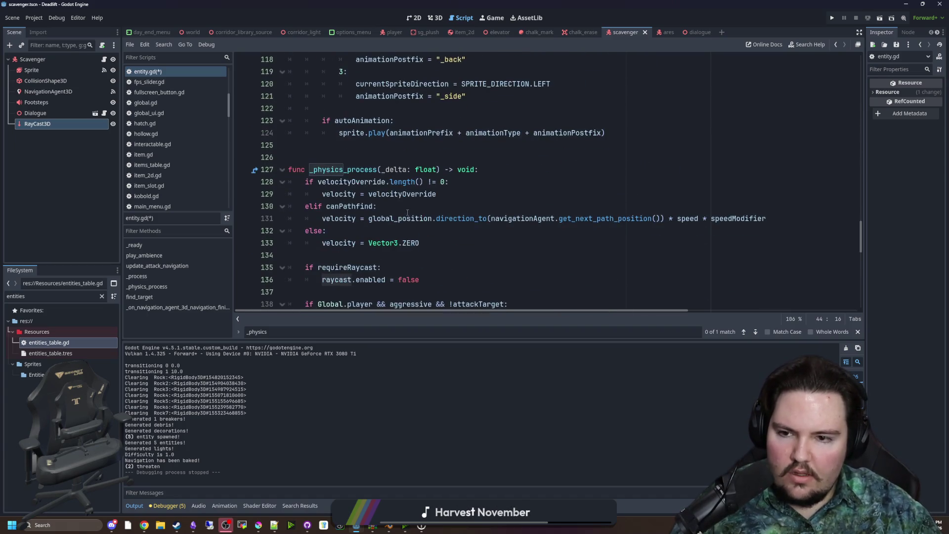
click(375, 180)
key(shift+Up)
key(shift+Up)
key(shift+Up)
key(BackSpace)
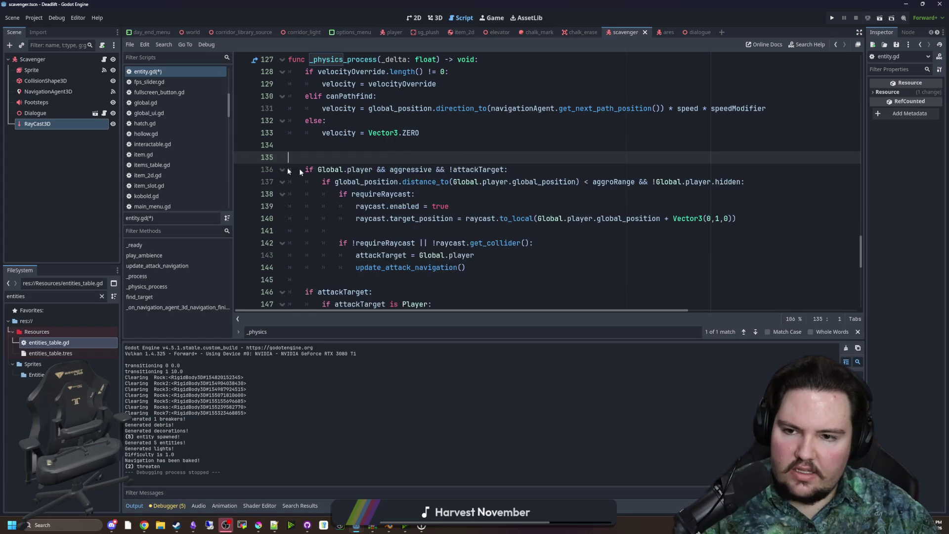
drag(448, 194, 355, 195)
text(raycast)
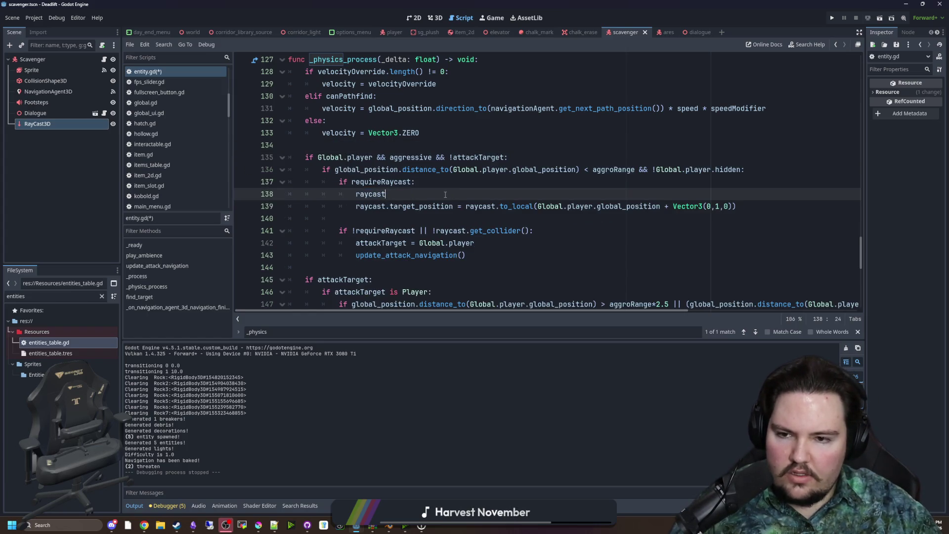
text(.for)
key(Return)
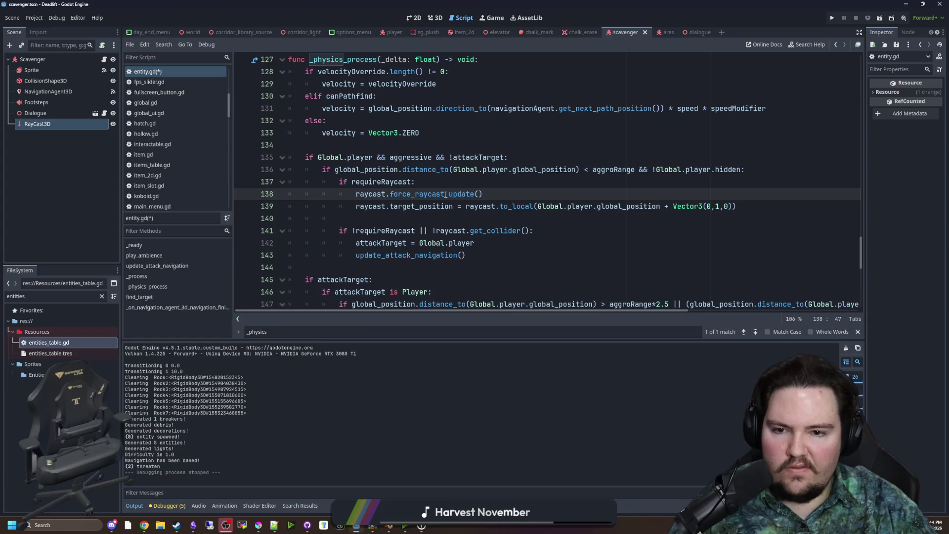
click(473, 184)
key(ctrl+s)
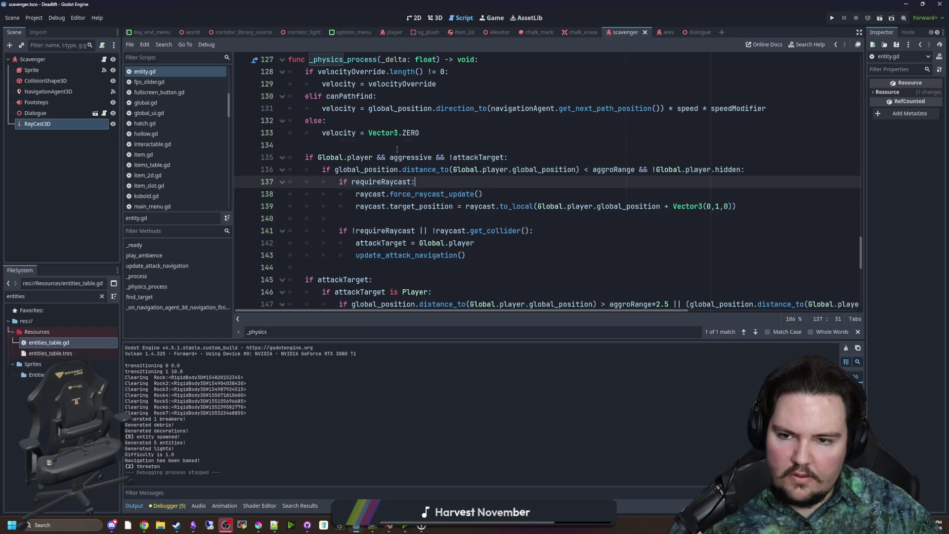
Review the player-targeting block, save again, and run the project
click(401, 140)
drag(401, 144, 692, 255)
click(692, 255)
key(ctrl+s)
click(831, 18)
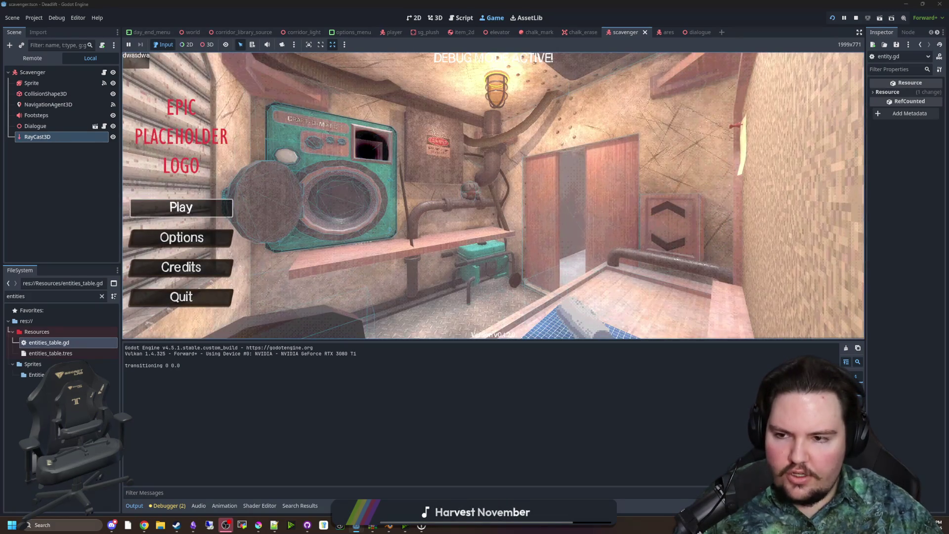
Play down the elevator, walk toward the scavengers in the corridor, then stop the game
key(Return)
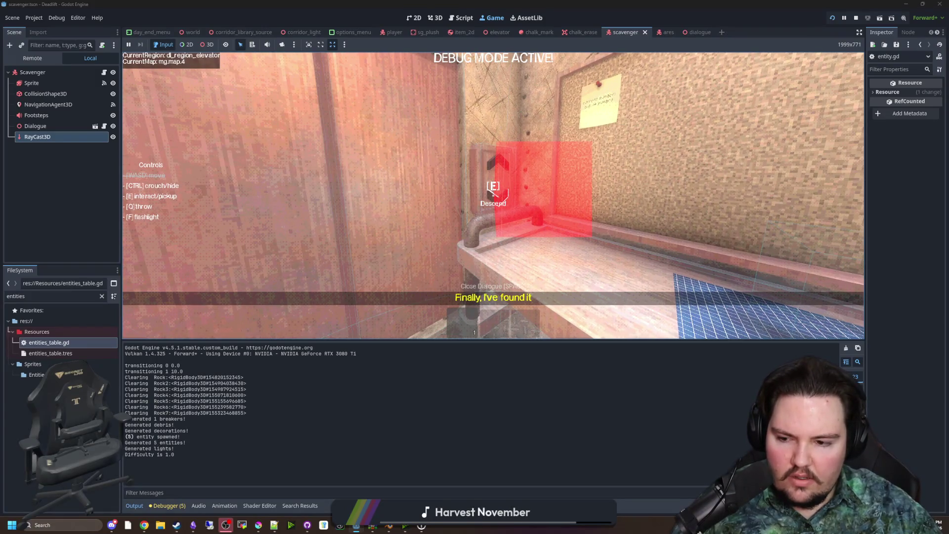
key(e)
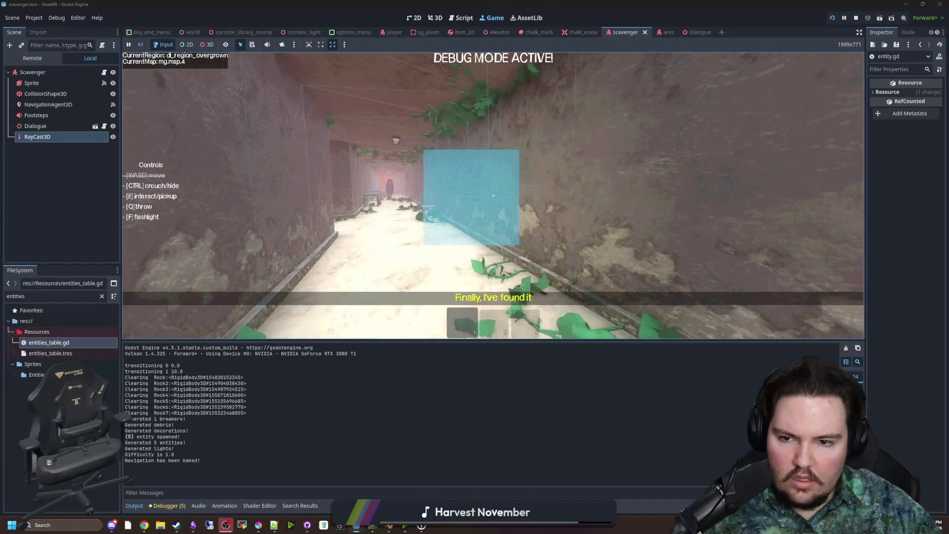
mouse_move(493, 195)
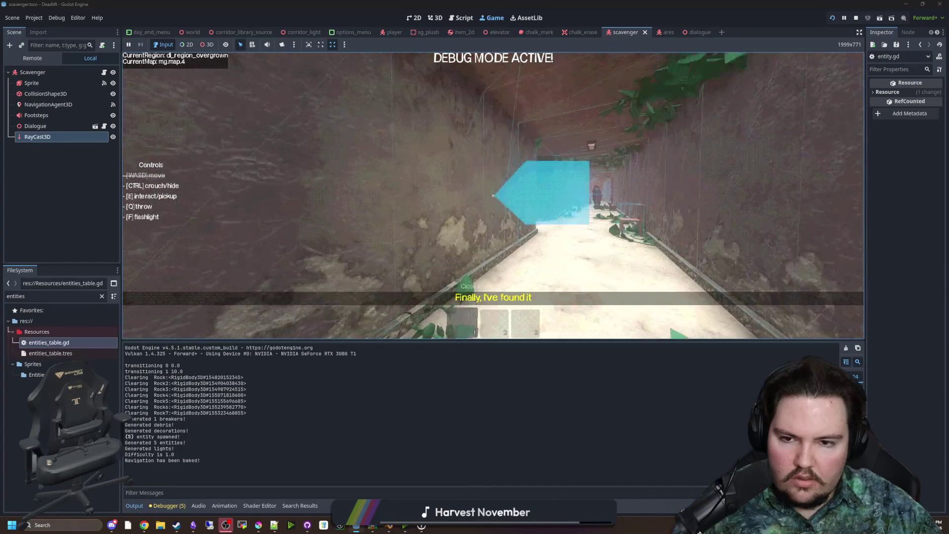
key(w)
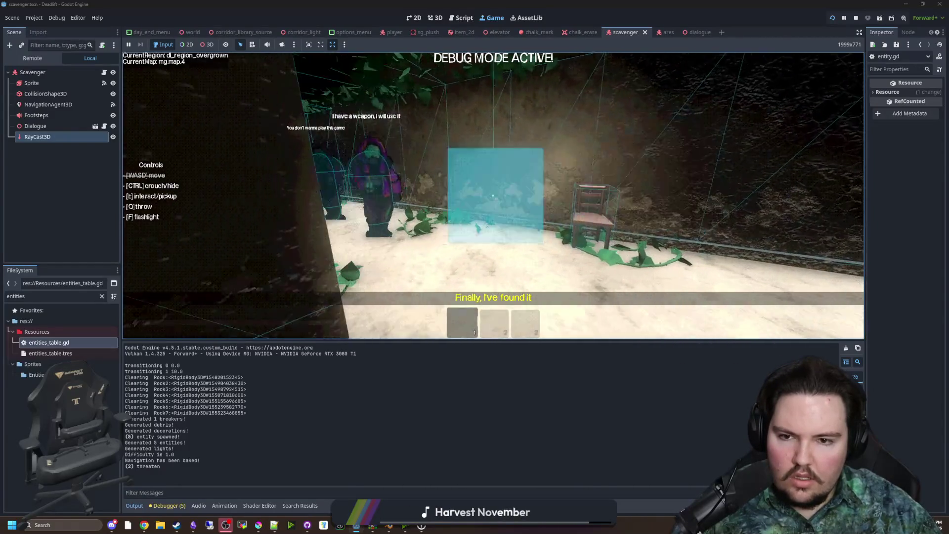
key(super)
click(855, 18)
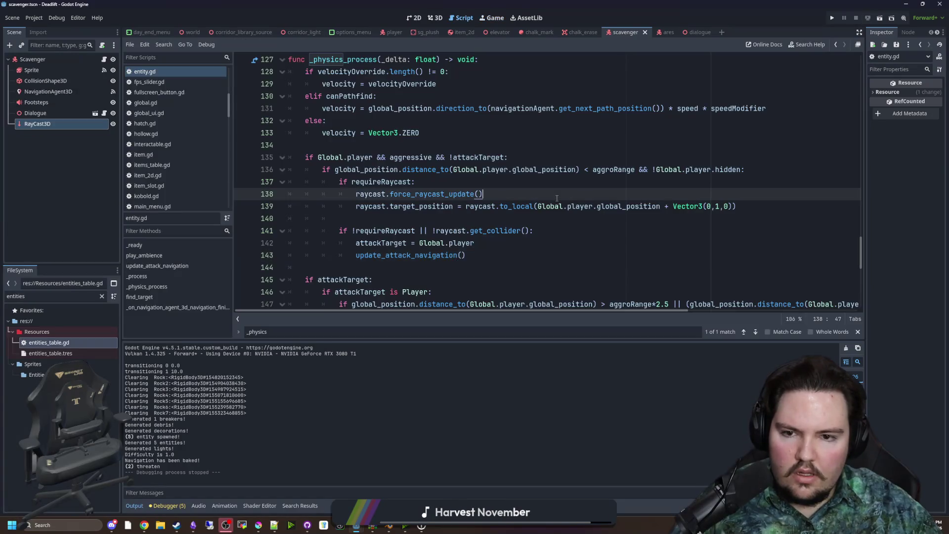
Insert print(raycast) under the _physics_process header in entity.gd, save, and launch the game
scroll(558, 193, up, 5)
click(561, 181)
key(ctrl+f)
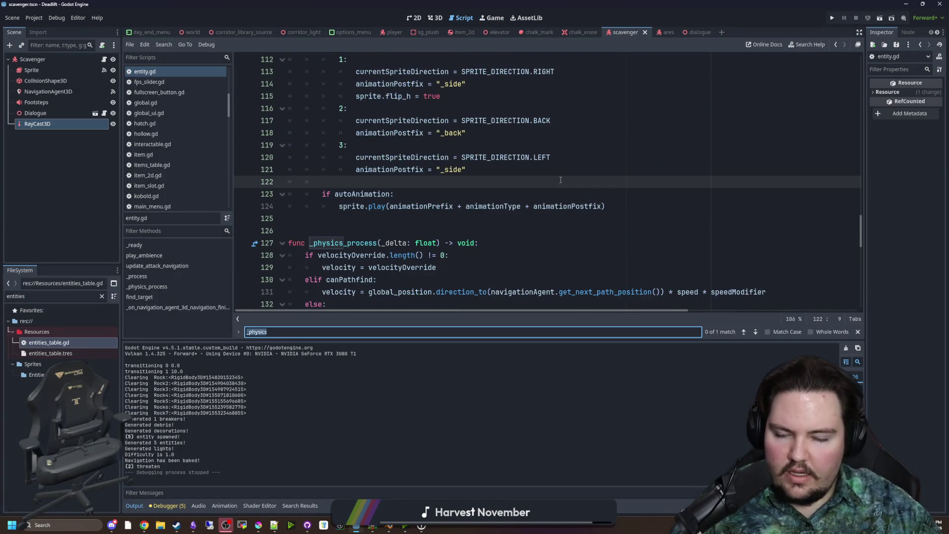
click(514, 218)
click(480, 242)
key(Return)
text(print(ray)
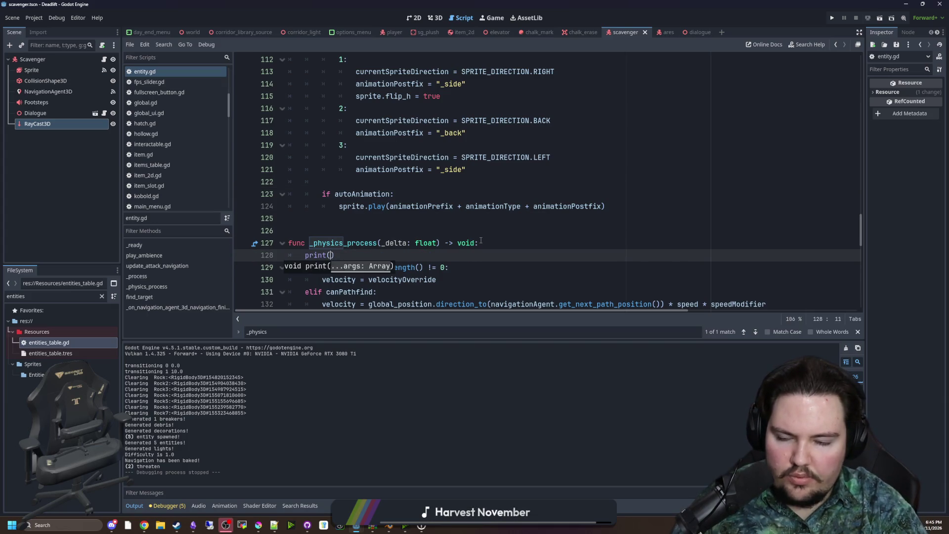
key(Return)
click(503, 216)
key(ctrl+s)
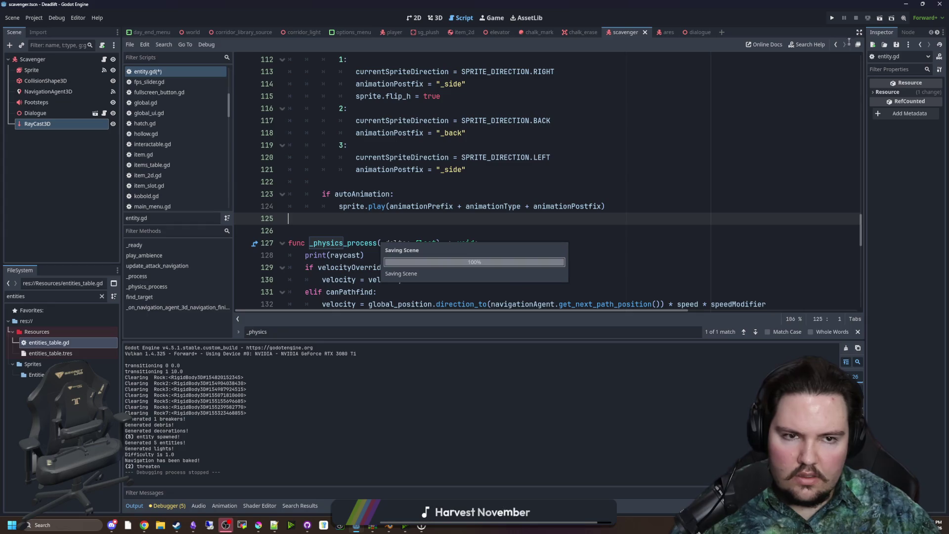
click(834, 19)
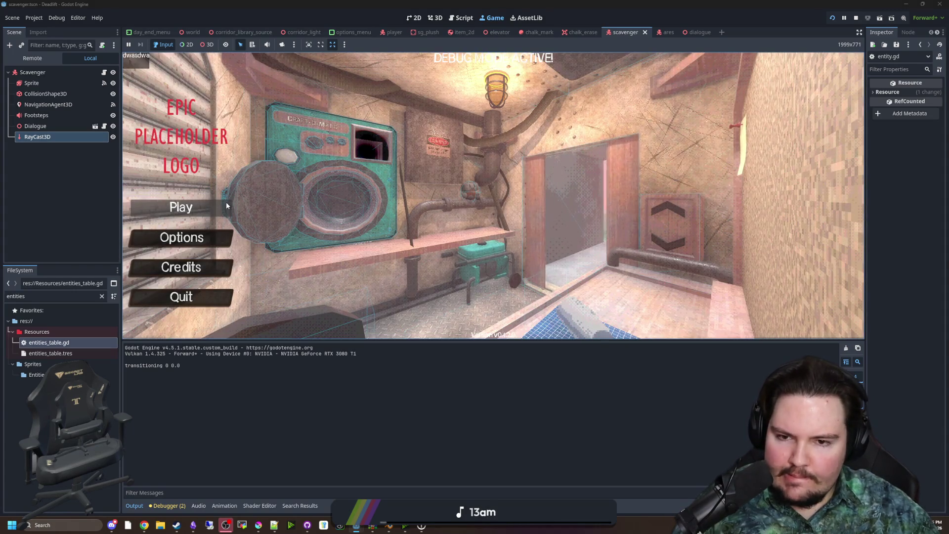
Start a new game, walk to the elevator and descend, then stop the run
click(227, 203)
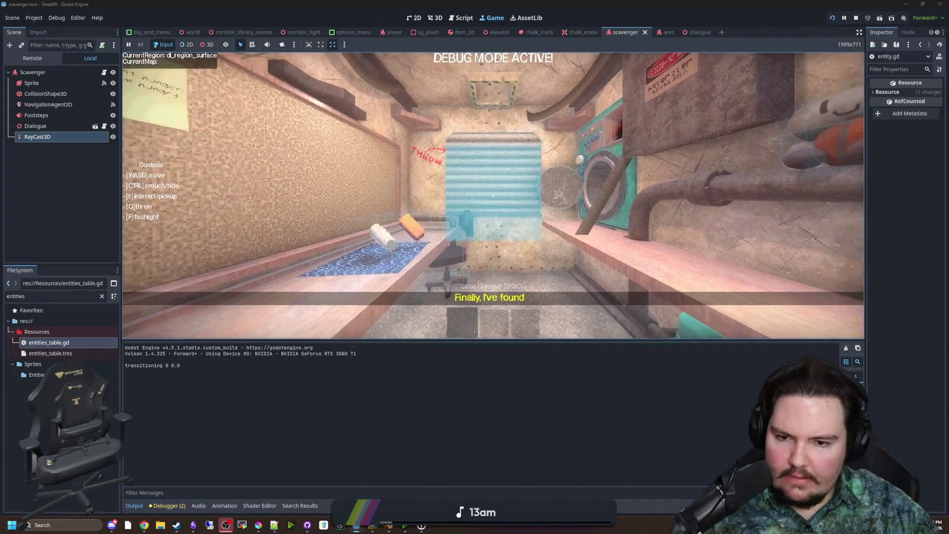
key(w)
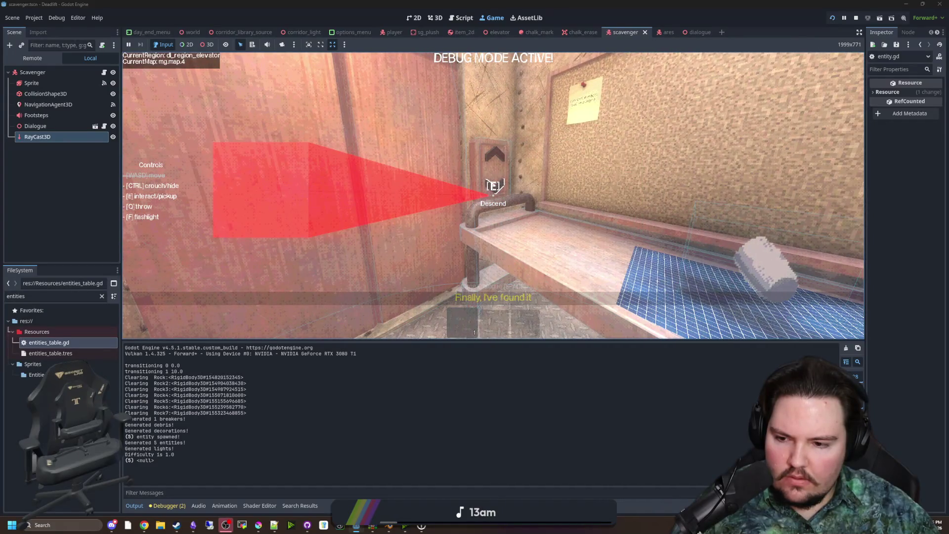
key(e)
key(super)
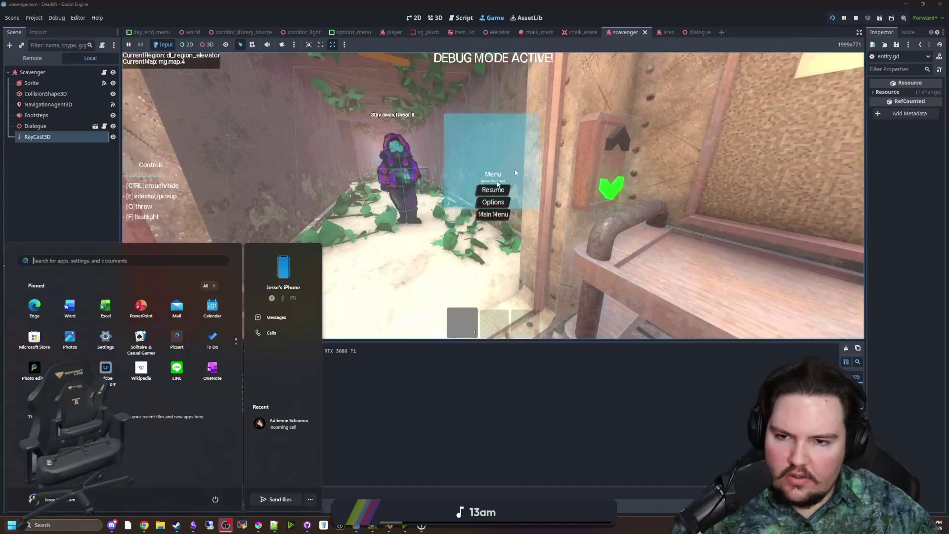
click(855, 18)
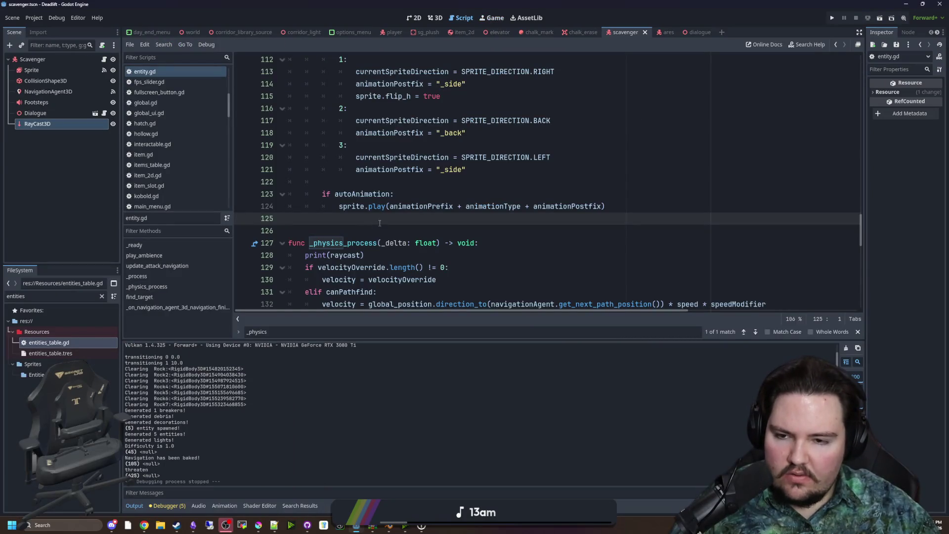
Delete the print(raycast) debug line from _physics_process and save entity.gd
key(Down)
key(Down)
key(Down)
key(shift+End)
key(BackSpace)
key(BackSpace)
scroll(864, 206, up, 4)
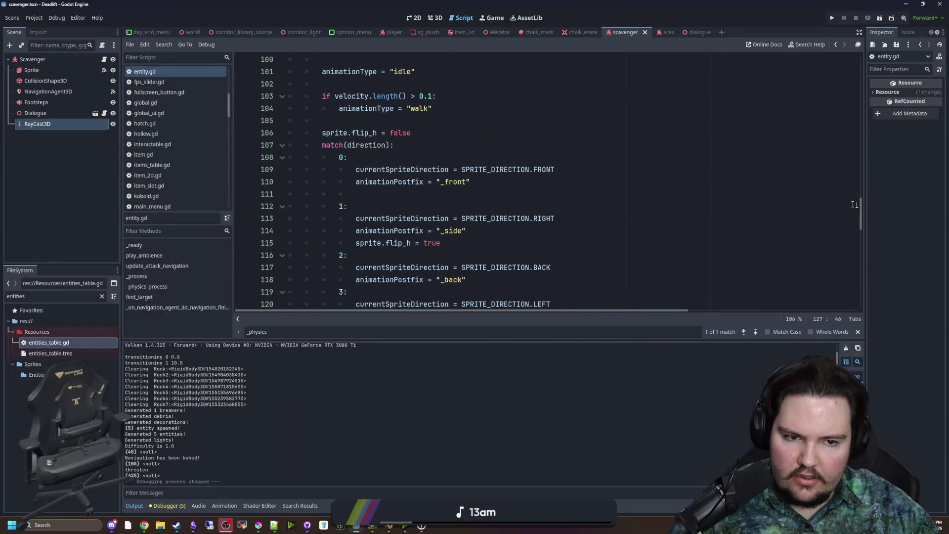
mouse_move(864, 208)
mouse_down()
mouse_move(867, 72)
mouse_move(865, 94)
mouse_up()
scroll(395, 210, down, 2)
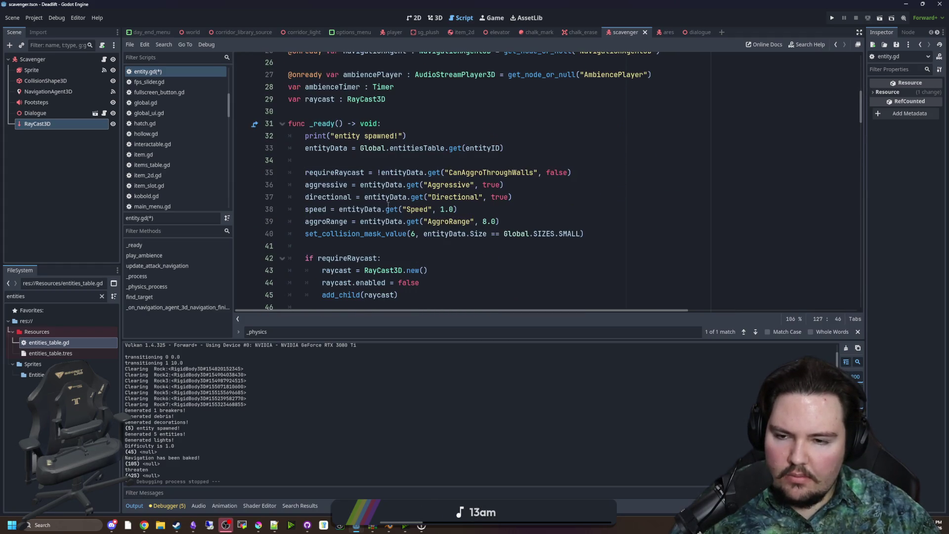
click(357, 239)
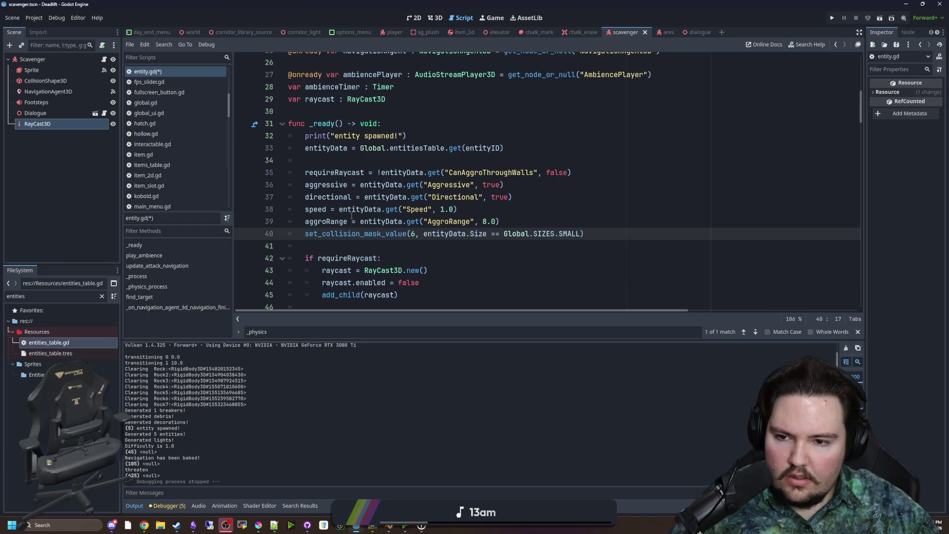
scroll(352, 218, down, 1)
key(Down)
click(364, 129)
key(ctrl+s)
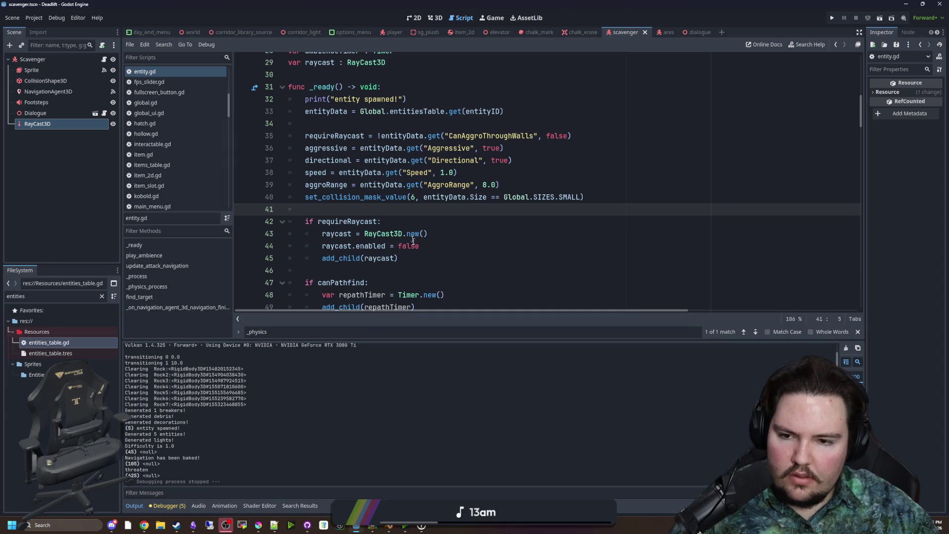
Add a temporary print(requireRaycast) line to entity.gd's _ready
click(356, 212)
scroll(414, 264, up, 1)
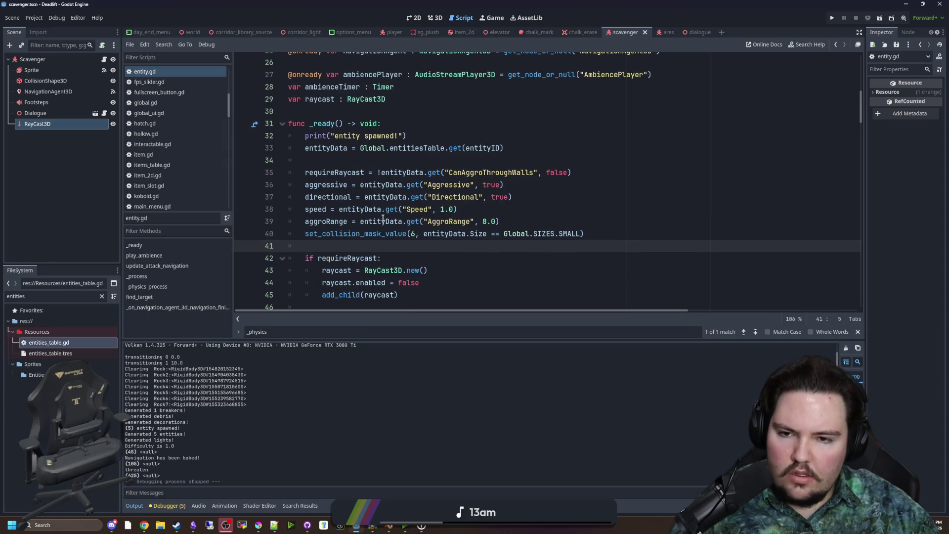
click(422, 170)
click(446, 162)
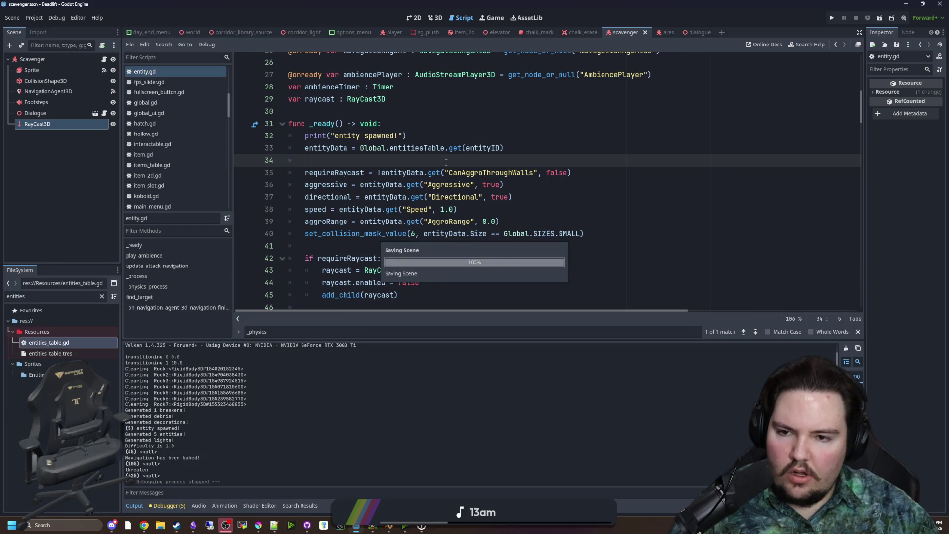
click(166, 103)
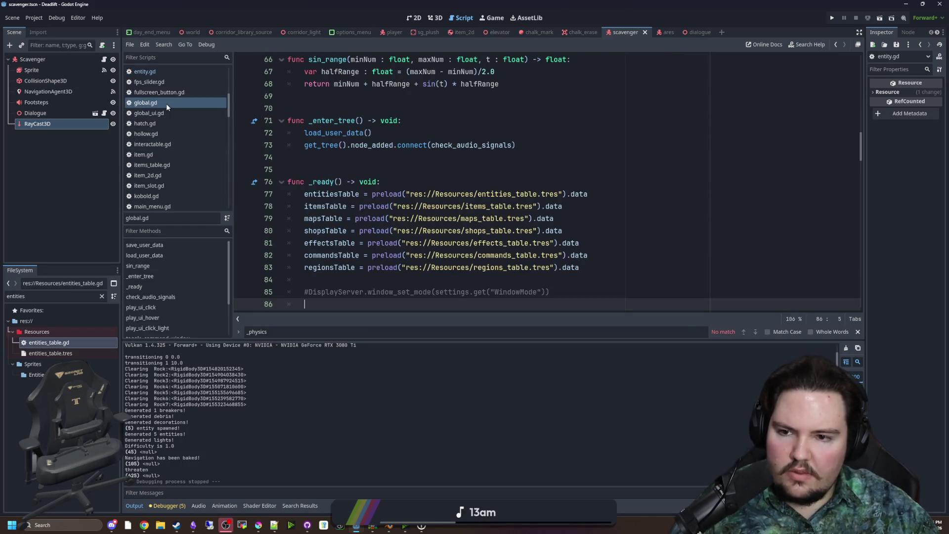
click(165, 72)
click(422, 255)
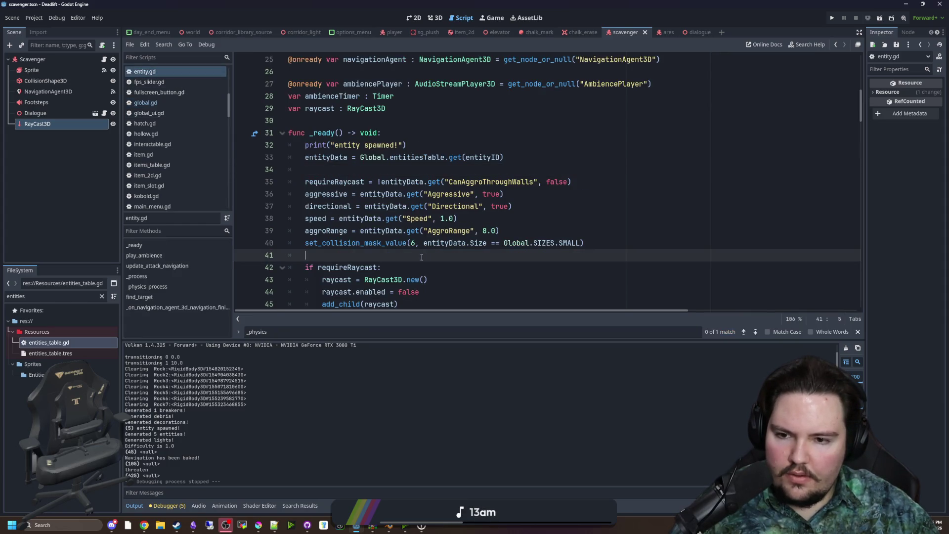
key(Return)
key(Return)
key(Up)
text(print(requireRaycast)
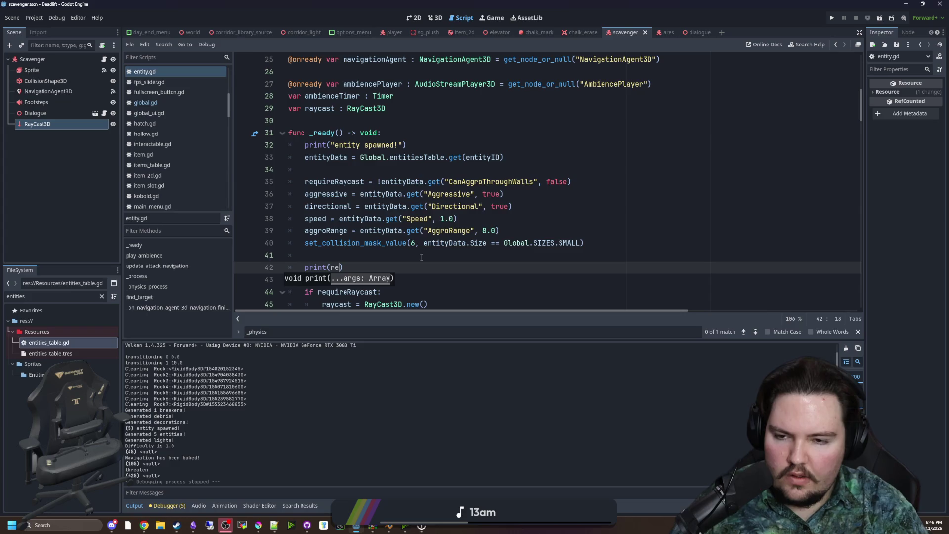
click(422, 255)
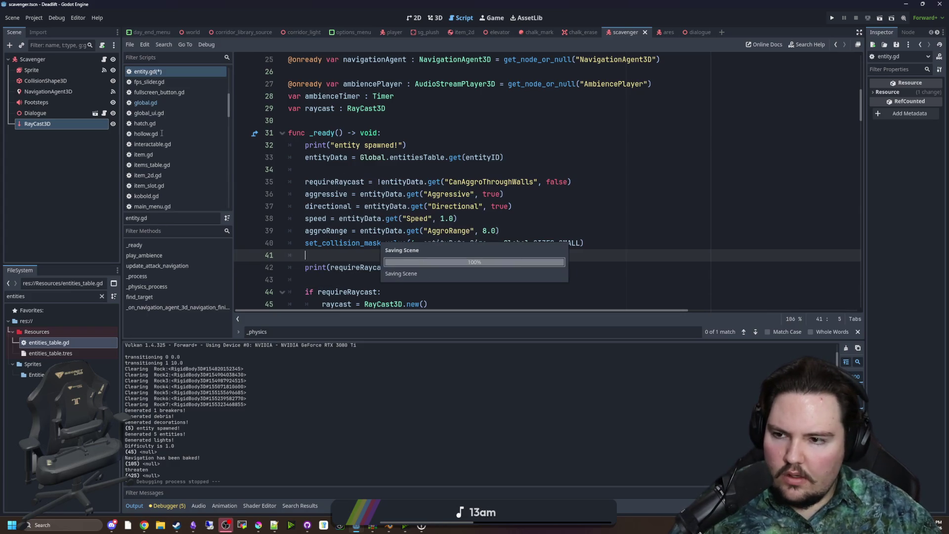
In entities_table.gd, change the CanAggroThroughWalls default from true to false
click(77, 342)
double_click(77, 342)
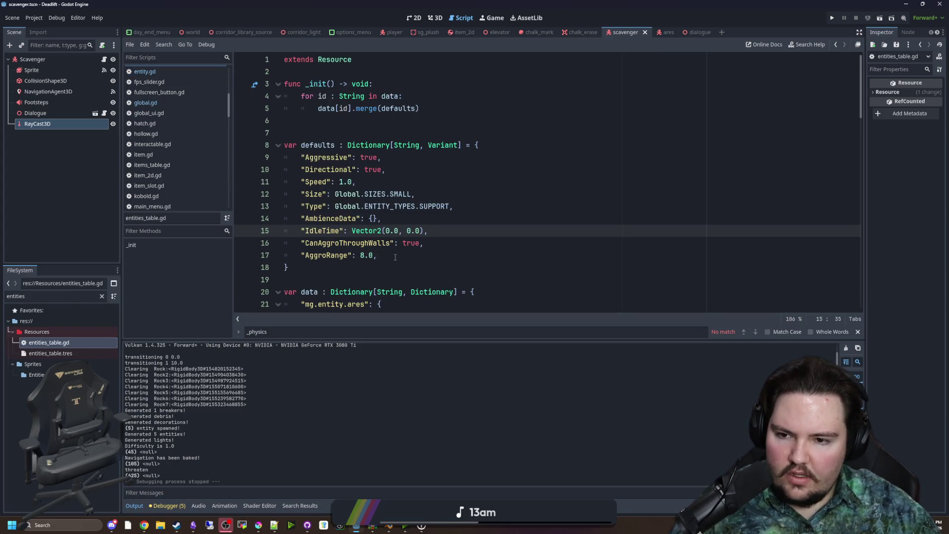
click(411, 243)
double_click(411, 243)
text(false)
click(522, 229)
Remove the print(requireRaycast) line from entity.gd and save
click(158, 72)
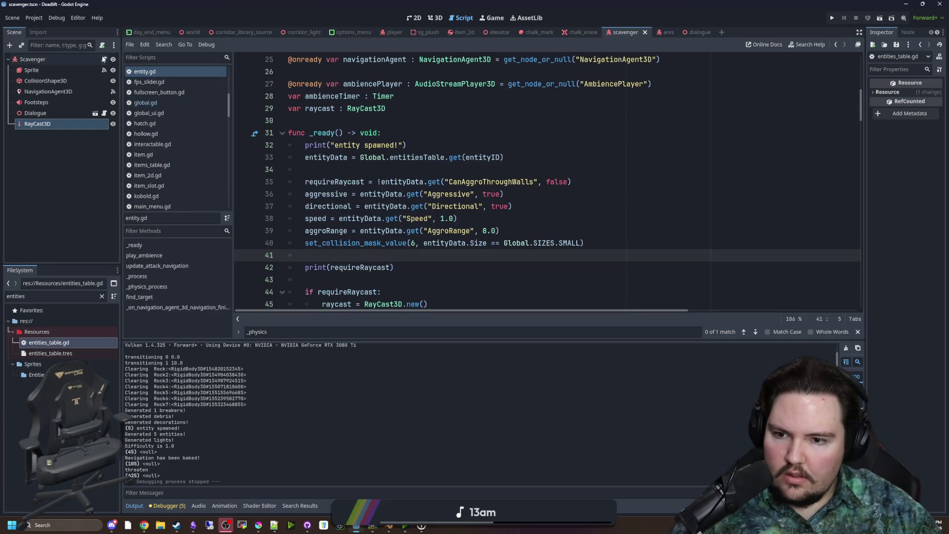
drag(394, 267, 359, 258)
key(BackSpace)
key(Delete)
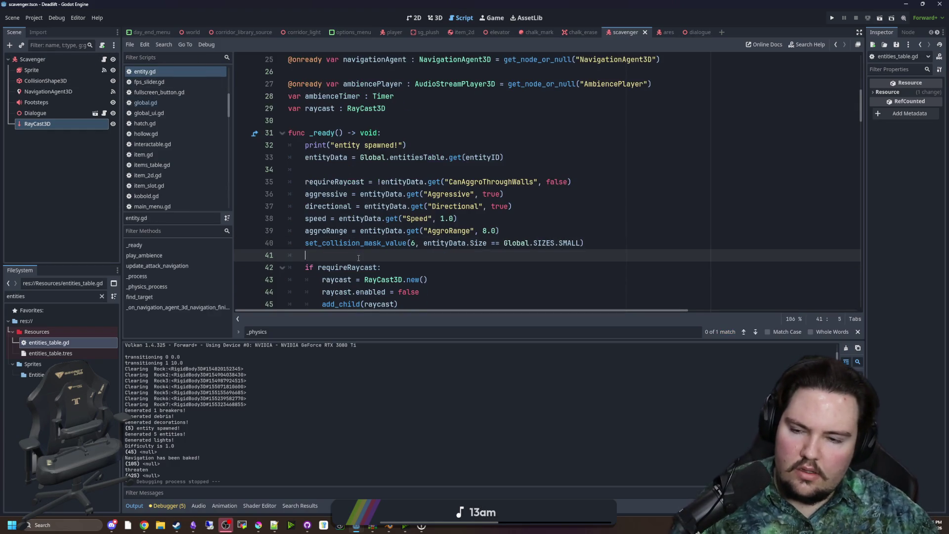
key(ctrl+s)
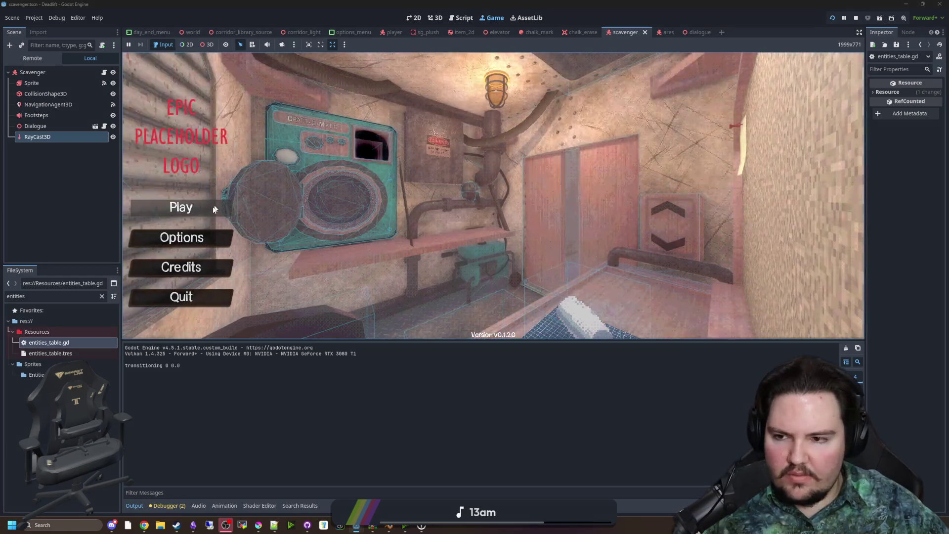
Start the game, descend to the overgrown region and approach the scavenger to provoke threats
click(209, 212)
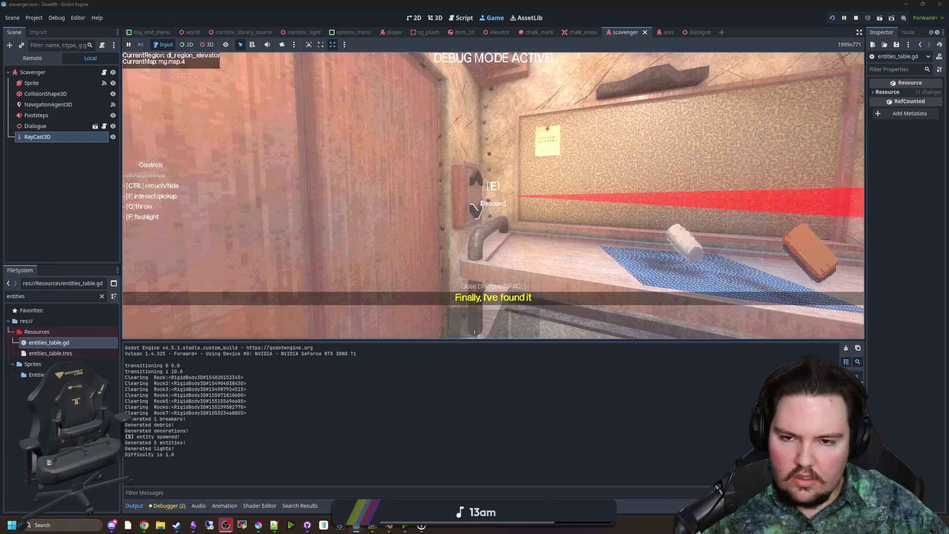
key(e)
key(w)
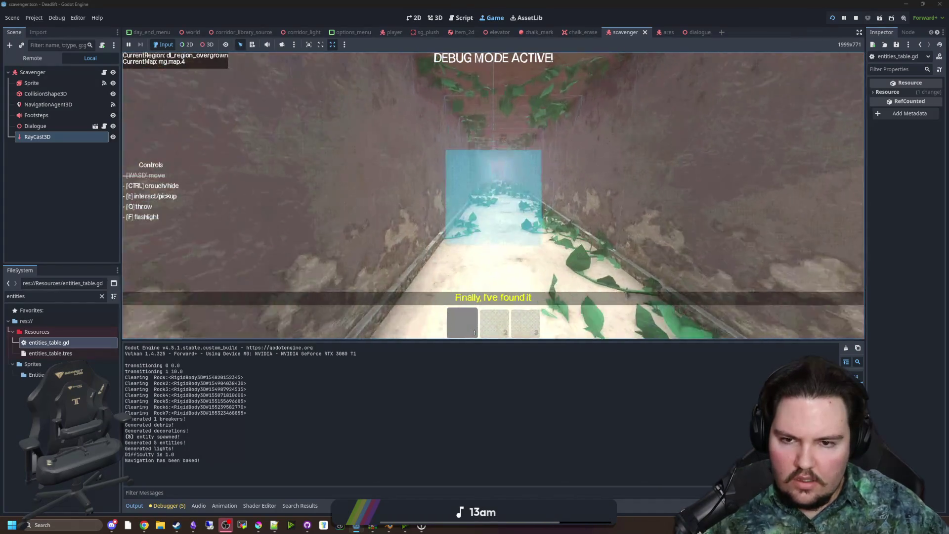
mouse_move(493, 196)
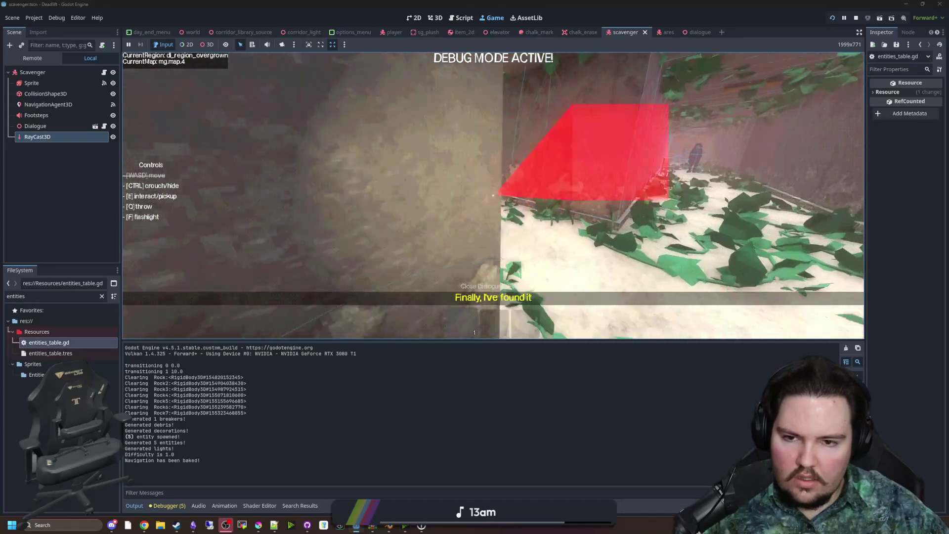
key(w)
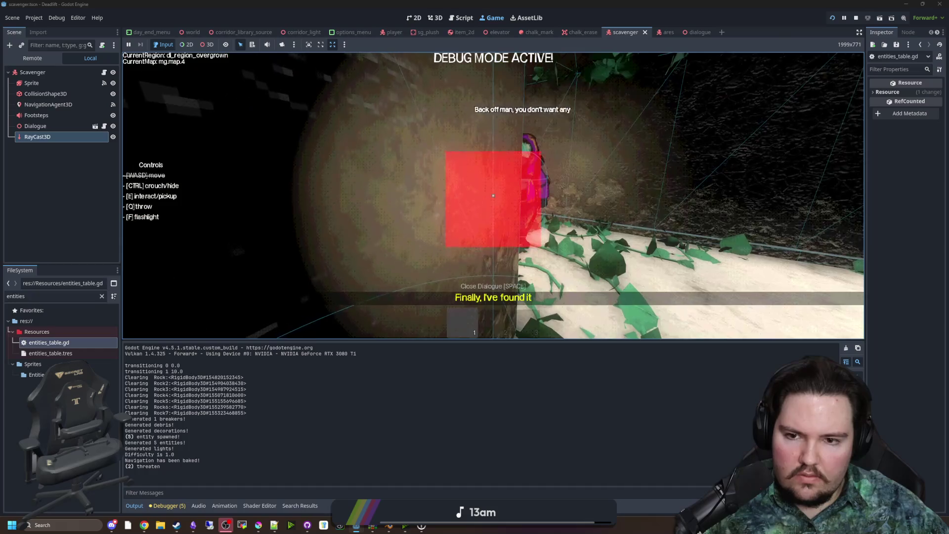
key(w)
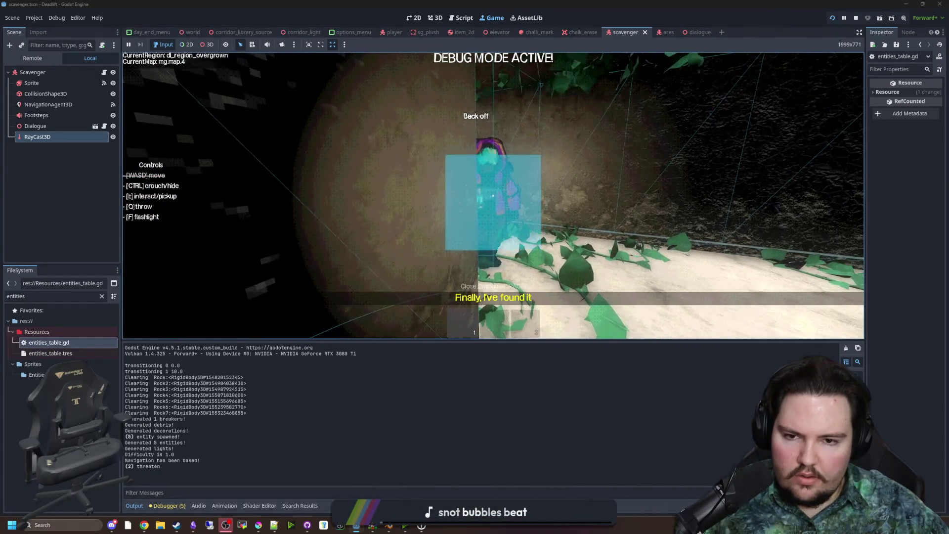
key(w)
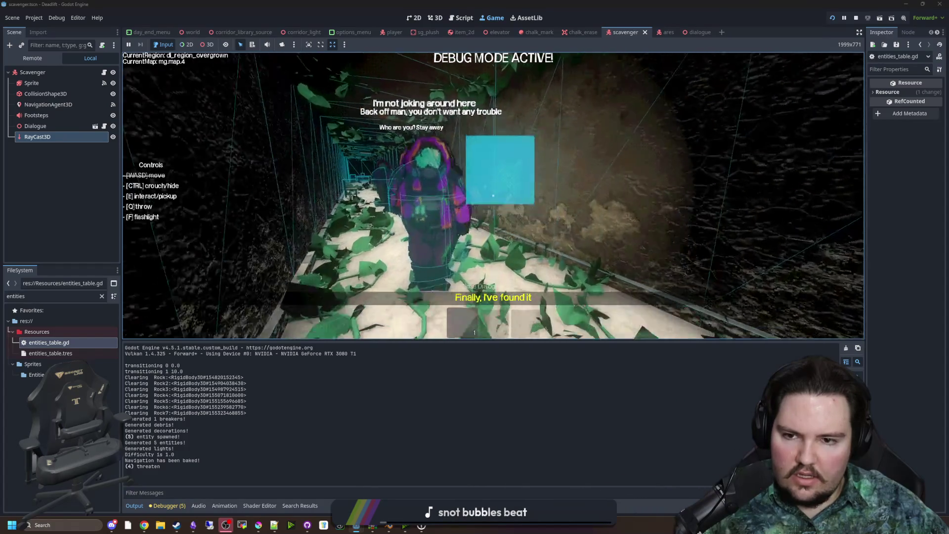
Walk on down the vine corridor past the cyan box, step right, then stop the game
key(w)
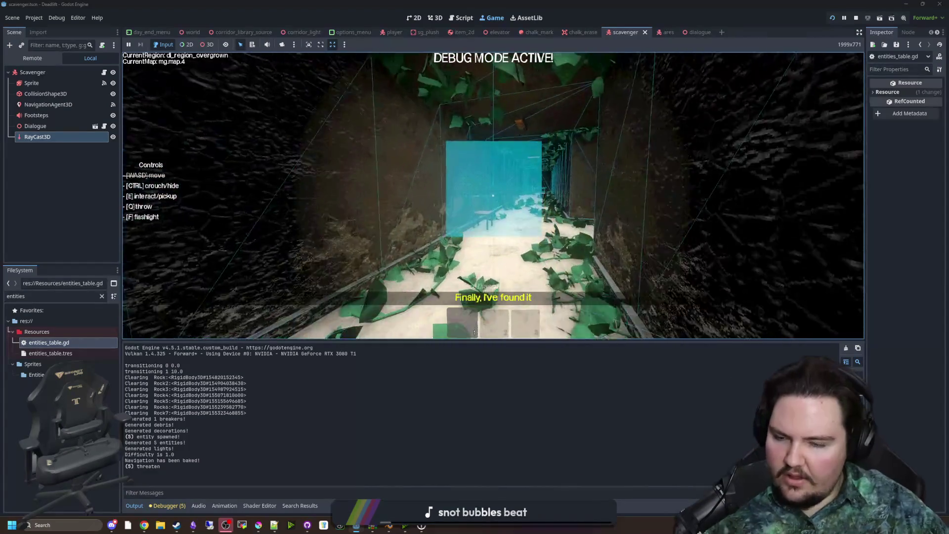
key(w)
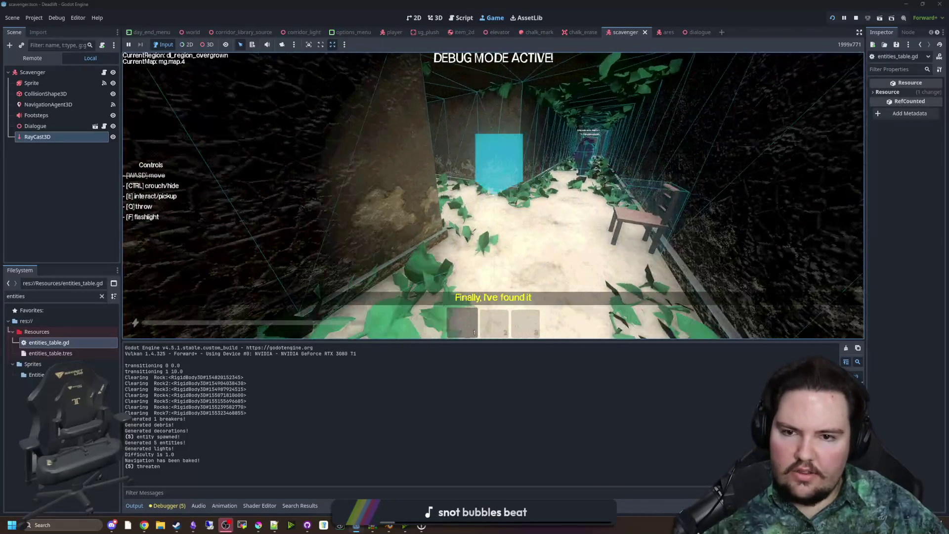
key(w)
key(d)
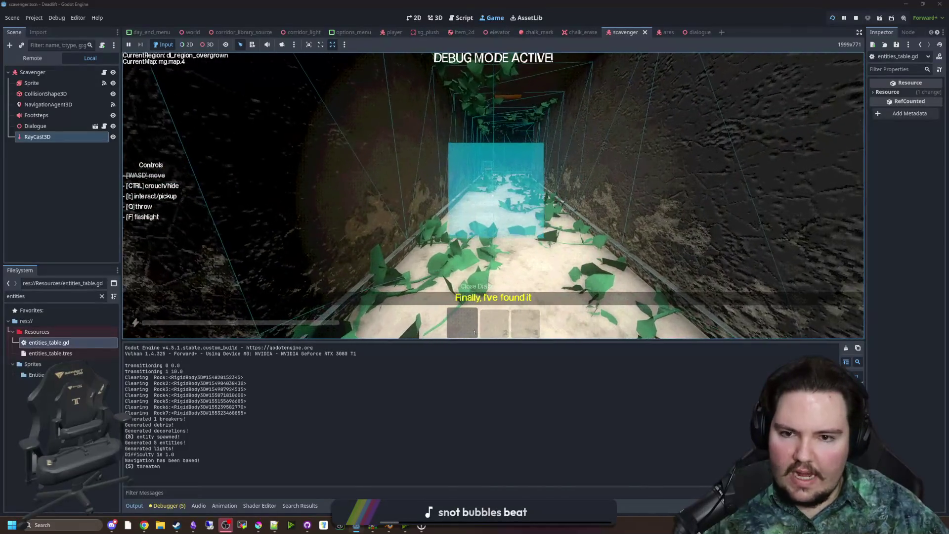
key(d)
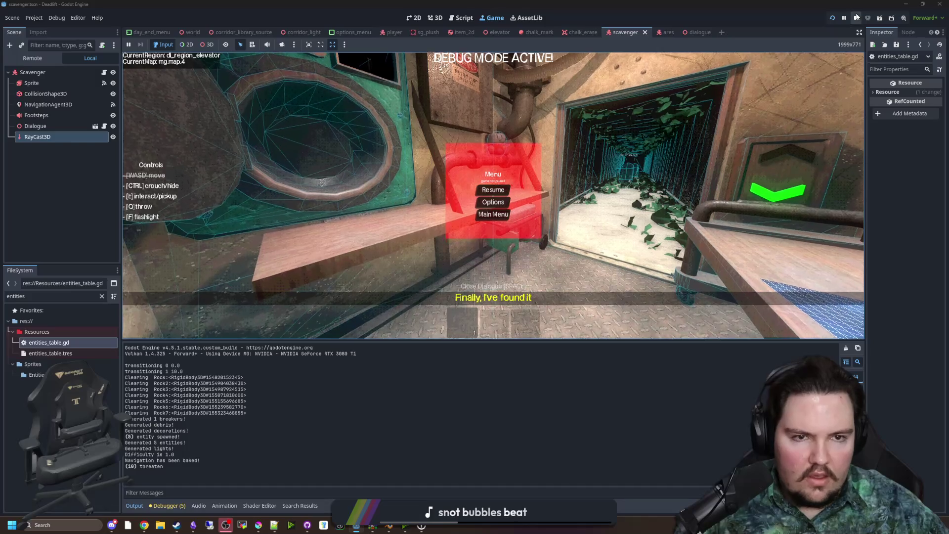
click(855, 18)
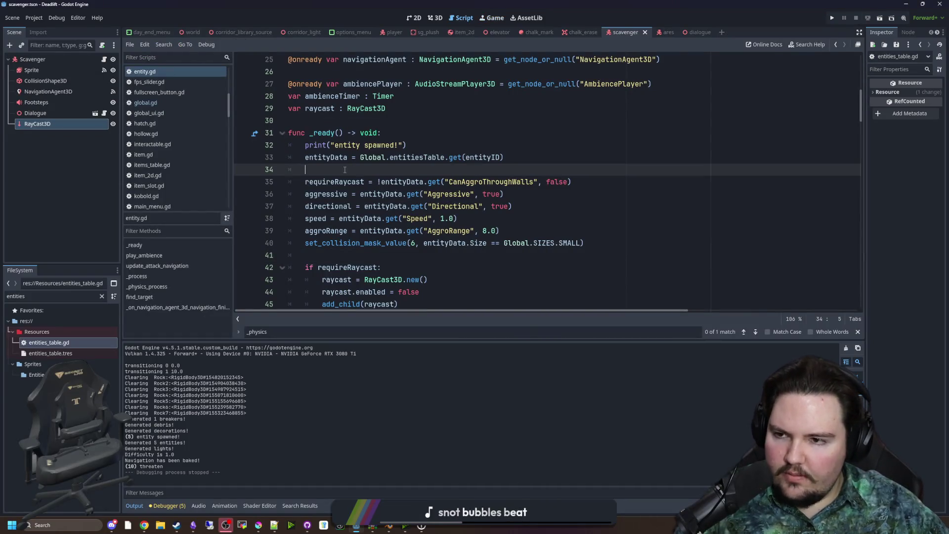
Open scavenger.gd, review the aggro timer logic and warnings list, and save
click(104, 59)
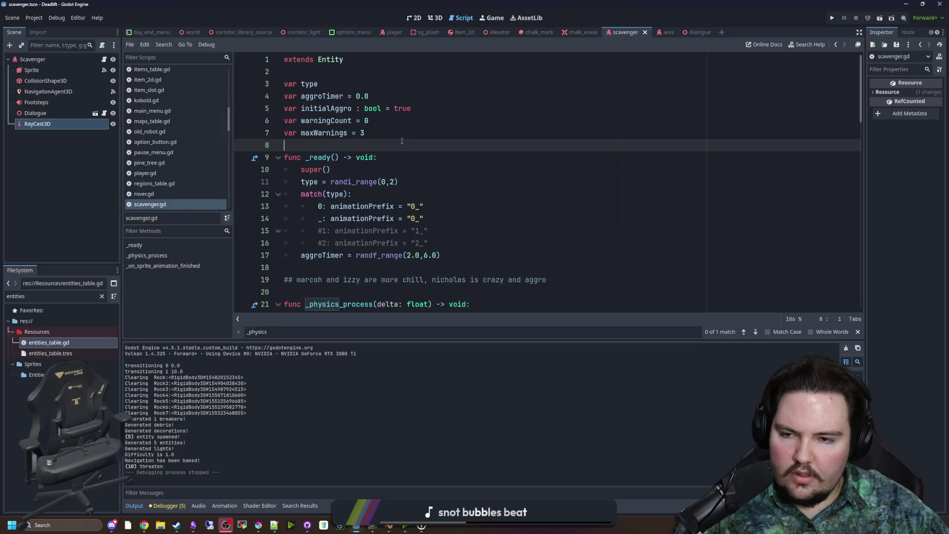
scroll(399, 140, down, 12)
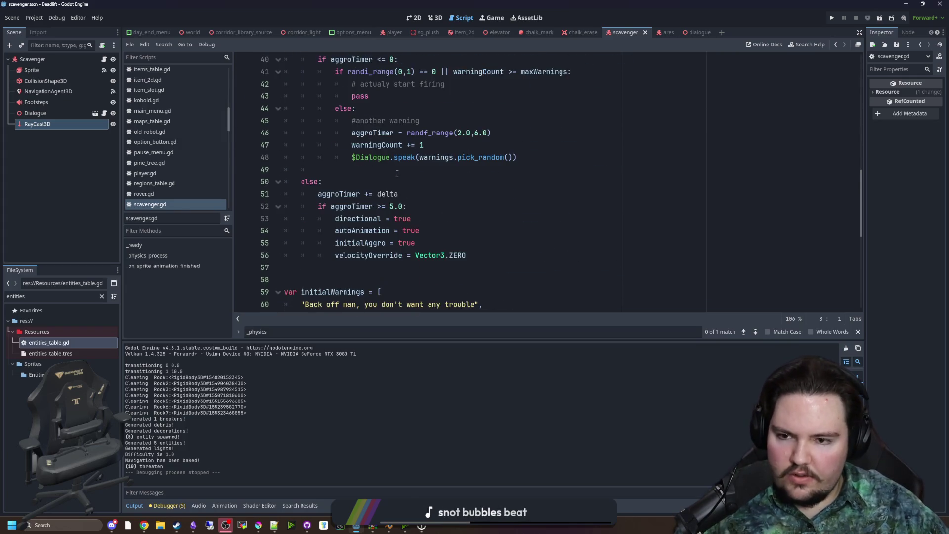
click(373, 180)
scroll(370, 182, down, 8)
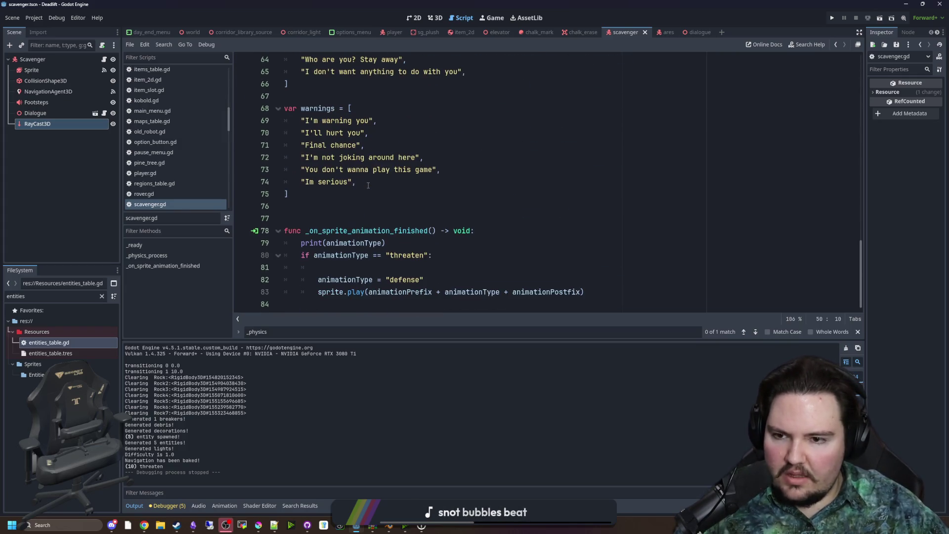
click(371, 193)
key(ctrl+s)
scroll(367, 182, up, 4)
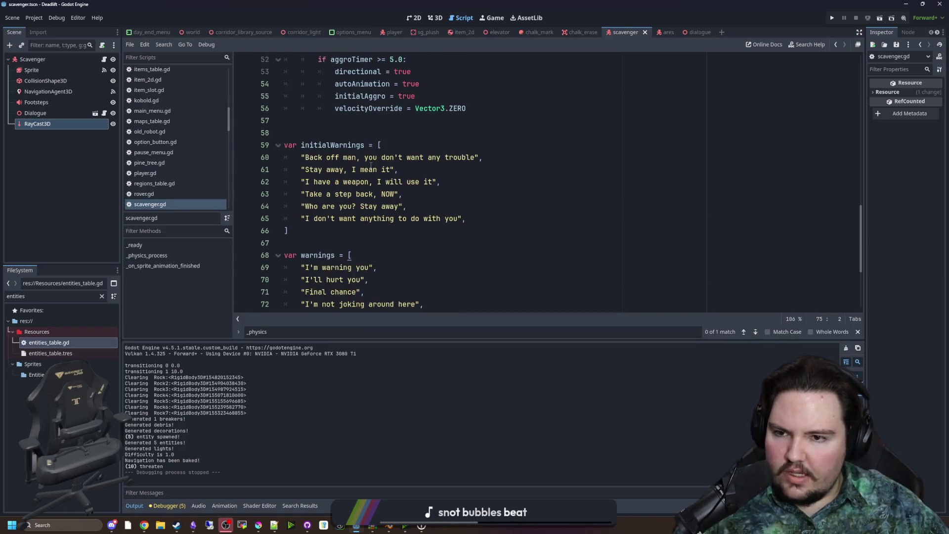
scroll(367, 181, up, 4)
click(367, 182)
scroll(367, 181, up, 4)
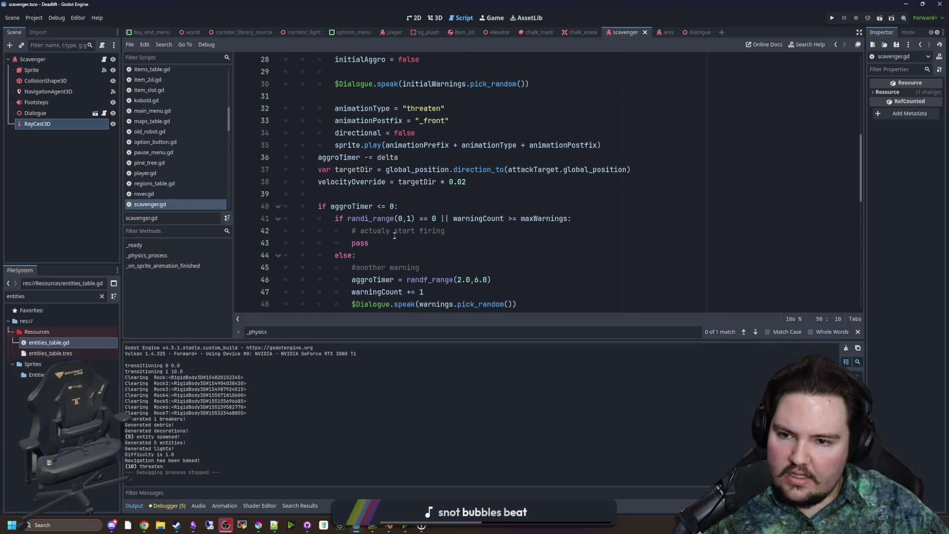
click(373, 198)
key(ctrl+s)
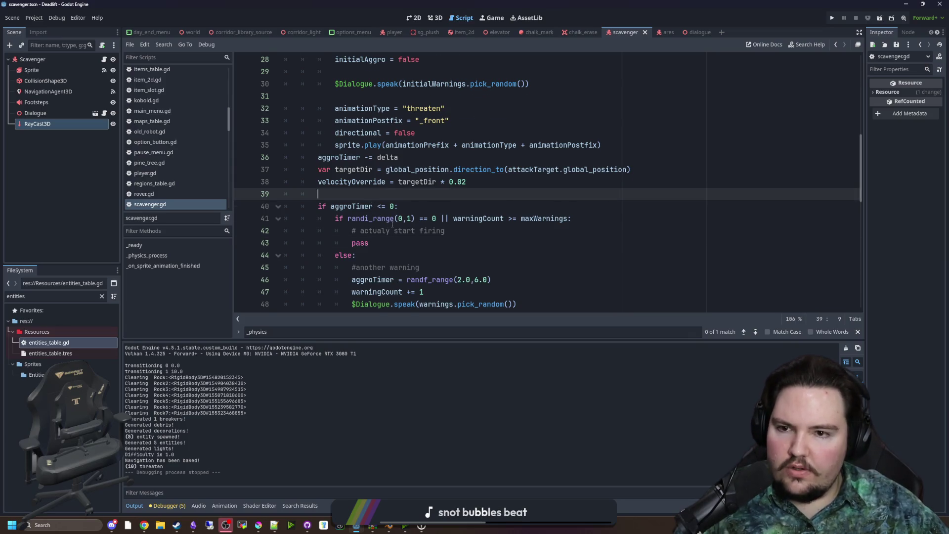
Add blank lines under the line-41 randi_range/maxWarnings firing condition
scroll(392, 224, up, 3)
click(410, 218)
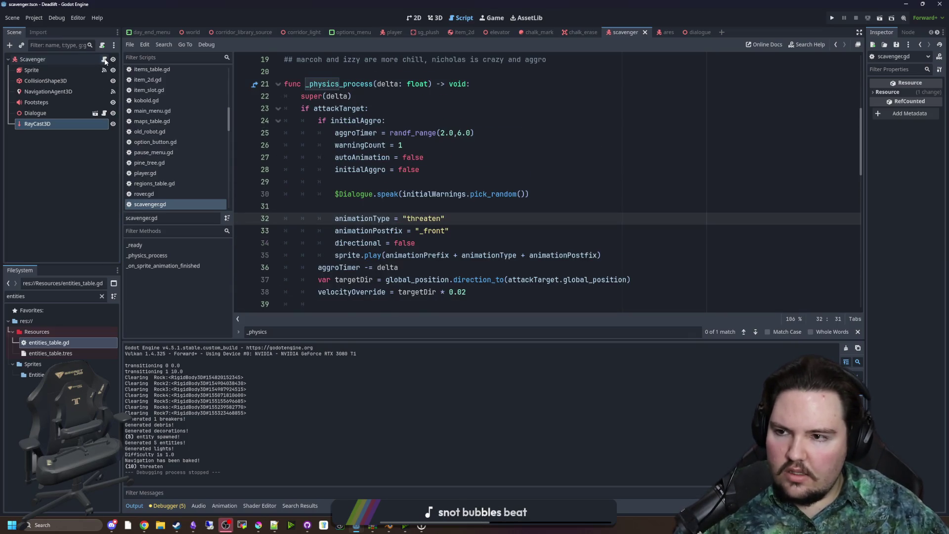
click(412, 170)
key(Down)
scroll(412, 176, up, 1)
scroll(412, 177, up, 2)
scroll(412, 177, down, 4)
scroll(412, 176, down, 1)
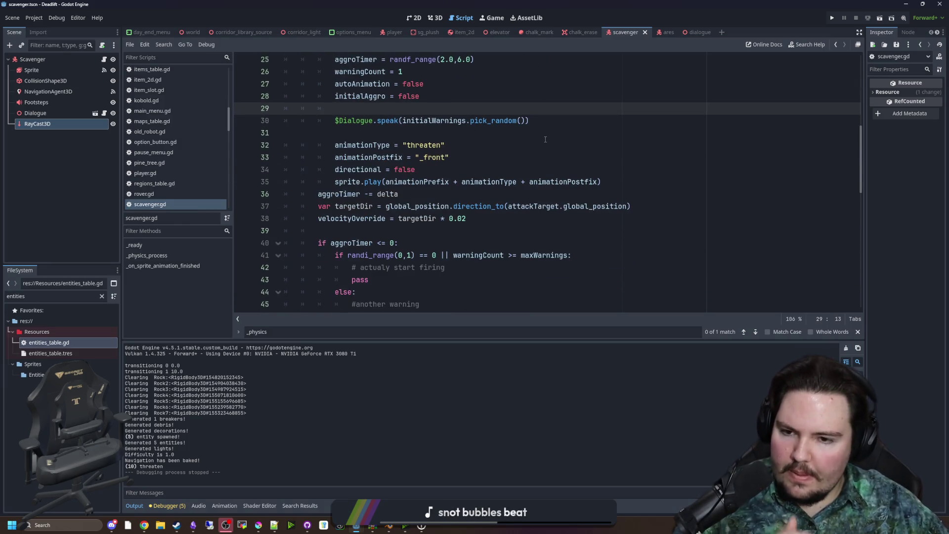
scroll(548, 139, down, 2)
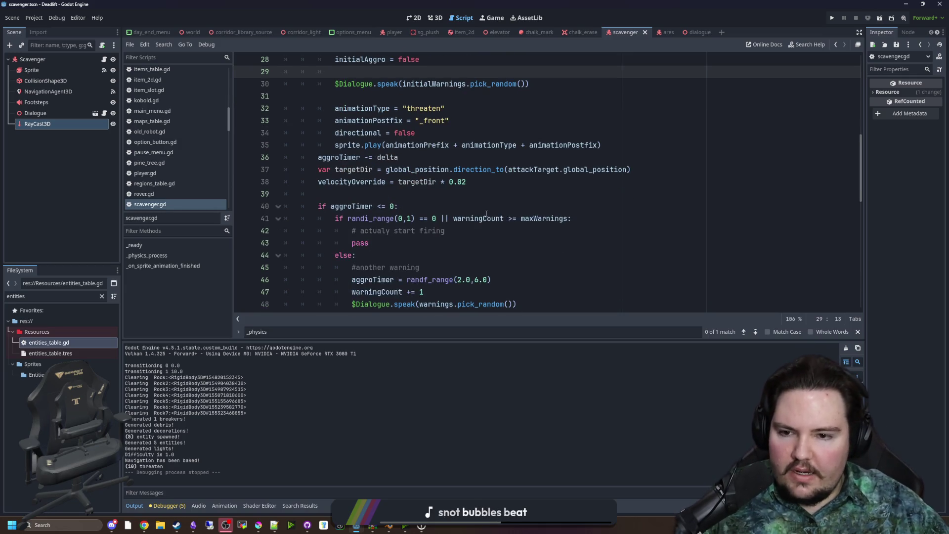
click(585, 182)
key(Return)
key(Return)
key(Up)
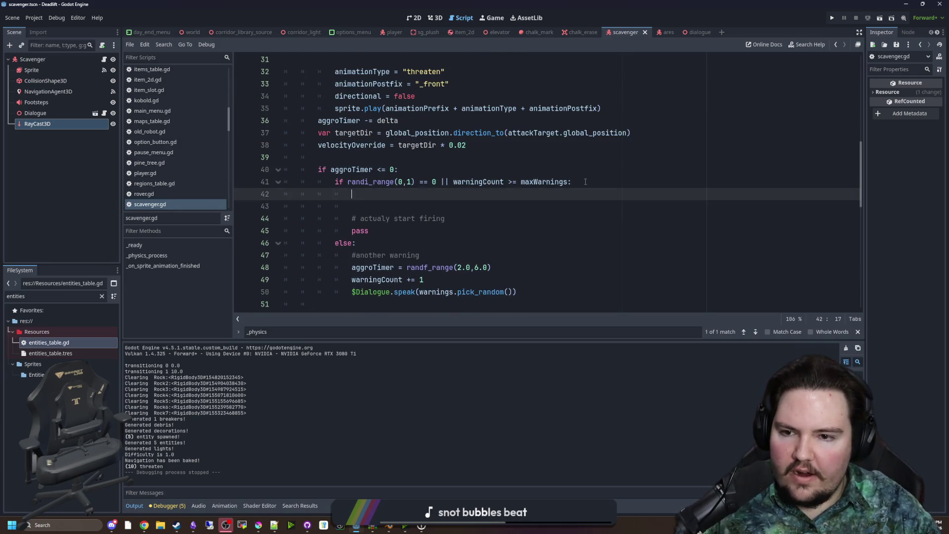
Add raycast.force_raycast_update() and an if raycast.get_collider() line in the firing branch
scroll(415, 198, up, 8)
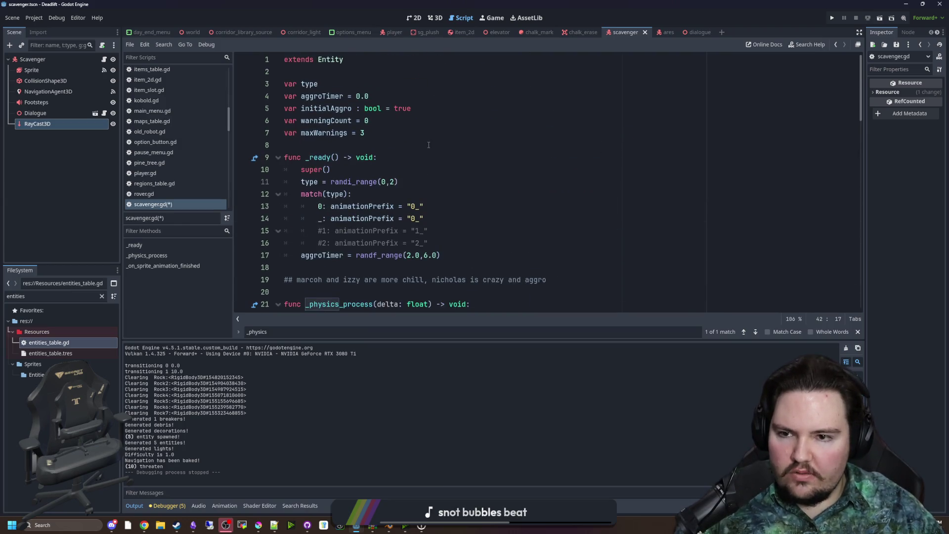
scroll(365, 148, down, 6)
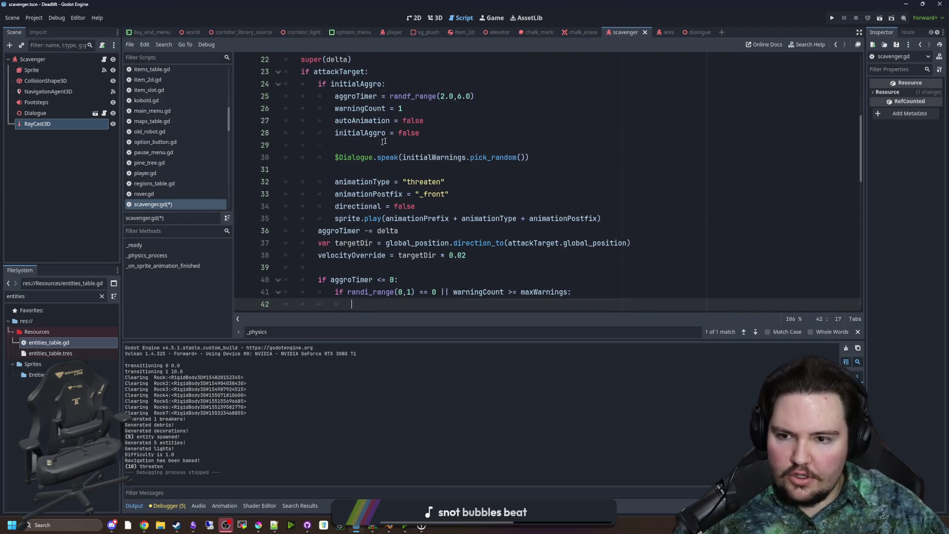
text(raycast.for)
key(Return)
key(Return)
text(if raycast.get)
key(Return)
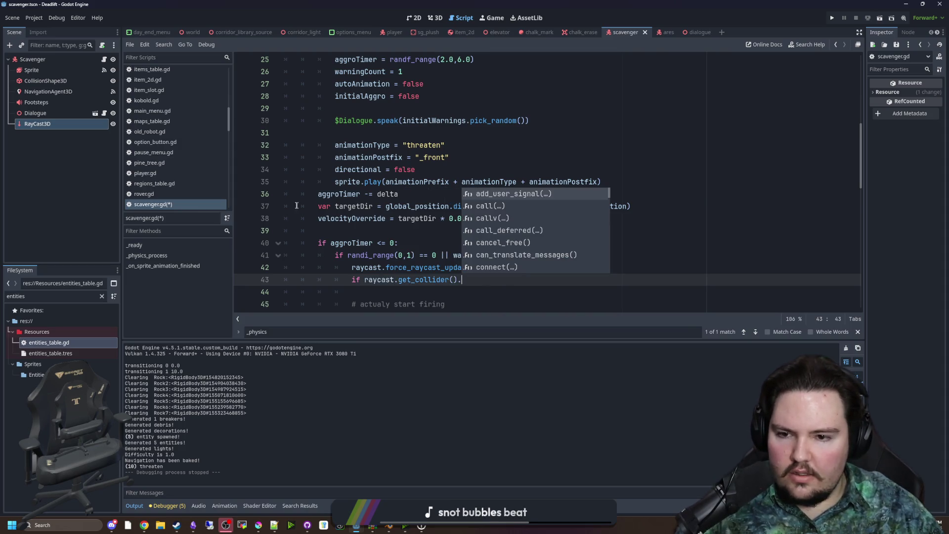
scroll(396, 202, down, 2)
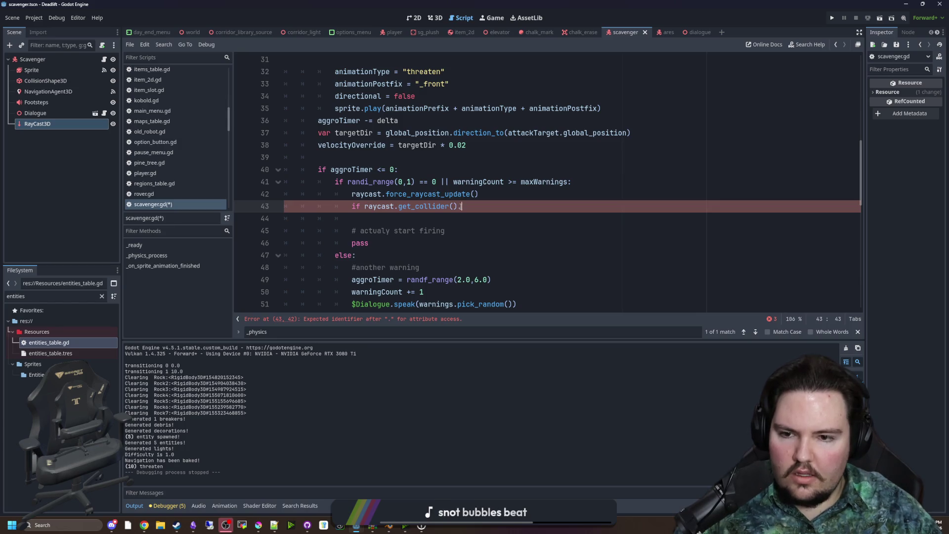
key(BackSpace)
key(BackSpace)
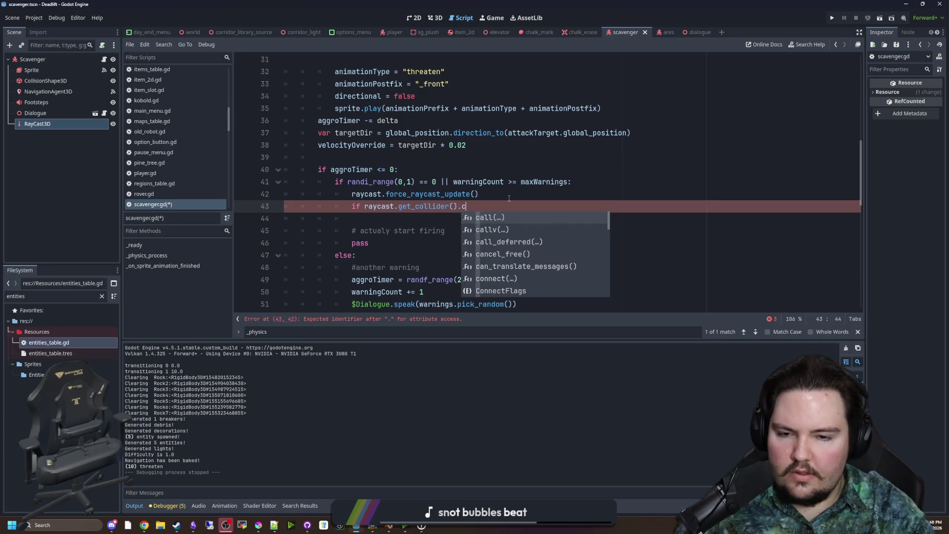
Negate the collider check to 'if !raycast.get_collider():' and call Global.player.take_damage(2.0)
click(365, 206)
text(!)
click(485, 210)
text(:)
key(Return)
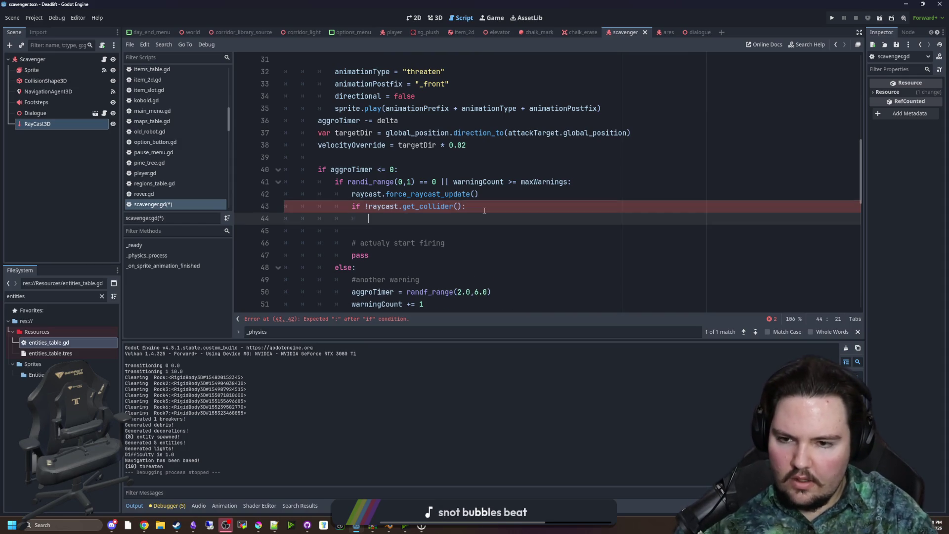
text(lobal.player.)
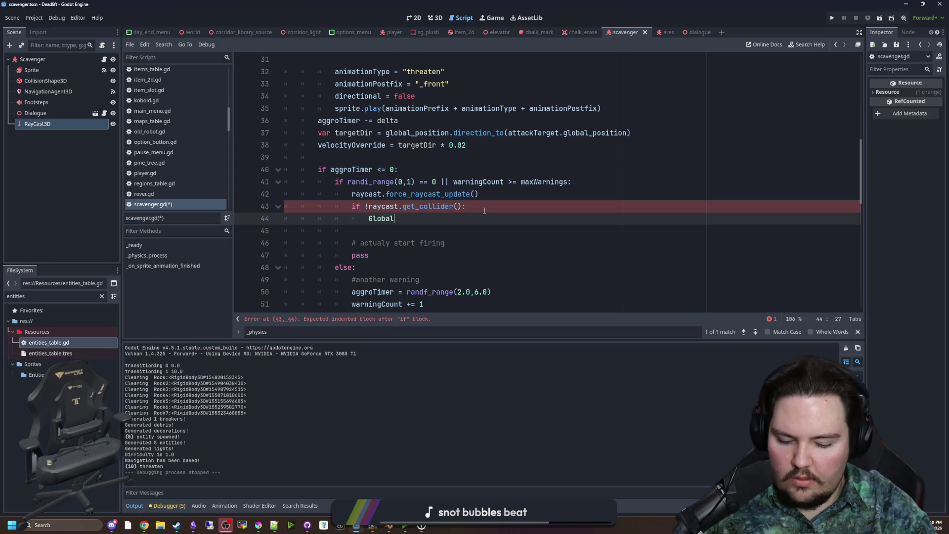
text(tak)
key(Return)
text(2.0)
Delete the leftover comment and pass lines, change the damage to 1.0, and save
click(484, 210)
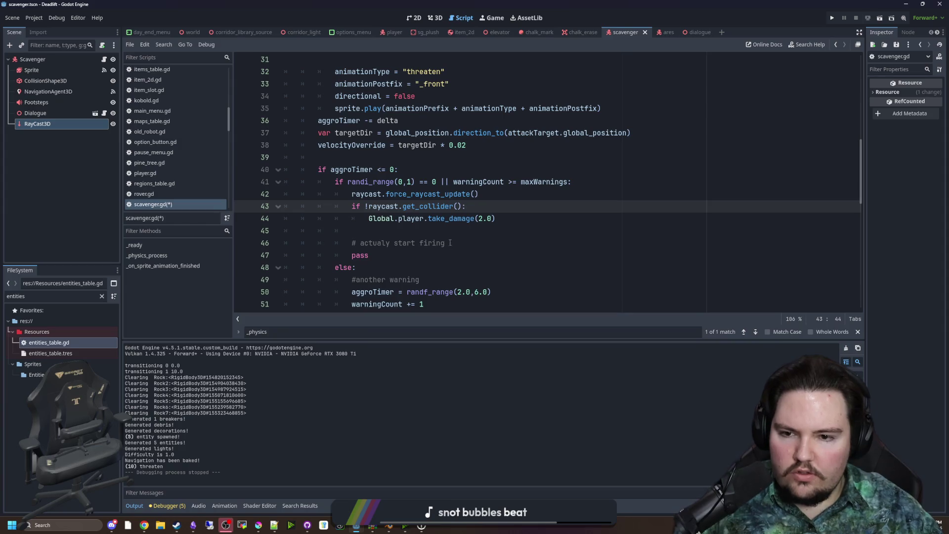
drag(412, 256, 369, 231)
key(BackSpace)
click(484, 219)
key(Down)
click(484, 219)
key(BackSpace)
text(1)
click(520, 212)
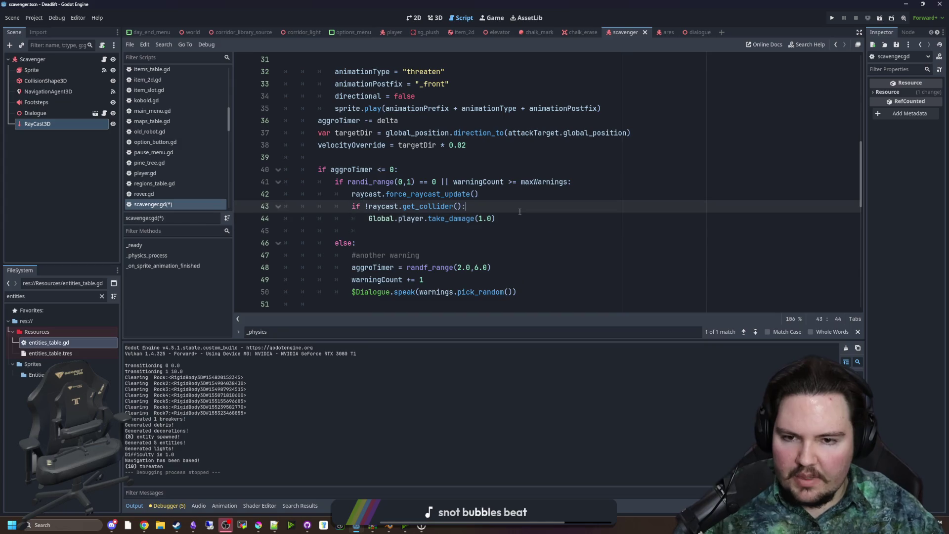
key(ctrl+s)
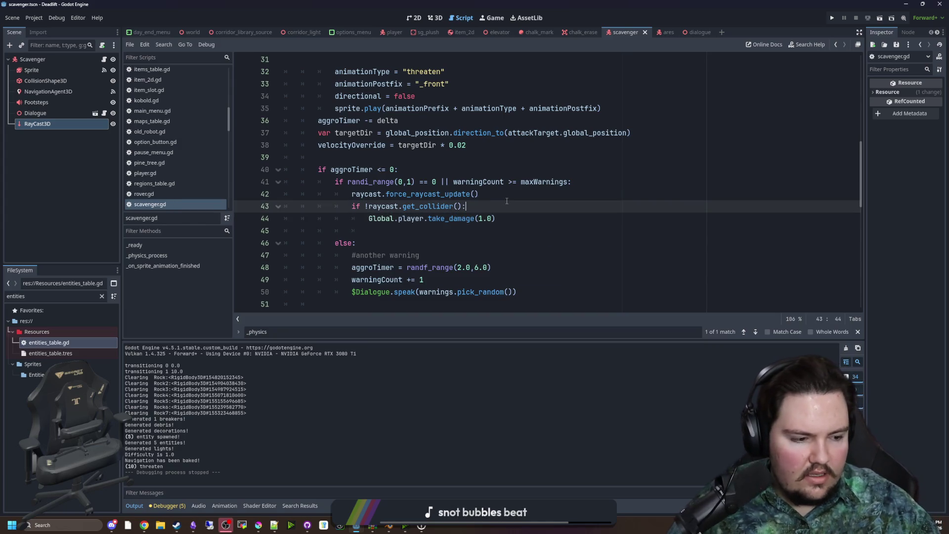
Check the aggroTimer variable, then select the Scavenger root node
click(352, 169)
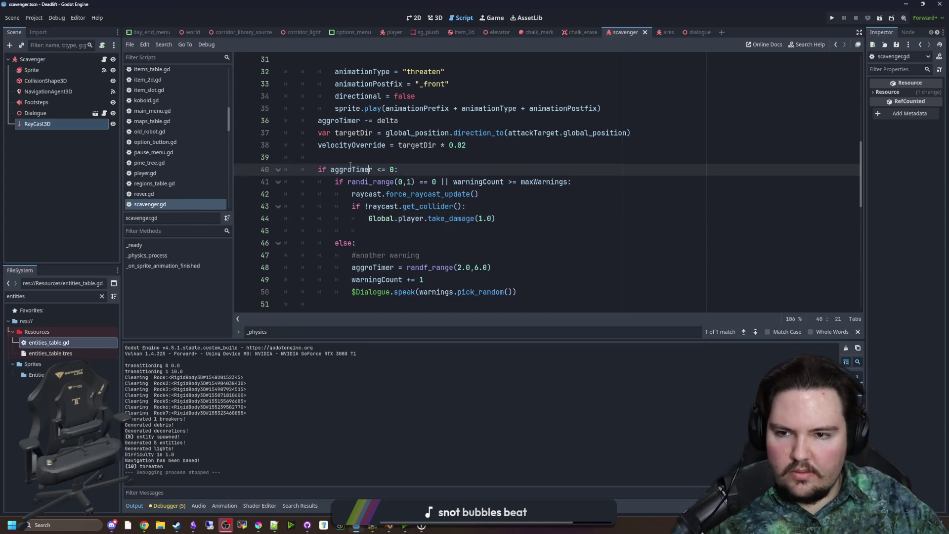
click(505, 223)
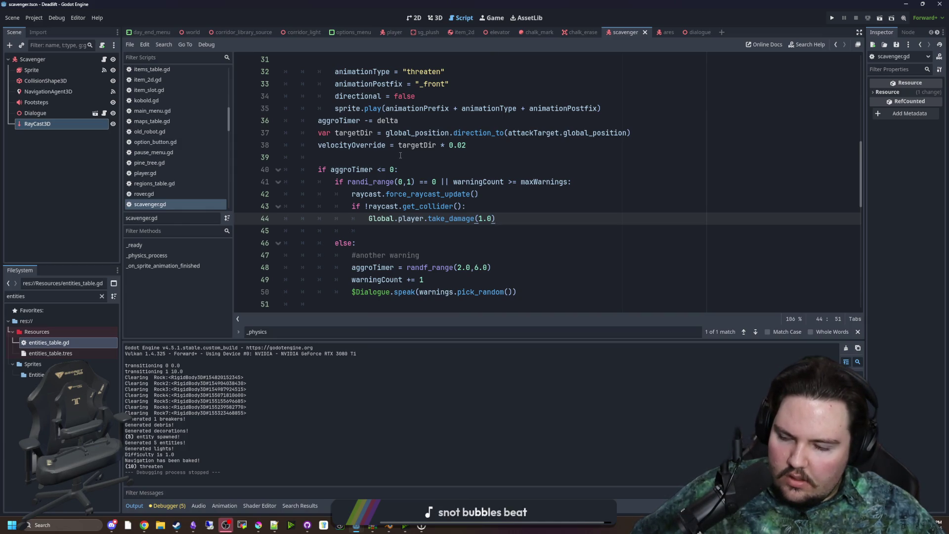
click(33, 59)
Add a Timer child node to the Scavenger and widen the properties panel
right_click(53, 61)
click(76, 80)
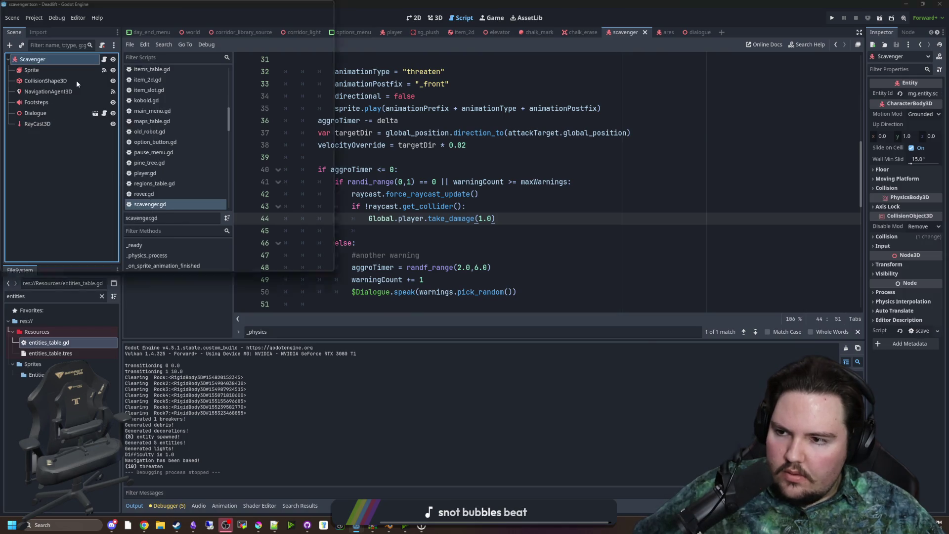
text(timer)
key(Return)
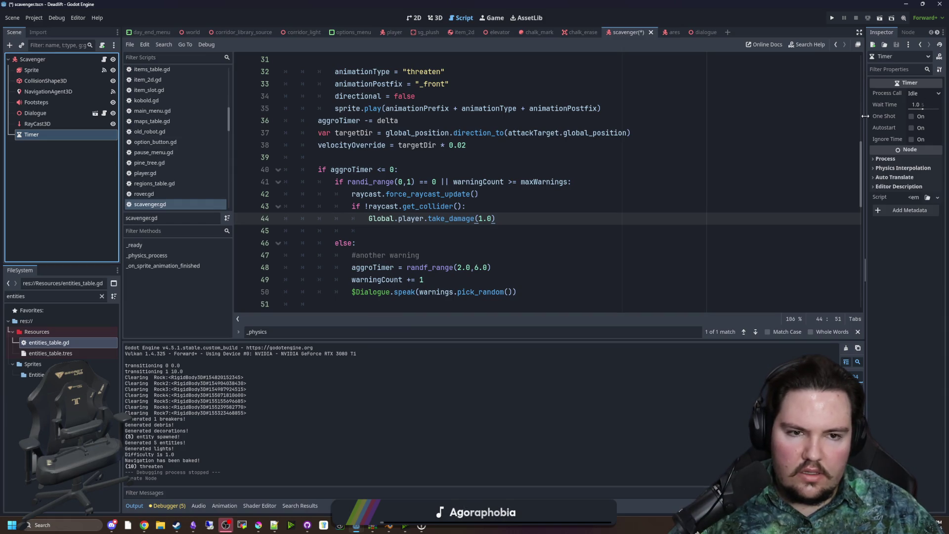
drag(865, 115, 828, 115)
click(455, 226)
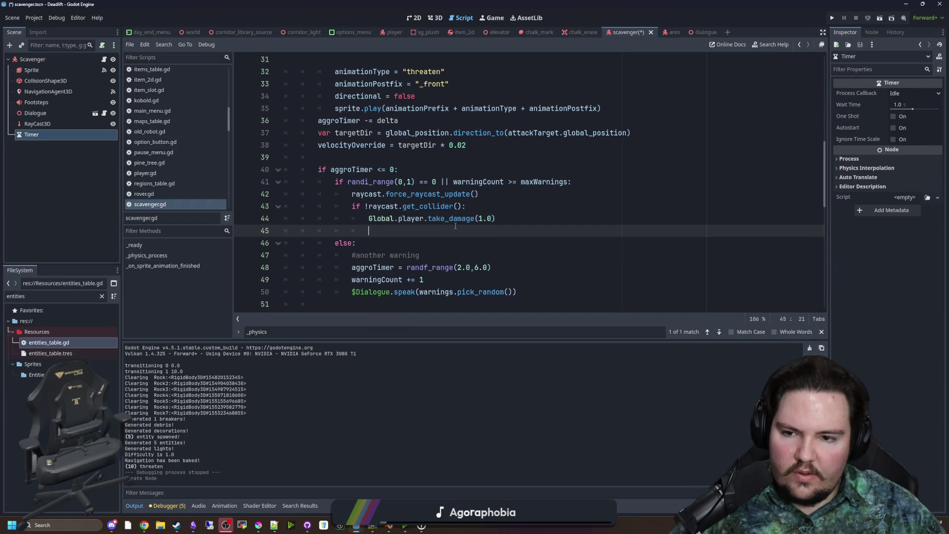
Start connecting the Timer's timeout() signal to Scavenger, then cancel it
click(871, 33)
click(864, 82)
right_click(864, 82)
click(880, 85)
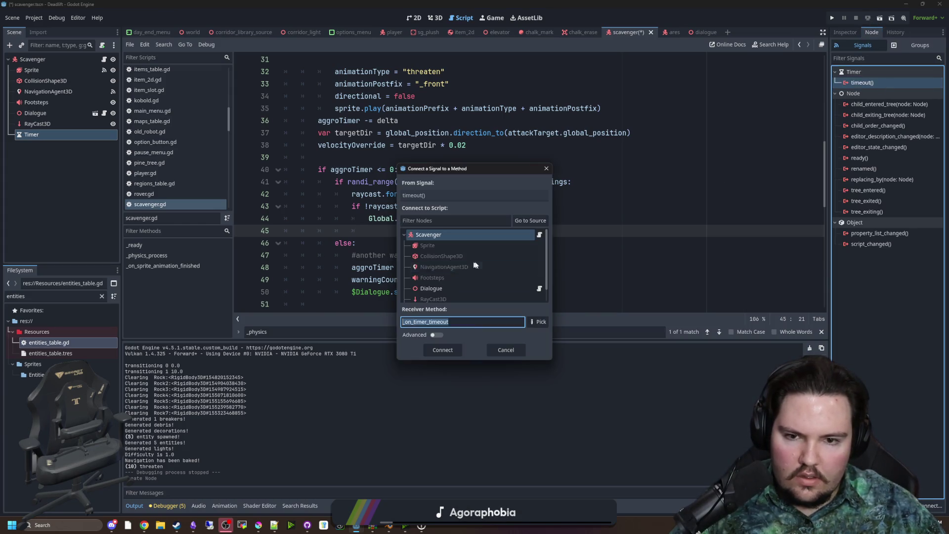
click(447, 238)
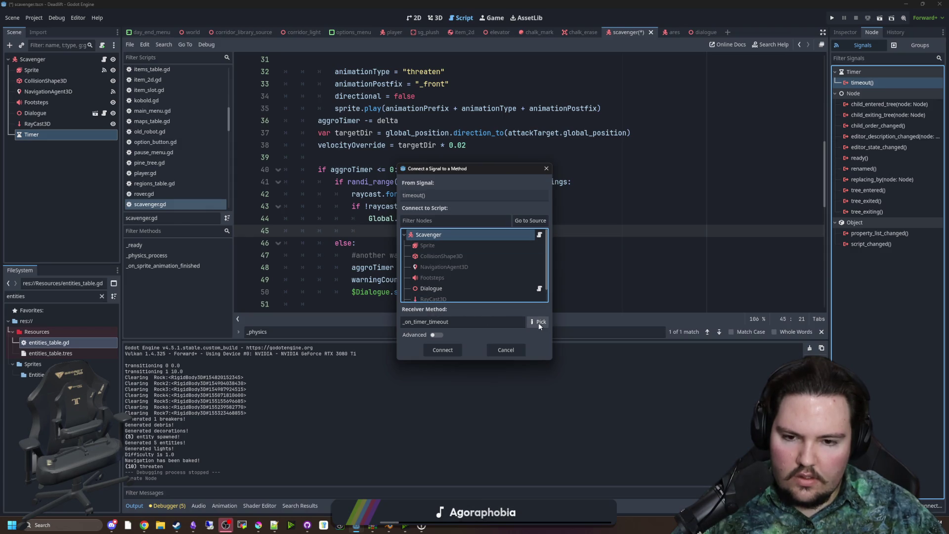
click(506, 350)
Rename the timer to Shoot and connect its timeout() to Scavenger, creating _on_shoot_timeout
double_click(71, 133)
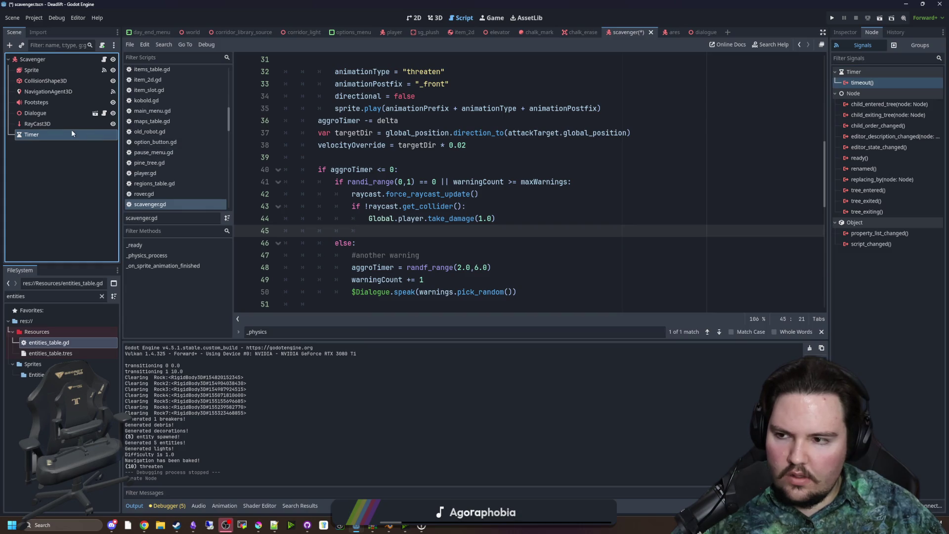
text(Shoot)
key(Return)
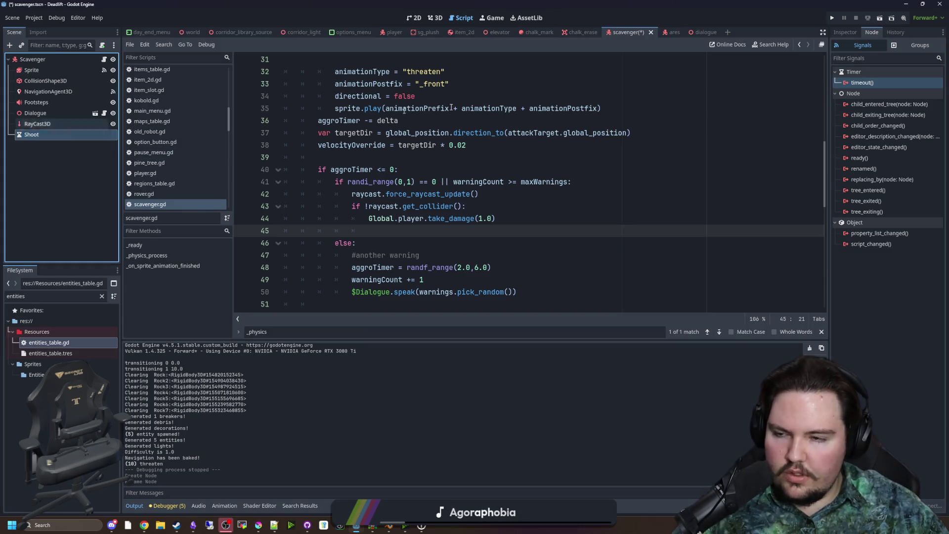
right_click(866, 82)
click(881, 92)
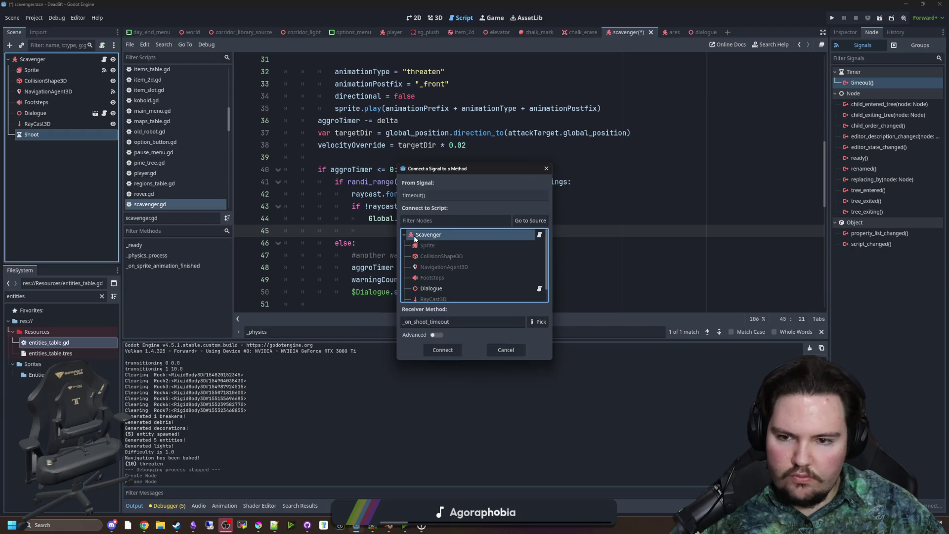
double_click(414, 235)
drag(463, 289, 300, 292)
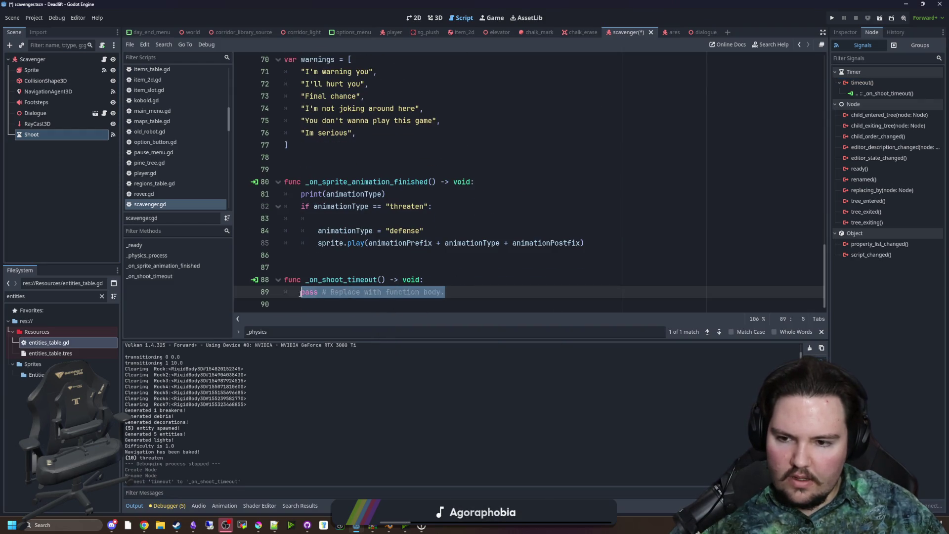
Paste the sprite play line into _on_shoot_timeout and check the Sprite's 0_attack_front animation
key(Up)
key(Up)
drag(596, 247, 318, 243)
drag(445, 292, 299, 293)
text(sprite.play(animationPrefix + animationType + animationPostfix))
click(336, 255)
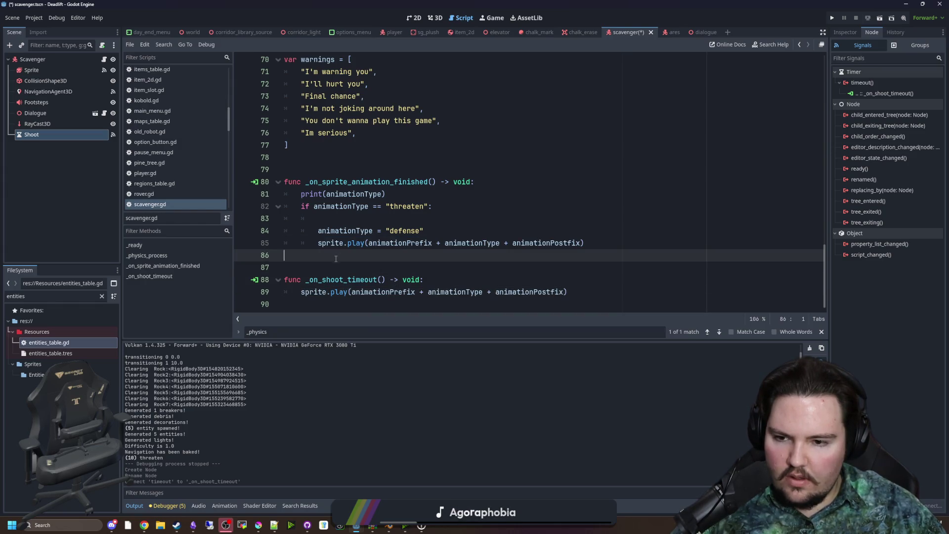
click(46, 69)
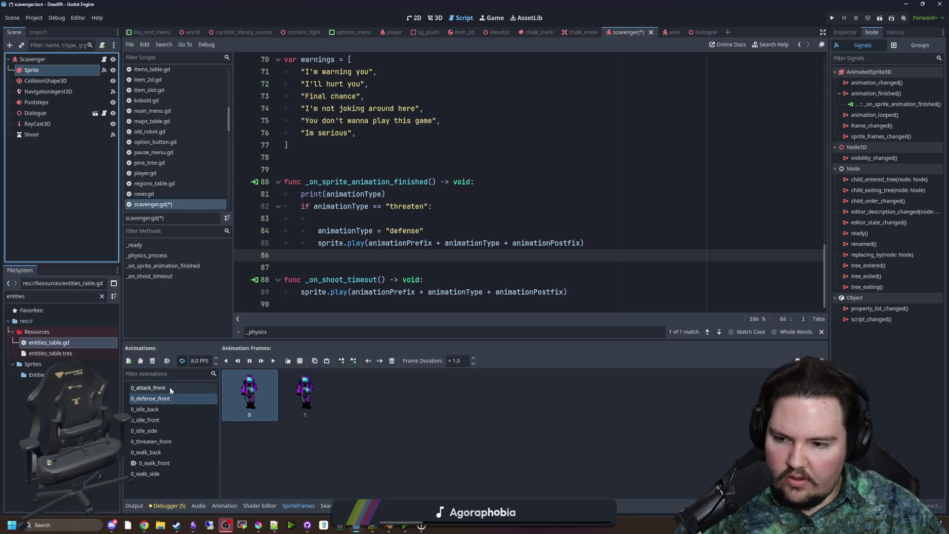
click(170, 387)
click(435, 255)
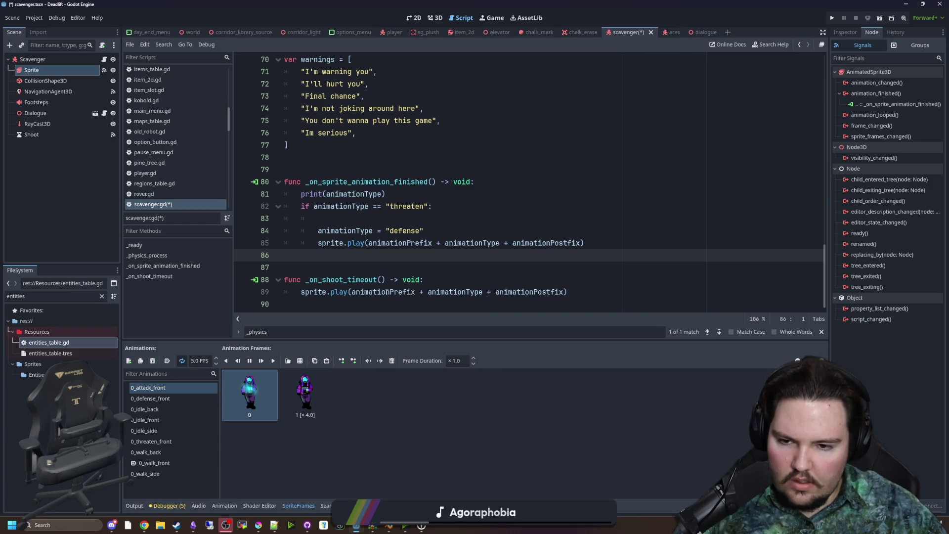
key(Down)
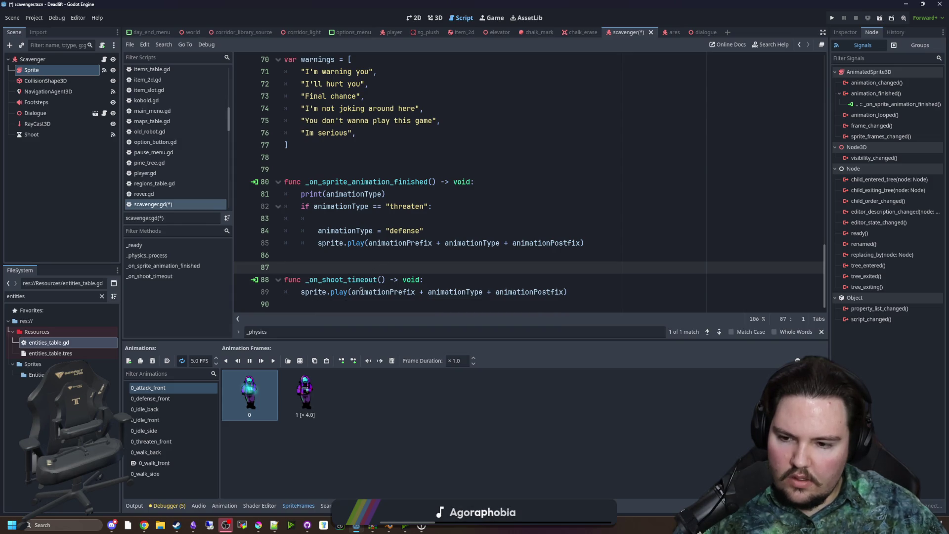
Add animationType = "attack" at the top of the shoot timeout body
click(462, 280)
key(Return)
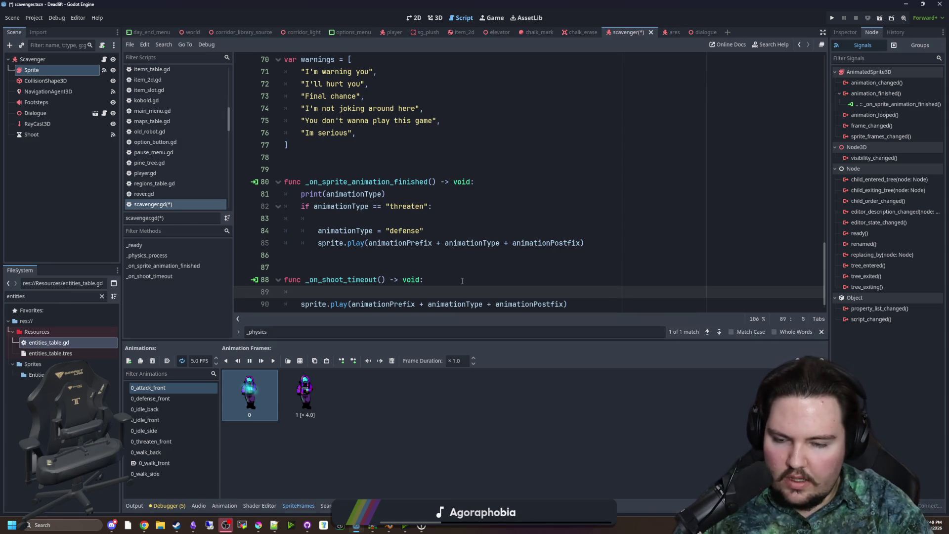
text(animationType == ")
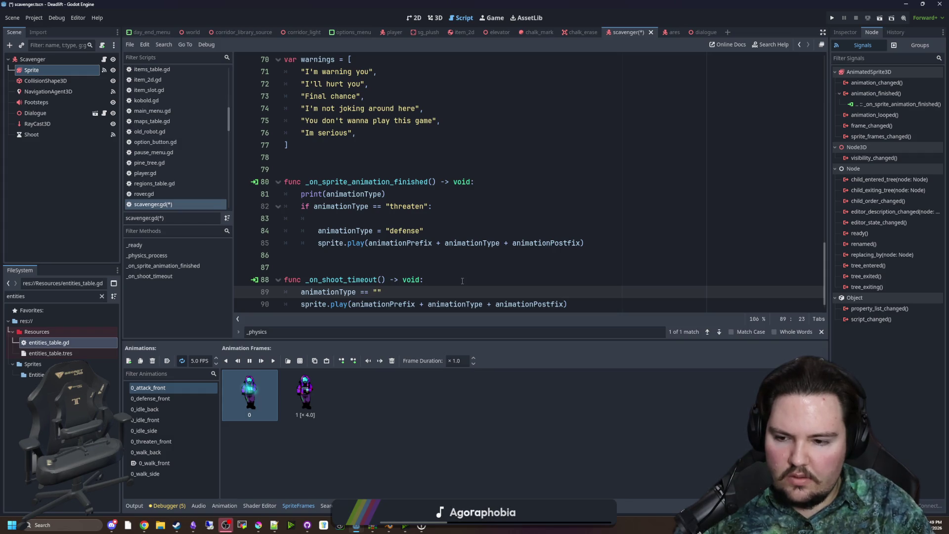
text(attack)
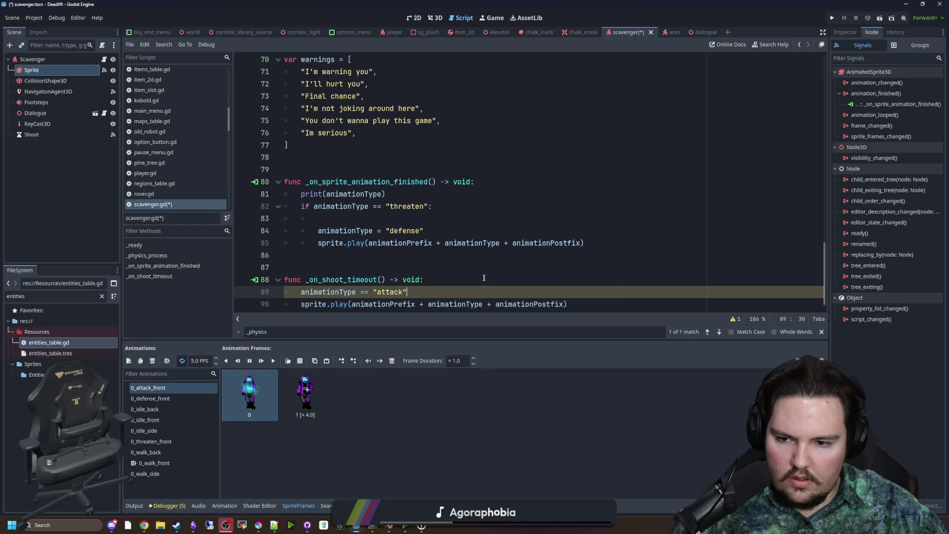
scroll(483, 278, down, 1)
click(370, 280)
key(BackSpace)
Wrap the attack and play lines in an 'if attacking:' block
click(456, 264)
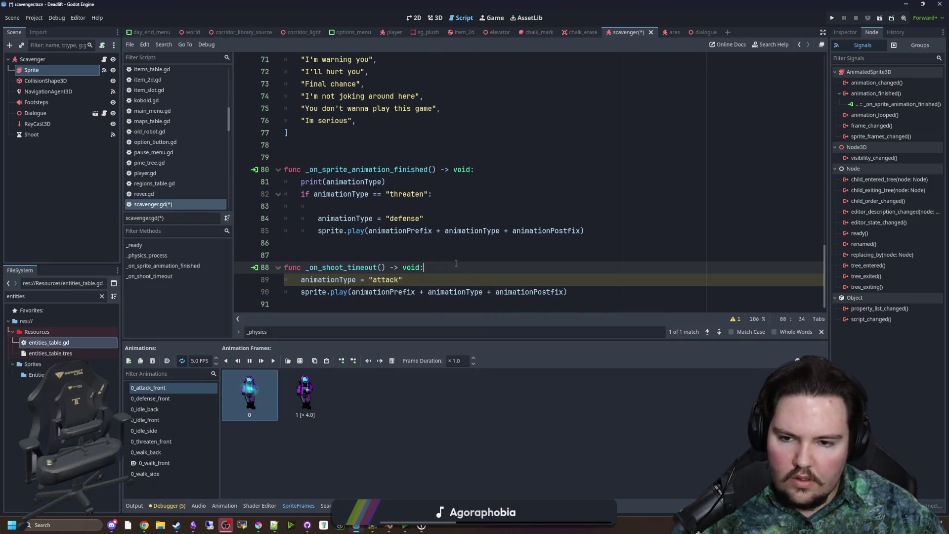
key(Return)
text(ifr)
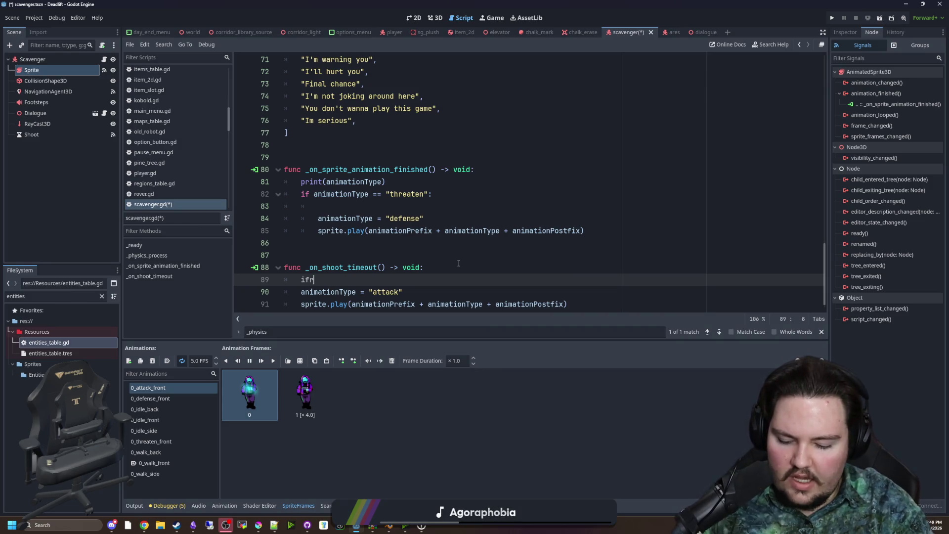
text(attacking:)
mouse_move(568, 304)
mouse_down()
mouse_move(568, 291)
mouse_move(286, 279)
mouse_up()
key(Tab)
double_click(341, 267)
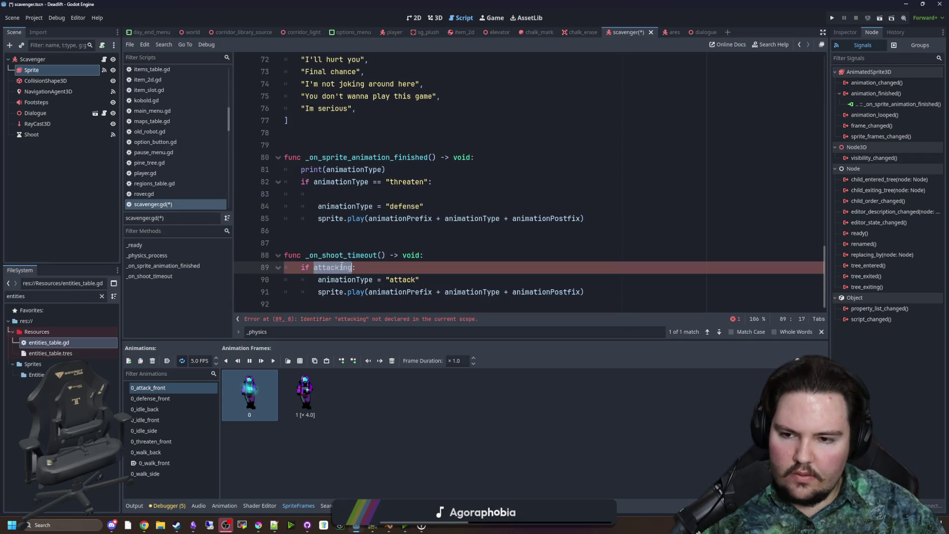
scroll(823, 231, up, 5)
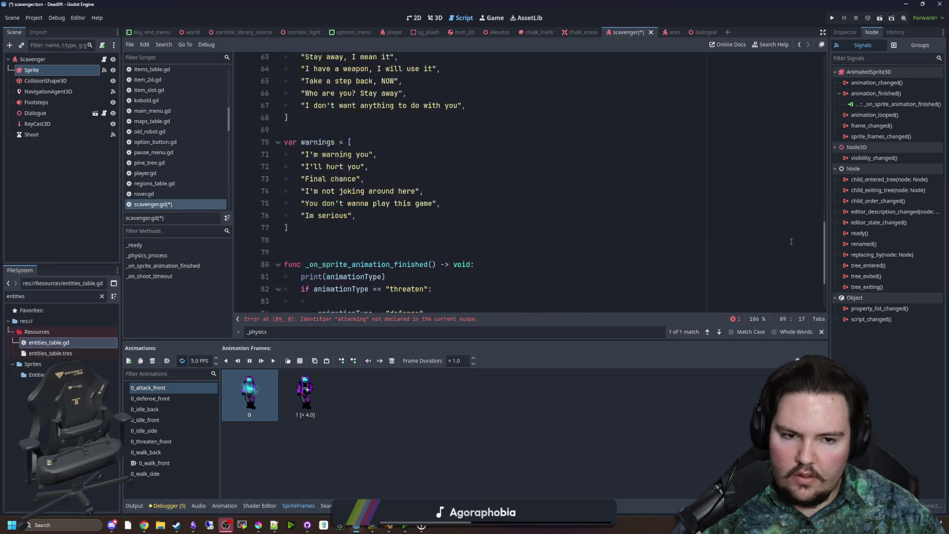
Declare var attacking = false after the script's variables
scroll(823, 231, up, 15)
click(415, 143)
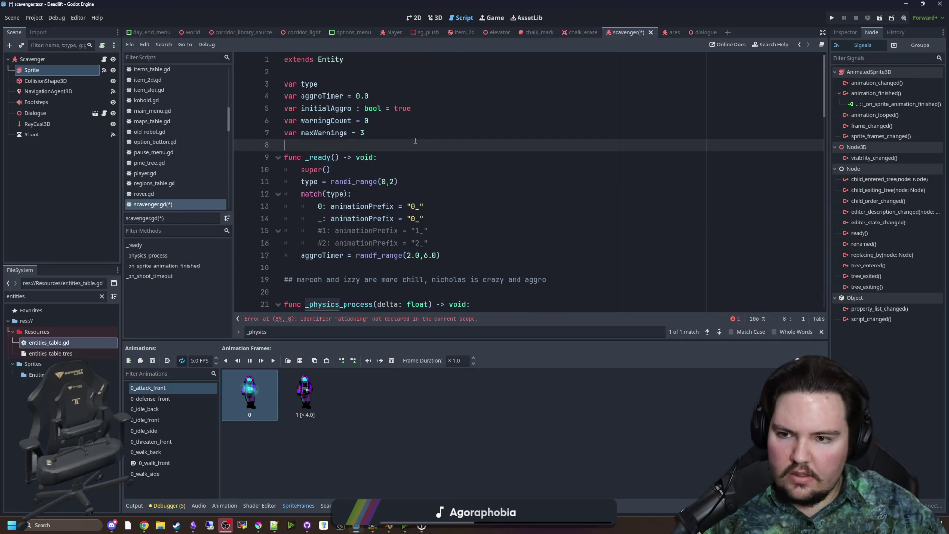
text(var attacking = false)
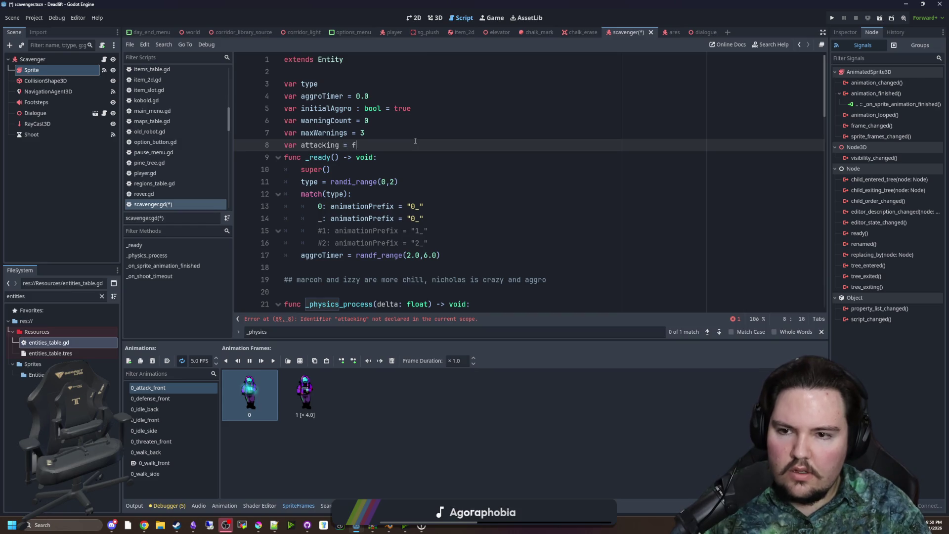
key(Return)
scroll(438, 170, down, 2)
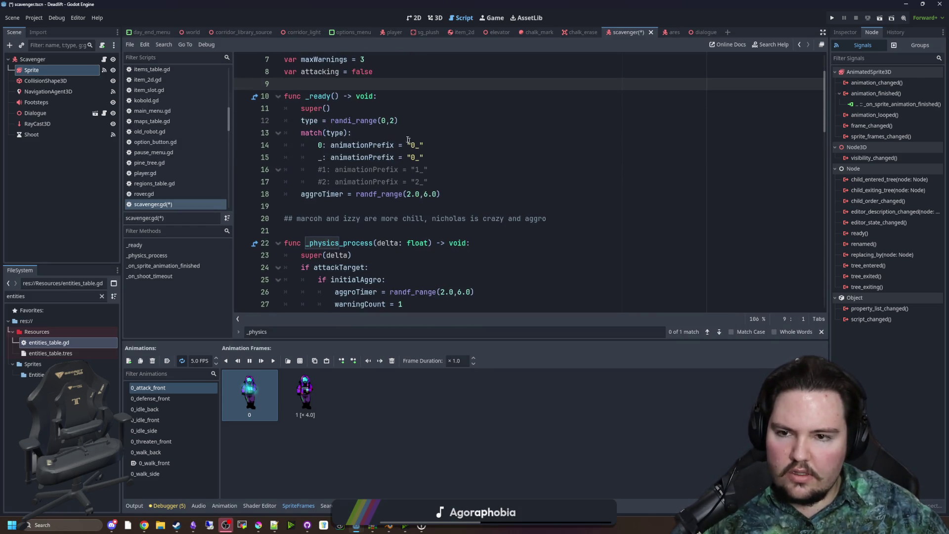
double_click(319, 72)
Add an attacking = true line below the take_damage call
scroll(412, 240, down, 2)
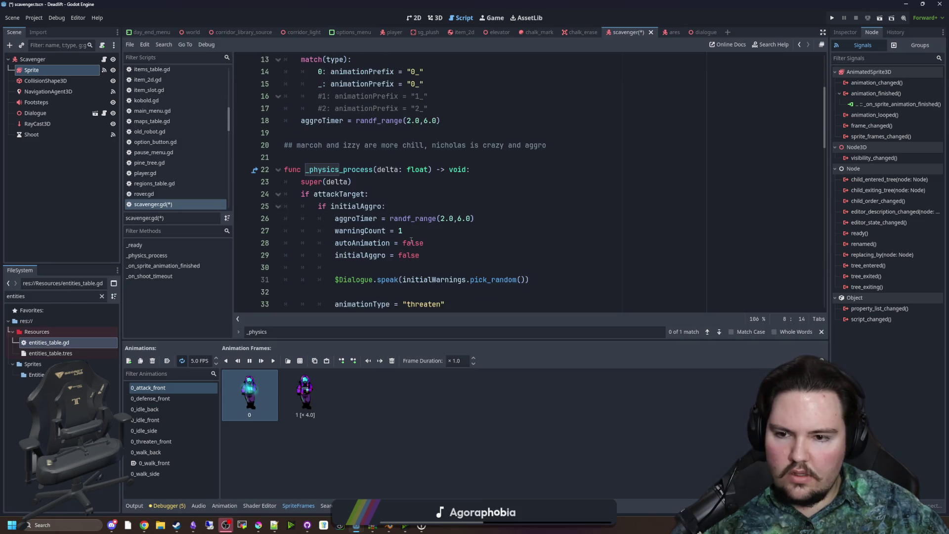
scroll(406, 247, down, 4)
scroll(403, 223, up, 5)
scroll(406, 214, up, 1)
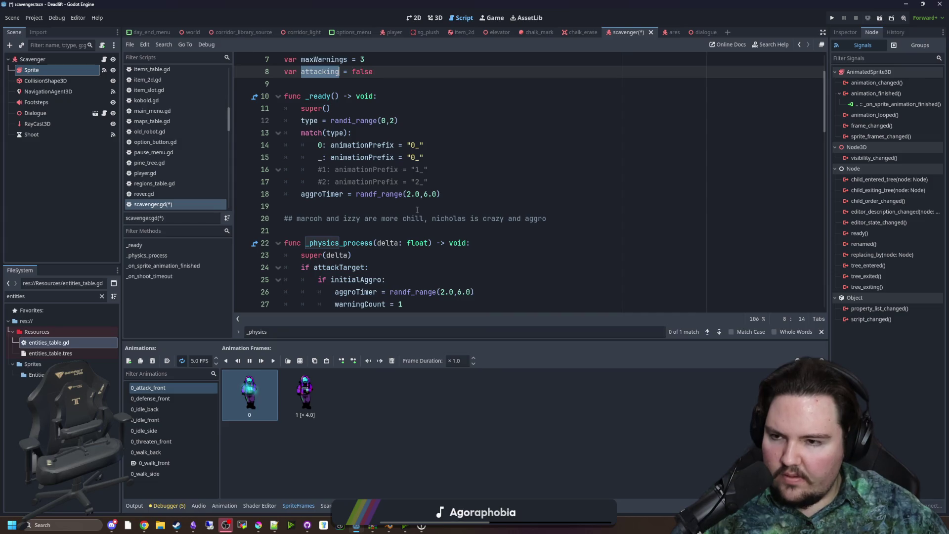
scroll(416, 210, down, 8)
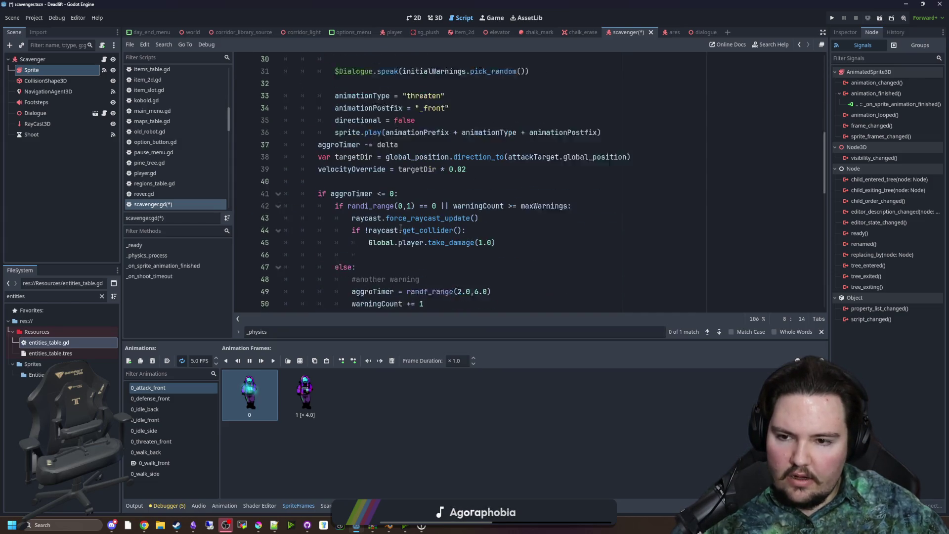
scroll(405, 212, down, 2)
click(520, 196)
key(Return)
text(at)
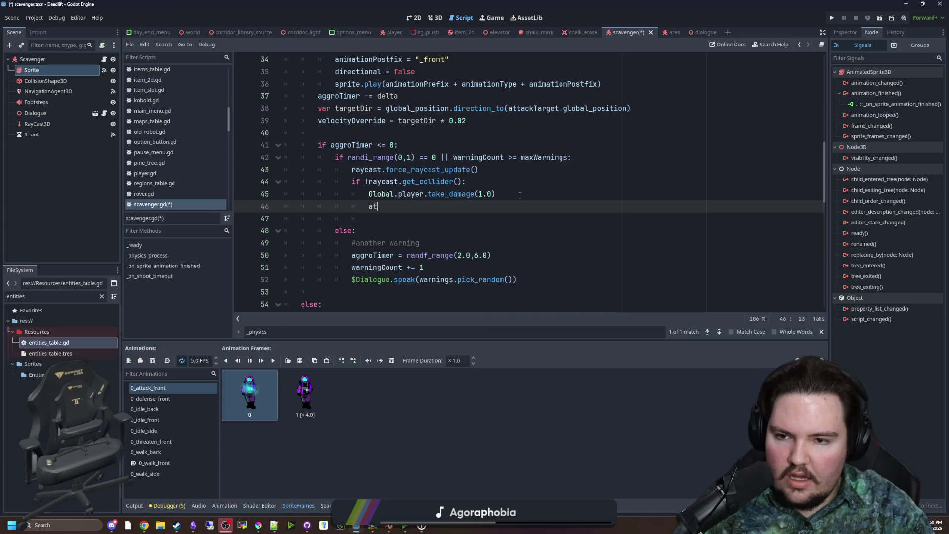
text(ingue)
Move attacking = true under the firing condition and delete the old raycast damage block
drag(496, 194, 365, 195)
mouse_move(437, 206)
mouse_down()
mouse_move(371, 181)
mouse_move(369, 208)
mouse_up()
key(ctrl+x)
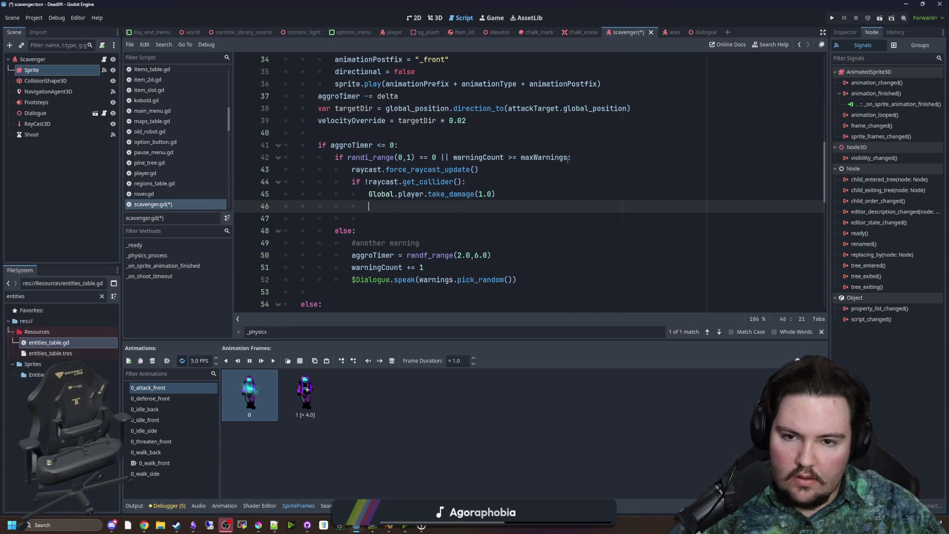
click(571, 158)
key(Return)
key(ctrl+v)
mouse_move(514, 206)
mouse_down()
mouse_move(420, 169)
mouse_move(346, 206)
mouse_up()
key(BackSpace)
key(BackSpace)
scroll(375, 206, down, 12)
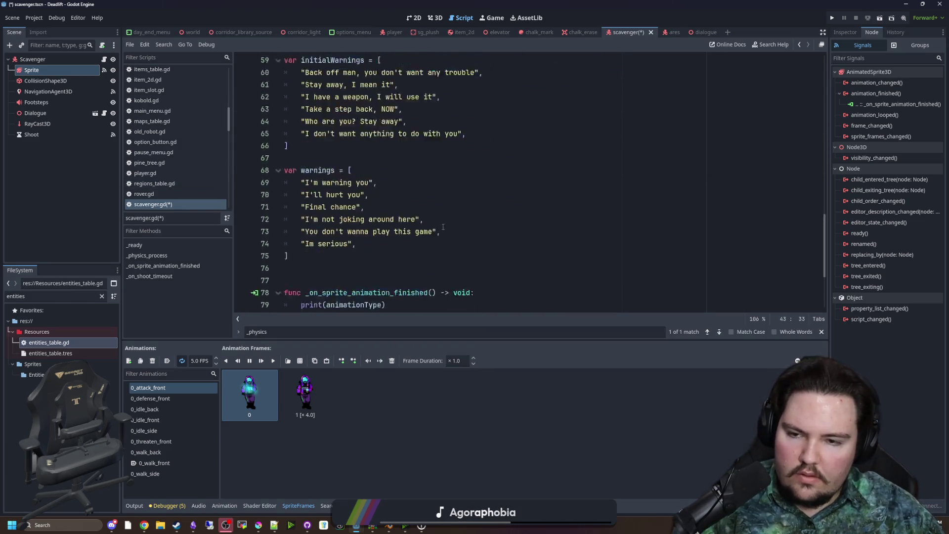
Paste the raycast check block inside the if attacking block and fix its indentation
click(414, 263)
key(Return)
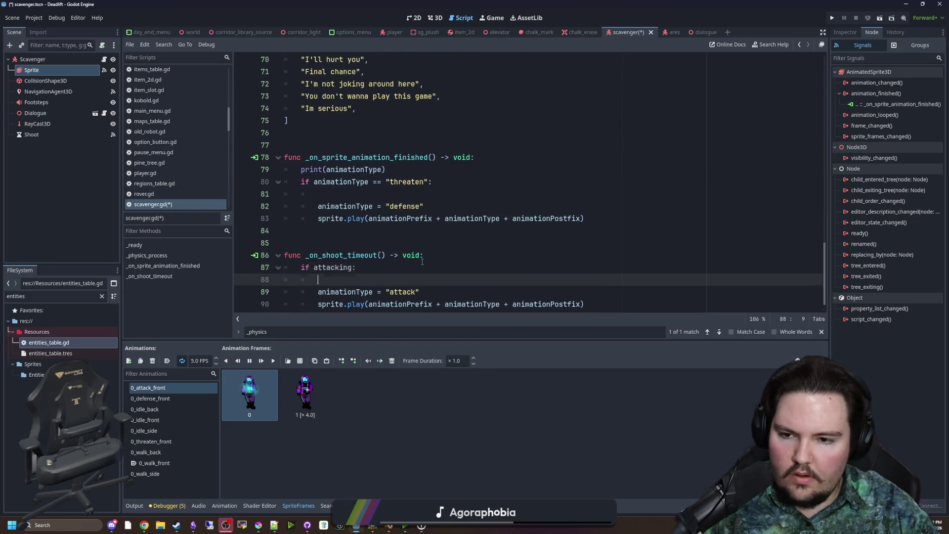
key(ctrl+v)
click(389, 269)
key(BackSpace)
key(BackSpace)
key(BackSpace)
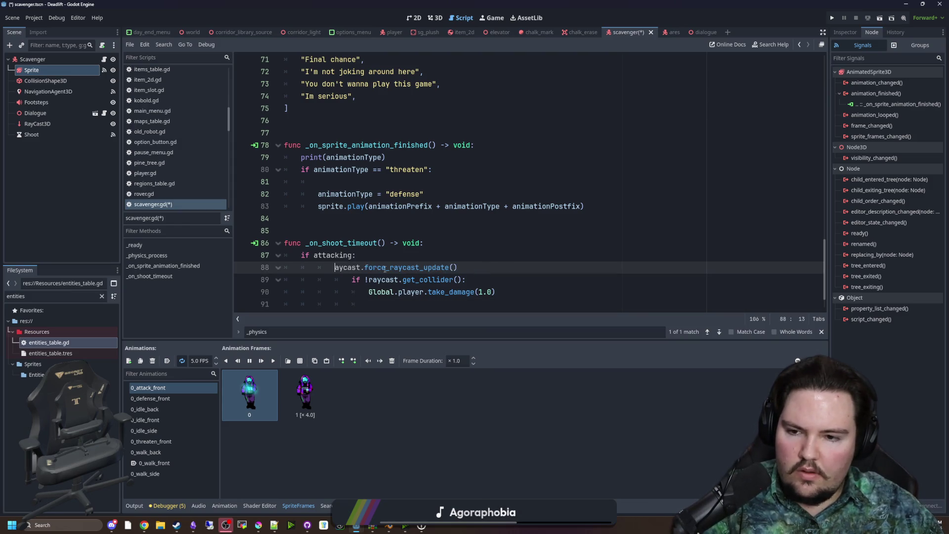
click(351, 279)
key(BackSpace)
key(BackSpace)
click(302, 268)
text(r)
click(302, 268)
key(Tab)
Turn the get_collider check into an early return and unindent the take_damage line
scroll(448, 271, down, 1)
click(334, 243)
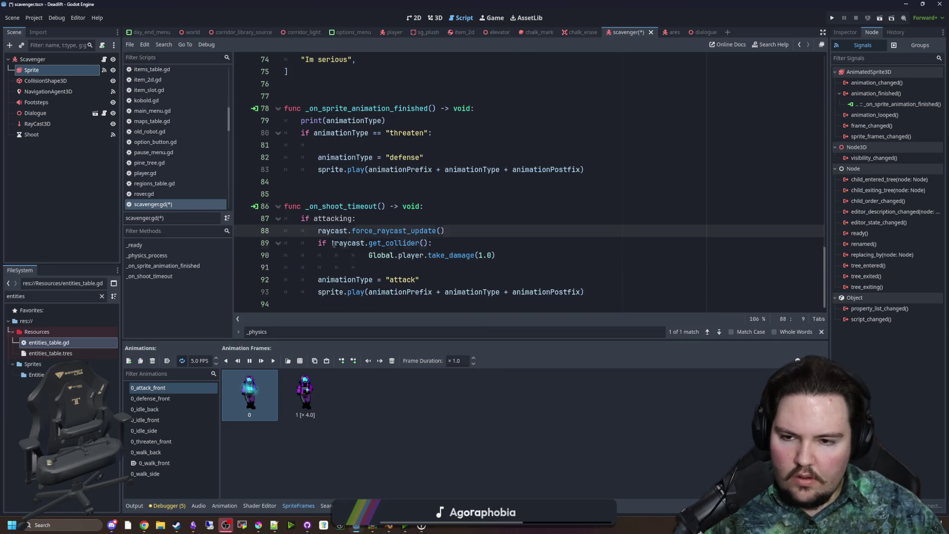
key(BackSpace)
text(return)
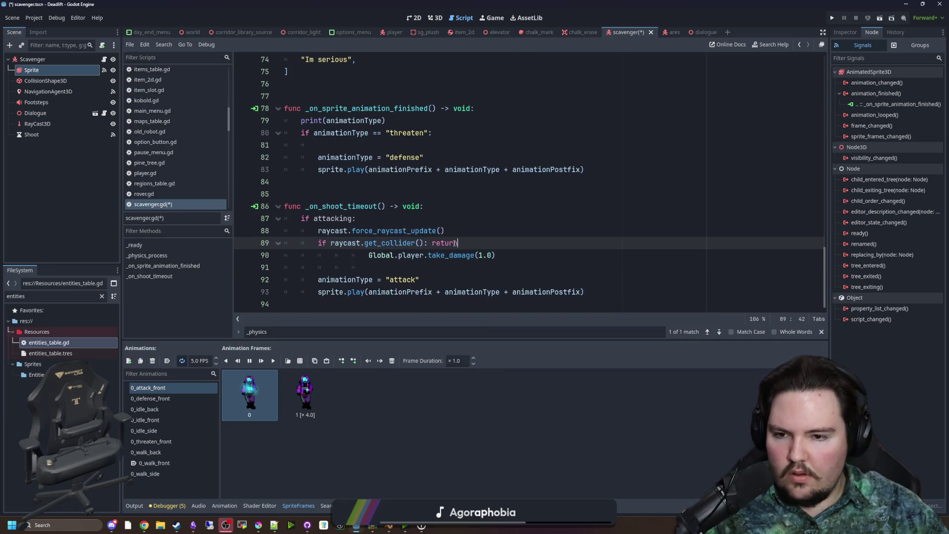
click(368, 255)
key(BackSpace)
key(BackSpace)
key(BackSpace)
Change the attacking check to 'if !attacking: return' and unindent the lines below it
click(314, 218)
text(!)
click(361, 218)
text(retur)
drag(589, 297, 291, 230)
key(shift+Tab)
click(442, 242)
key(Return)
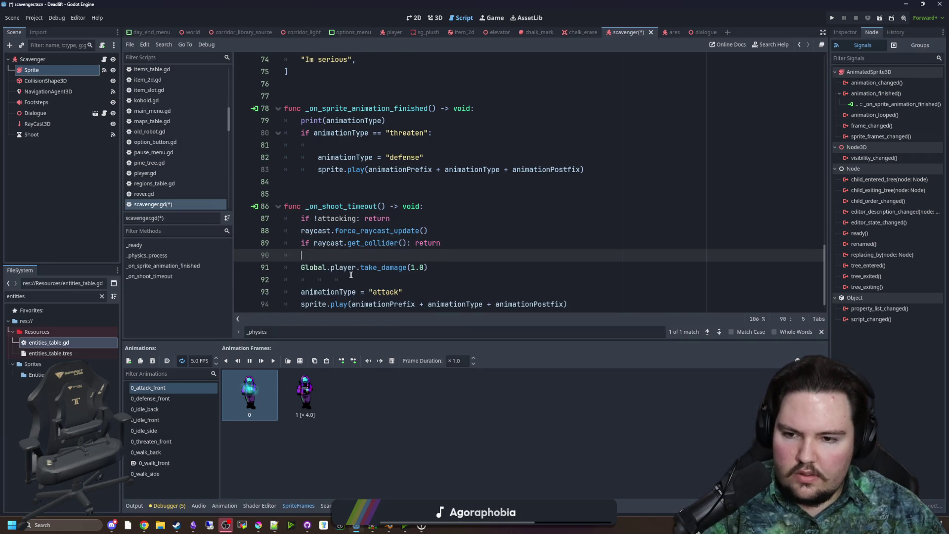
click(386, 279)
key(BackSpace)
key(BackSpace)
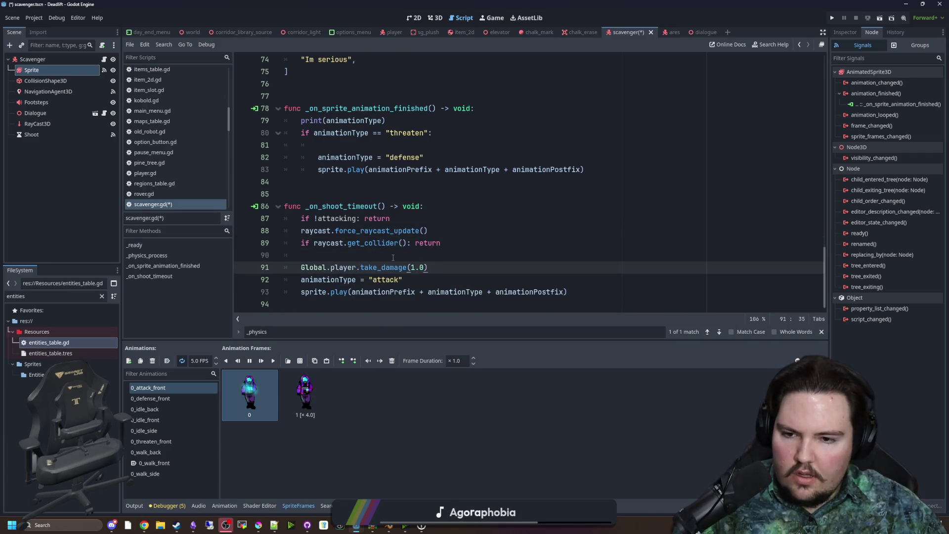
Move the attack animation lines above the 1.0 damage call and save scavenger.gd
drag(573, 291, 284, 279)
key(ctrl+x)
click(324, 260)
key(ctrl+v)
click(318, 261)
key(BackSpace)
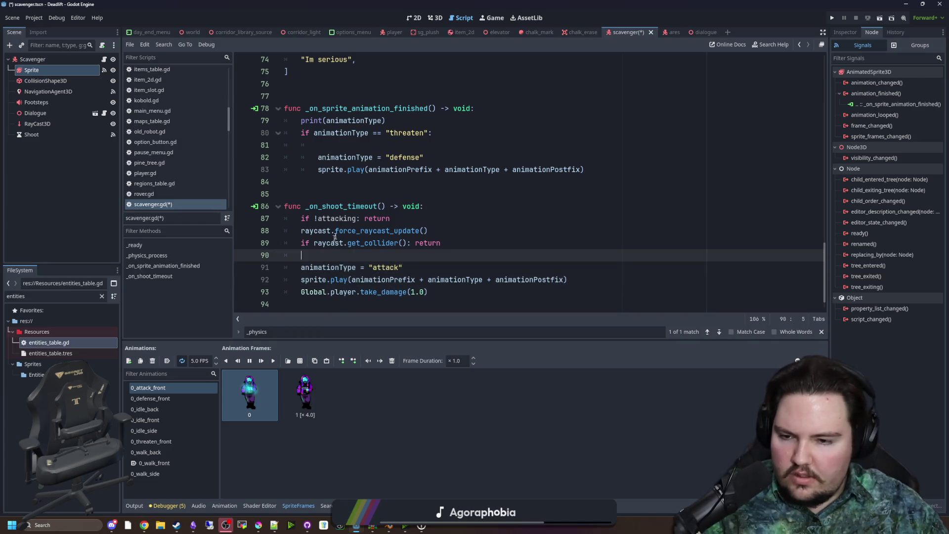
scroll(319, 277, down, 1)
click(320, 291)
click(336, 240)
key(ctrl+s)
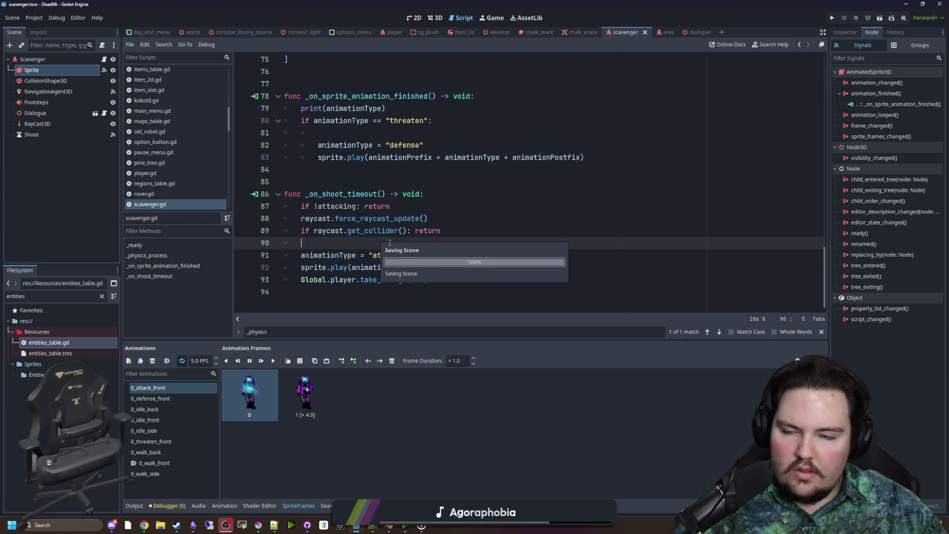
Add 'attacking = false' inside the else branch on line 50 of scavenger.gd
scroll(391, 247, up, 3)
click(393, 243)
click(393, 255)
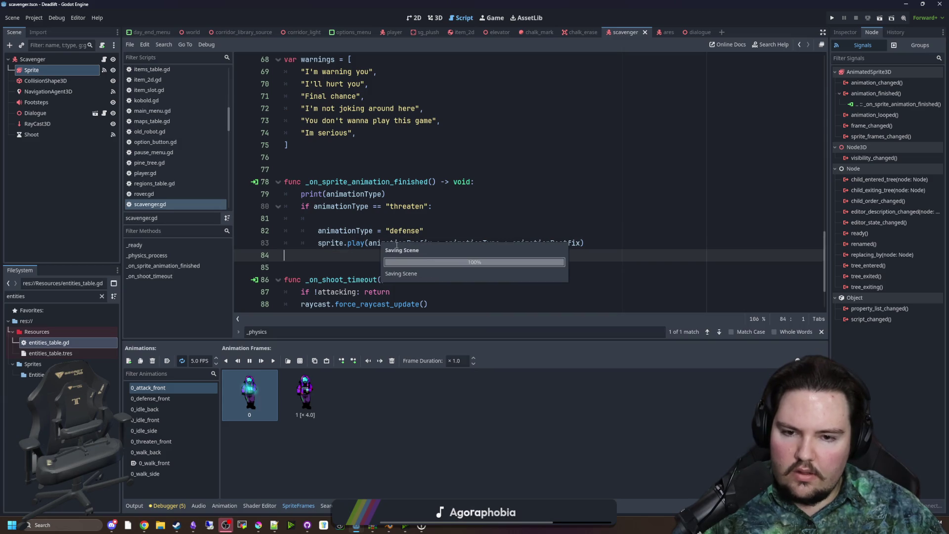
scroll(396, 242, up, 10)
scroll(397, 229, up, 3)
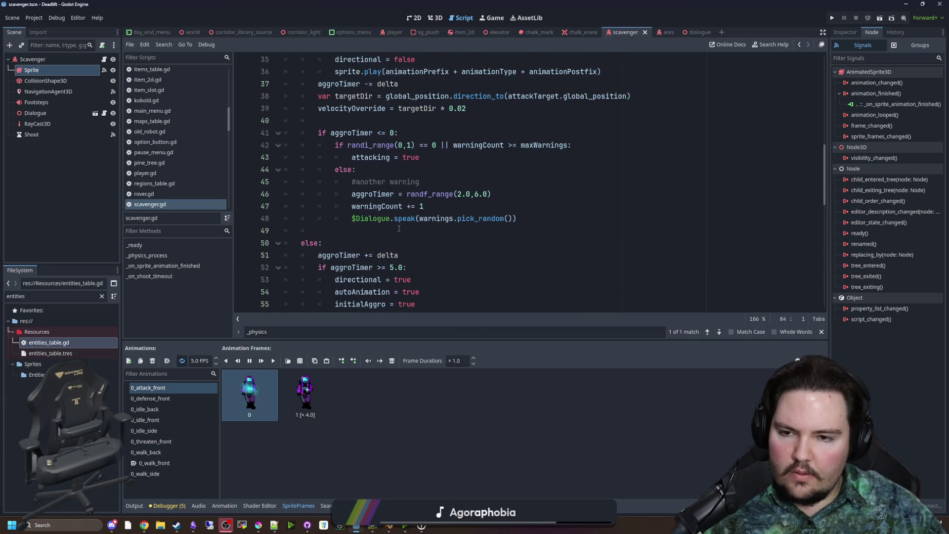
click(378, 243)
click(378, 231)
double_click(378, 231)
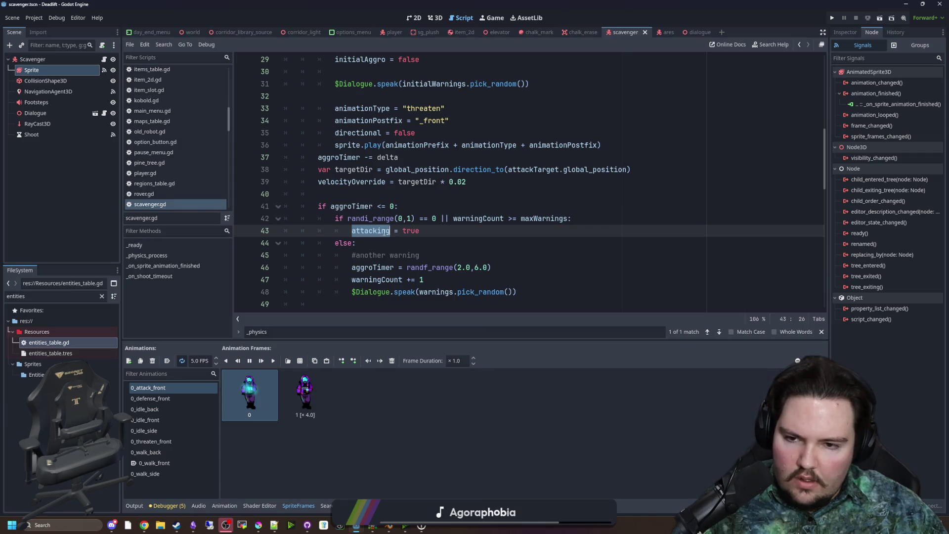
scroll(385, 224, down, 2)
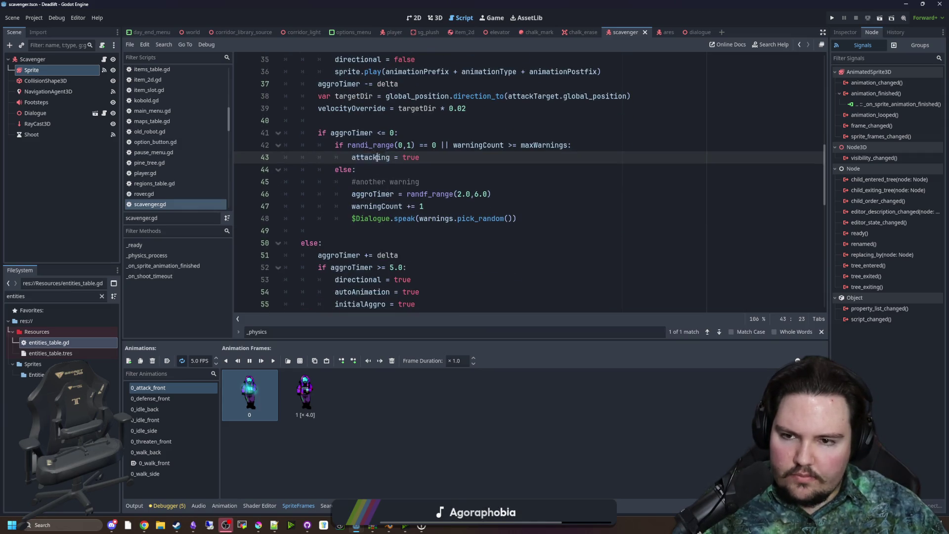
scroll(346, 190, up, 6)
scroll(318, 201, down, 8)
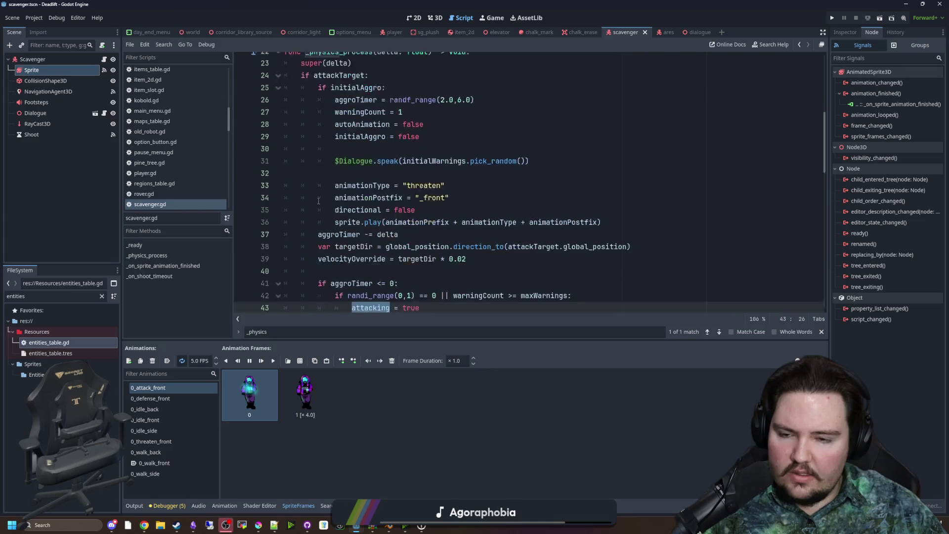
click(336, 175)
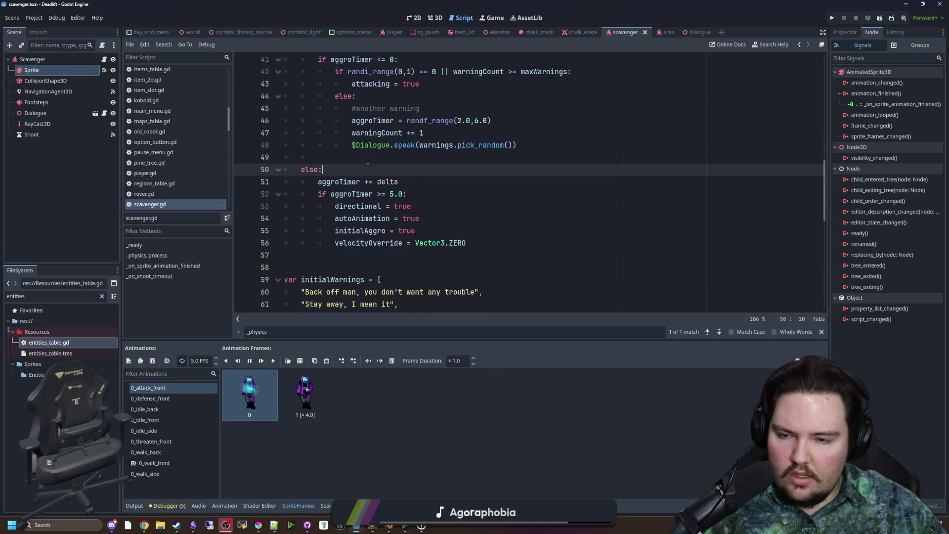
key(Return)
text(attacking = false)
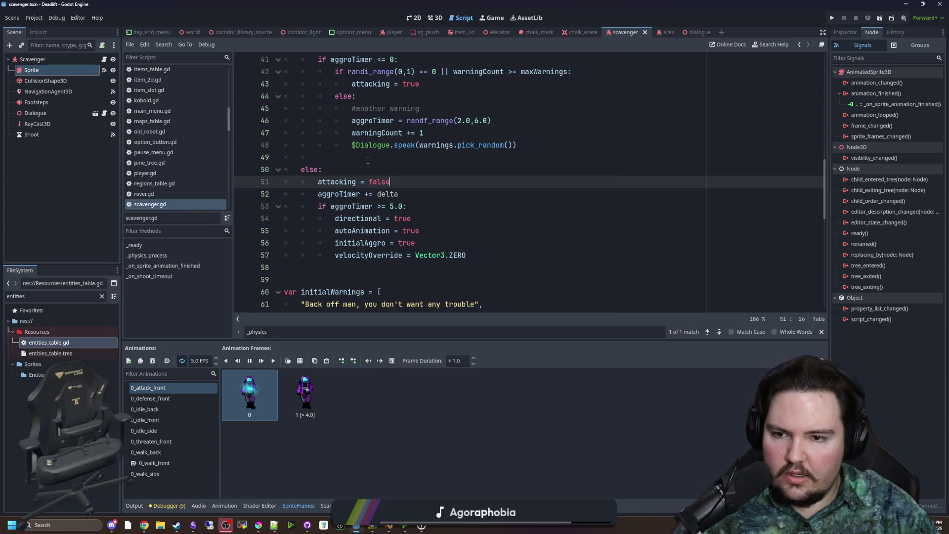
click(368, 158)
Save the script and load the Freesound 'charge' search in the browser
scroll(375, 168, down, 11)
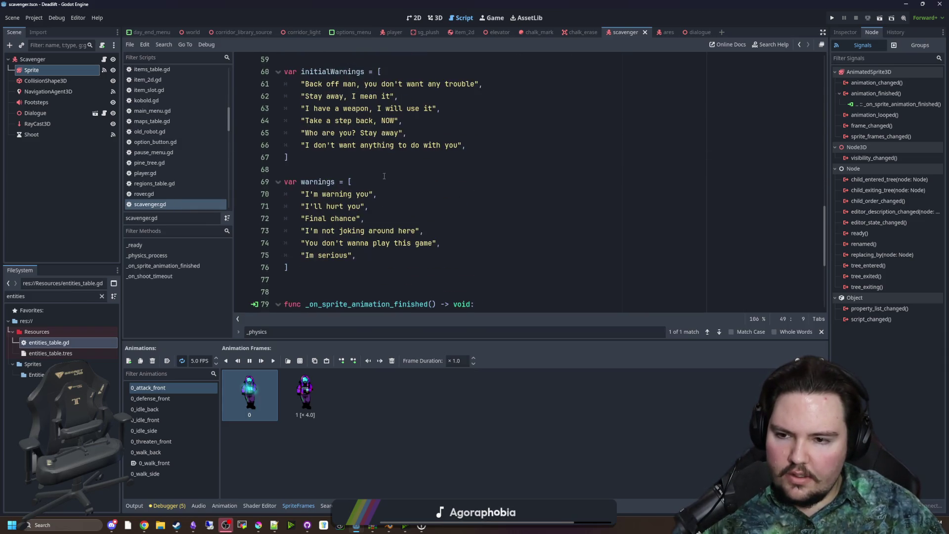
click(368, 181)
key(ctrl+s)
key(alt+Tab)
key(Return)
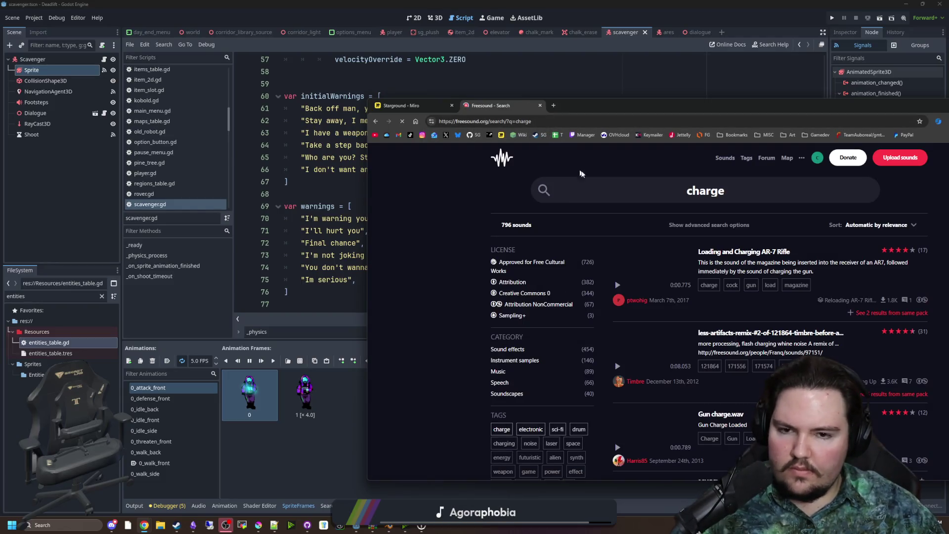
Search Freesound for 'gun', sorted by most downloads and limited to Creative Commons 0
triple_click(642, 186)
text(gun)
key(Return)
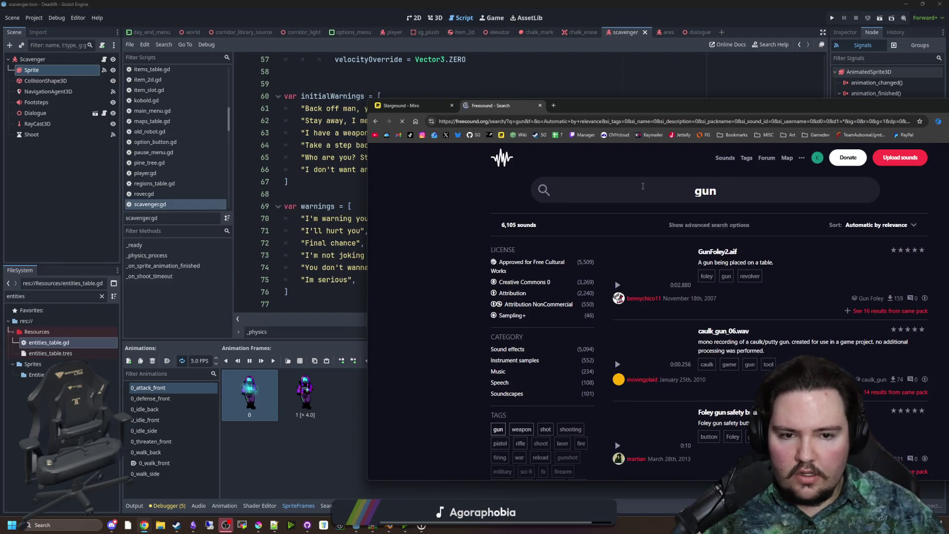
drag(657, 112, 484, 101)
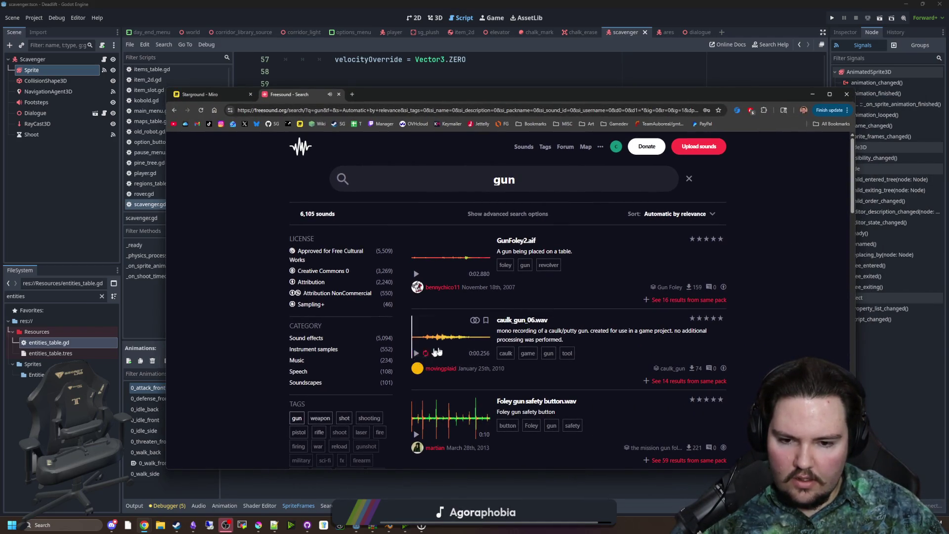
click(692, 220)
click(680, 275)
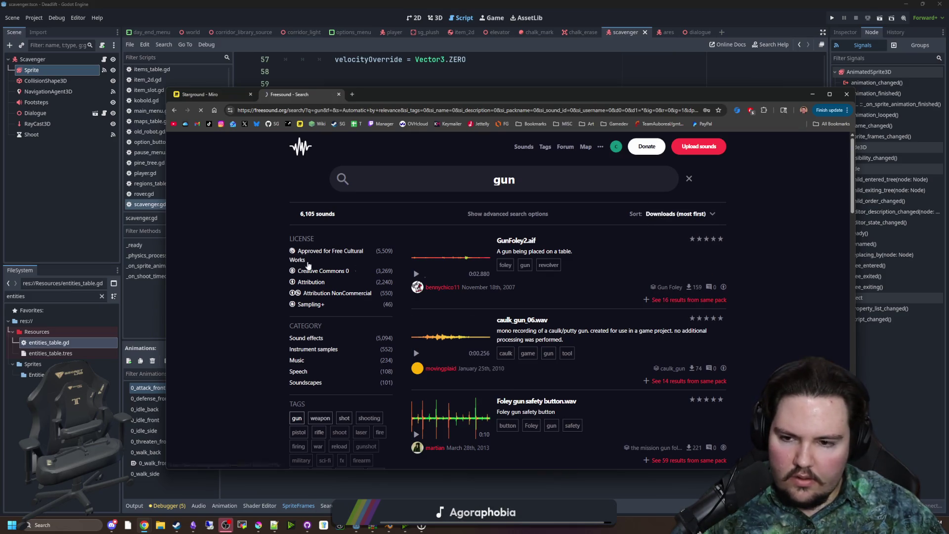
click(323, 270)
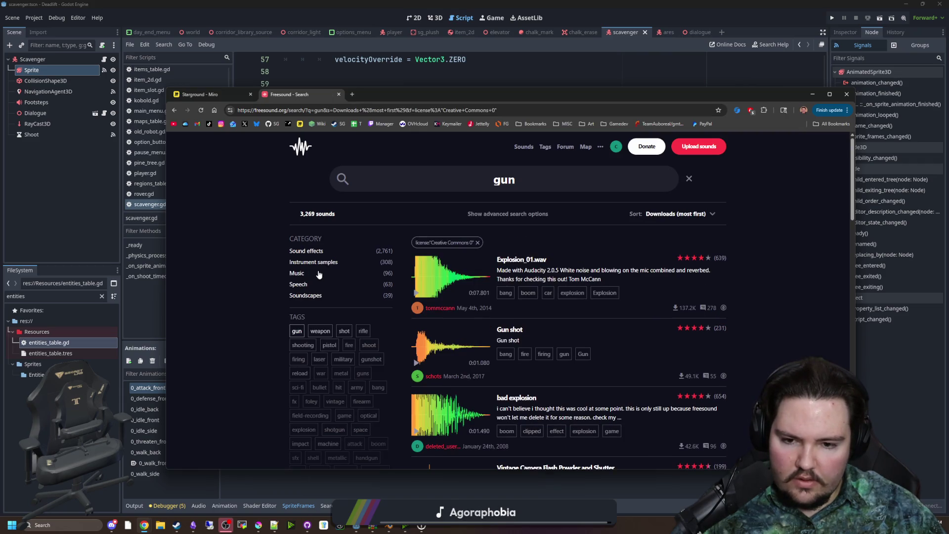
Audition the Gun shot, M16 gun 3 round burst and 1911 Reload samples
scroll(316, 296, down, 1)
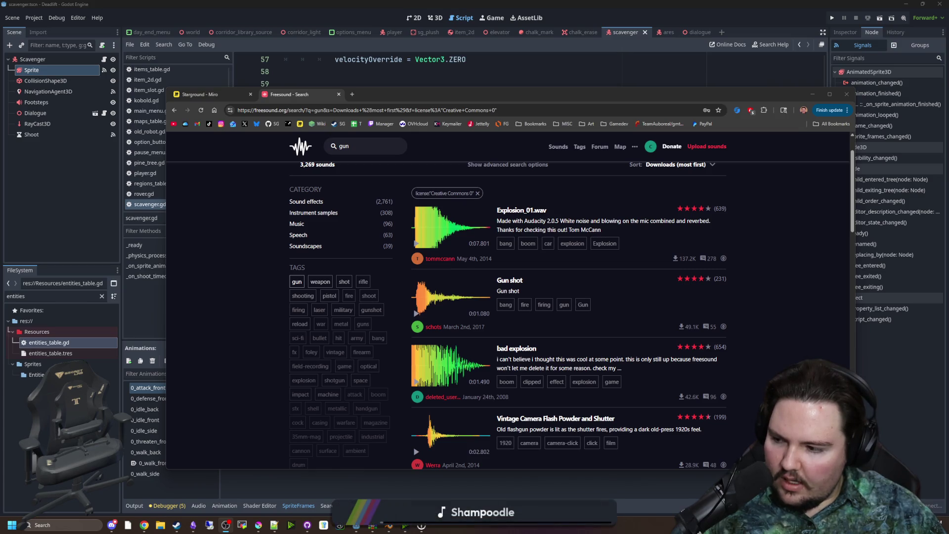
click(417, 316)
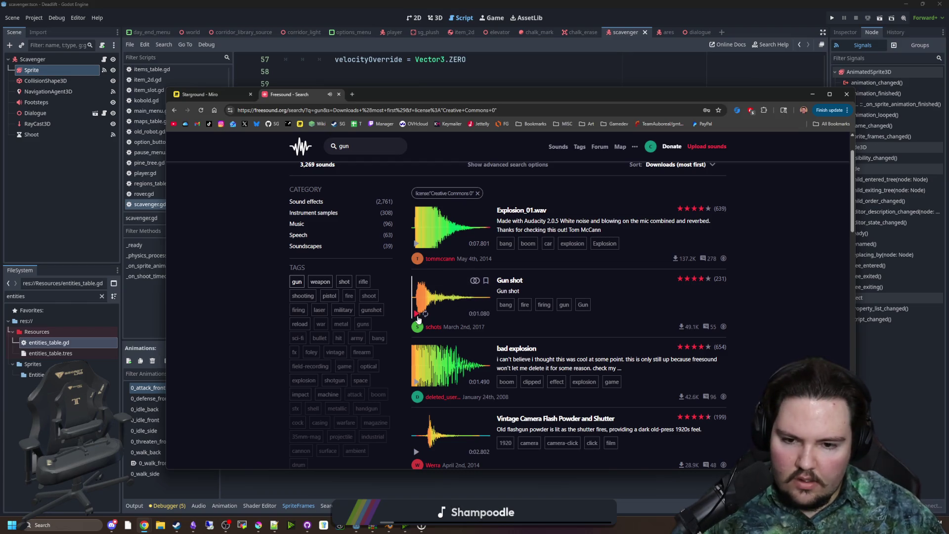
scroll(418, 319, down, 2)
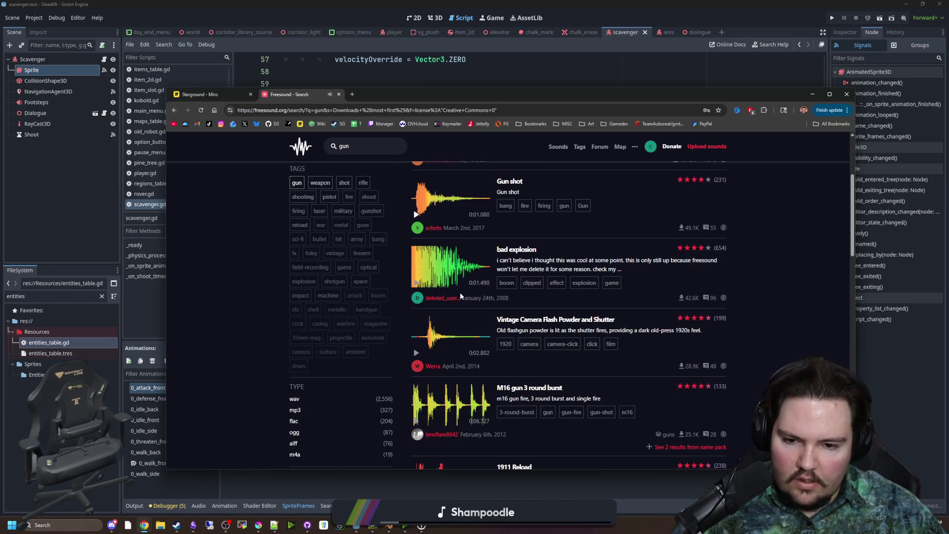
click(418, 422)
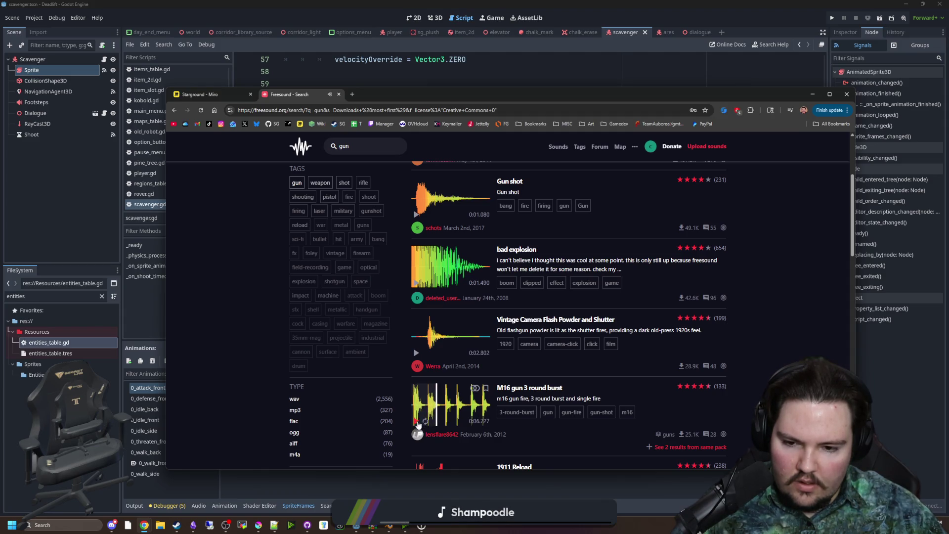
scroll(418, 422, down, 2)
scroll(425, 348, down, 1)
click(415, 341)
Audition Empty Gun Shot, 44_black_powder and 9mm pistol shot, then go to the next results page
scroll(419, 348, down, 2)
scroll(420, 353, down, 2)
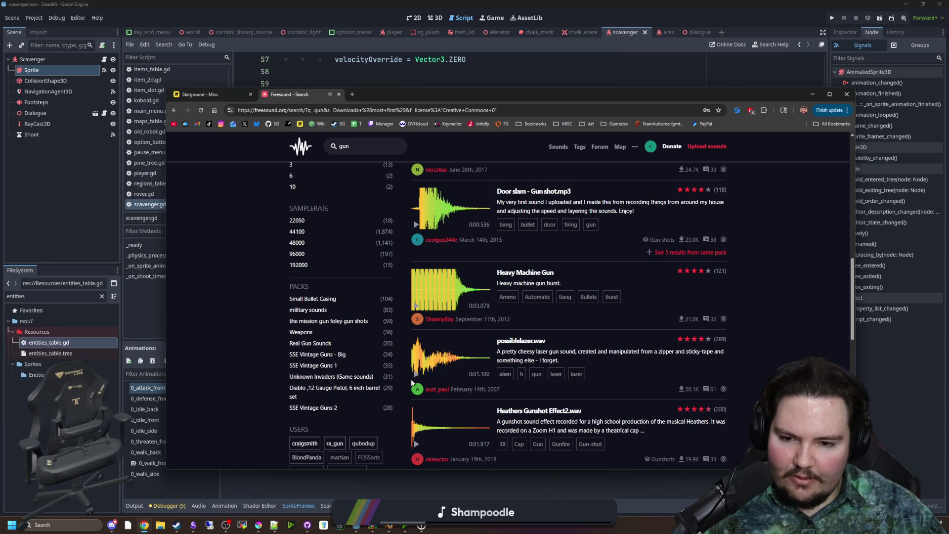
scroll(412, 366, down, 3)
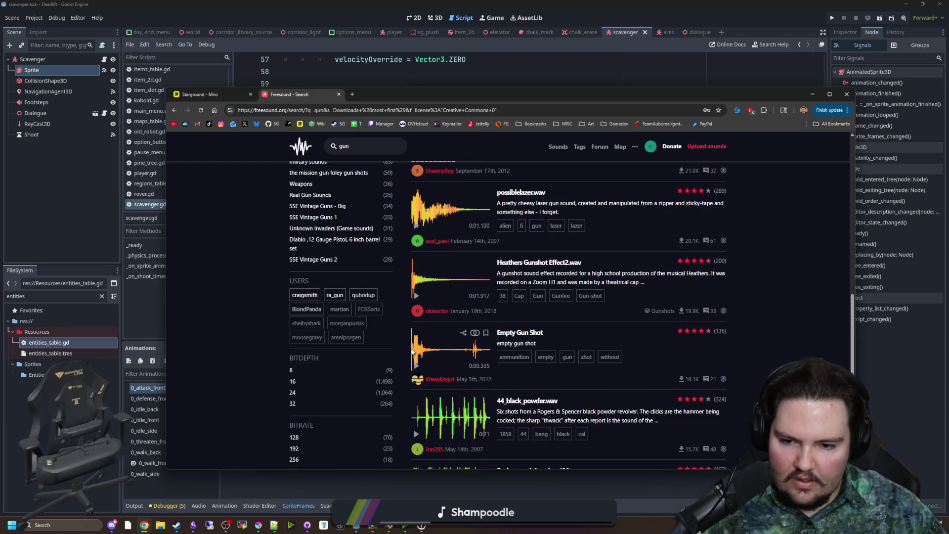
click(414, 351)
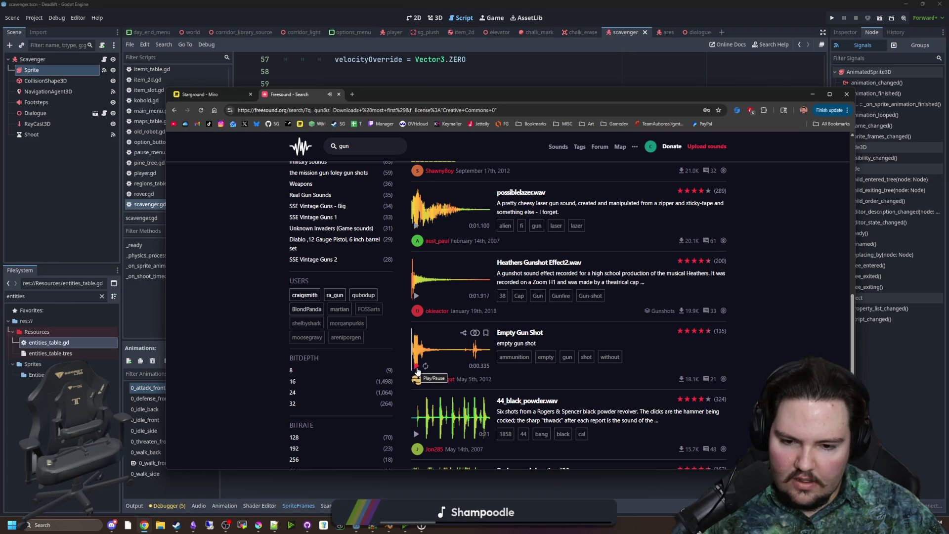
click(417, 433)
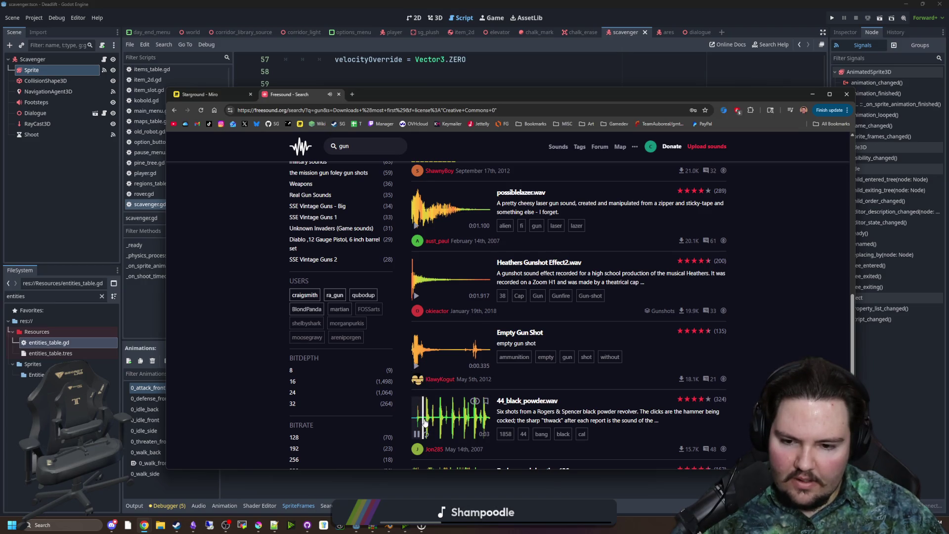
click(417, 435)
scroll(432, 395, down, 4)
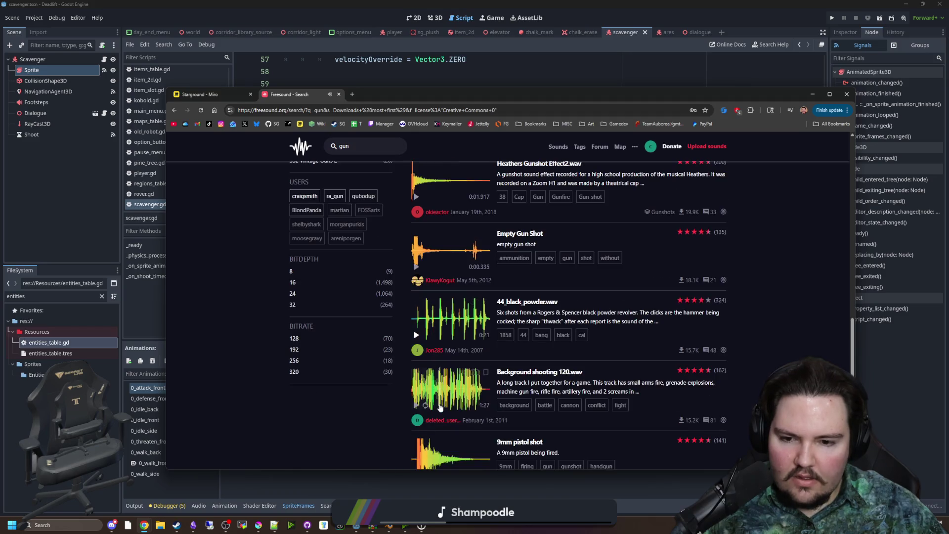
click(418, 364)
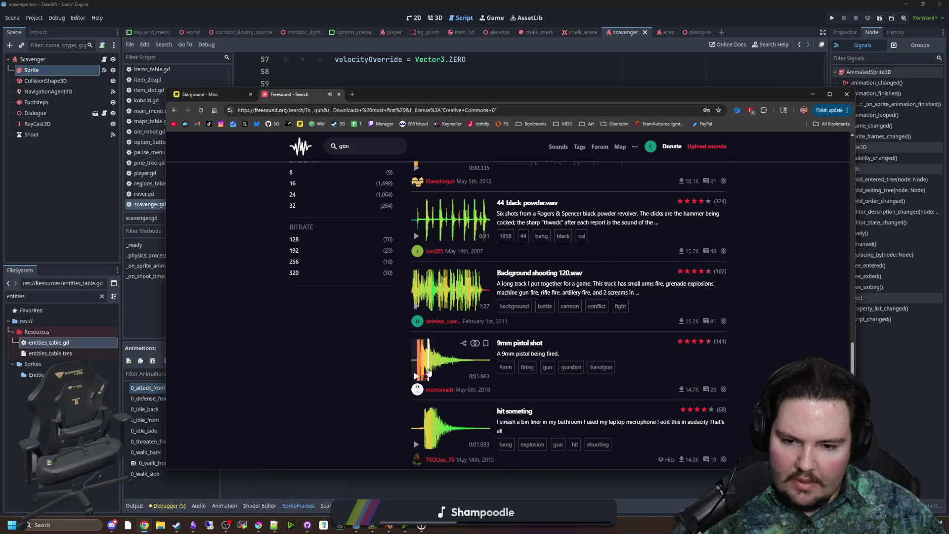
scroll(429, 372, down, 2)
click(626, 395)
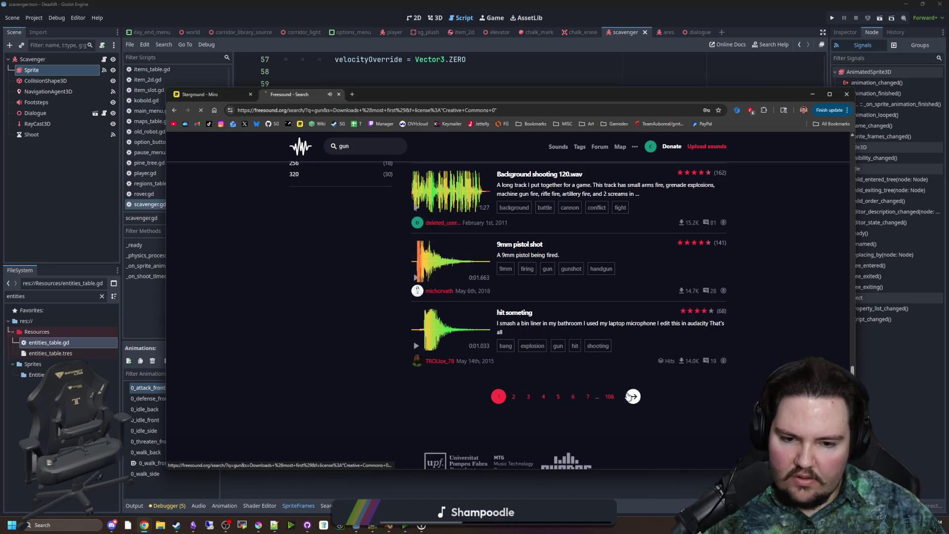
Preview the Machine Gun 001 single shot sample on page 2 of the gun results
scroll(435, 306, down, 5)
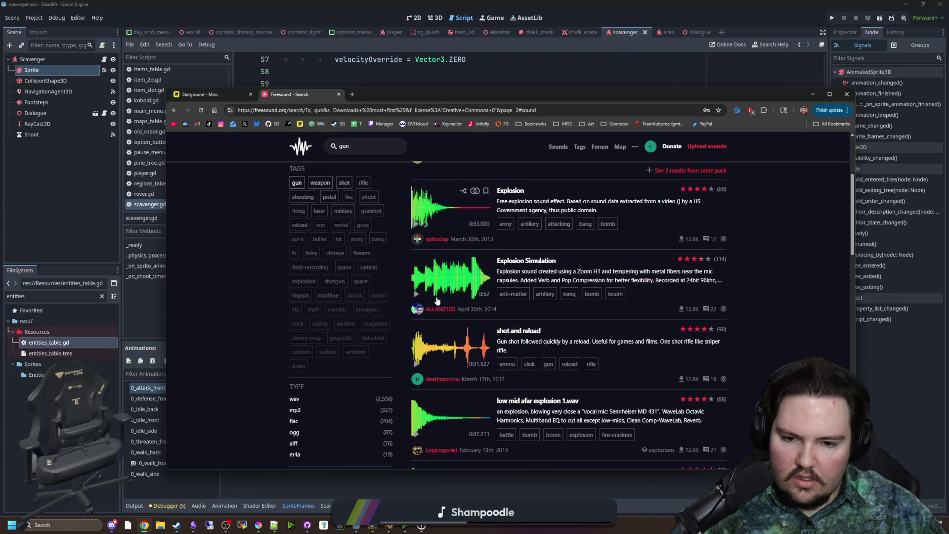
scroll(429, 323, up, 2)
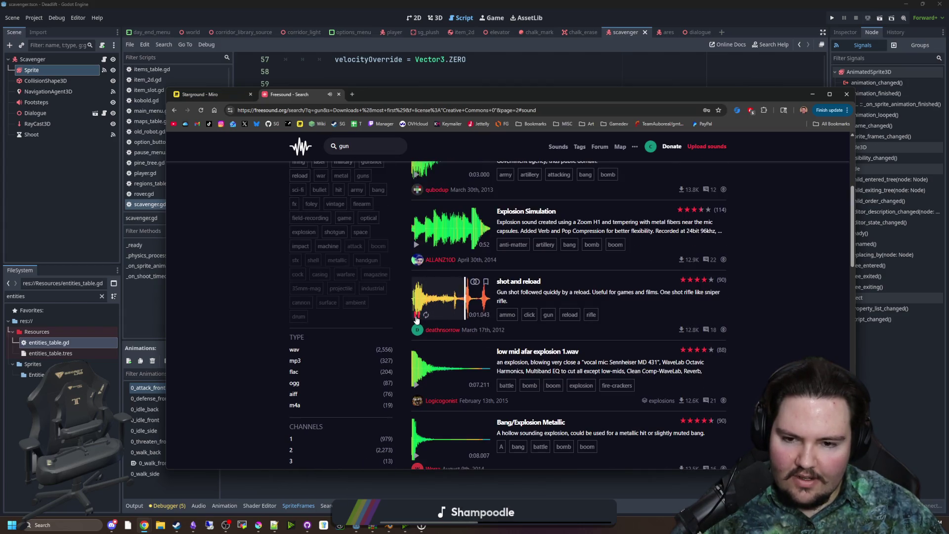
scroll(416, 320, down, 2)
scroll(417, 320, down, 2)
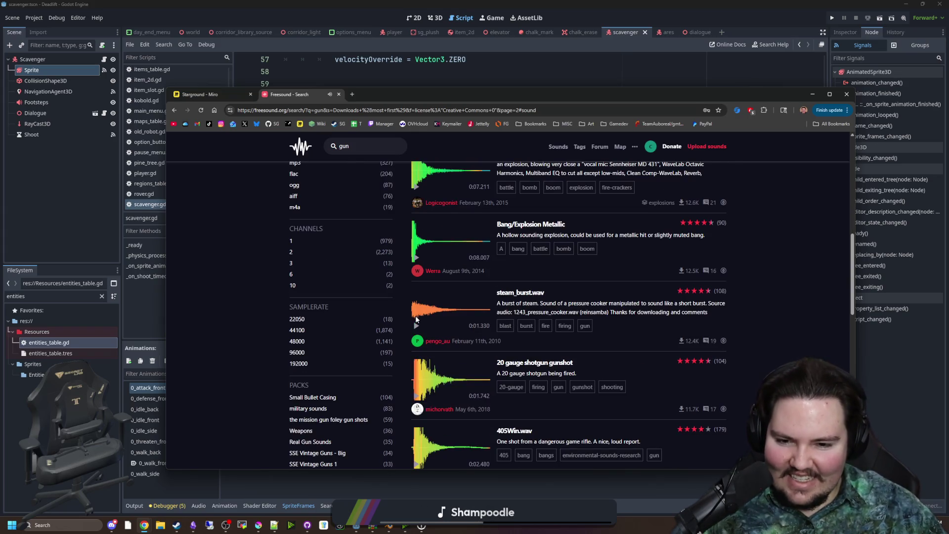
scroll(416, 320, down, 5)
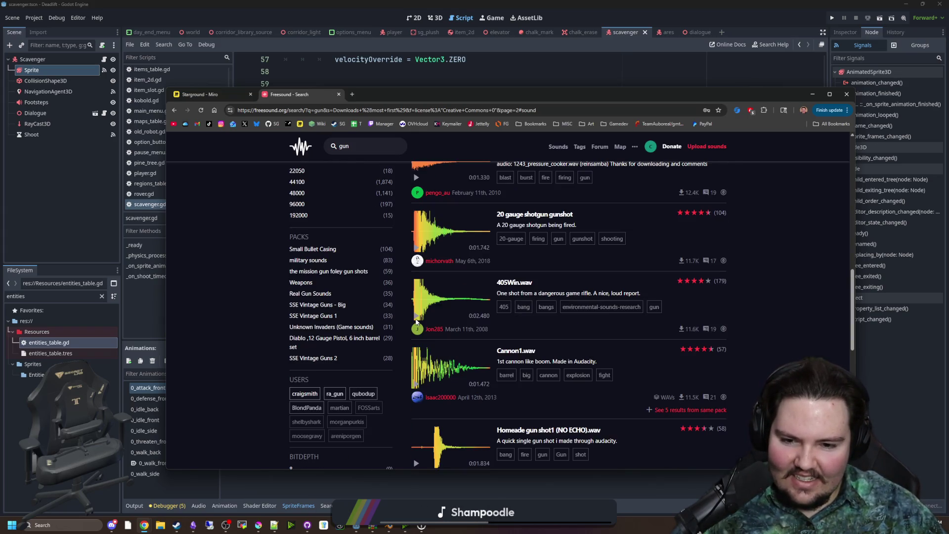
scroll(415, 321, down, 3)
click(416, 286)
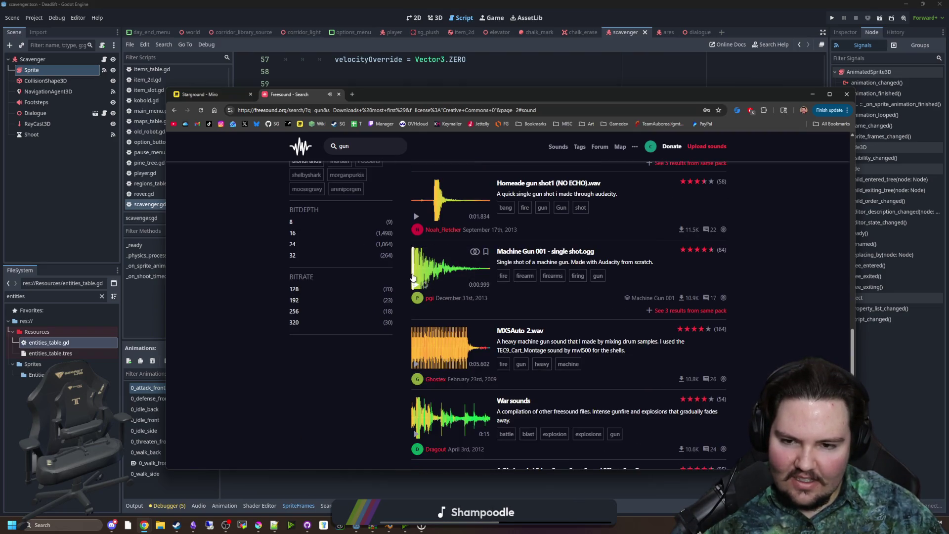
Open 'Machine Gun 001 - single shot.ogg' in a new background tab
scroll(416, 284, down, 3)
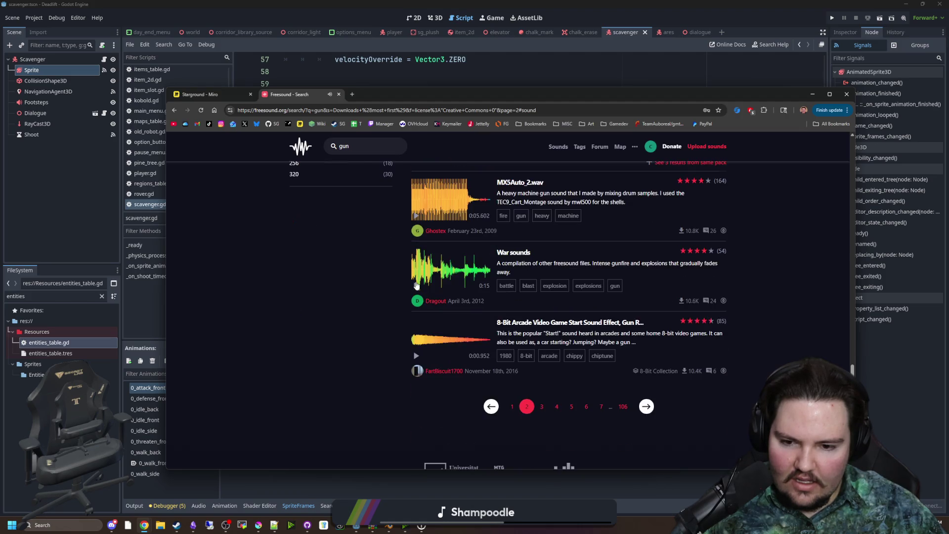
scroll(416, 285, up, 15)
scroll(445, 307, down, 8)
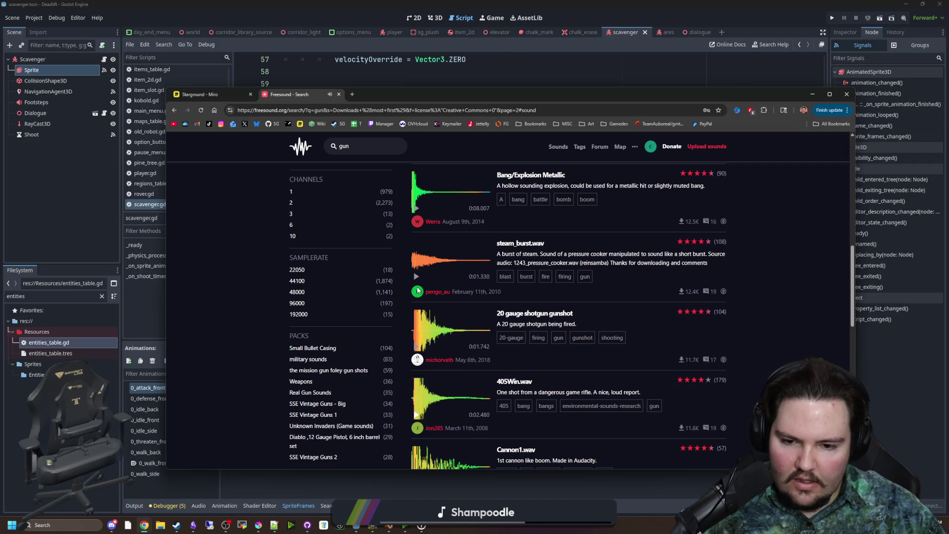
scroll(418, 291, down, 3)
scroll(417, 296, up, 4)
scroll(416, 301, up, 5)
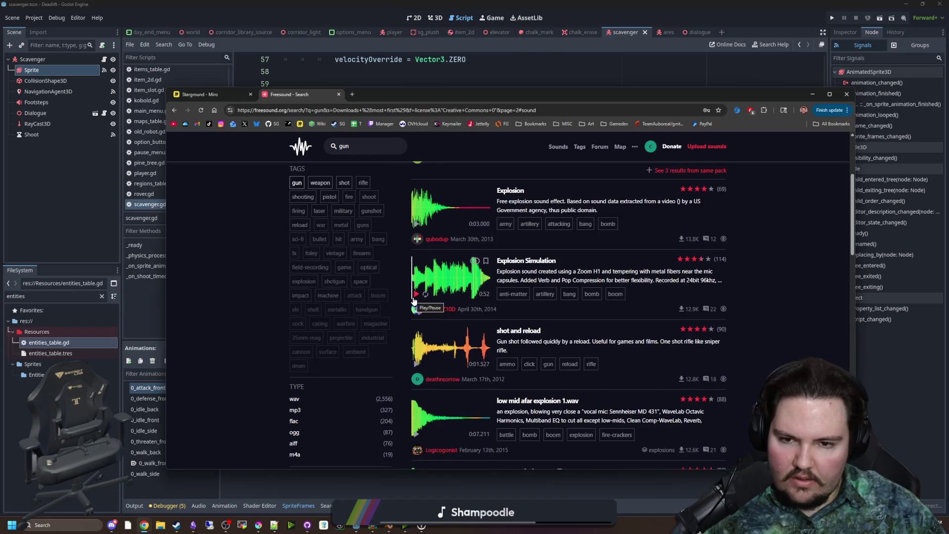
scroll(413, 301, up, 2)
scroll(414, 301, down, 7)
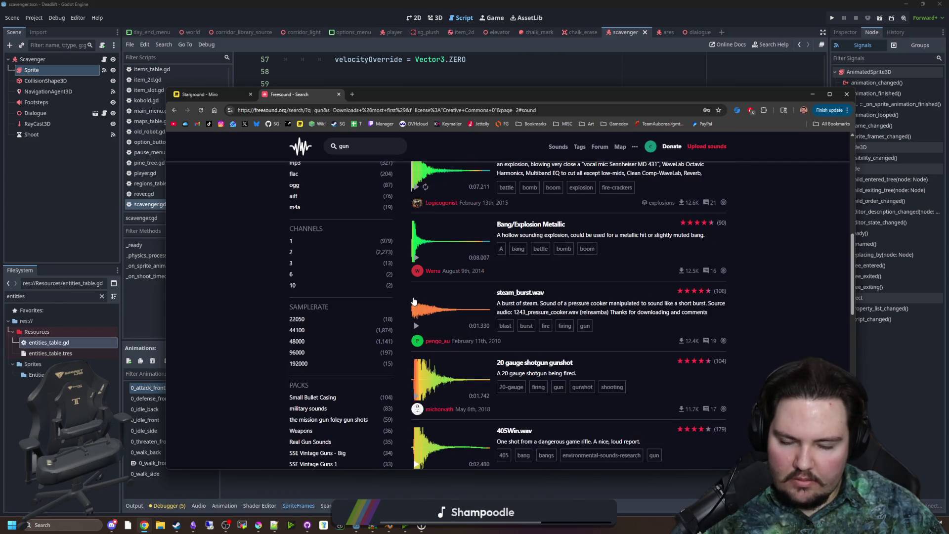
scroll(413, 327, down, 6)
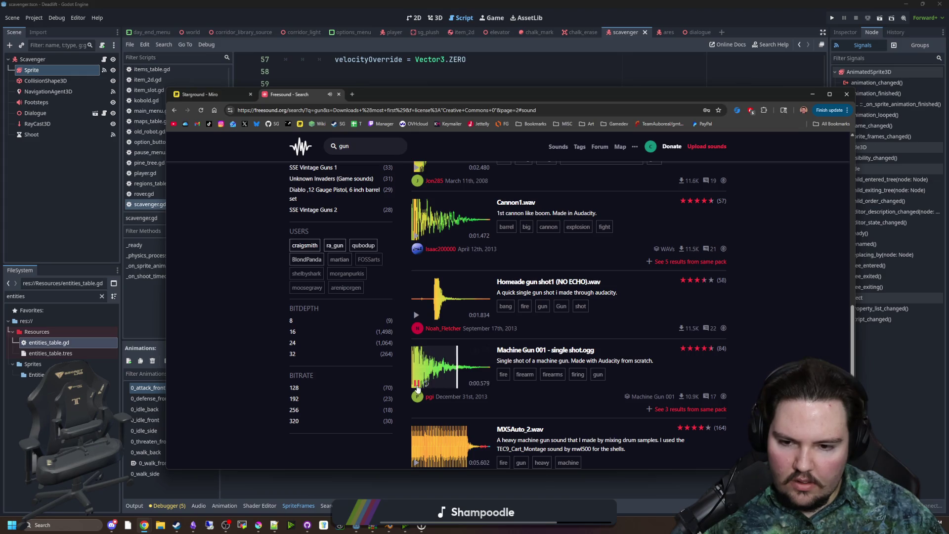
middle_click(525, 351)
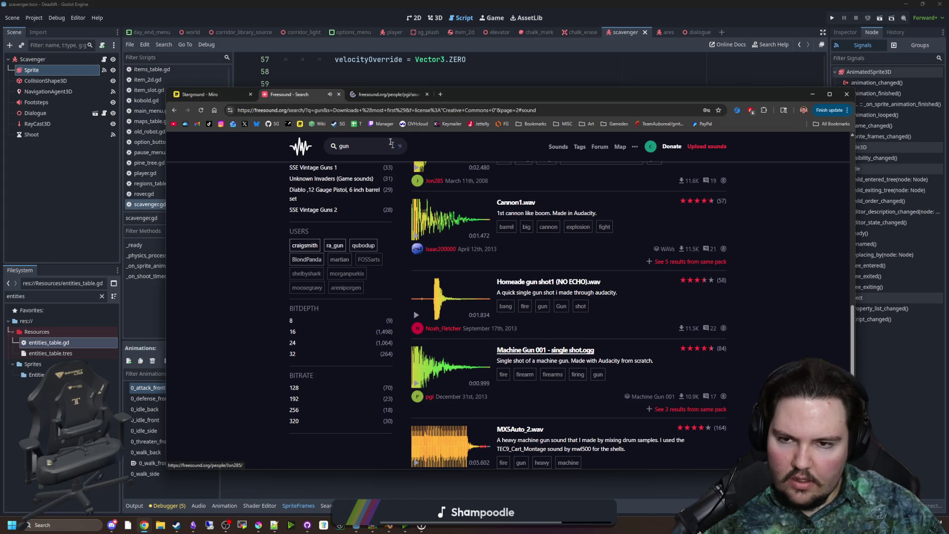
Search Freesound for 'reload' and preview the 1911 Reload and pistol reload sounds
scroll(379, 169, up, 8)
double_click(489, 178)
text(reload)
key(Return)
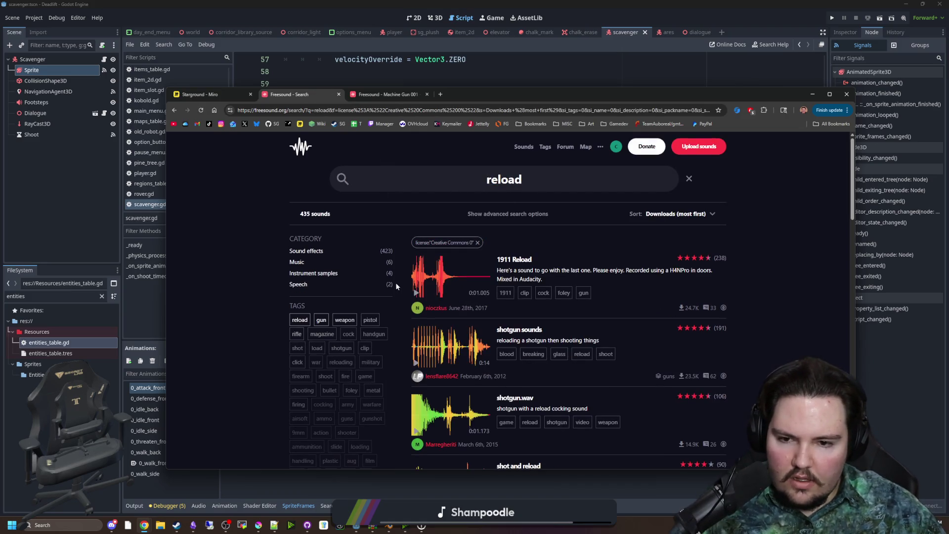
click(416, 293)
scroll(419, 297, down, 3)
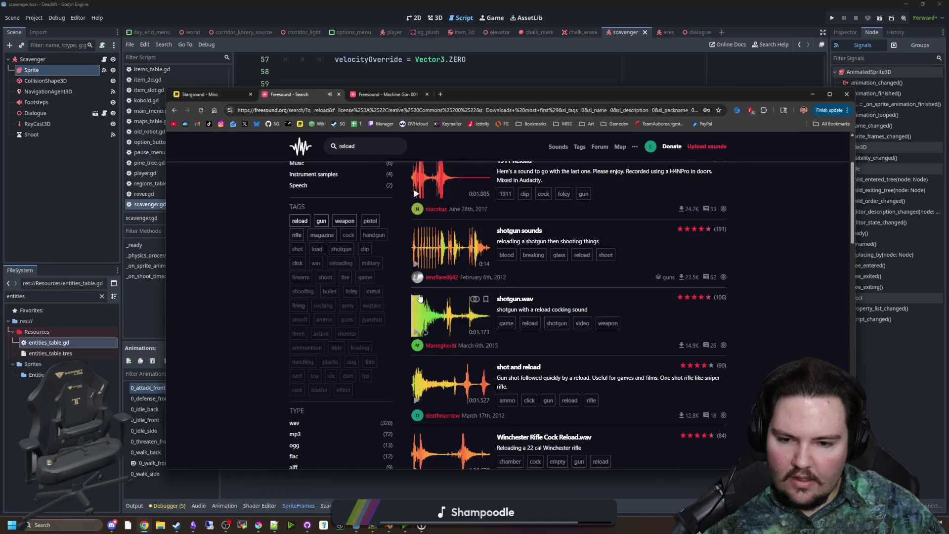
scroll(418, 342, down, 5)
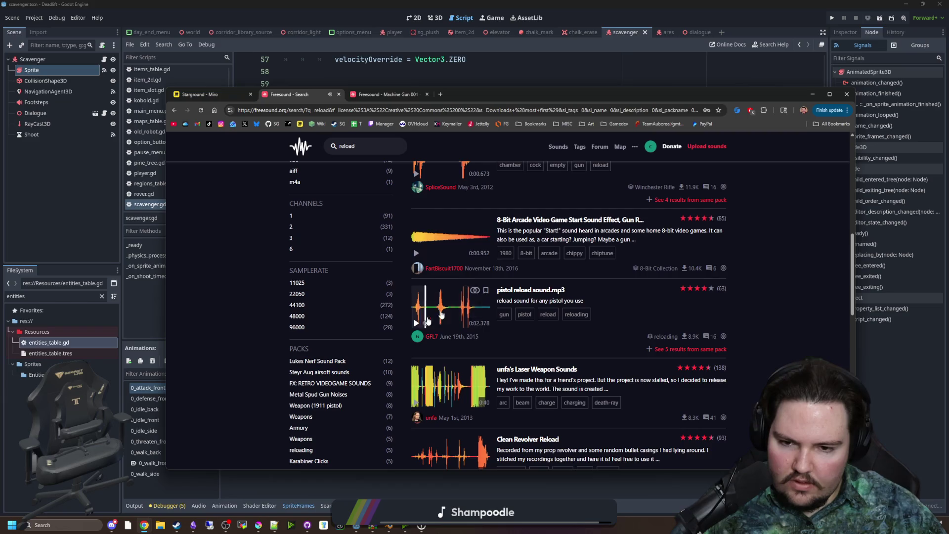
click(414, 319)
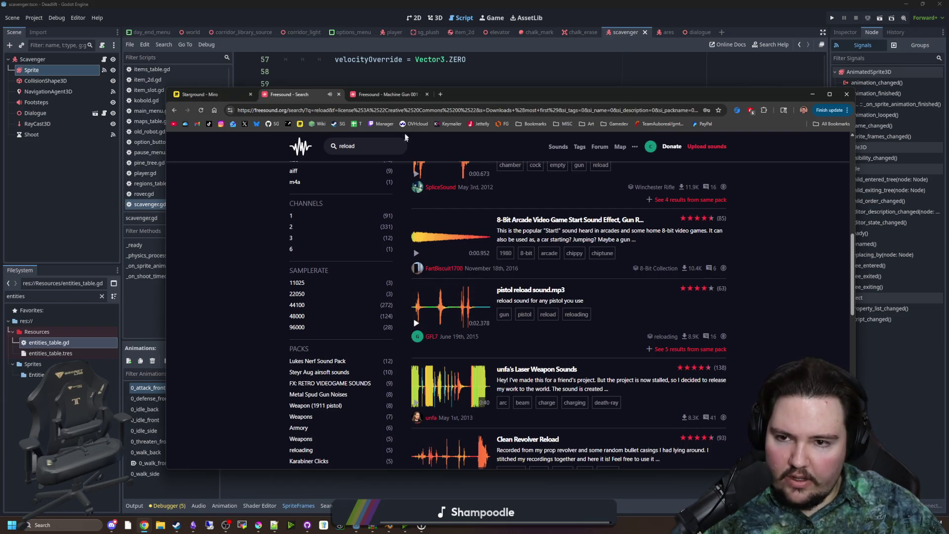
Bring up the Machine Gun 001 page, then check the Sprite's animation frames 0 and 1 in Godot
click(383, 95)
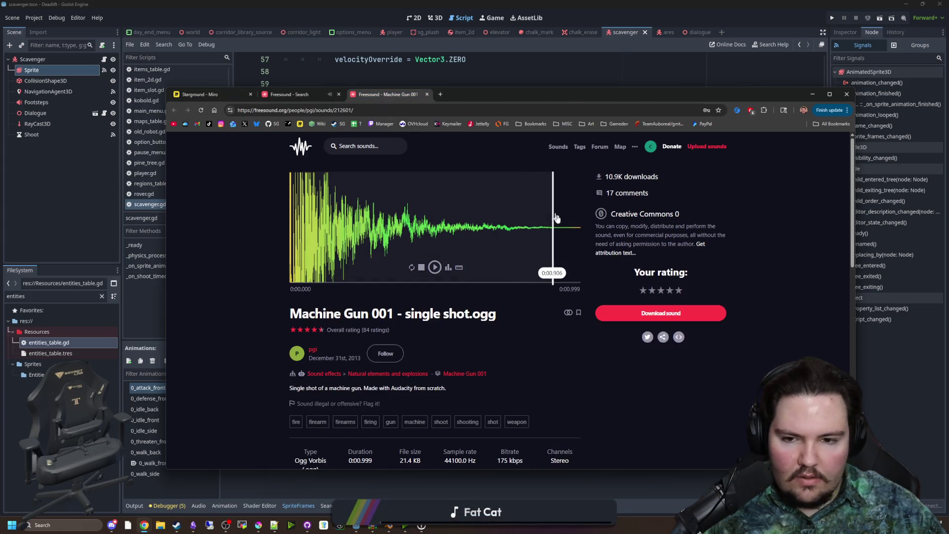
key(alt+Tab)
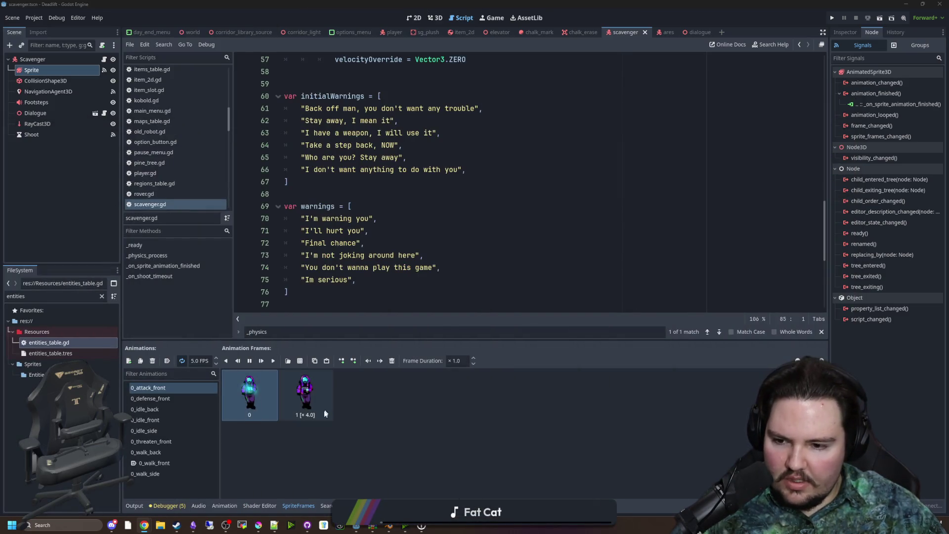
click(312, 396)
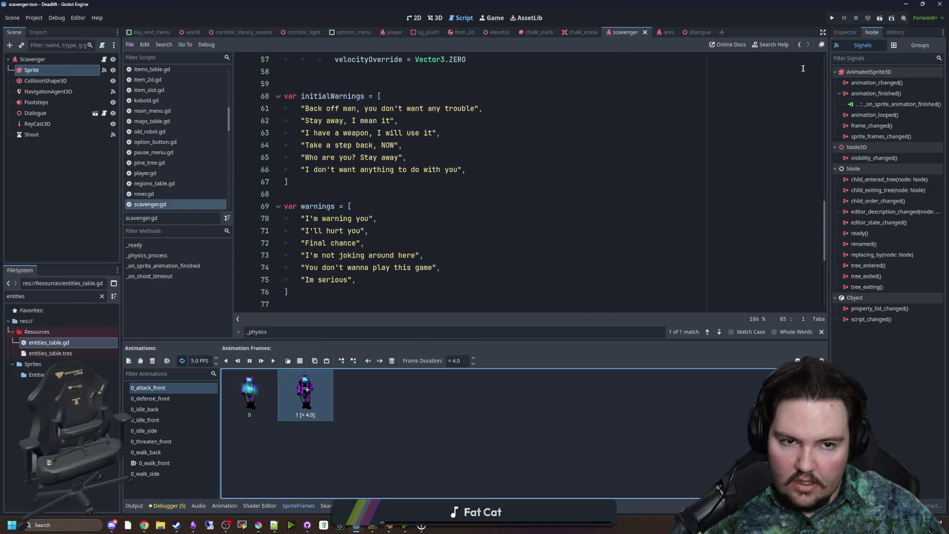
click(844, 33)
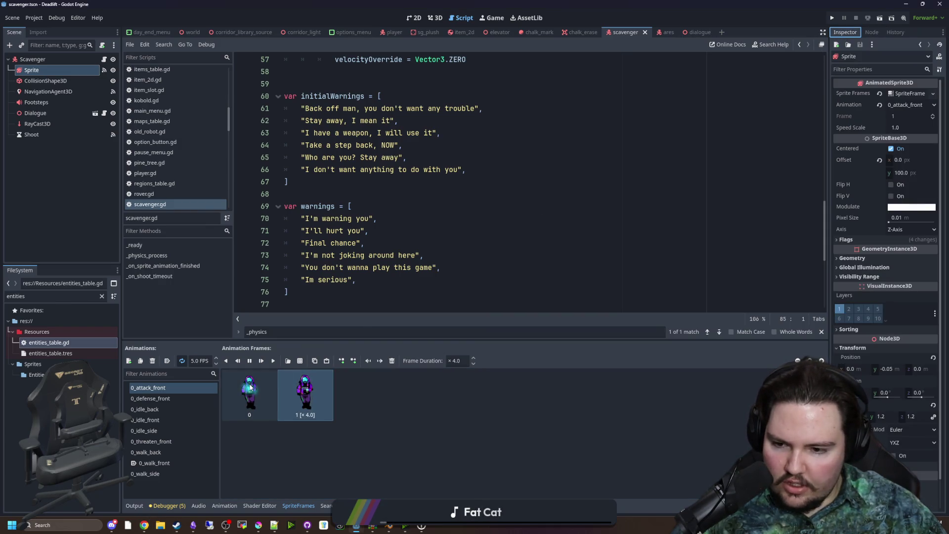
click(250, 387)
key(alt+Tab)
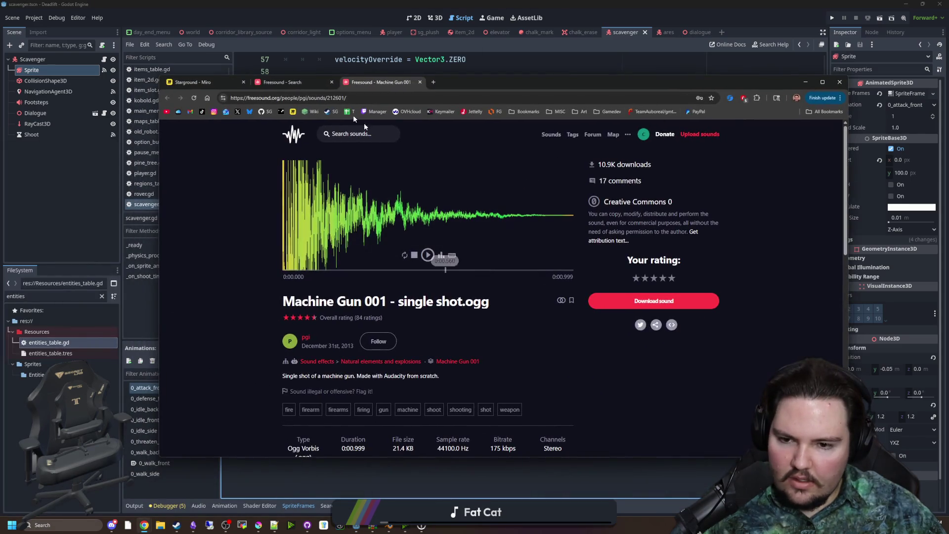
Download the 'Machine Gun 001 - single shot.ogg' sound file
click(283, 82)
click(411, 311)
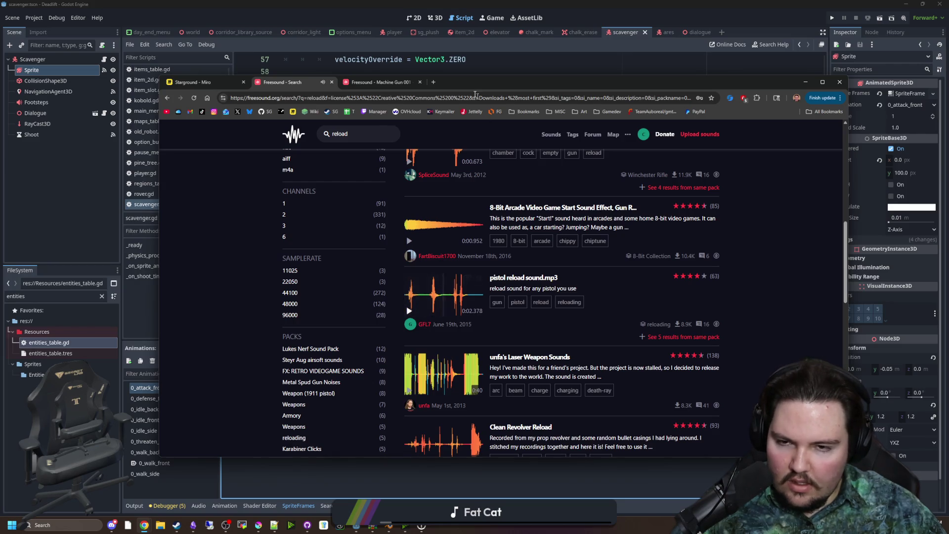
key(ctrl+Tab)
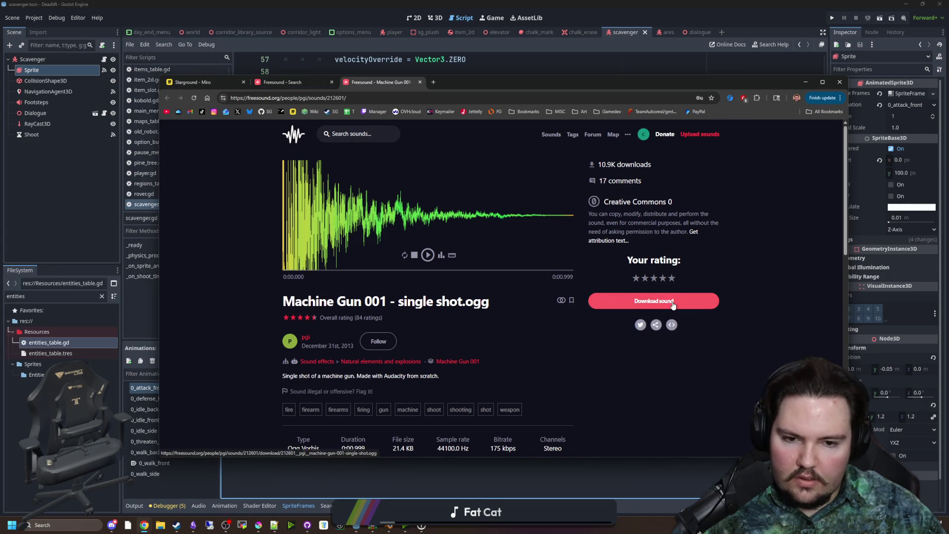
click(653, 300)
Download 'pistol reload sound.mp3' from the reload results and minimize the browser
click(301, 83)
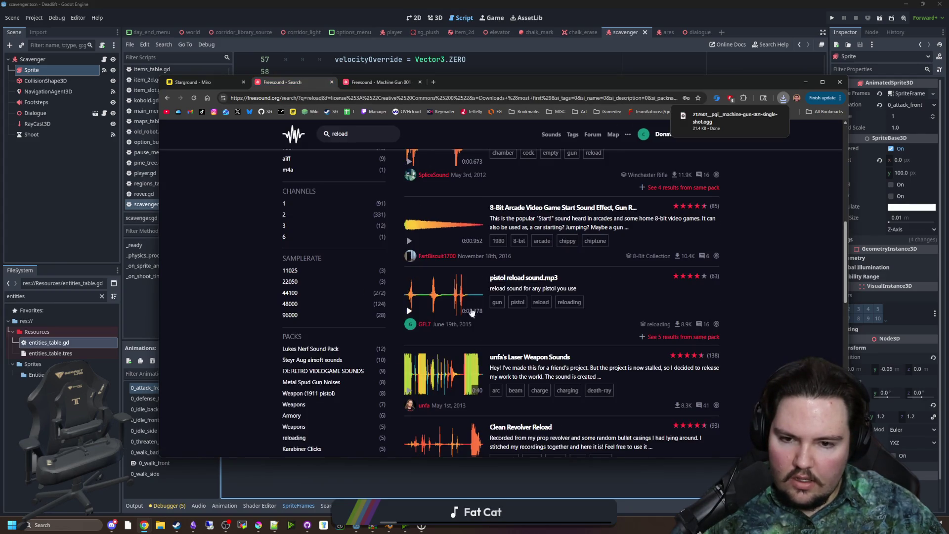
click(524, 278)
click(653, 302)
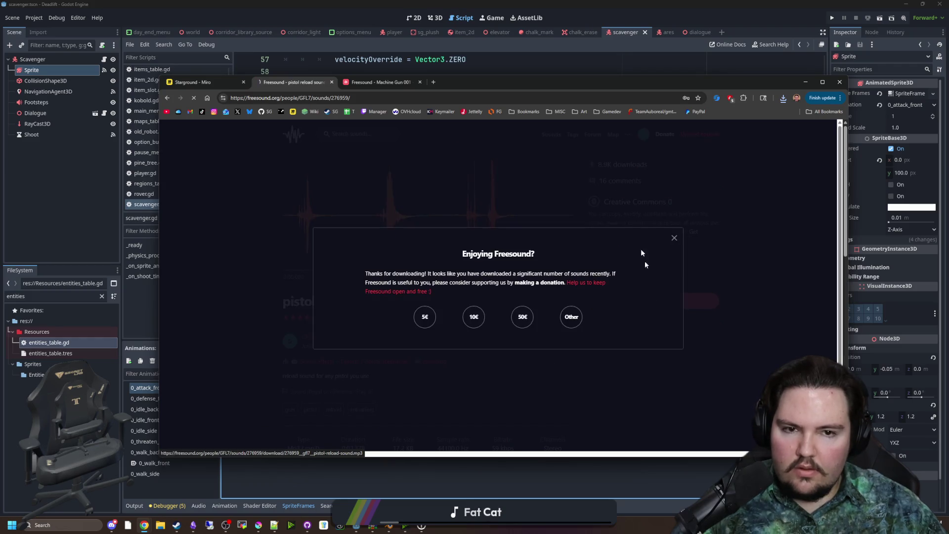
click(913, 157)
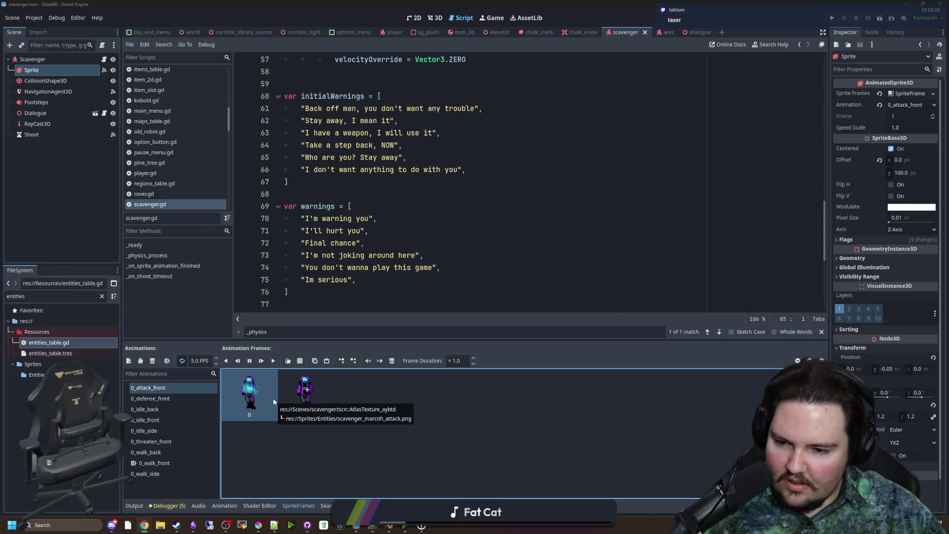
Show the scavenger Sprite framed in the 3D view, save the scene, and clear the FileSystem filter
click(414, 18)
click(435, 17)
scroll(477, 247, up, 10)
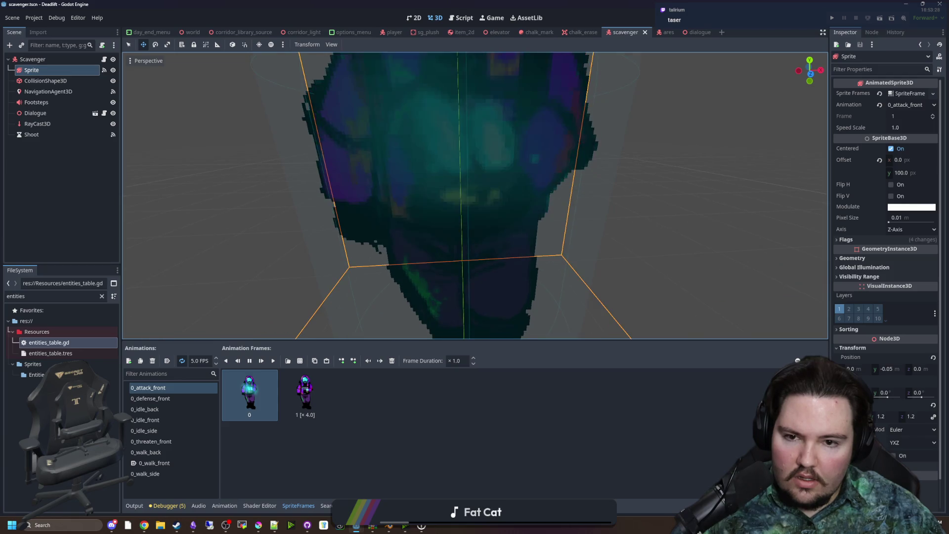
scroll(530, 165, up, 3)
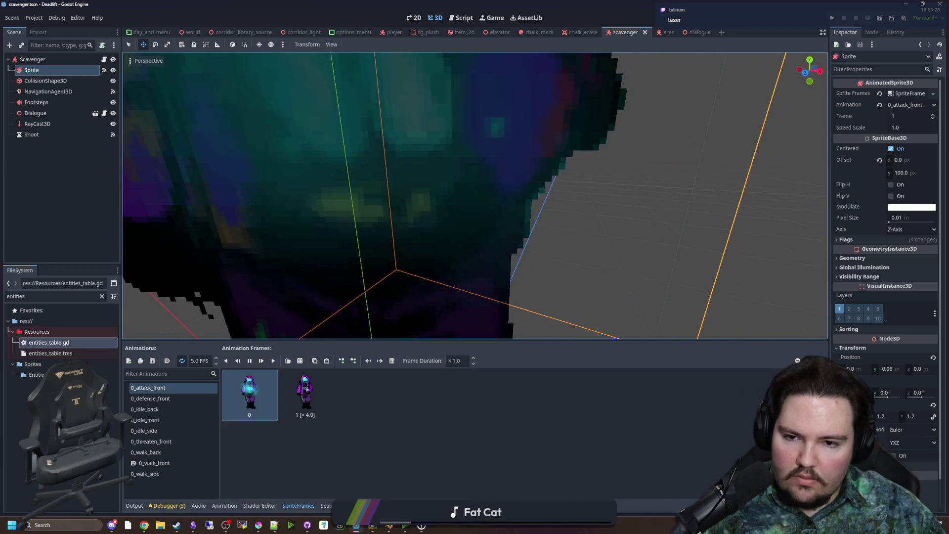
key(f)
scroll(461, 98, up, 3)
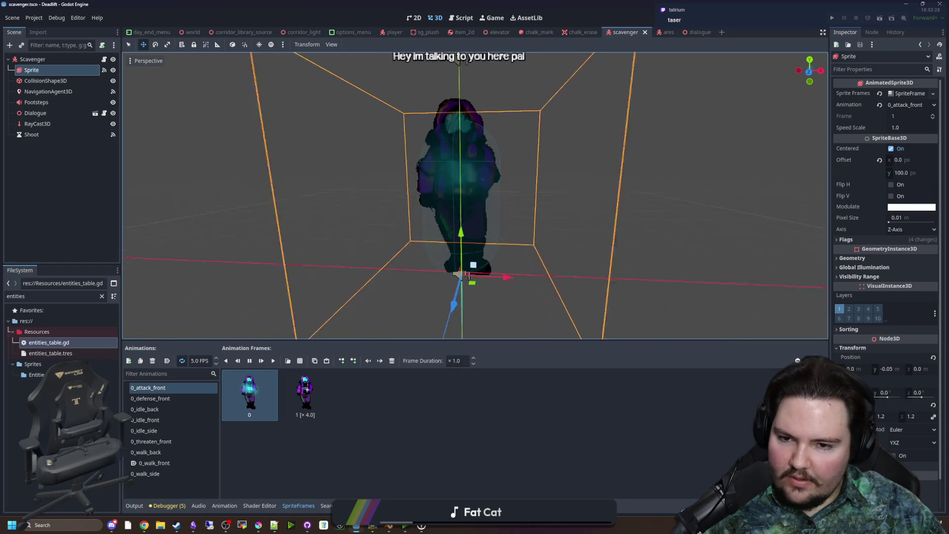
key(ctrl+s)
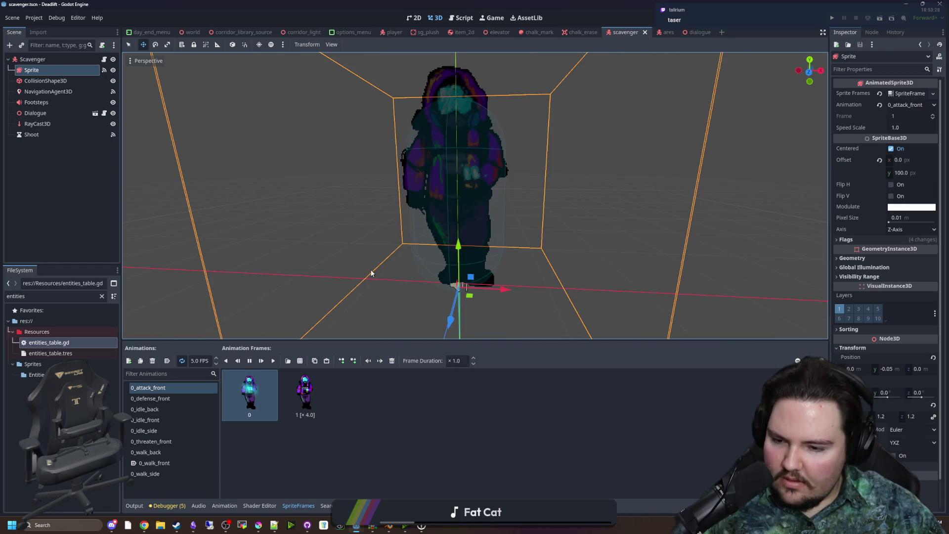
key(ctrl+s)
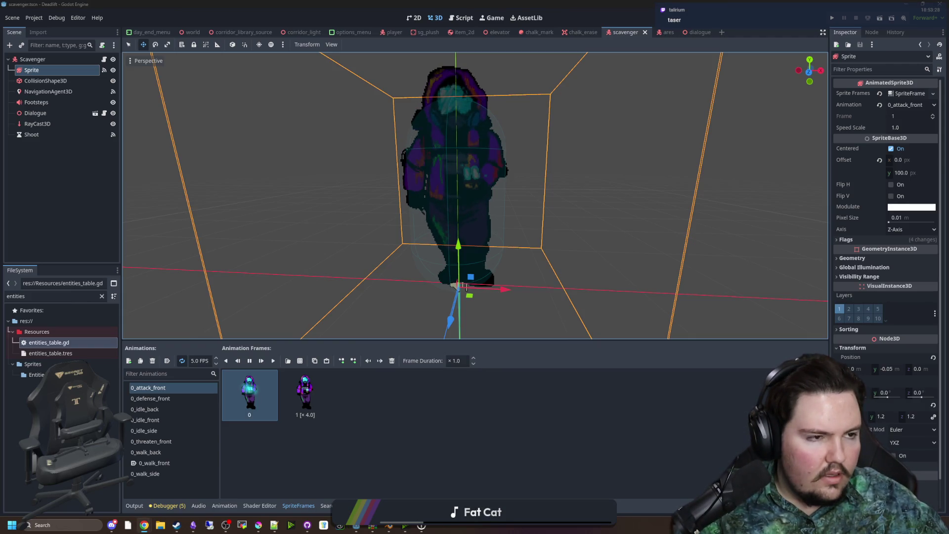
click(102, 296)
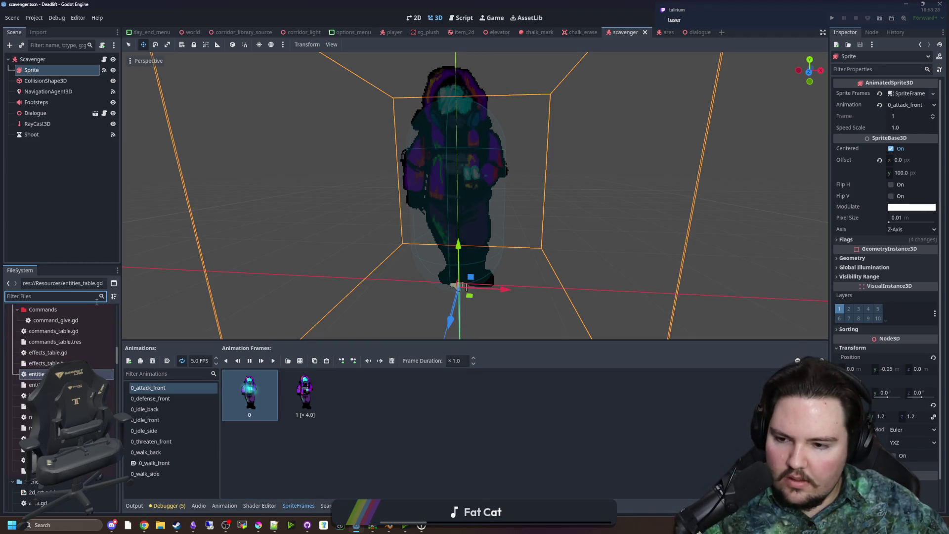
mouse_move(118, 505)
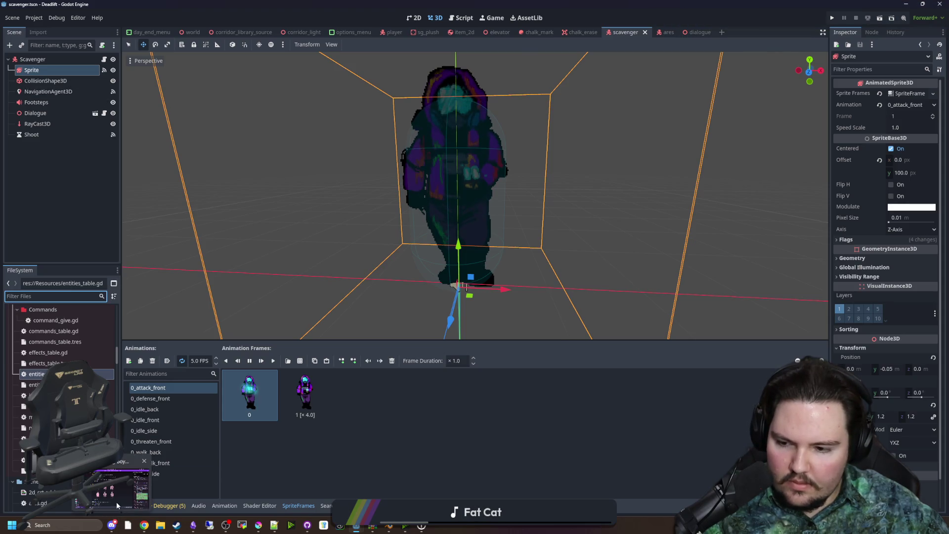
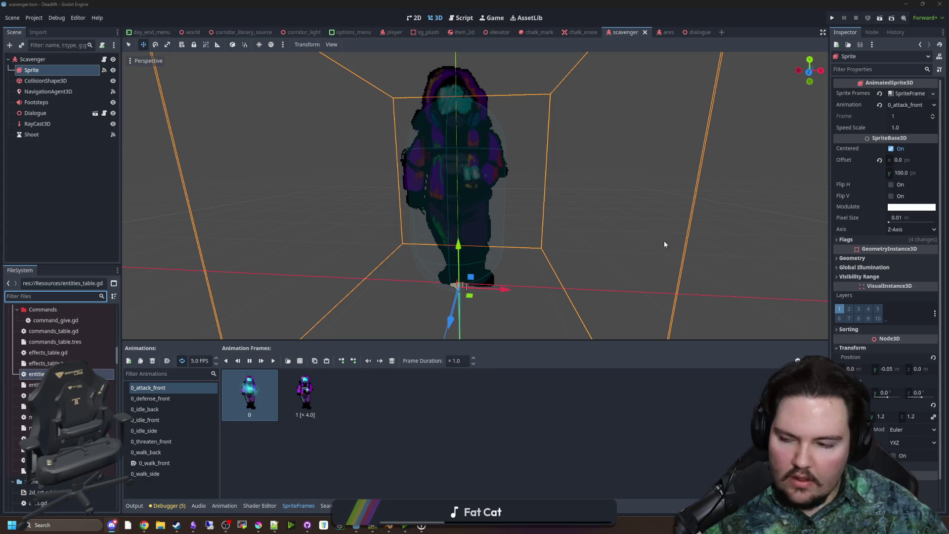
In scavenger.gd, rename the _on_shoot_timeout handler to _on_attack_timeout
scroll(360, 202, down, 3)
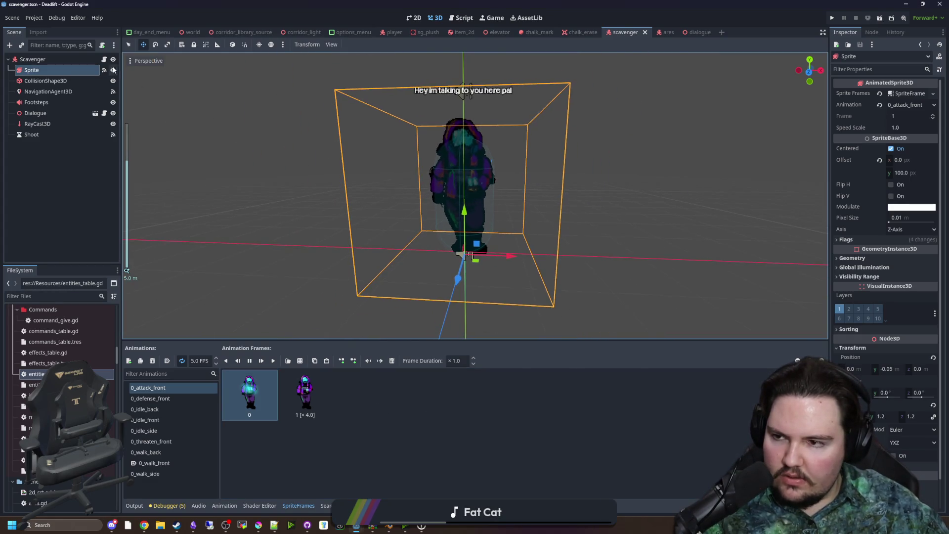
click(104, 59)
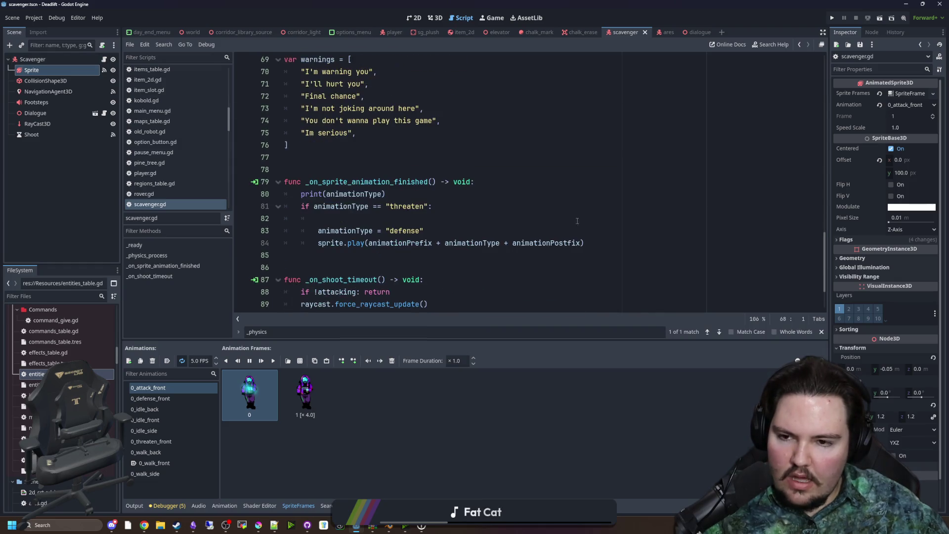
scroll(495, 213, down, 2)
click(344, 193)
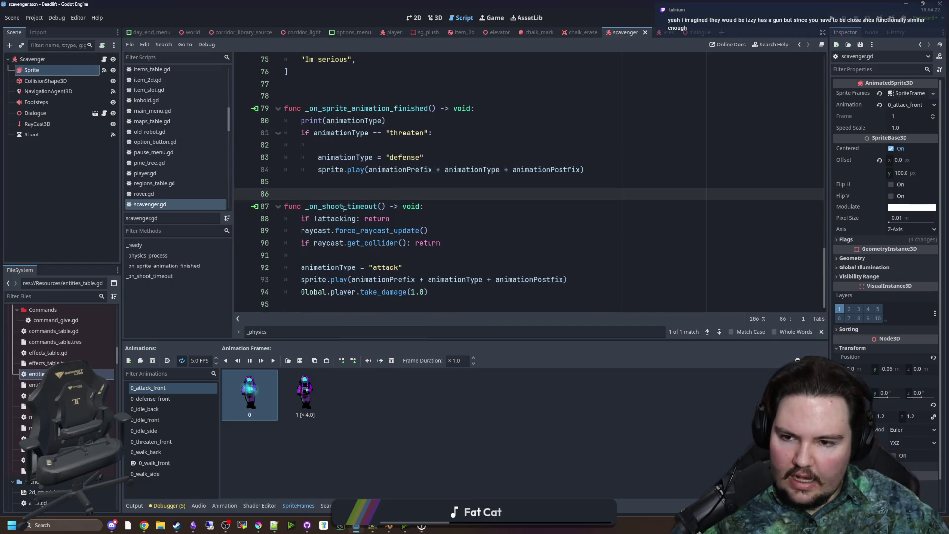
double_click(343, 206)
text(attack)
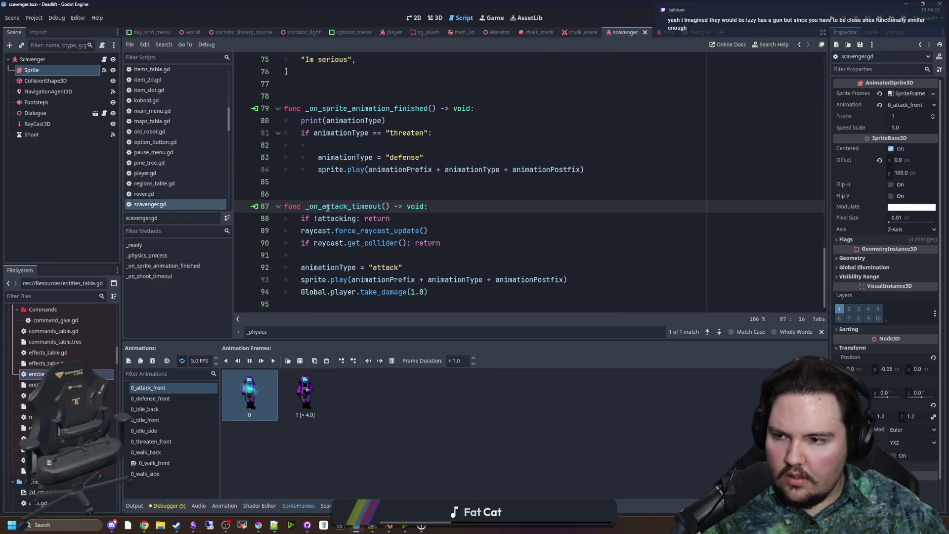
Rename the Shoot timer node to Attack
double_click(93, 135)
text(ack)
key(Return)
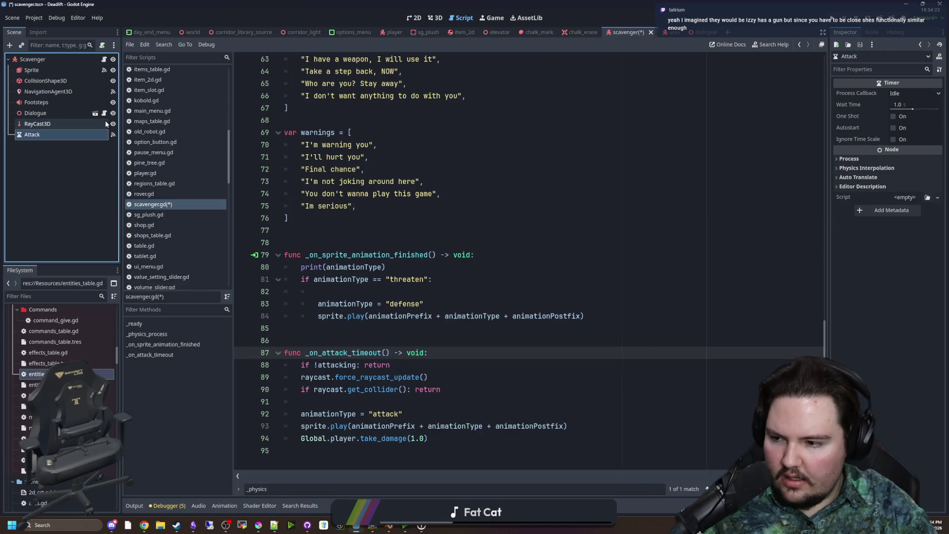
Save the script and disconnect the Attack timer's old _on_shoot_timeout signal connection
click(462, 198)
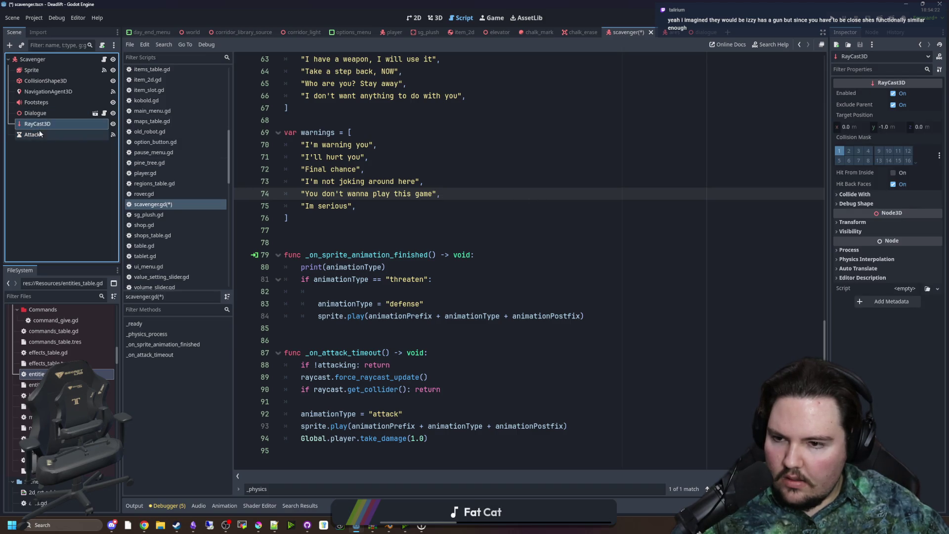
click(113, 134)
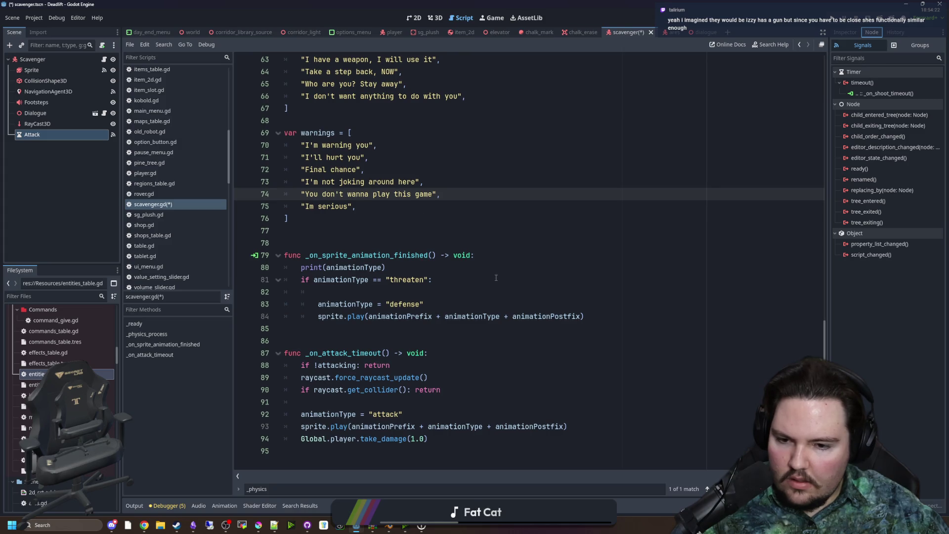
click(348, 339)
key(ctrl+s)
click(892, 94)
right_click(892, 94)
click(904, 120)
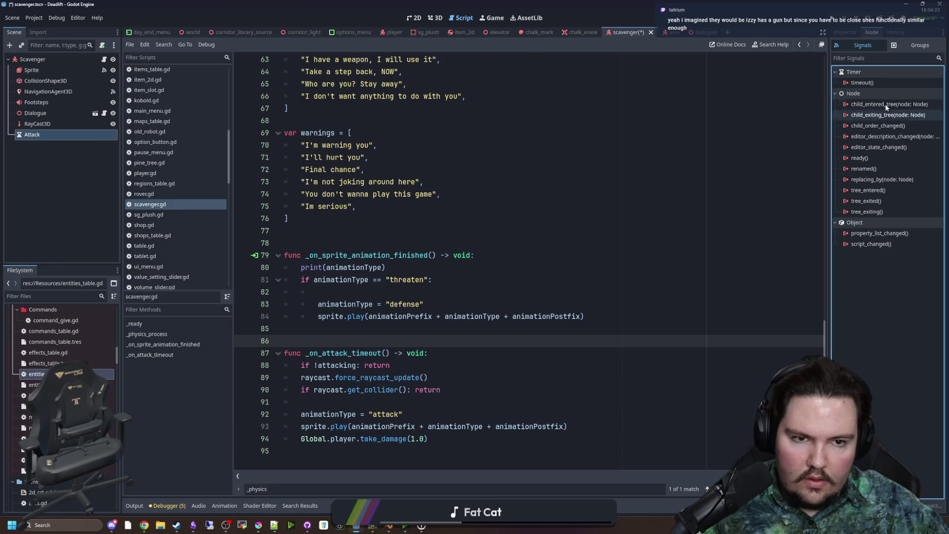
Connect the Attack timer's timeout signal to _on_attack_timeout and save the scene
right_click(874, 88)
click(890, 92)
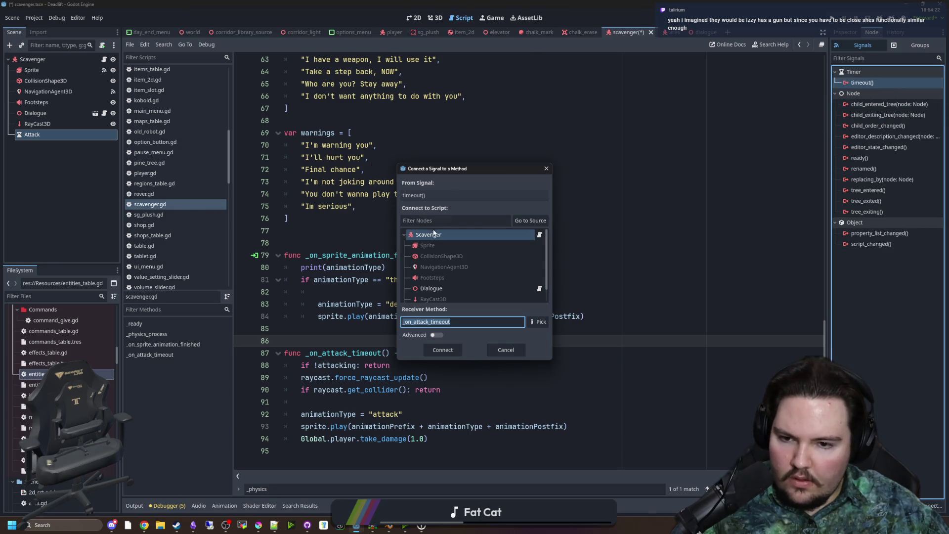
click(442, 350)
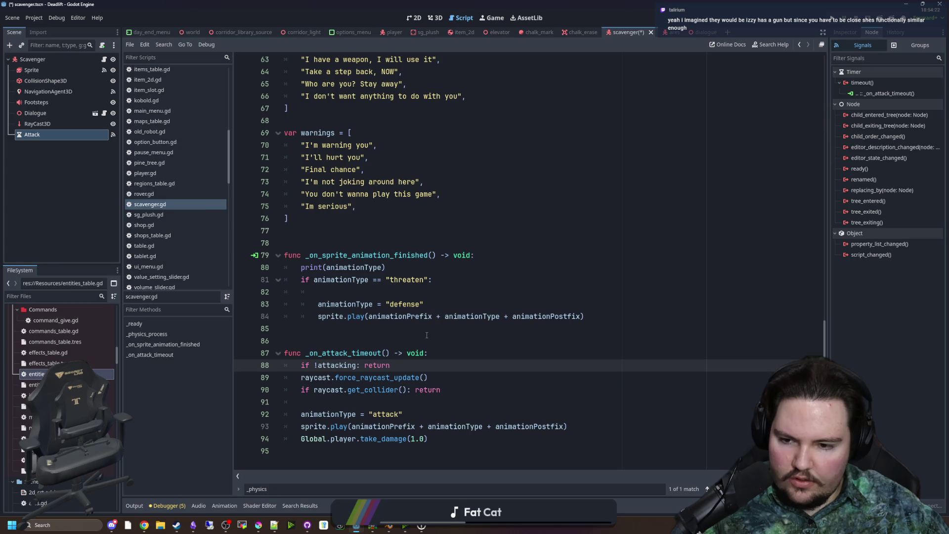
click(385, 343)
key(ctrl+s)
Move through the script to the maxWarnings line and the _ready declaration
click(379, 318)
drag(826, 349, 832, 115)
click(733, 196)
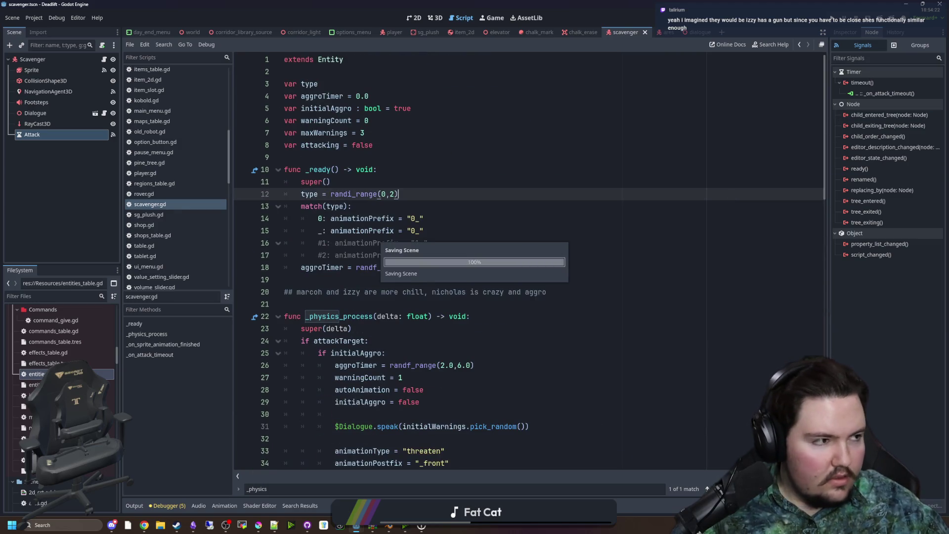
click(746, 131)
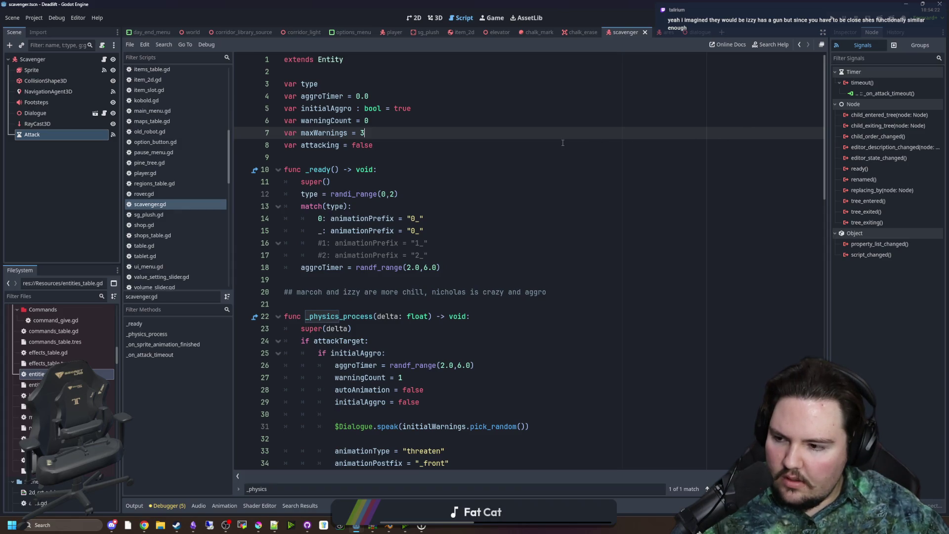
click(524, 169)
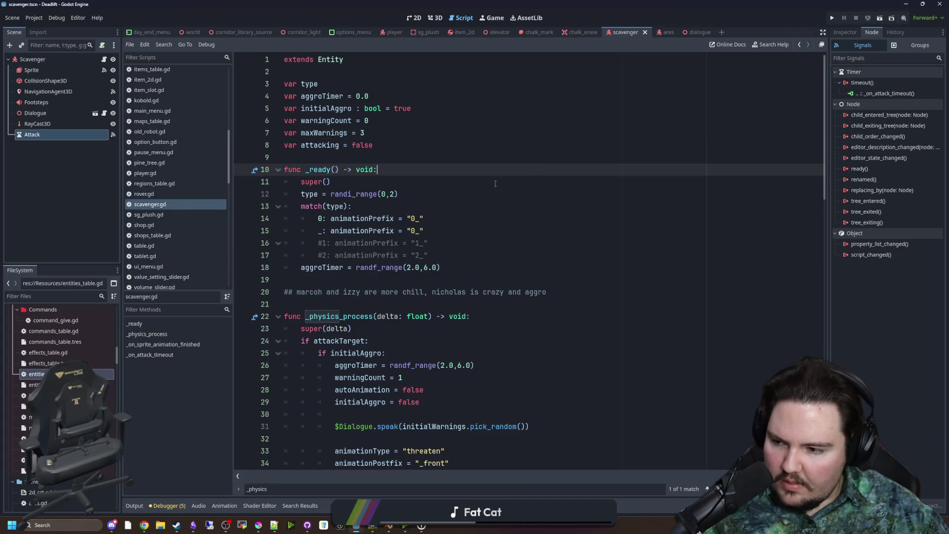
Add a 'var attackType' declaration after the existing variable declarations
key(Up)
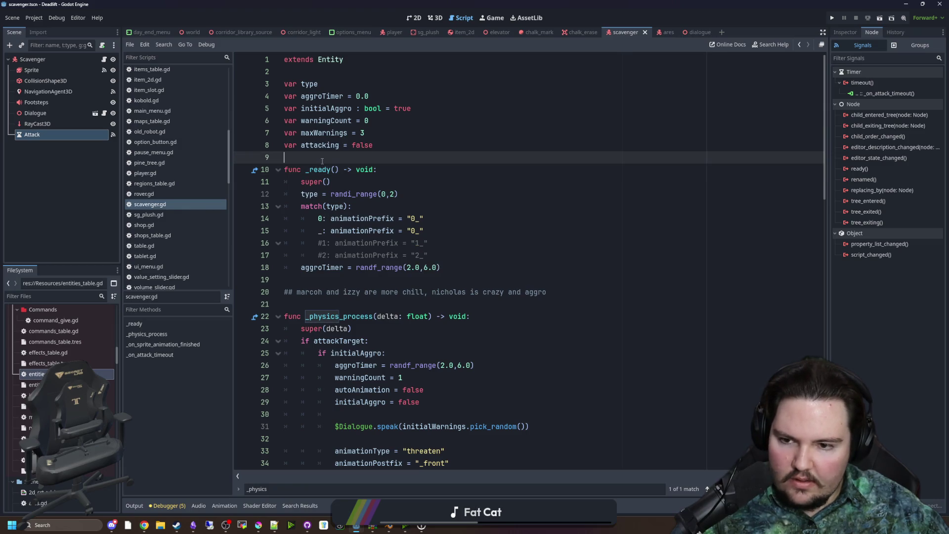
click(334, 285)
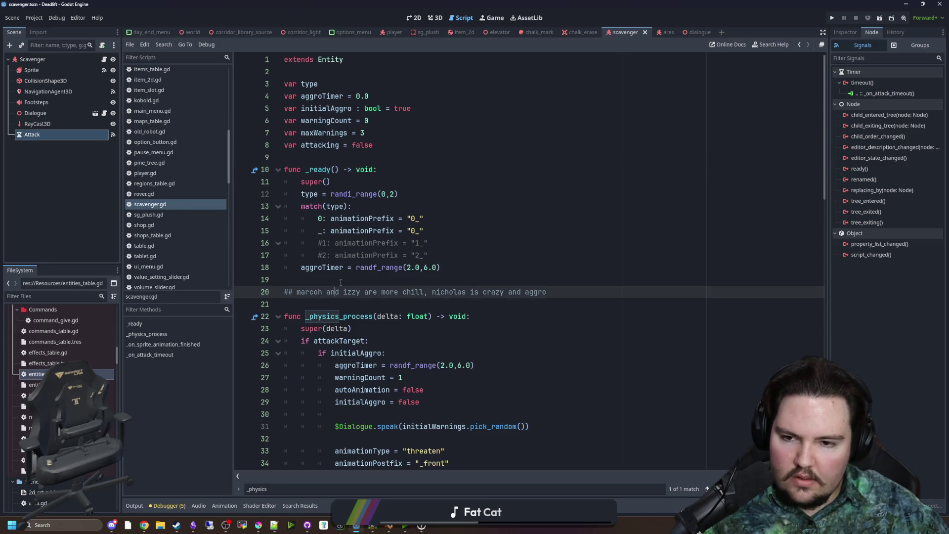
click(311, 169)
click(324, 158)
key(Return)
key(Up)
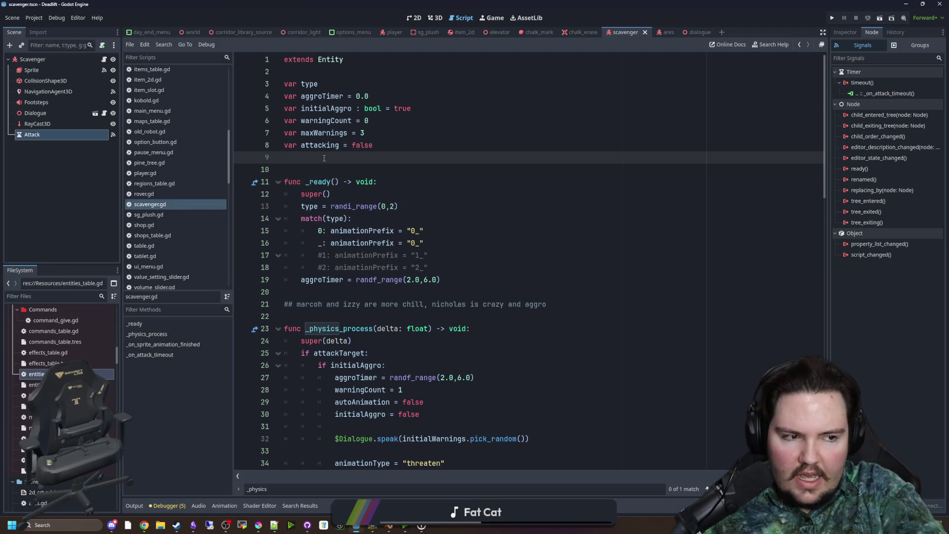
text(var a)
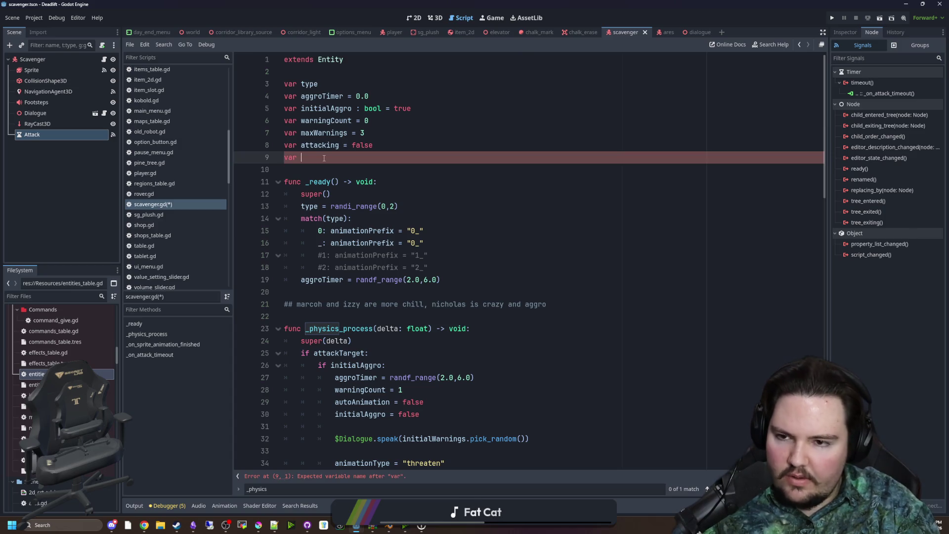
text(ttackType)
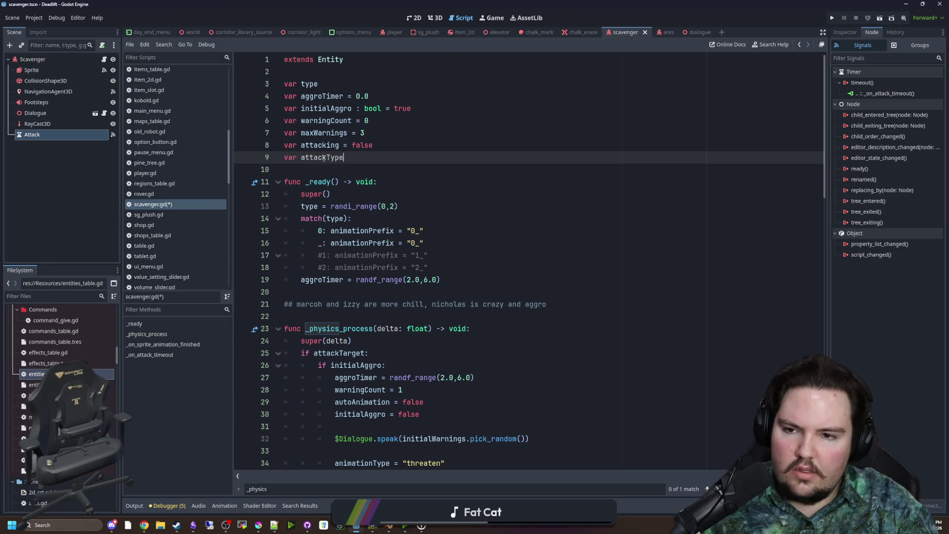
key(Escape)
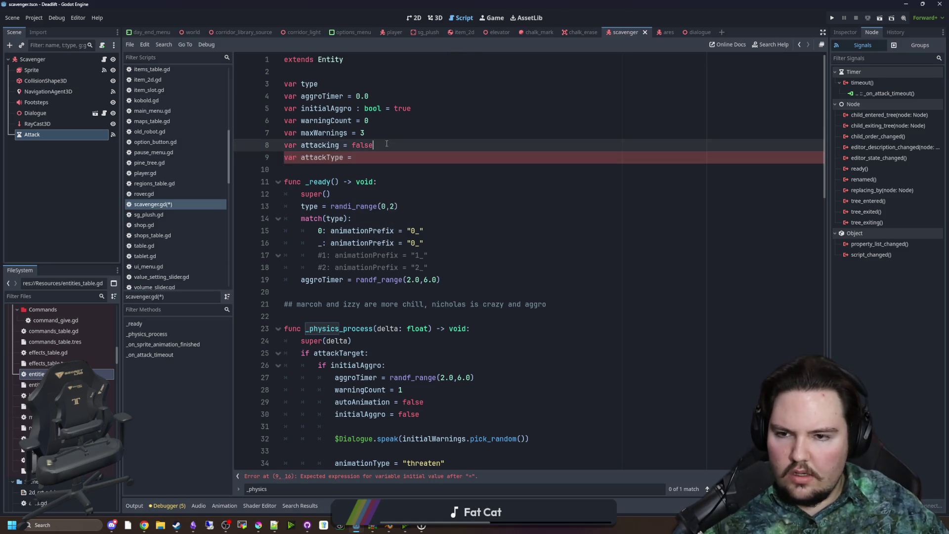
Add 'enum ATTACK_TYPES{MELEE, RANGED}' above the attackType declaration
key(ctrl+shift+Return)
text(enum ATTACK_TYPES)
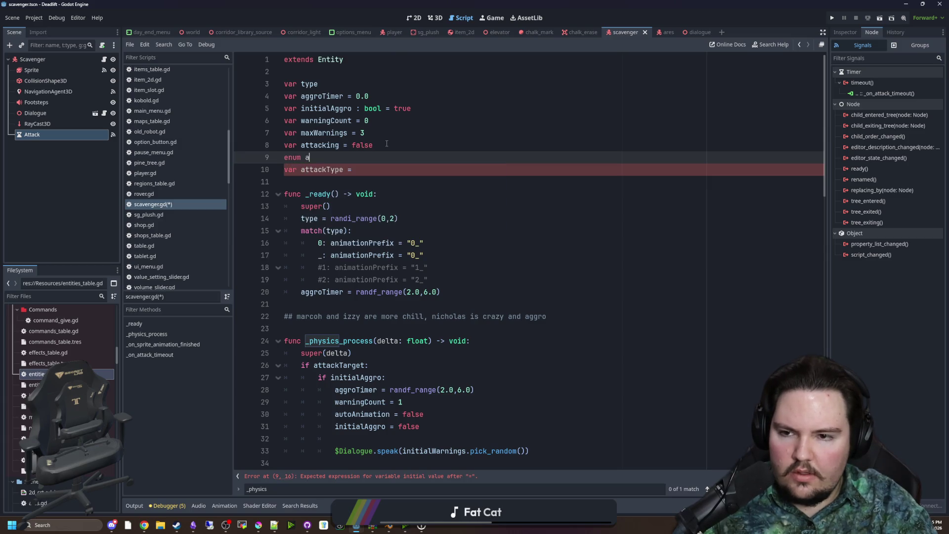
text({melee)
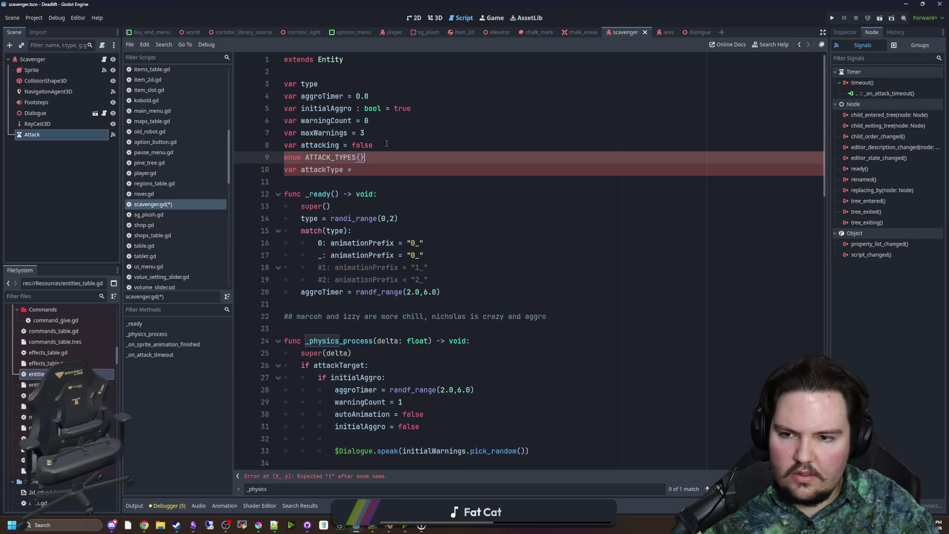
key(BackSpace)
key(BackSpace)
key(BackSpace)
text(MELEE, RANGED)
key(Down)
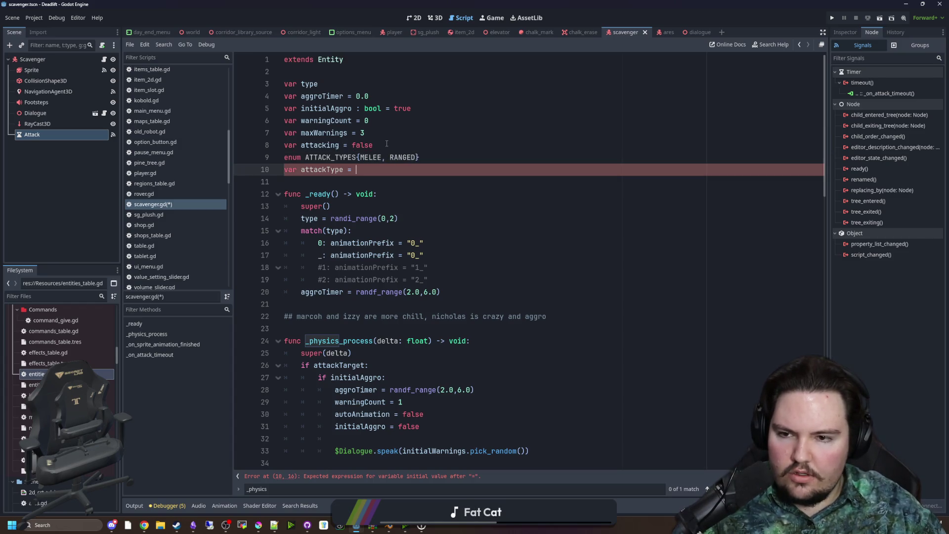
double_click(366, 162)
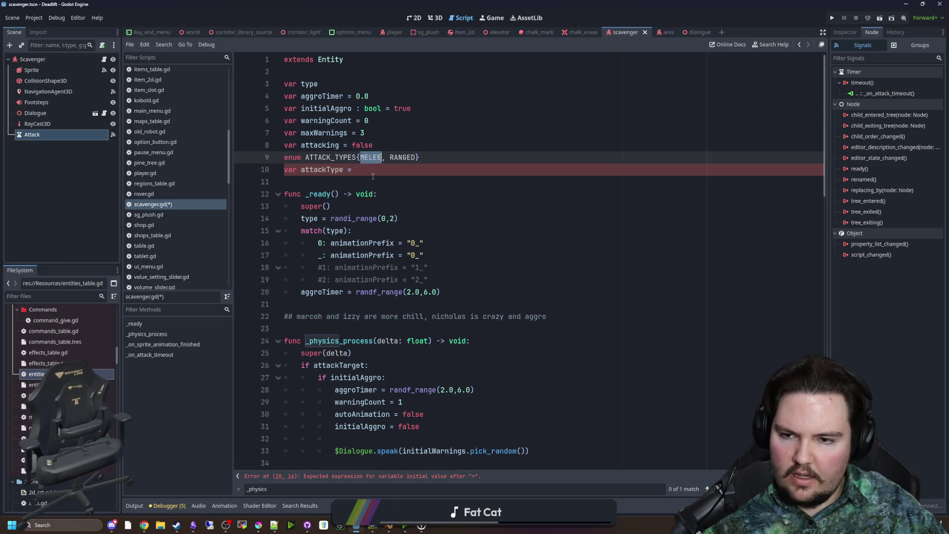
click(382, 169)
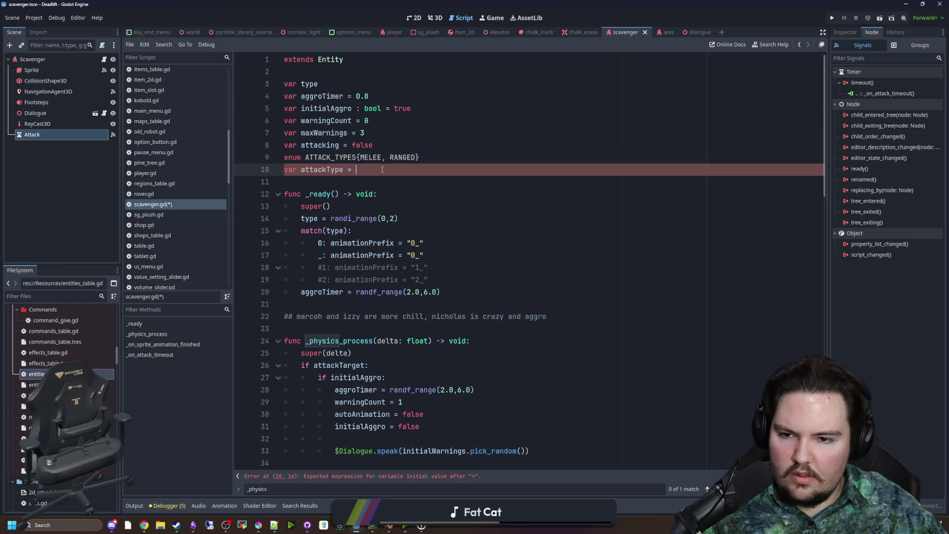
Break the 0 and _ match arms' assignments onto their own lines
click(433, 243)
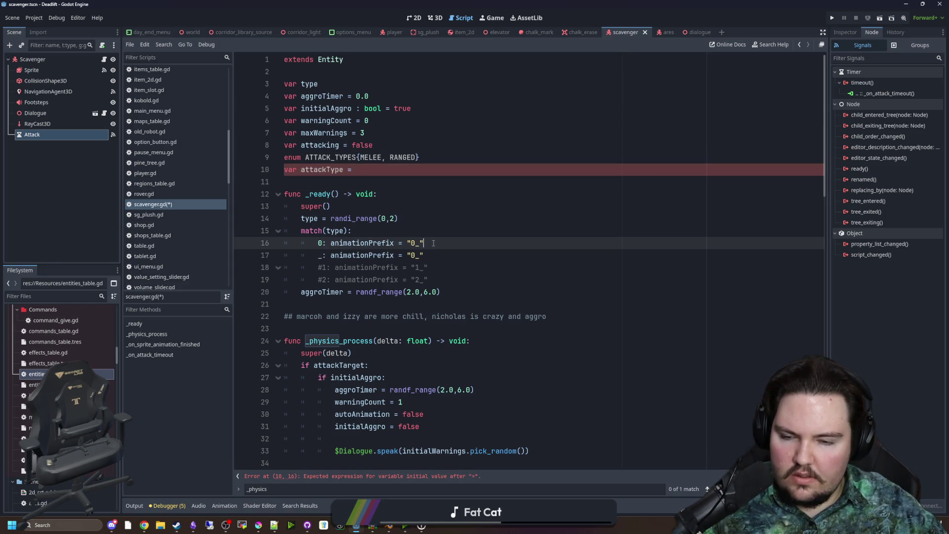
click(331, 243)
key(Return)
click(331, 266)
key(Return)
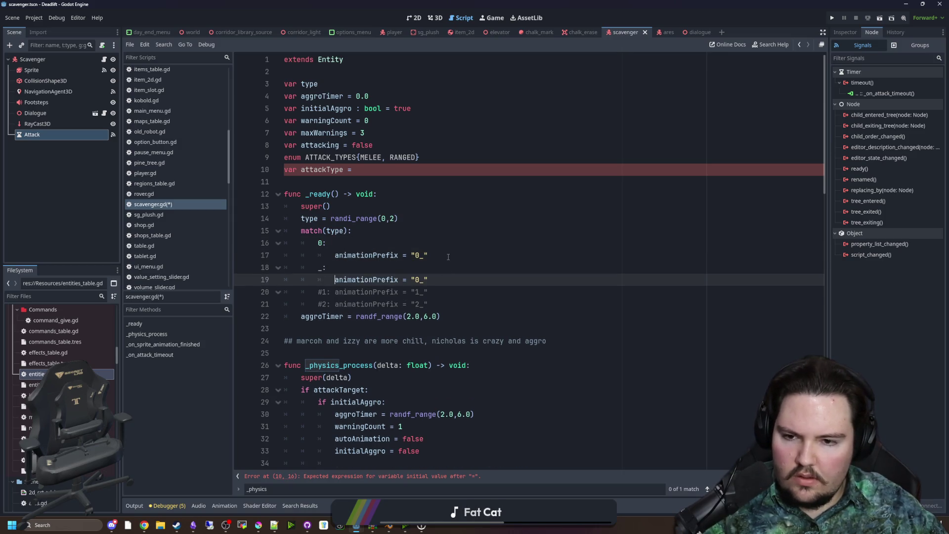
Set attackType = ATTACK_TYPES.MELEE in the 0 arm and remove line 10's dangling '='
click(448, 256)
key(Return)
text(attackType = )
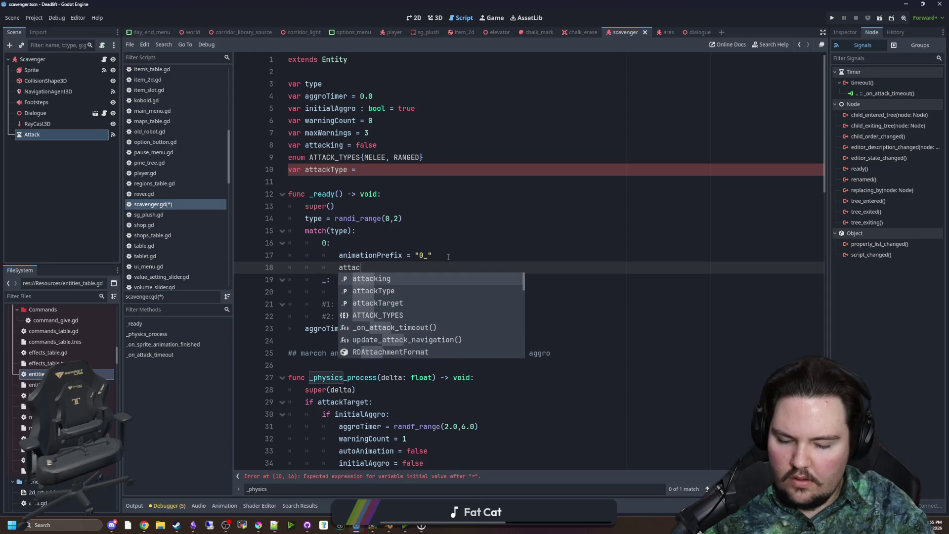
text(ATTACK_TYPES.M)
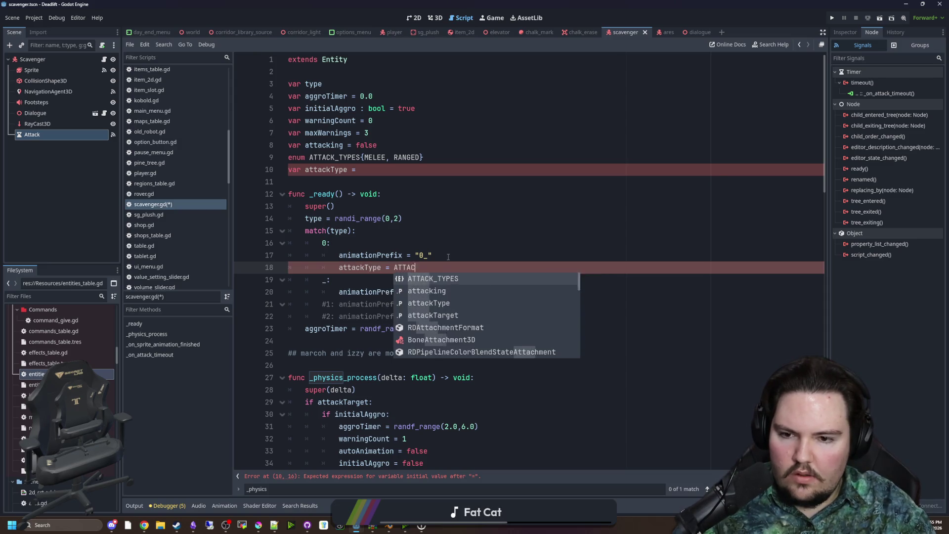
key(Return)
click(448, 256)
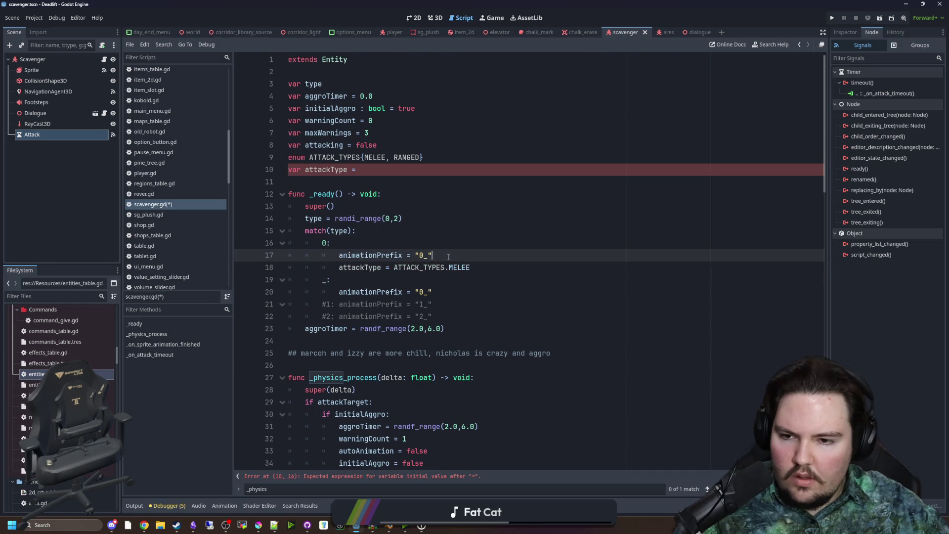
click(362, 170)
key(BackSpace)
key(BackSpace)
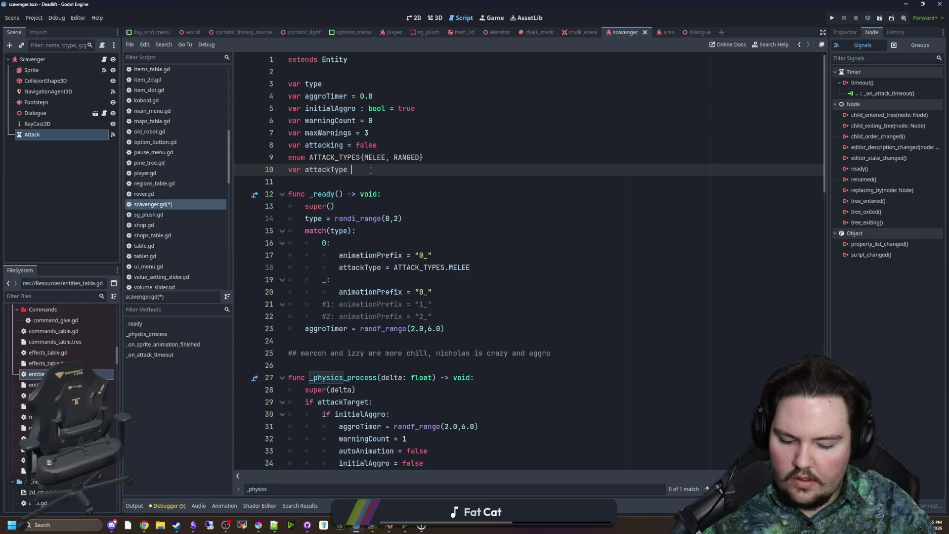
Type attackType as ATTACK_TYPES on line 10, review its uses, and save the script
text(ATTACK_TYPES)
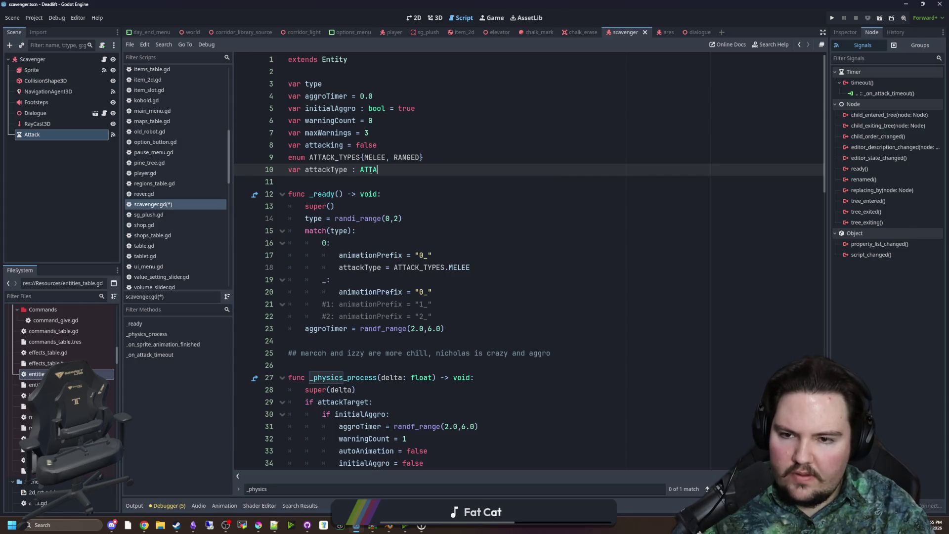
double_click(331, 169)
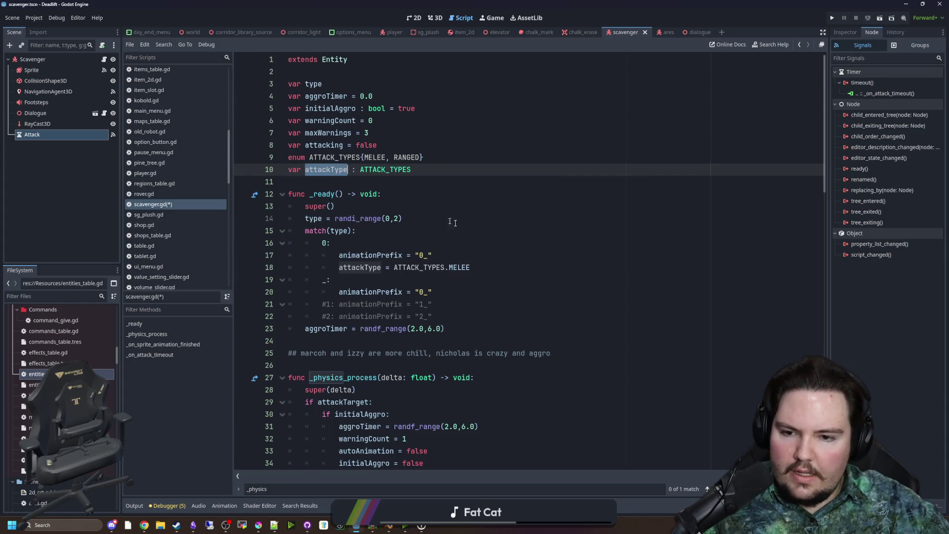
scroll(331, 170, down, 2)
click(427, 206)
double_click(332, 96)
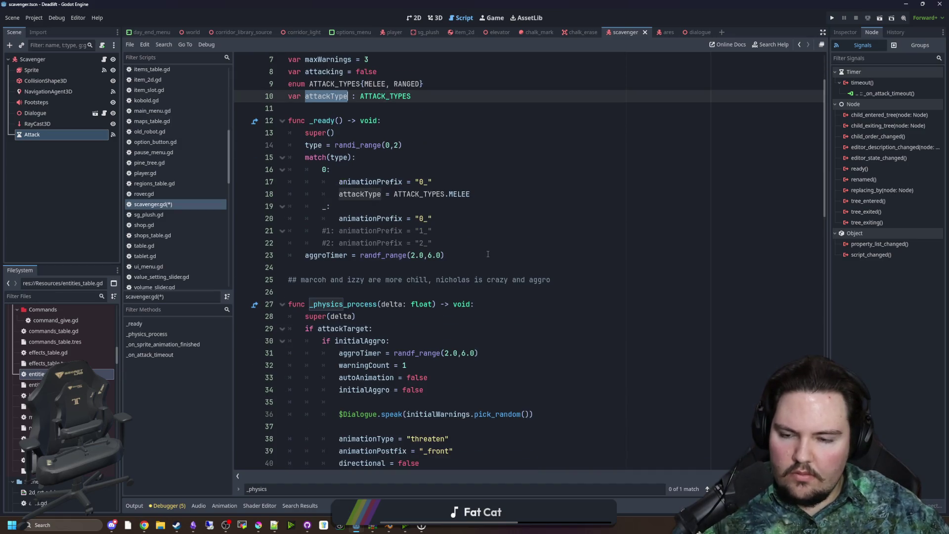
scroll(488, 254, down, 13)
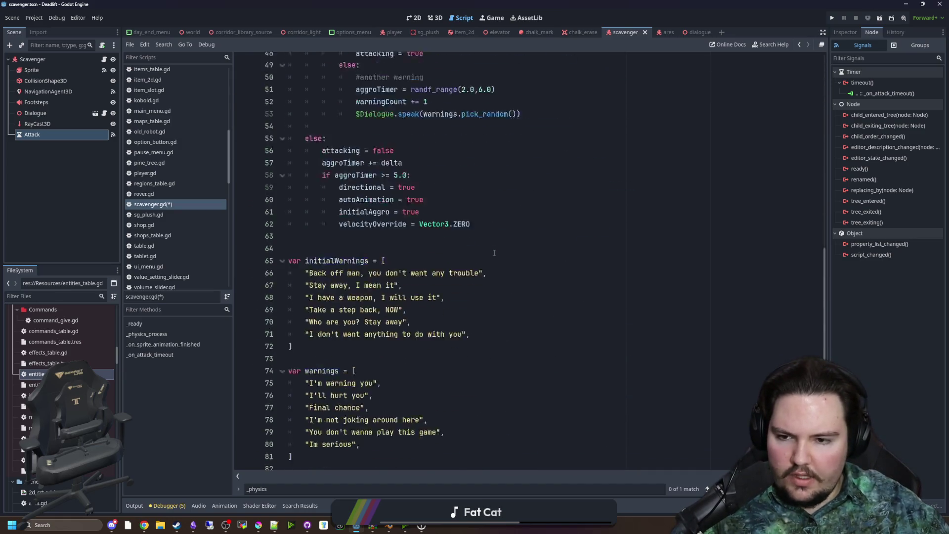
scroll(493, 253, down, 7)
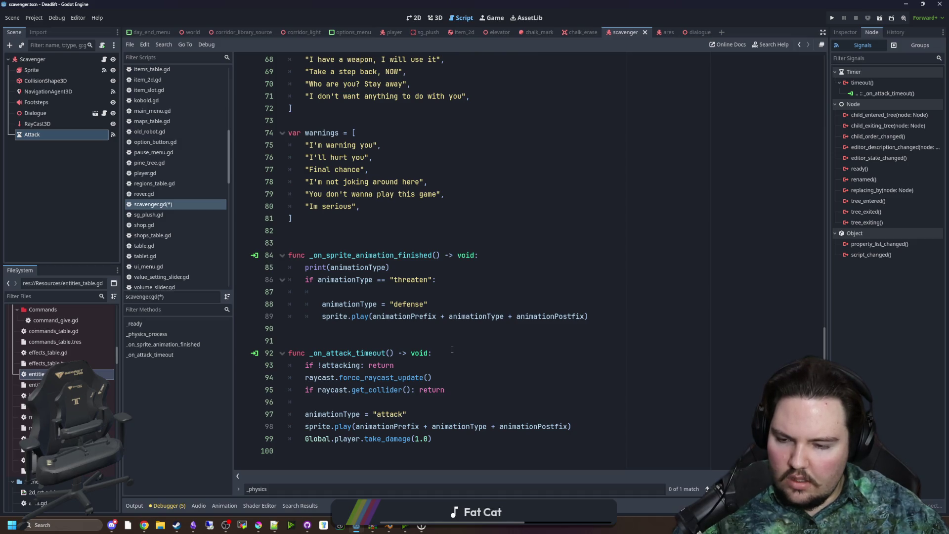
scroll(452, 350, up, 20)
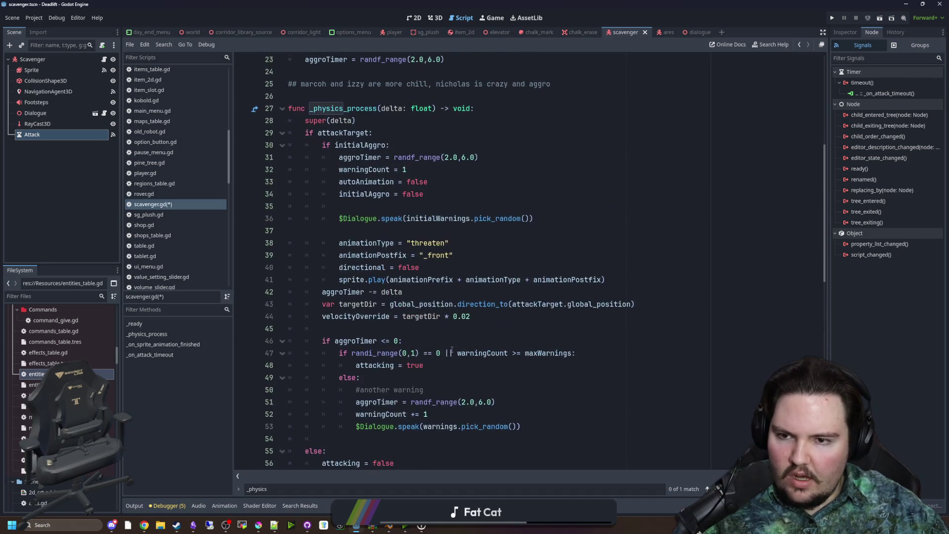
scroll(451, 350, up, 3)
click(338, 180)
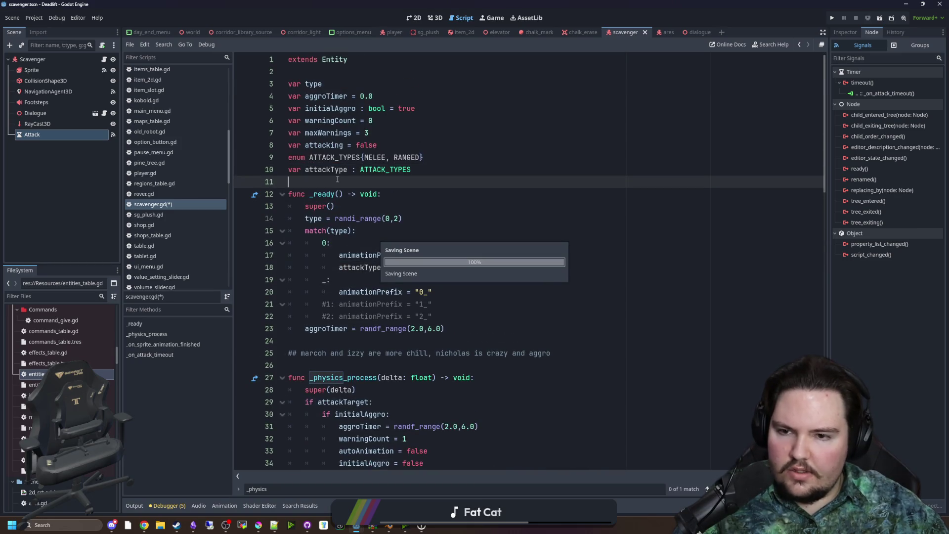
key(ctrl+s)
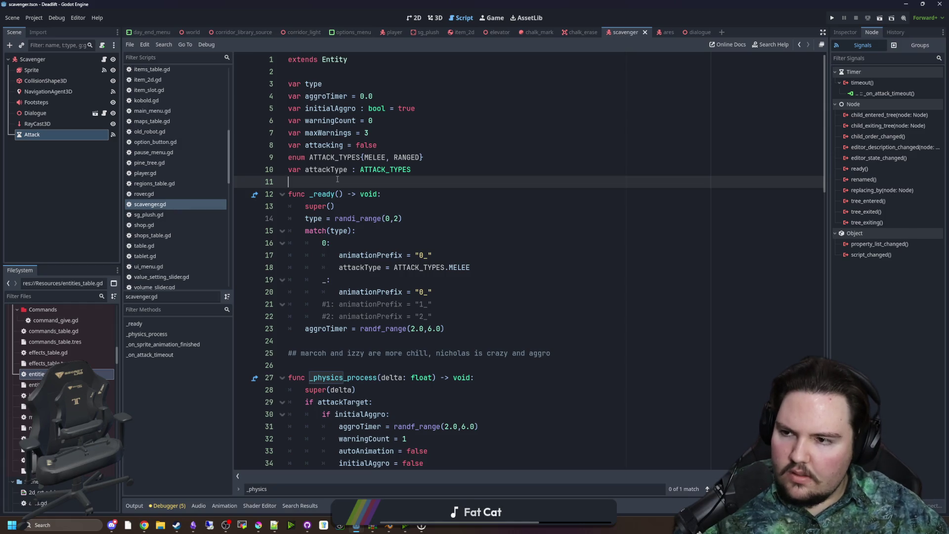
Add an AudioStreamPlayer3D child to Scavenger named Attack2
right_click(72, 63)
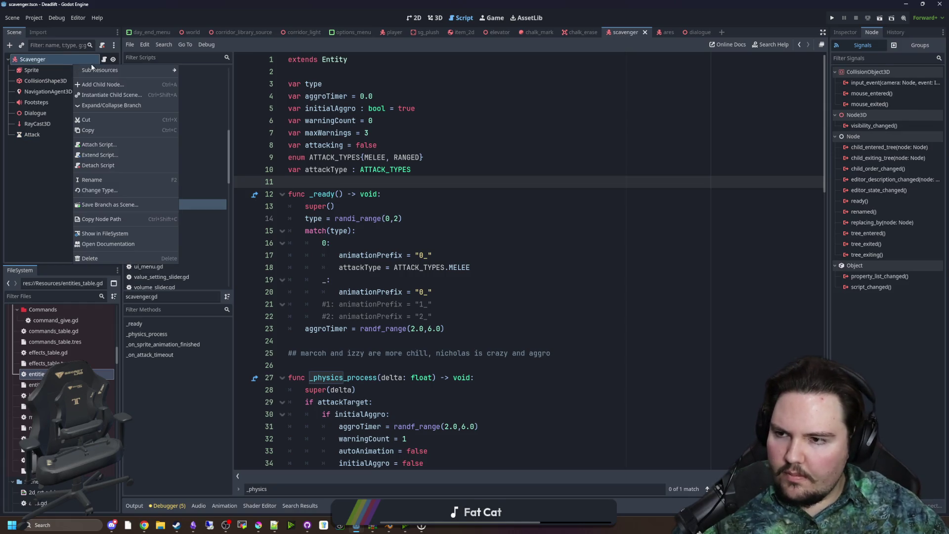
click(111, 85)
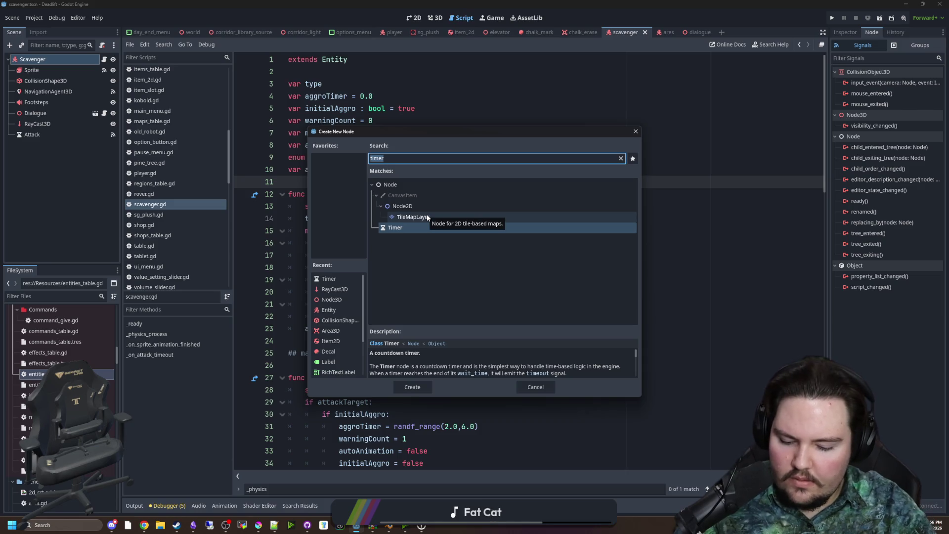
text(audio)
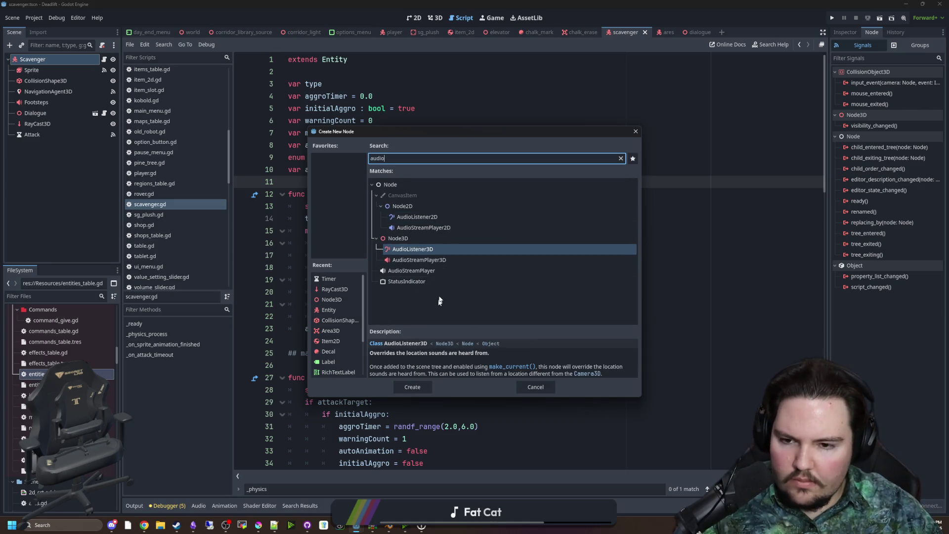
double_click(420, 260)
text(Attack2)
key(Return)
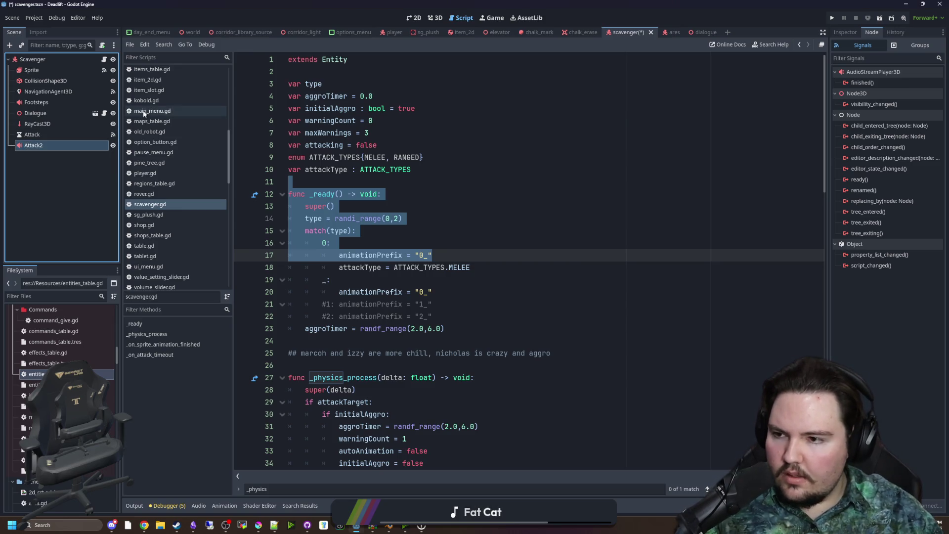
Rename the timer to AttackTimer and the audio node to Attack, then save the scene
click(37, 134)
click(60, 135)
text(Time)
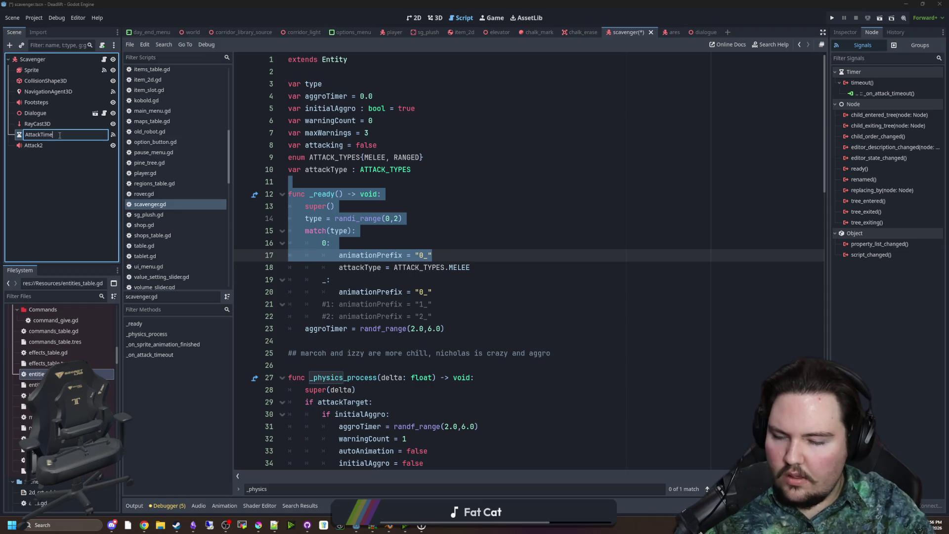
text(r)
key(Return)
click(395, 120)
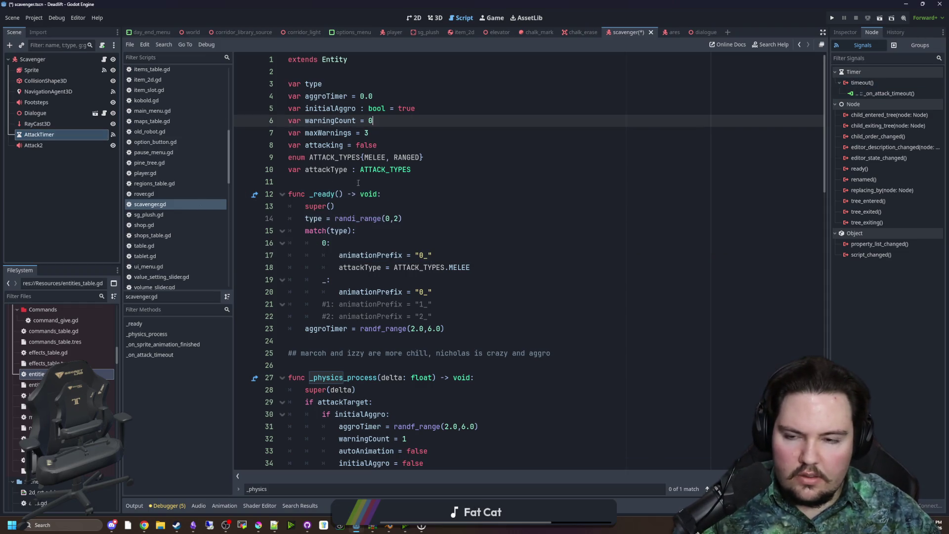
click(30, 144)
click(49, 144)
key(Return)
click(391, 242)
key(ctrl+s)
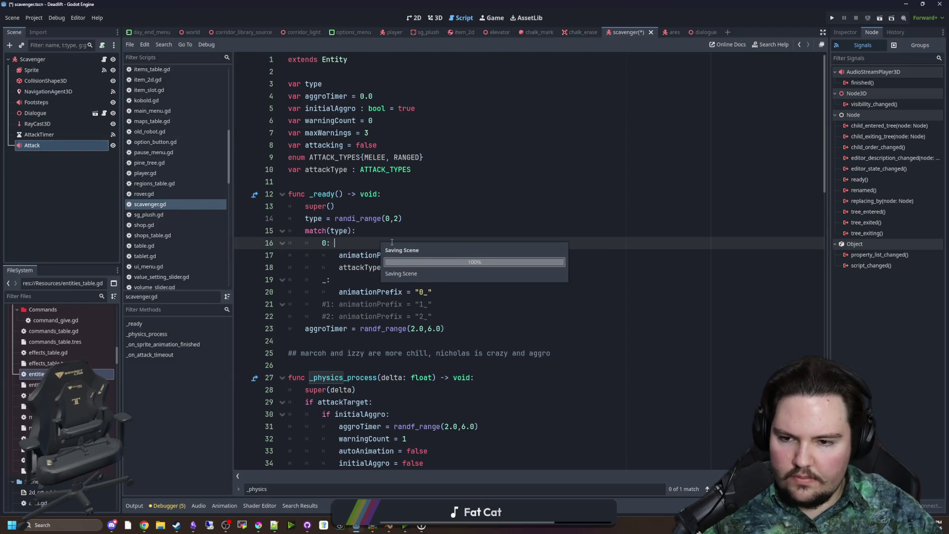
Copy the attackType = ATTACK_TYPES.MELEE line from the match block
click(417, 275)
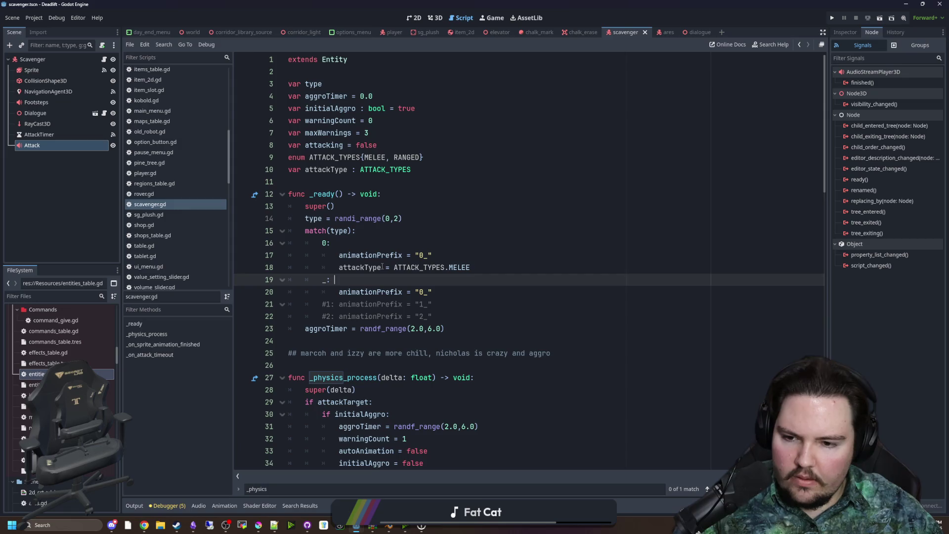
click(474, 268)
key(shift+Home)
key(ctrl+c)
click(477, 293)
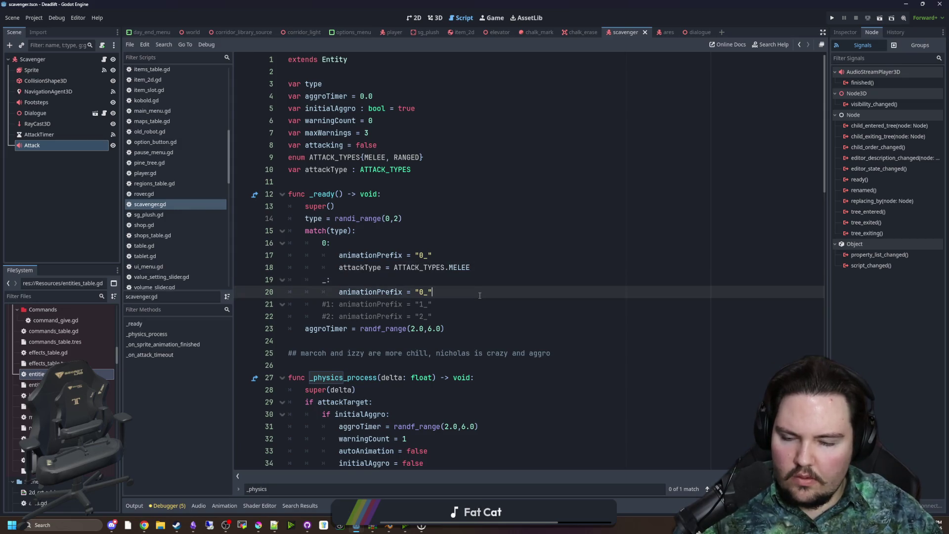
key(Return)
key(ctrl+v)
click(460, 290)
key(ctrl+s)
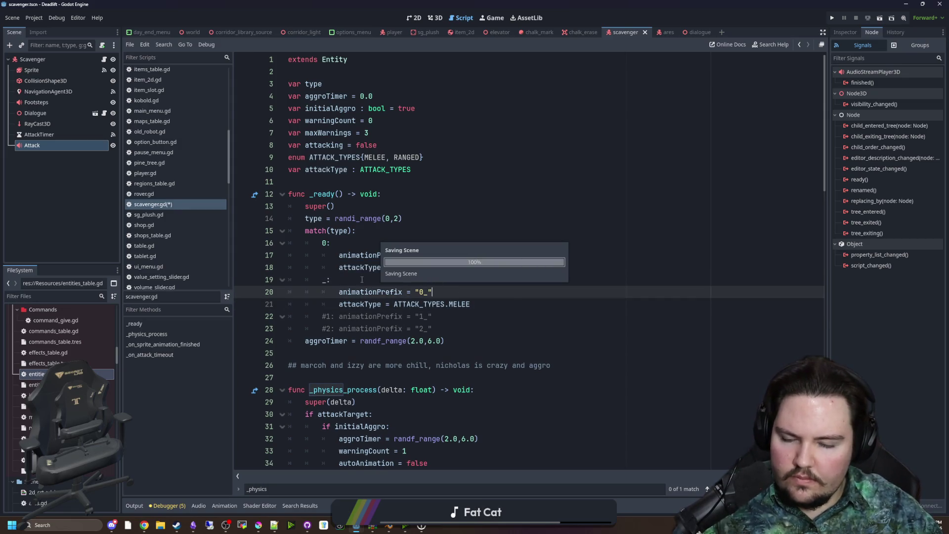
click(362, 279)
double_click(360, 267)
scroll(437, 291, down, 1)
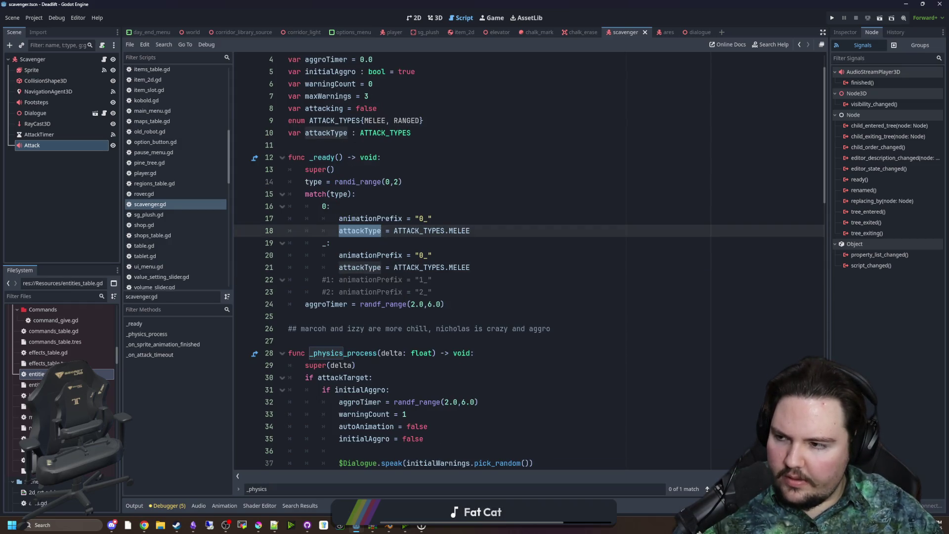
scroll(377, 278, up, 1)
click(376, 278)
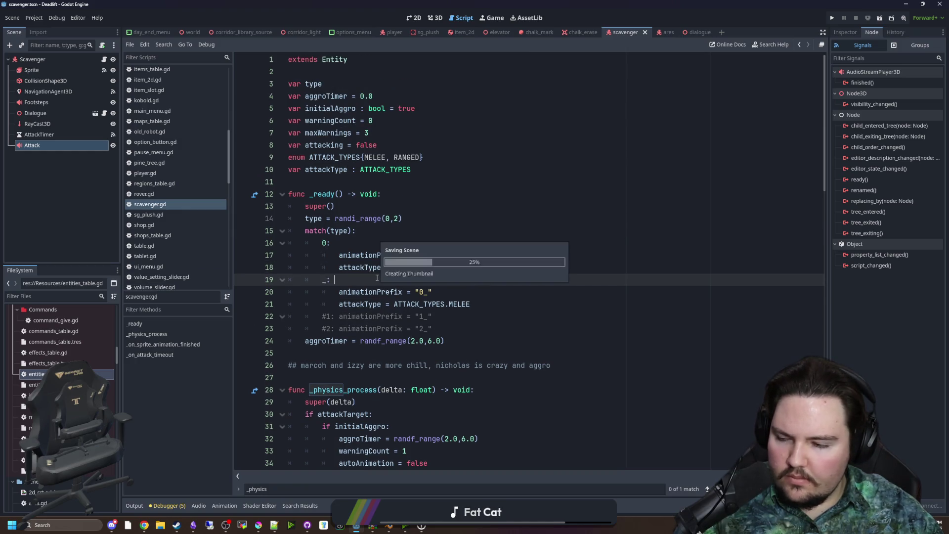
scroll(377, 278, down, 4)
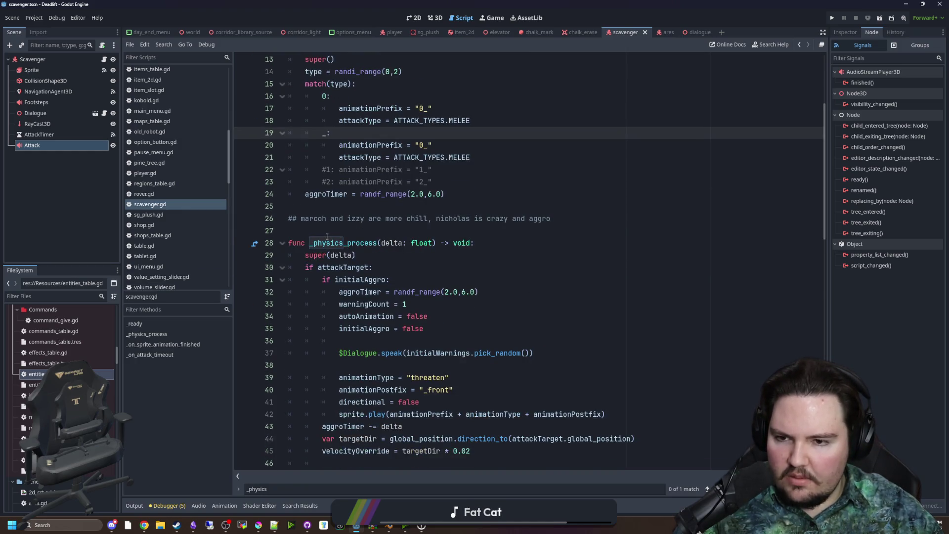
click(327, 236)
scroll(358, 231, down, 4)
scroll(358, 230, down, 15)
click(327, 234)
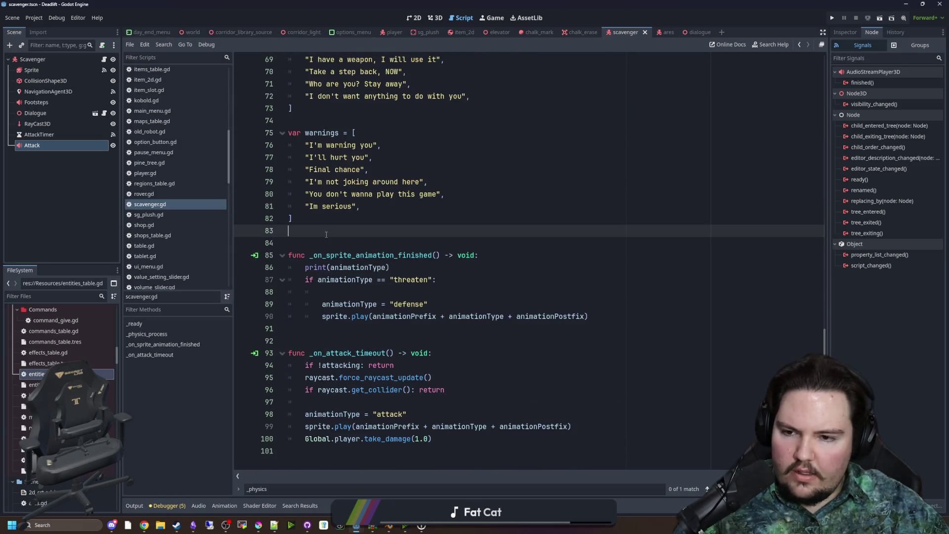
click(329, 237)
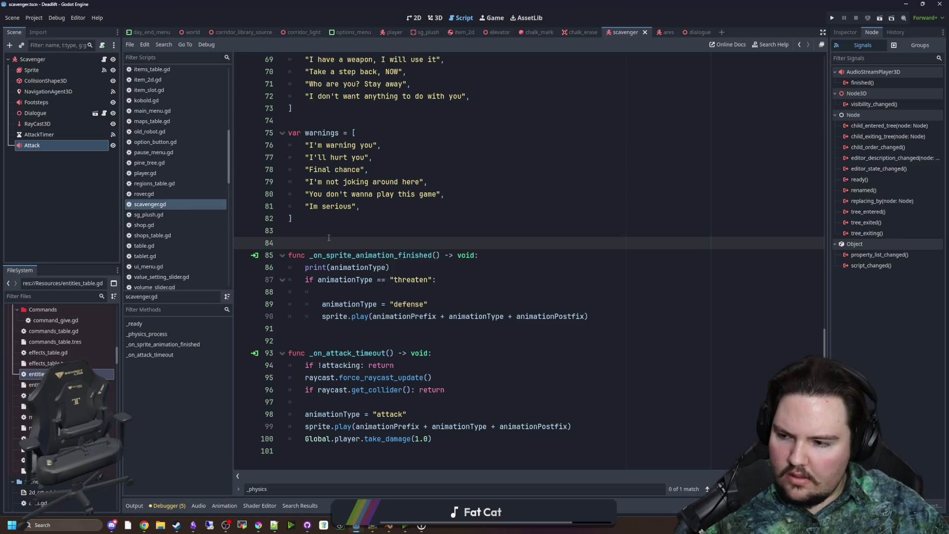
scroll(329, 237, up, 20)
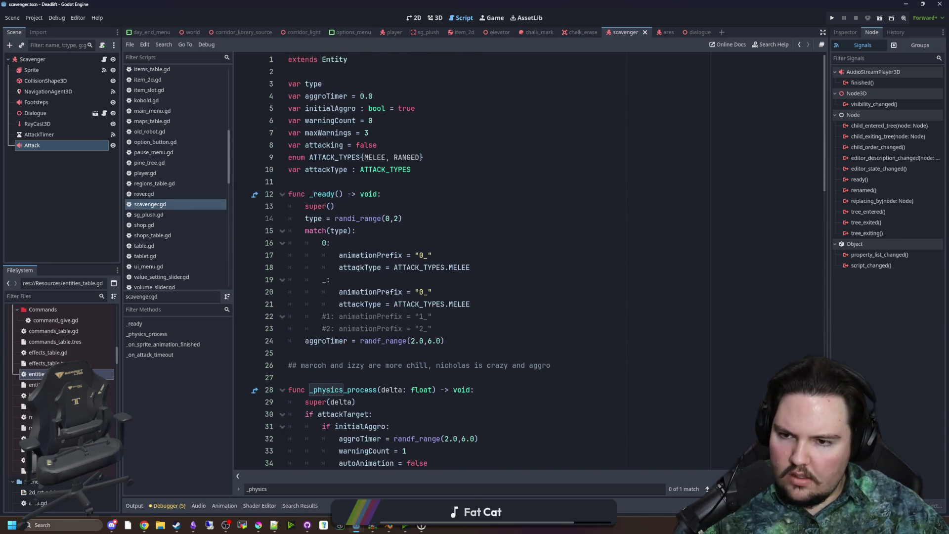
click(369, 183)
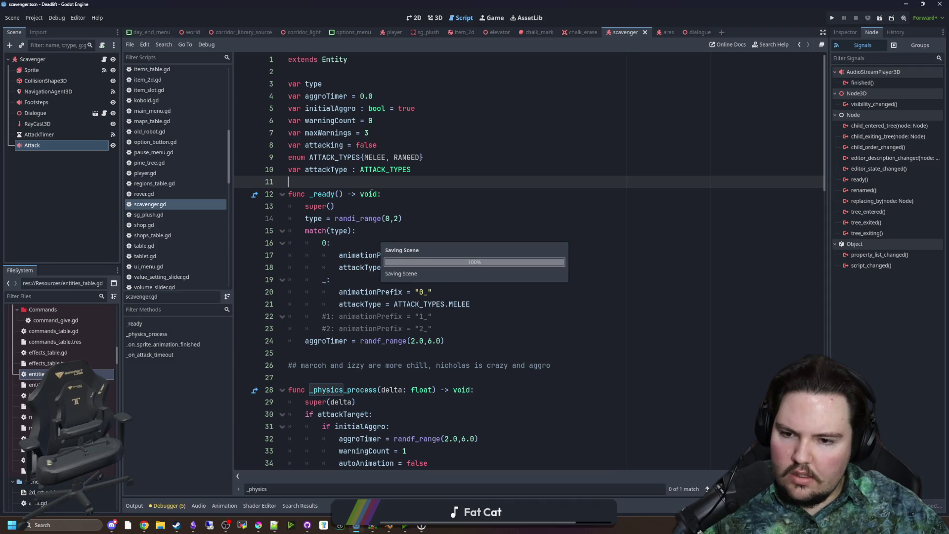
scroll(422, 273, down, 2)
click(390, 305)
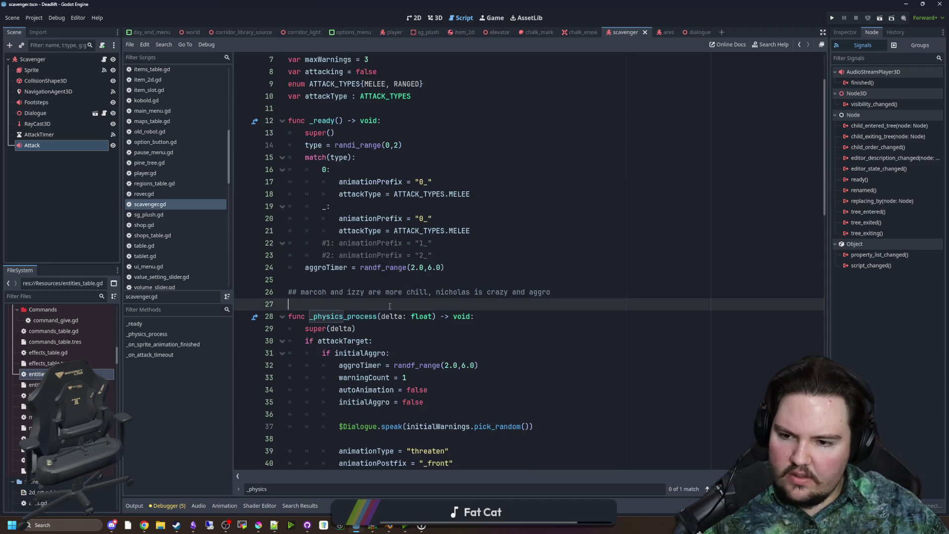
scroll(389, 307, down, 6)
scroll(389, 304, down, 6)
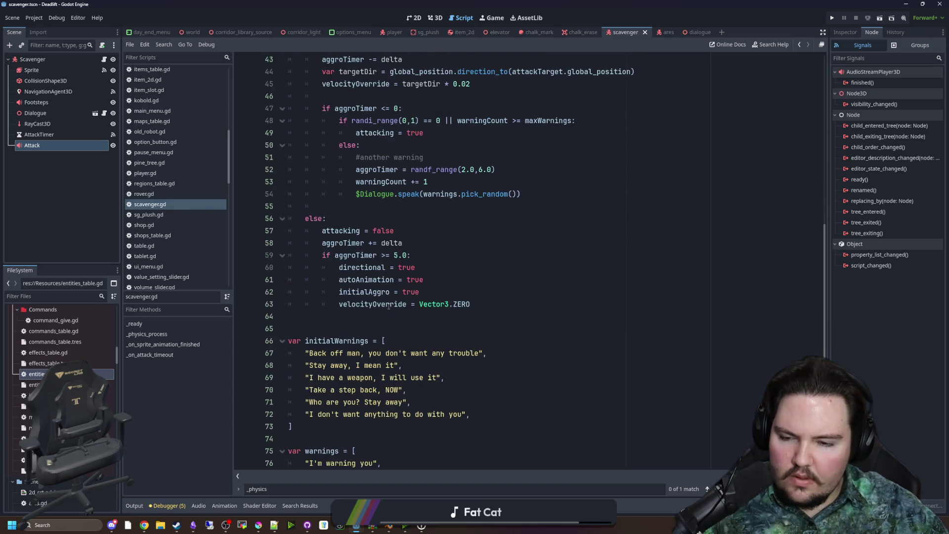
click(359, 312)
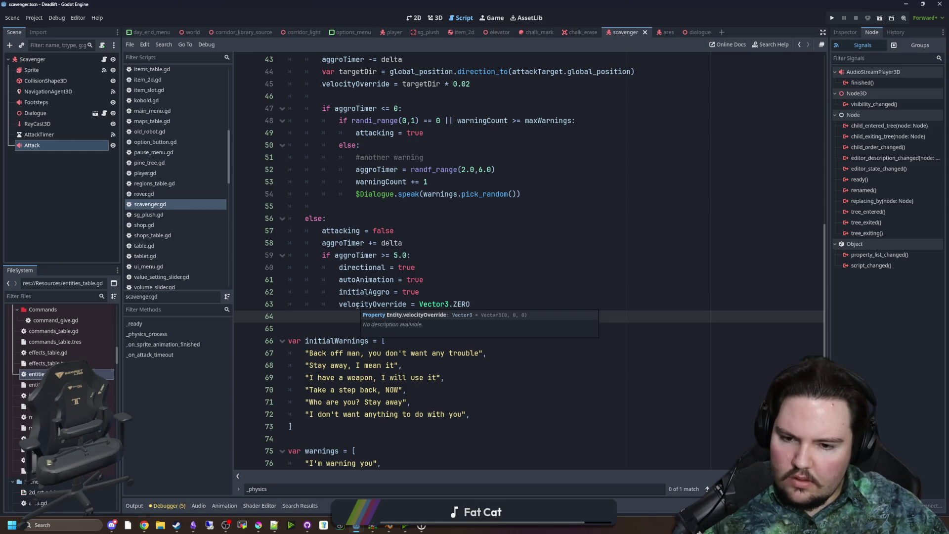
scroll(358, 306, down, 5)
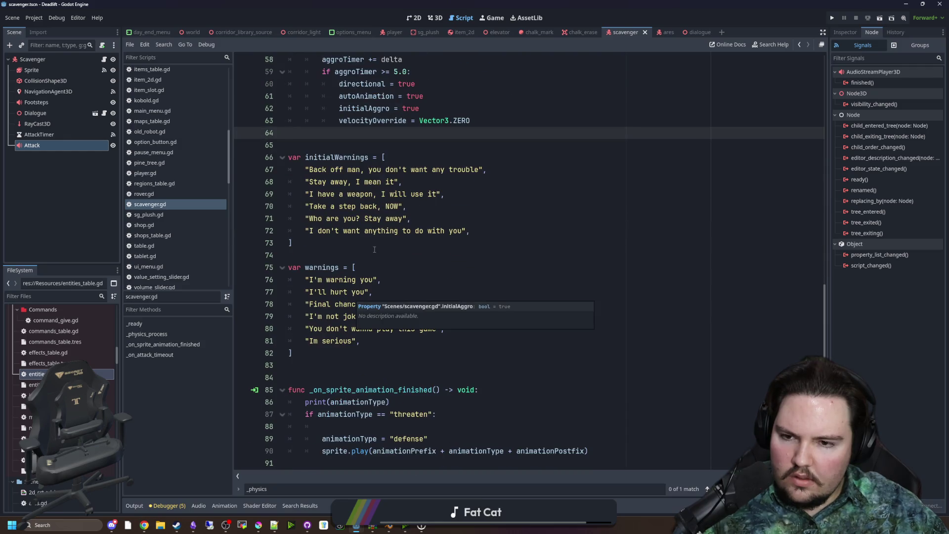
click(359, 243)
scroll(363, 312, down, 4)
click(380, 243)
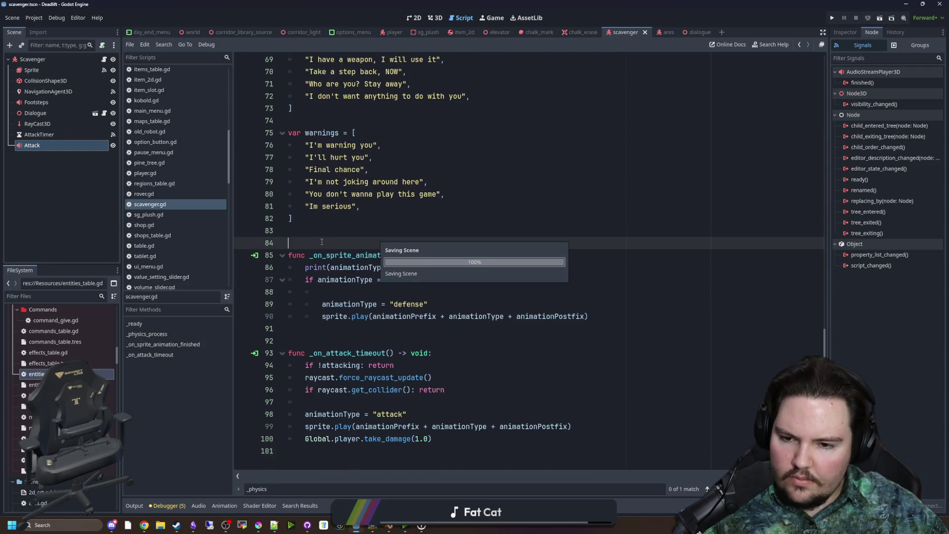
click(401, 332)
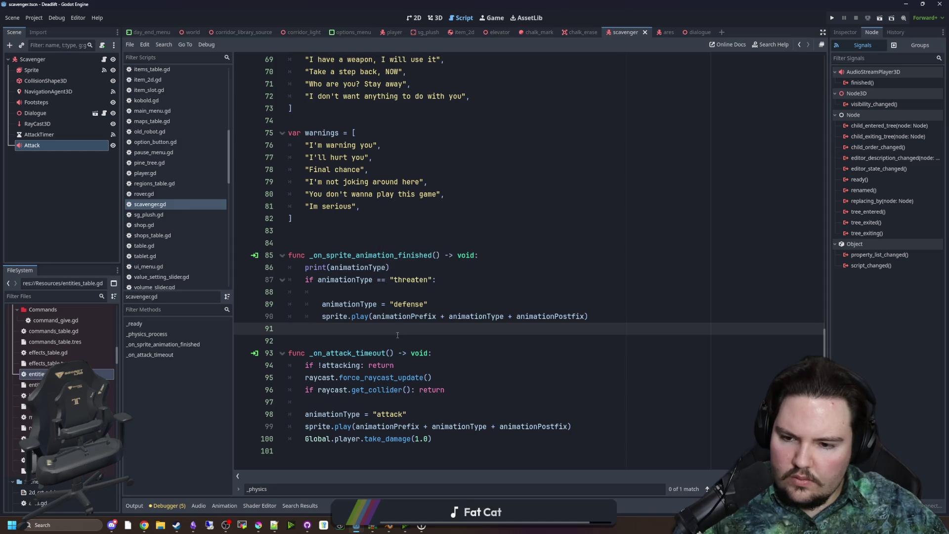
scroll(459, 298, up, 15)
scroll(459, 298, up, 8)
click(317, 169)
double_click(316, 169)
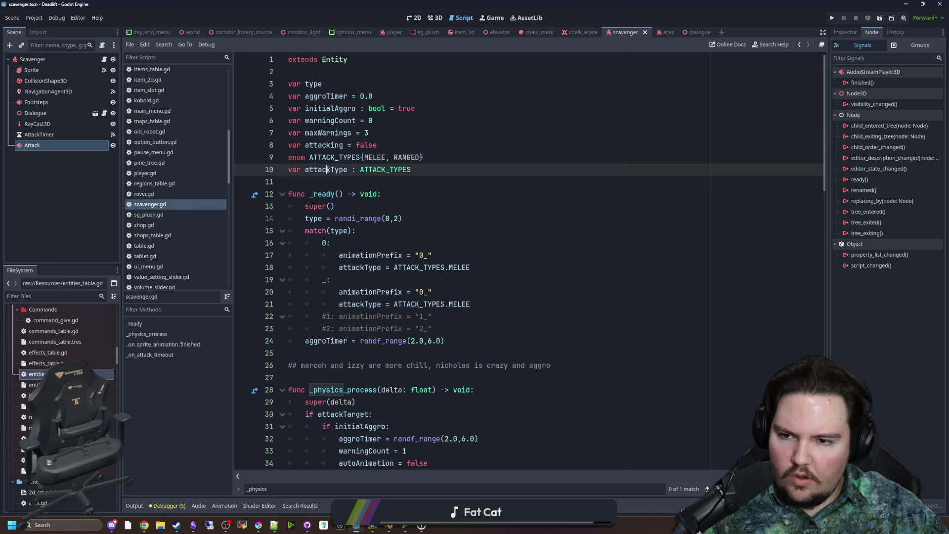
click(450, 335)
click(326, 169)
double_click(326, 169)
scroll(428, 304, down, 20)
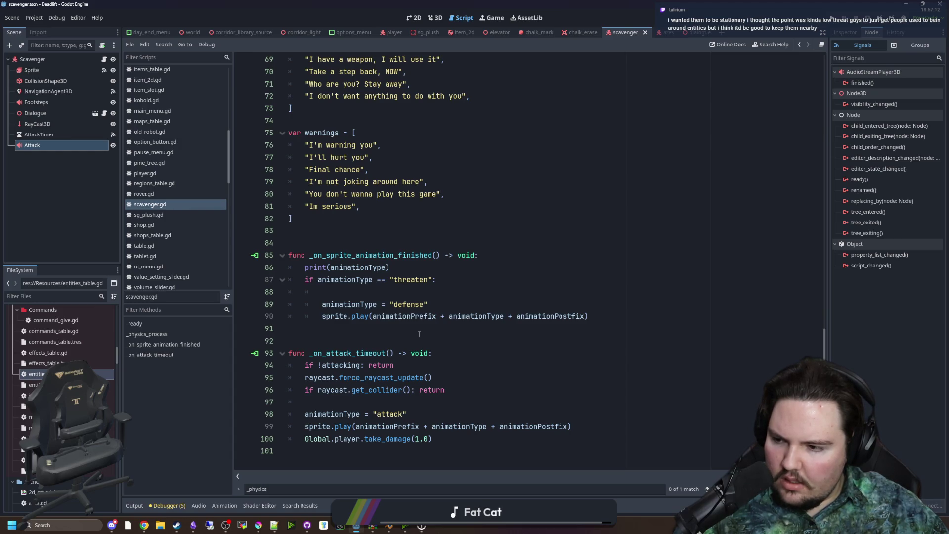
click(437, 353)
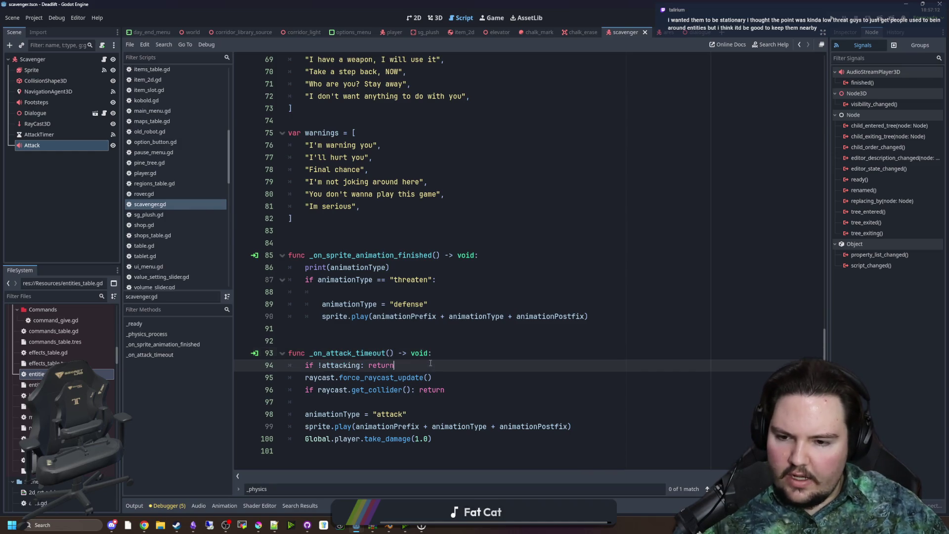
click(433, 365)
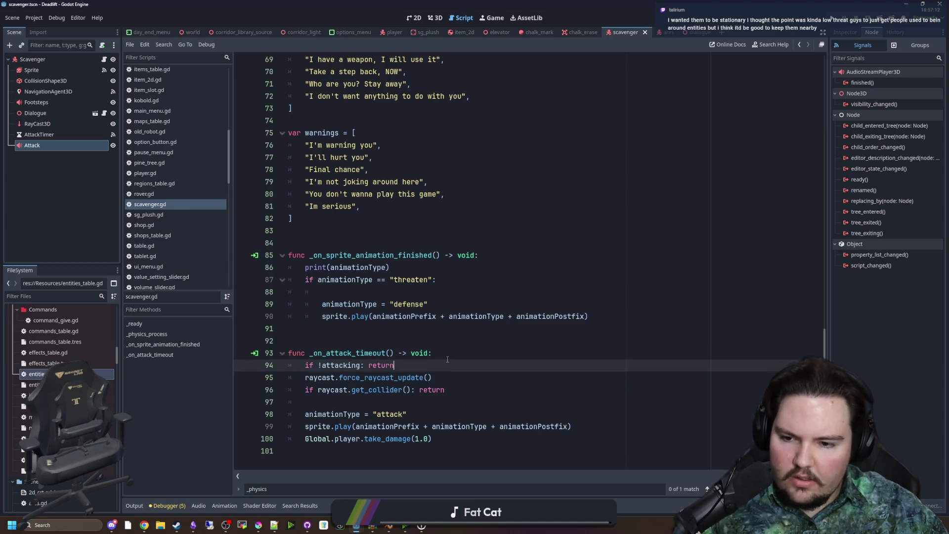
click(450, 390)
Add 'if attackType == ATTACK_TYPES.MELEE:' and an 'else:' branch after the collider check
key(Return)
key(Return)
text(if attackType )
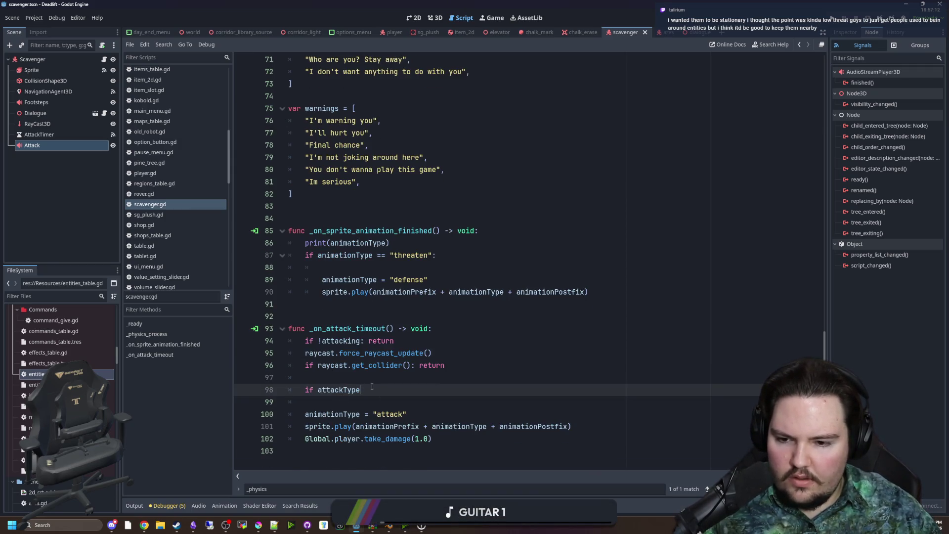
text(== )
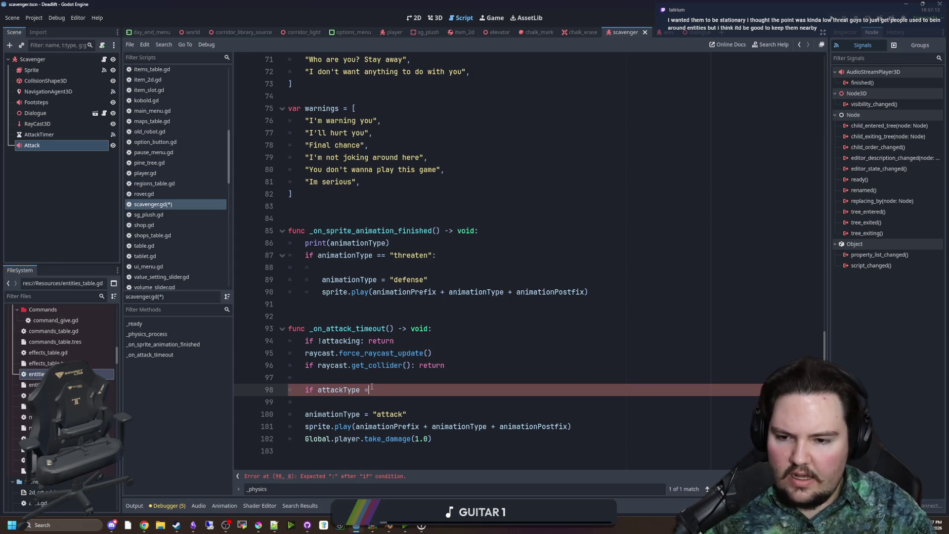
text(ATTAC)
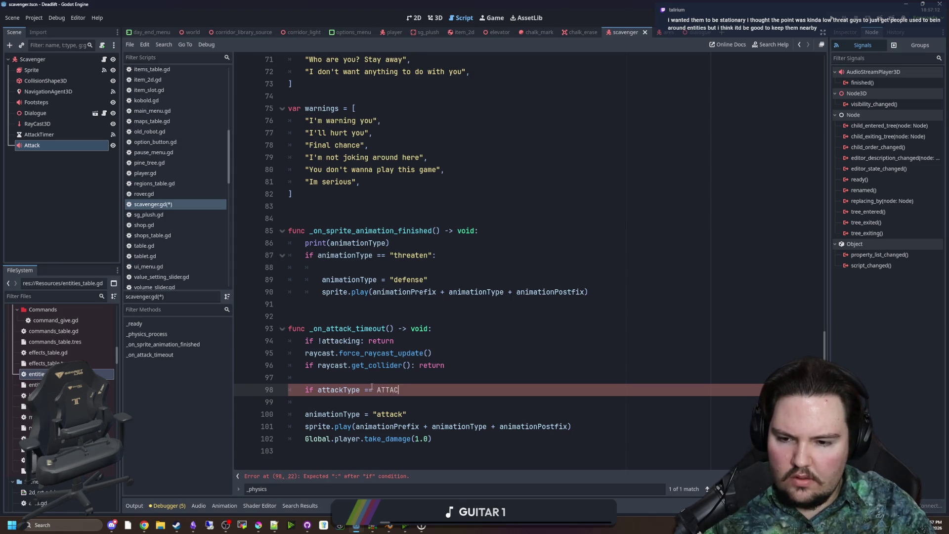
key(Return)
text(.MELEE:)
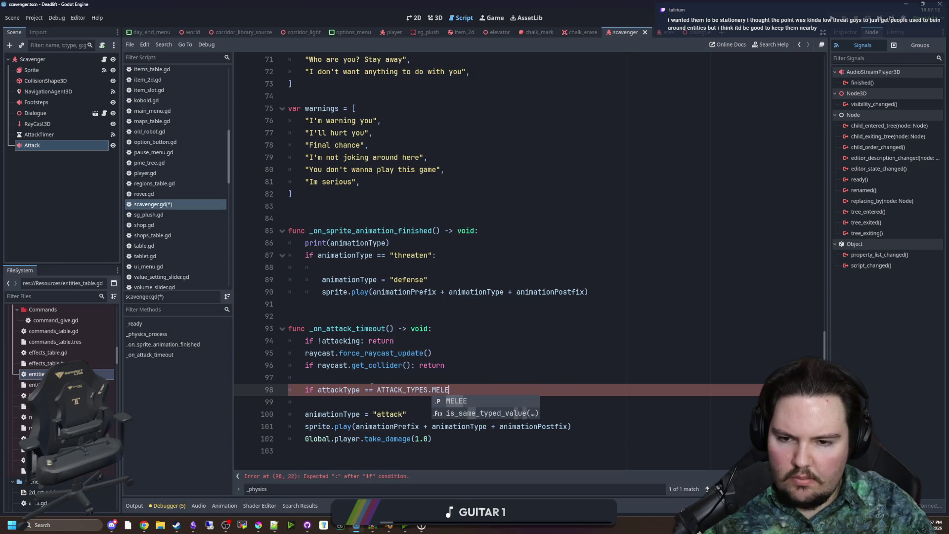
key(Return)
key(Return)
key(BackSpace)
text(else:)
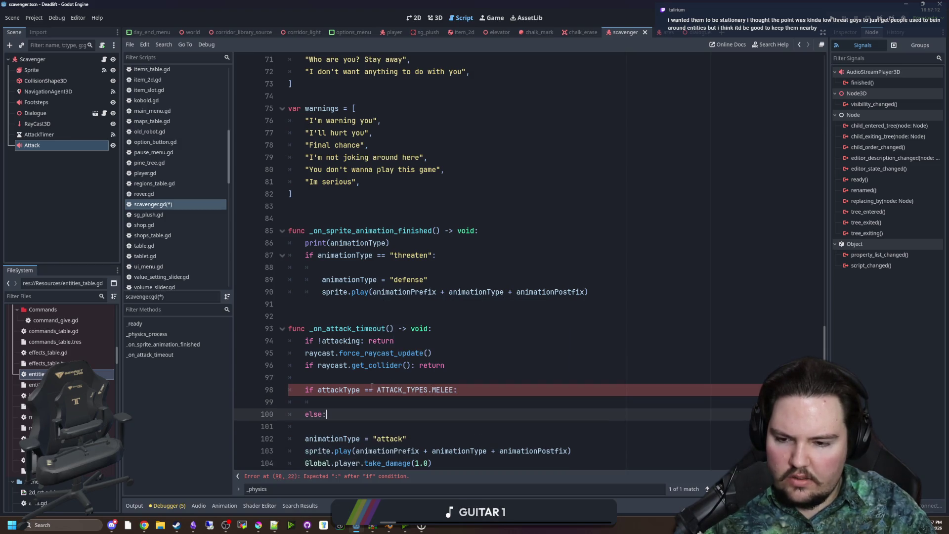
scroll(371, 387, down, 1)
Move the two attack animation lines above the MELEE check
drag(452, 438, 293, 419)
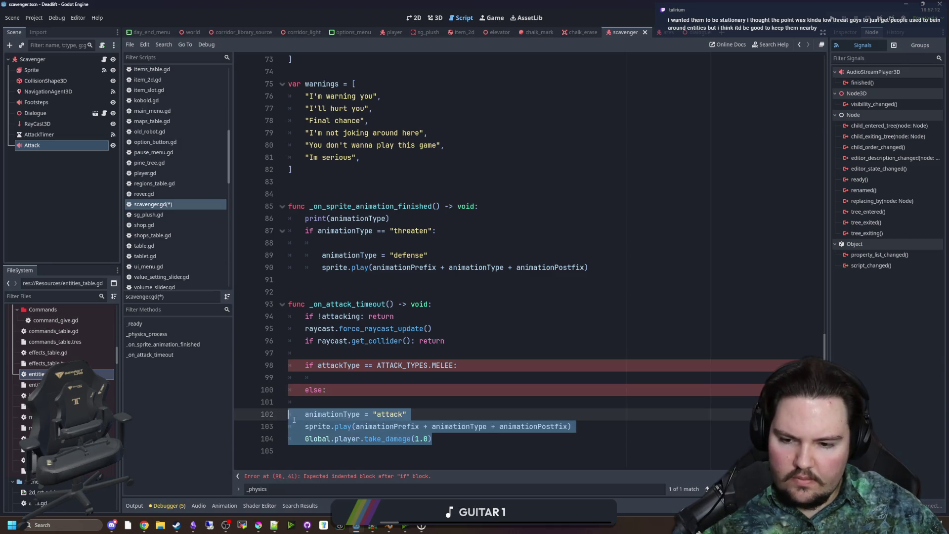
mouse_move(573, 427)
mouse_down()
mouse_move(592, 429)
mouse_move(291, 414)
mouse_up()
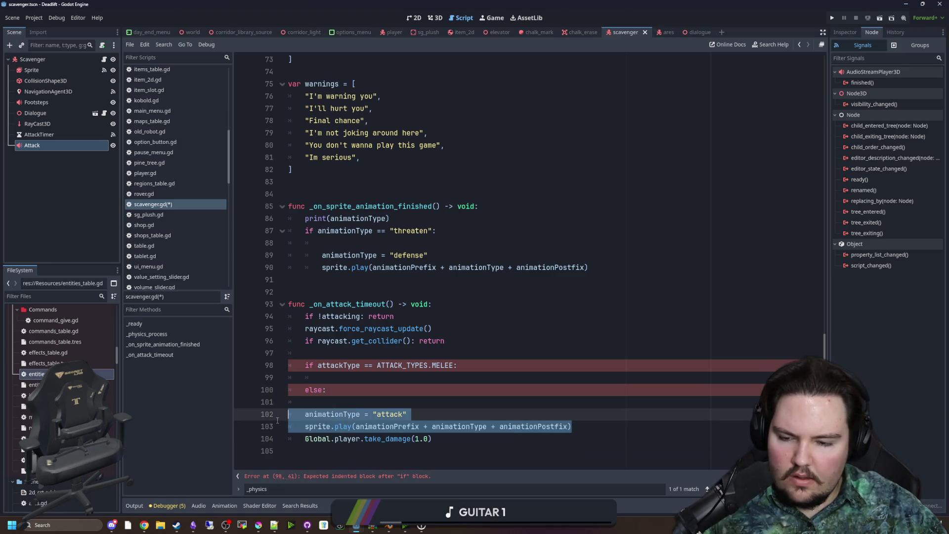
key(ctrl+x)
click(305, 365)
key(Return)
key(Return)
key(Up)
key(Up)
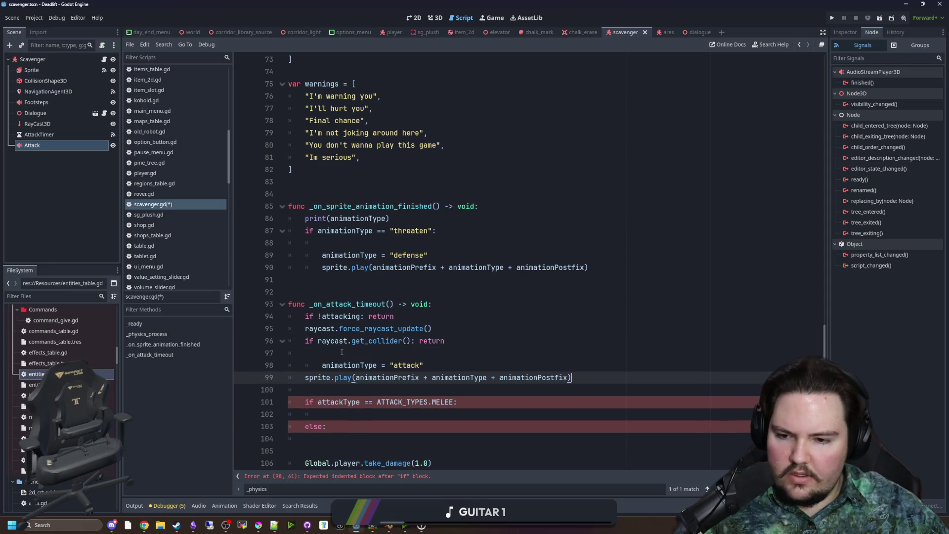
key(ctrl+v)
click(321, 365)
key(BackSpace)
Delete the moved animation lines and leftover blank line around the MELEE and else branches
scroll(392, 351, down, 1)
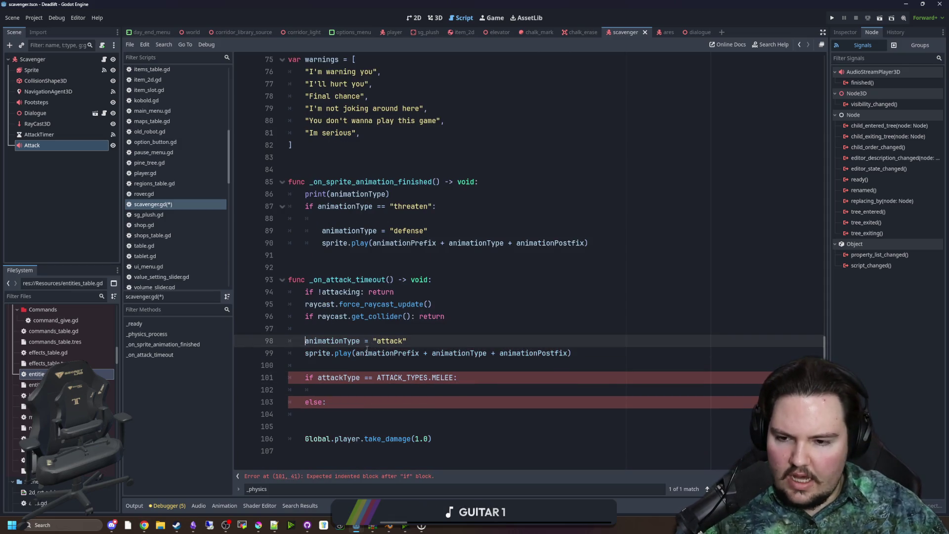
key(Down)
key(Down)
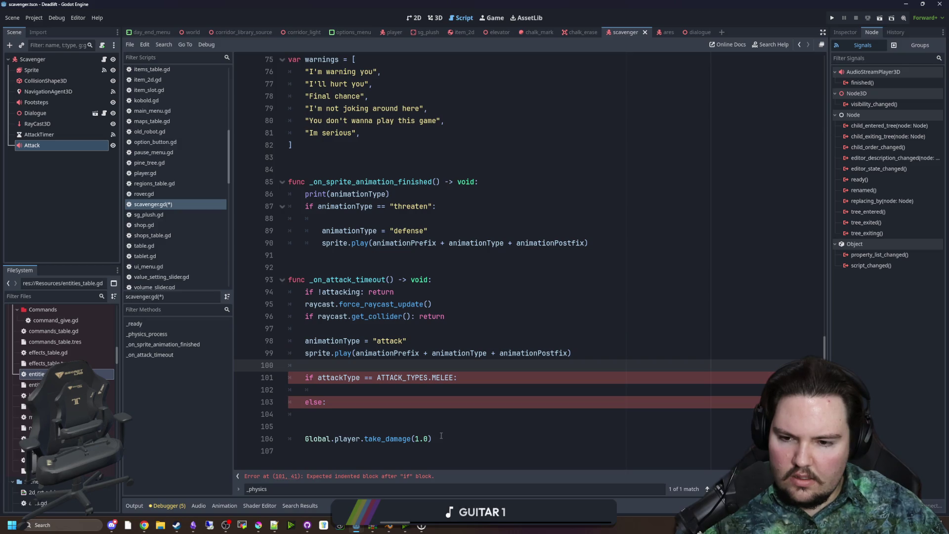
drag(595, 347, 292, 340)
key(BackSpace)
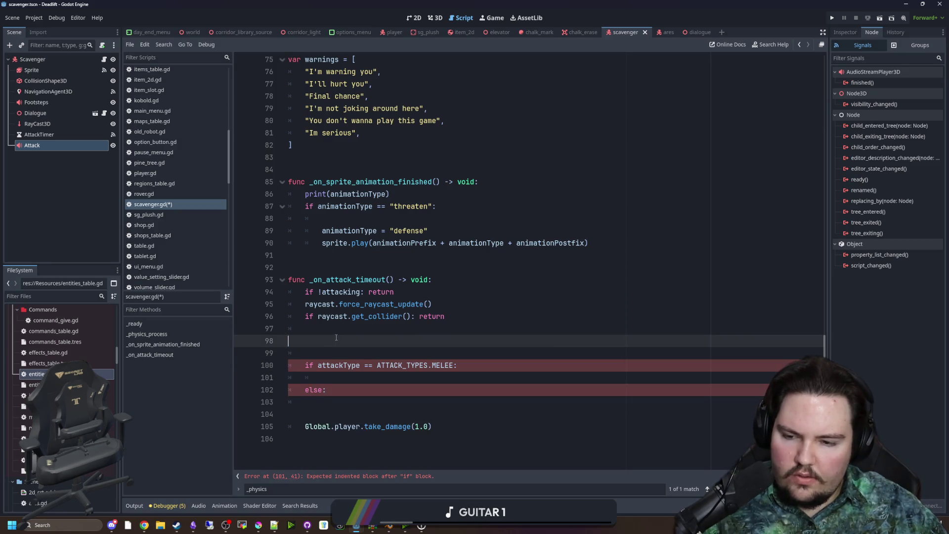
key(BackSpace)
key(BackSpace)
click(346, 350)
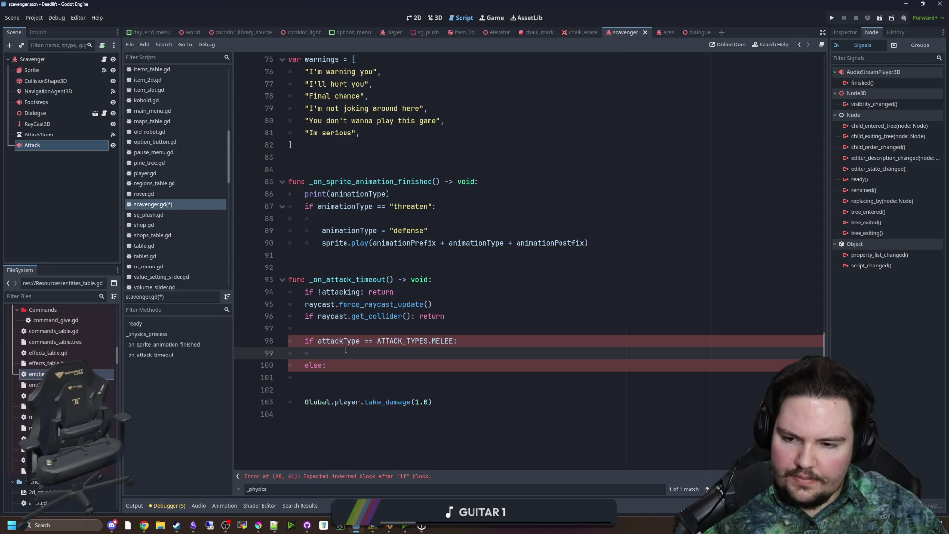
click(330, 378)
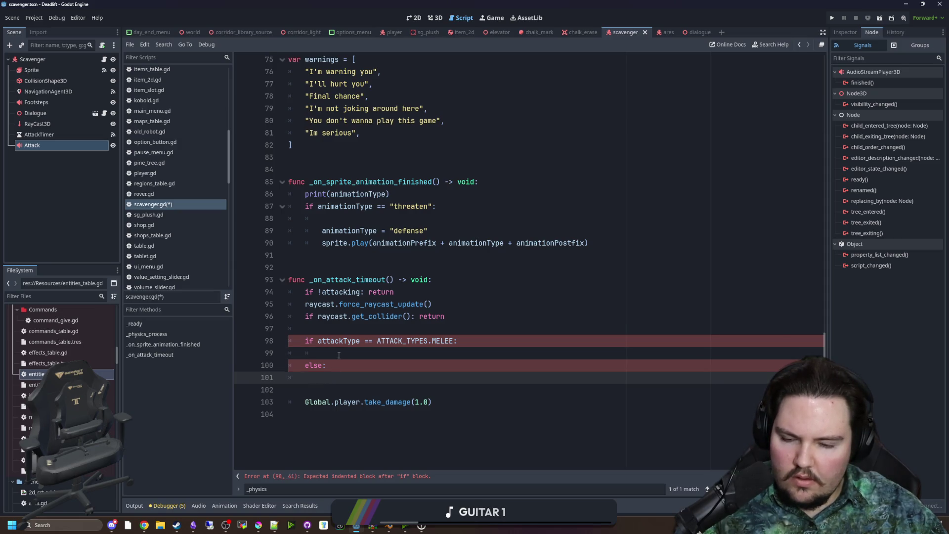
Undo recent edits to restore the animation and damage lines, then open a line for an in-range variable
key(ctrl+z)
key(ctrl+z)
key(ctrl+z)
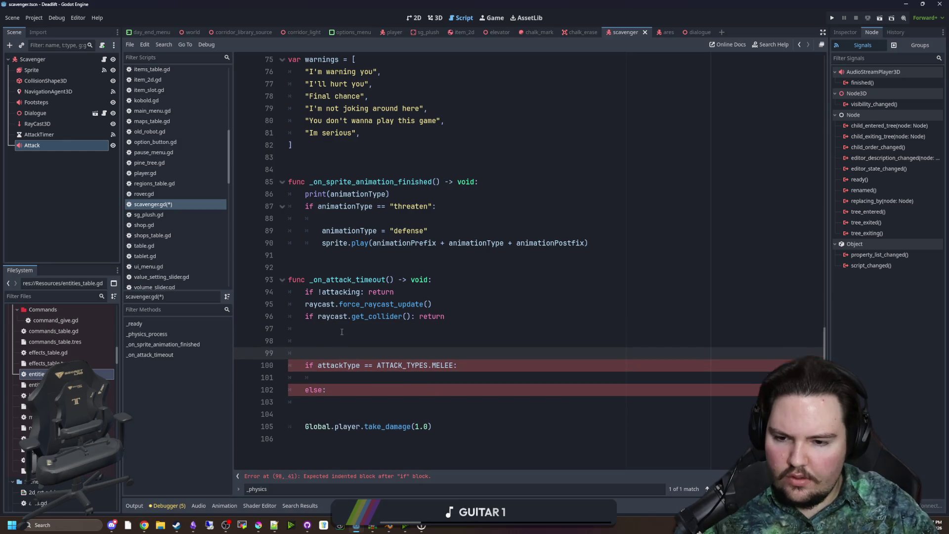
key(ctrl+z)
key(ctrl+z)
key(ctrl+z)
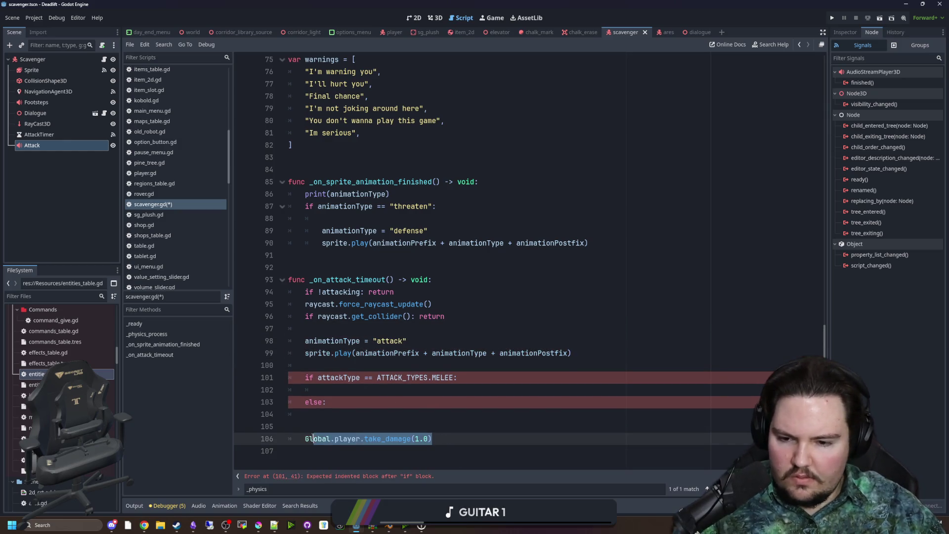
key(ctrl+z)
key(ctrl+z)
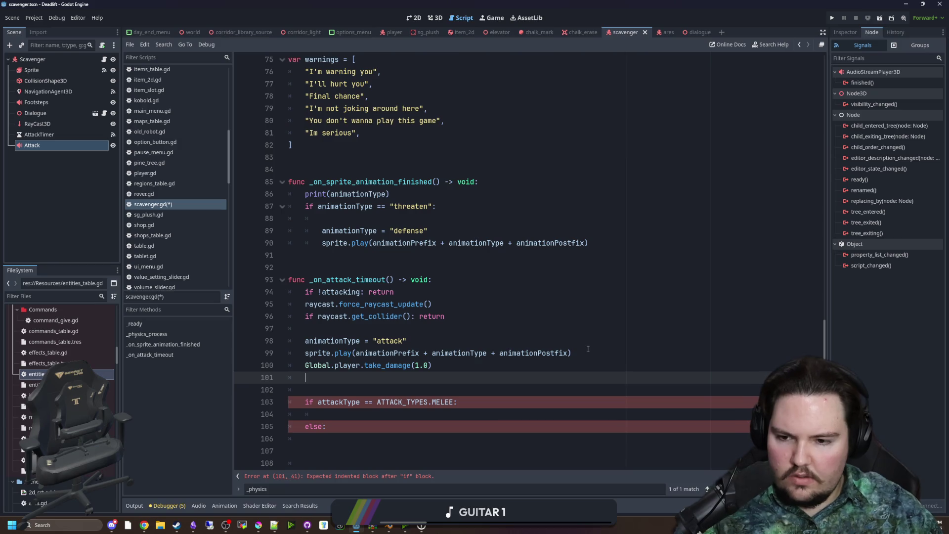
click(328, 326)
key(Return)
key(Return)
Add a var inRange line that takes the MELEE comparison cut from the if line
key(Up)
text(var inR)
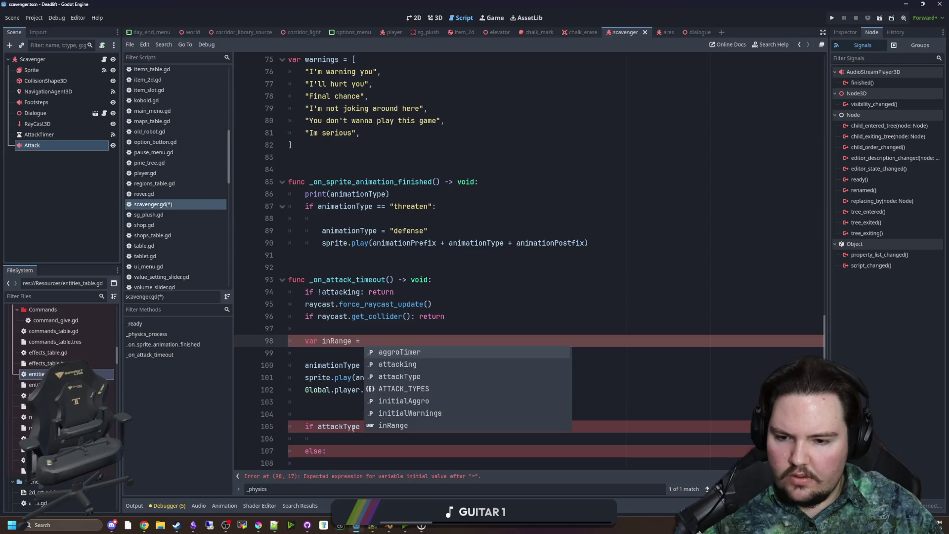
key(Escape)
drag(454, 426, 319, 426)
key(ctrl+x)
click(481, 340)
key(ctrl+v)
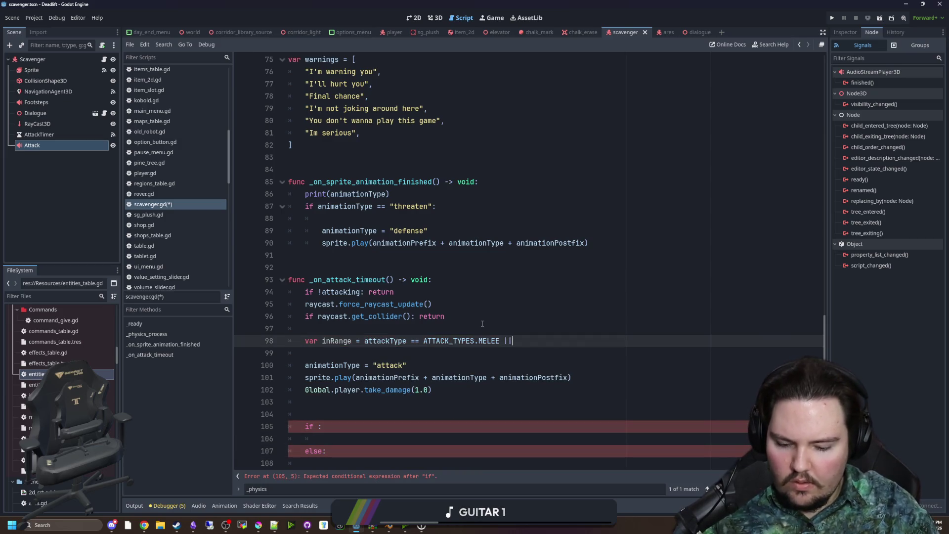
Extend inRange with a distance_to(attackTarget.global_position) < aggroRange check
drag(500, 340, 364, 341)
key(ctrl+c)
click(520, 341)
key(ctrl+v)
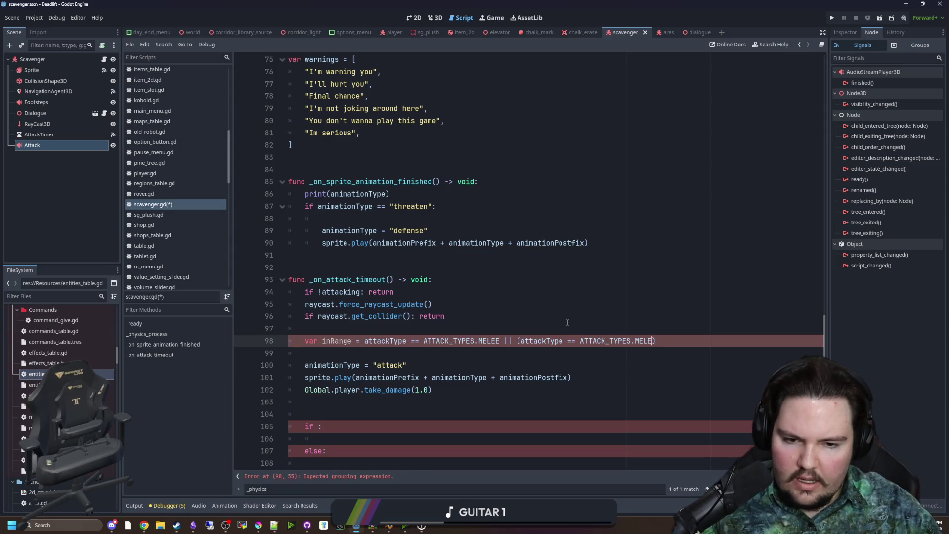
text(NGED )
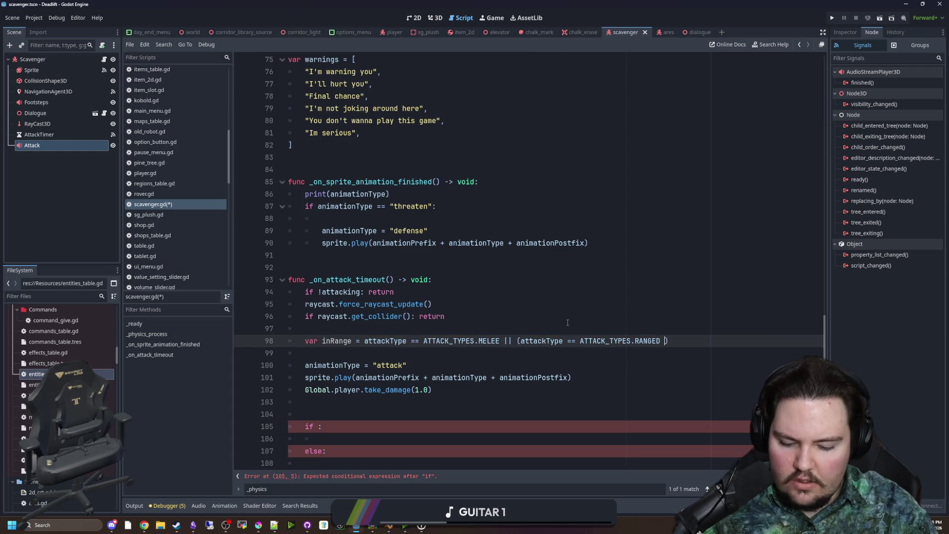
text(dis)
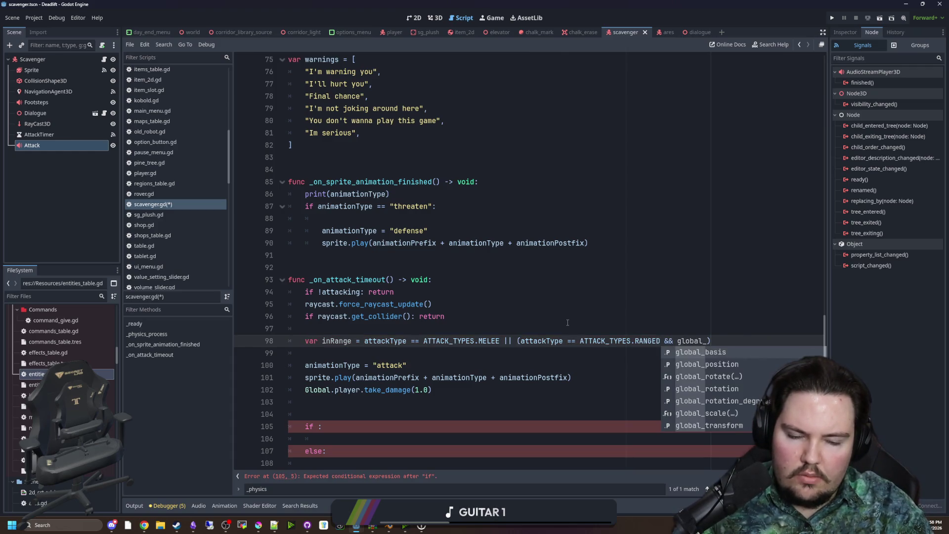
key(BackSpace)
key(BackSpace)
key(BackSpace)
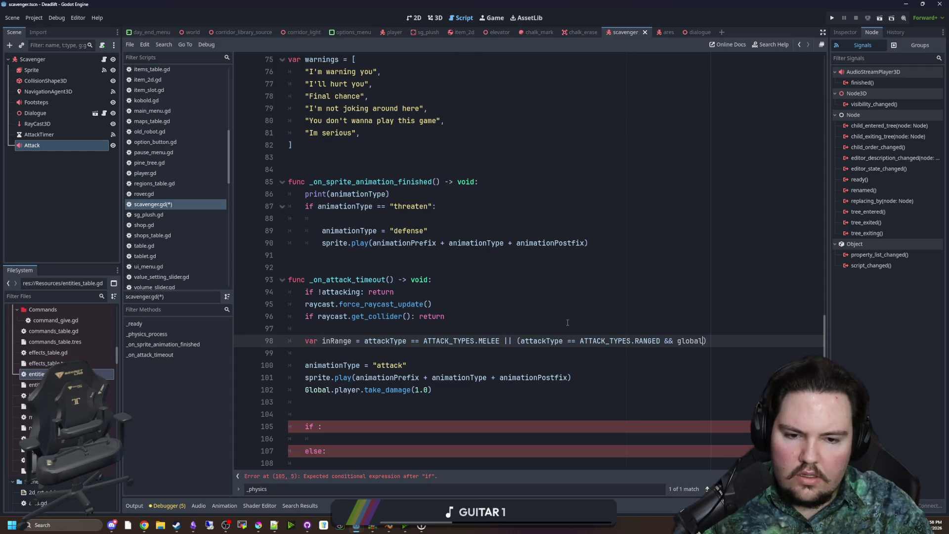
text(_position.dist)
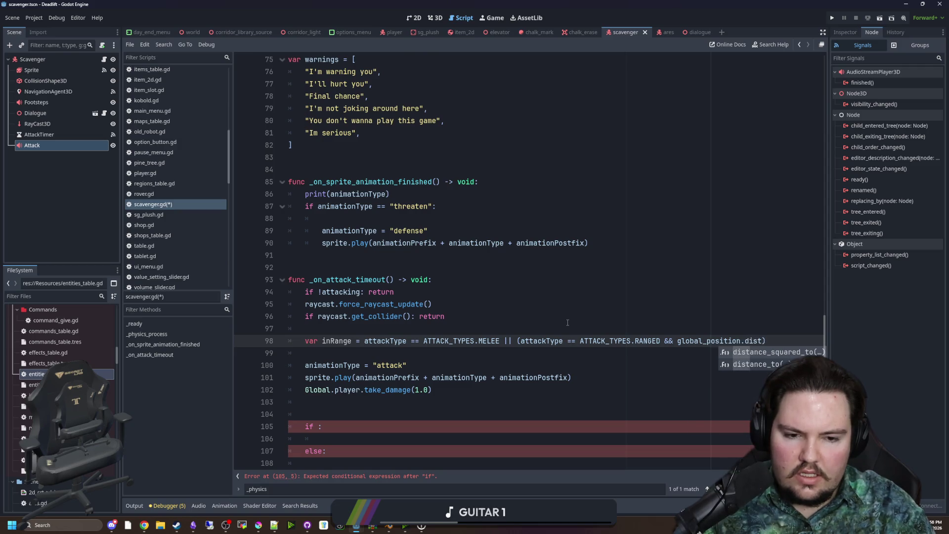
key(Down)
key(Return)
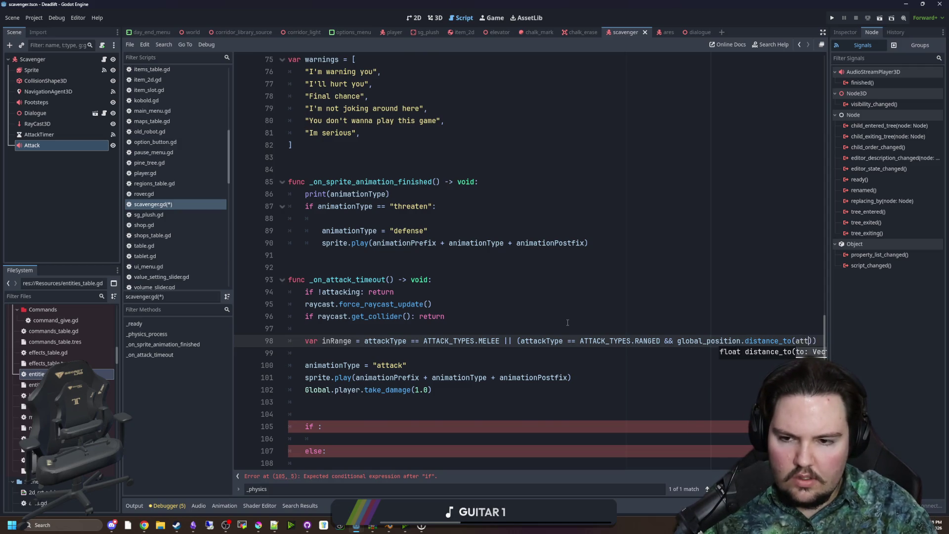
text(ackTar)
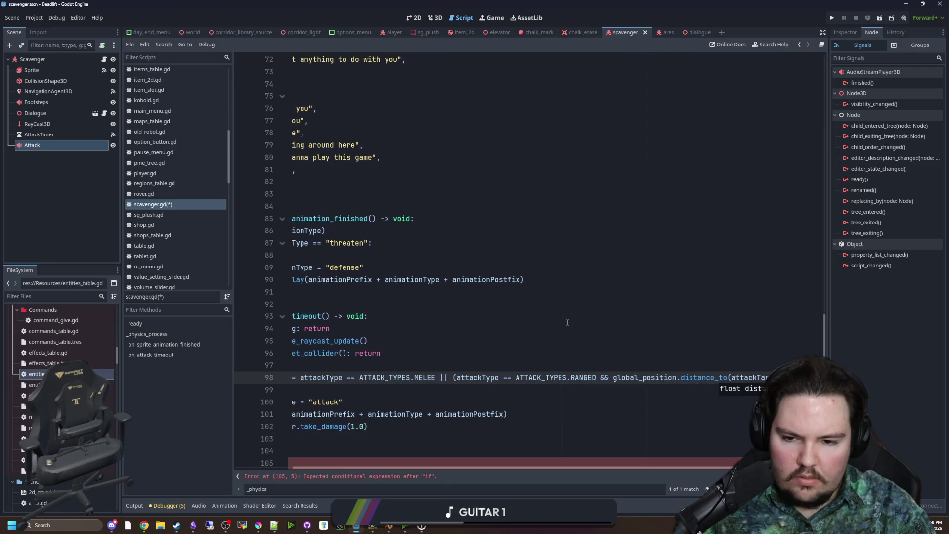
text(get.global_position) < a)
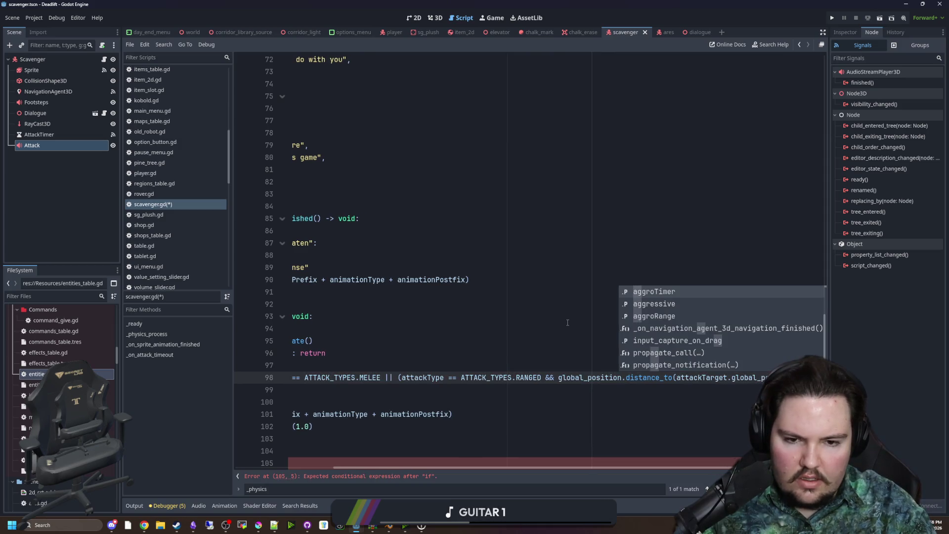
text(g)
key(Down)
key(Down)
key(Return)
text())
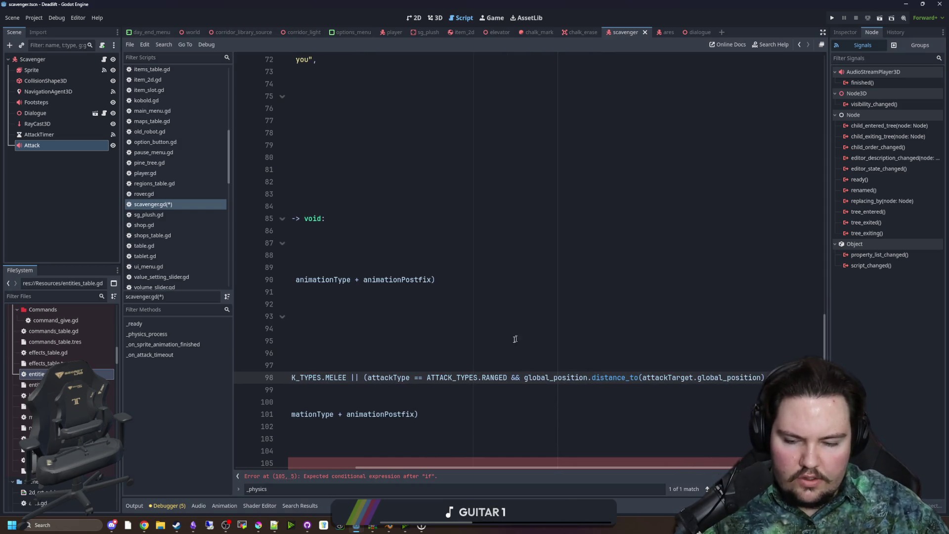
Delete the broken if/else block and add $Attack.play() in its place
scroll(431, 464, down, 2)
drag(434, 468, 311, 467)
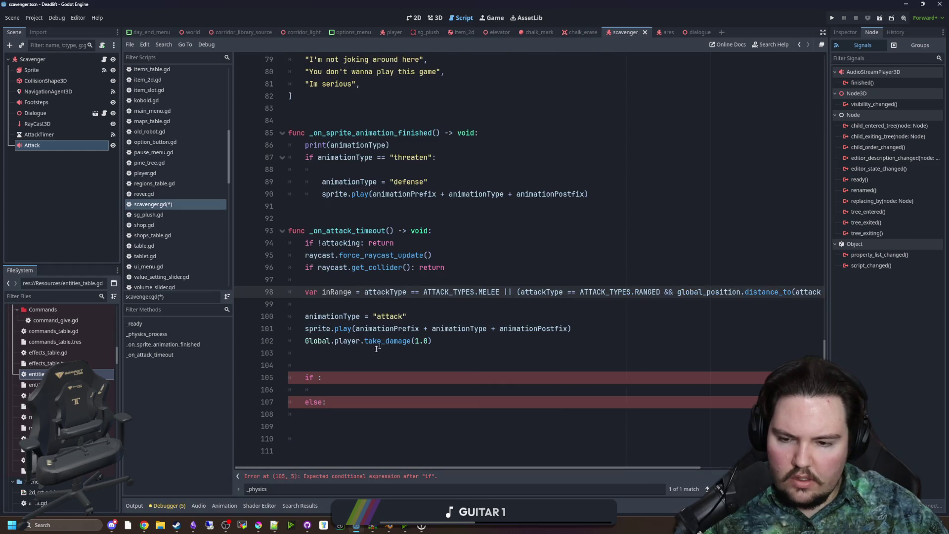
drag(363, 430, 292, 353)
key(BackSpace)
key(shift+Up)
key(BackSpace)
mouse_move(63, 147)
mouse_down()
mouse_move(433, 330)
mouse_move(416, 316)
mouse_up()
key(Return)
text(.play())
Add an early return when there is no attackTarget after the attacking check
click(415, 301)
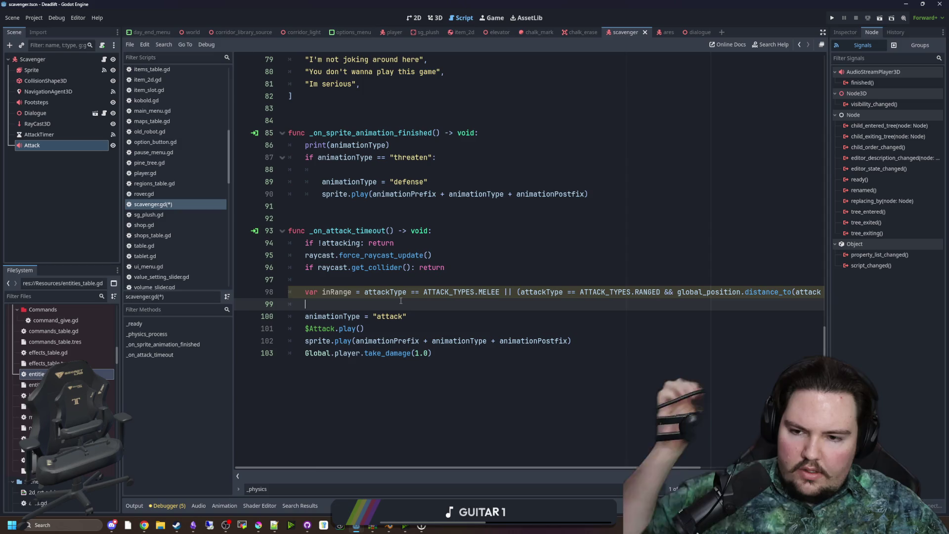
click(416, 280)
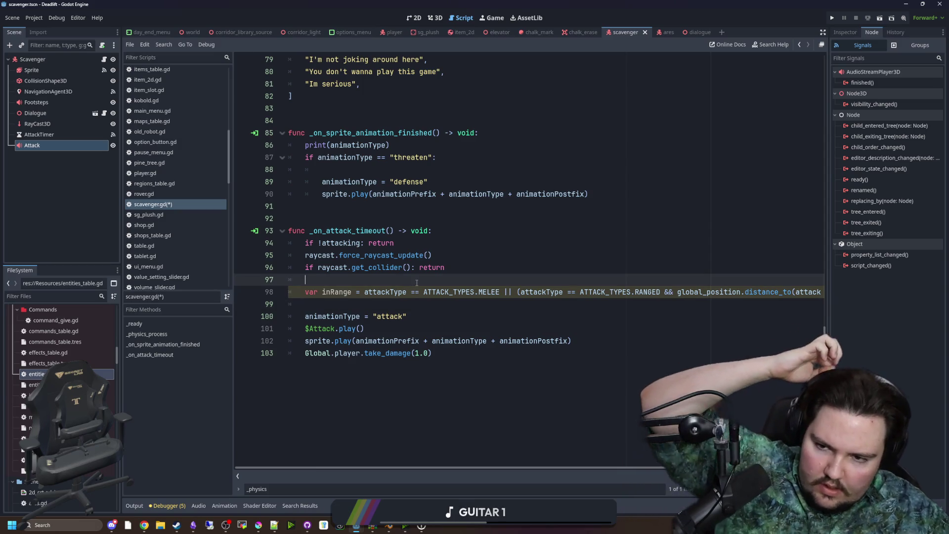
click(424, 243)
key(Return)
text(ckTarget: return)
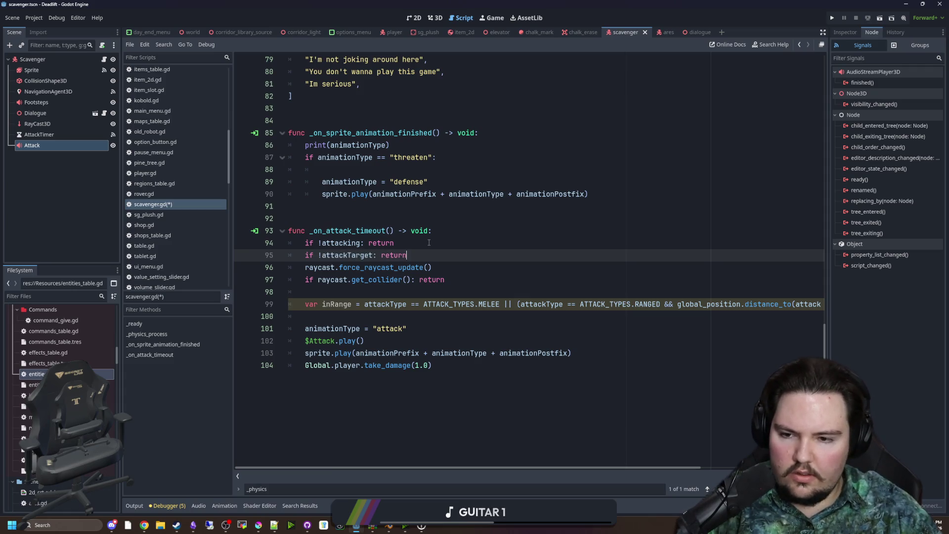
click(429, 243)
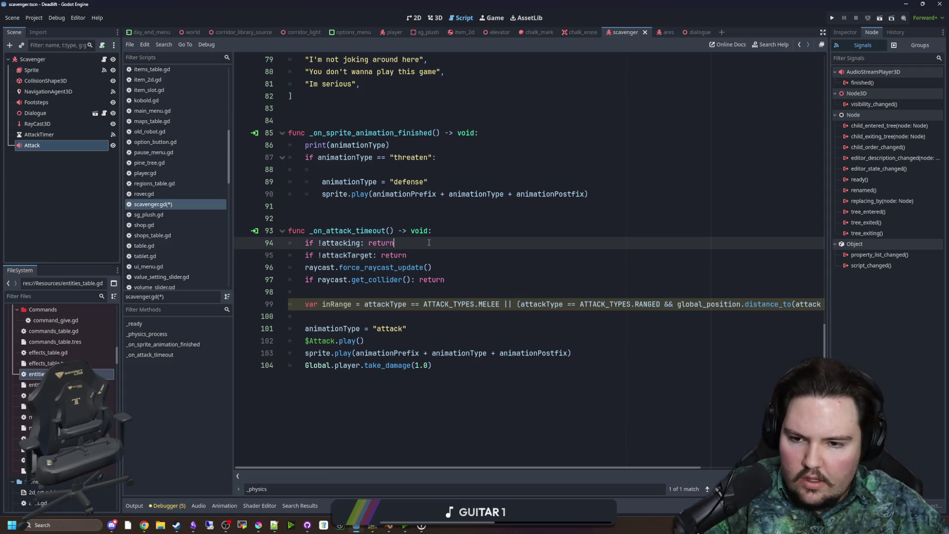
click(419, 250)
key(Return)
click(426, 242)
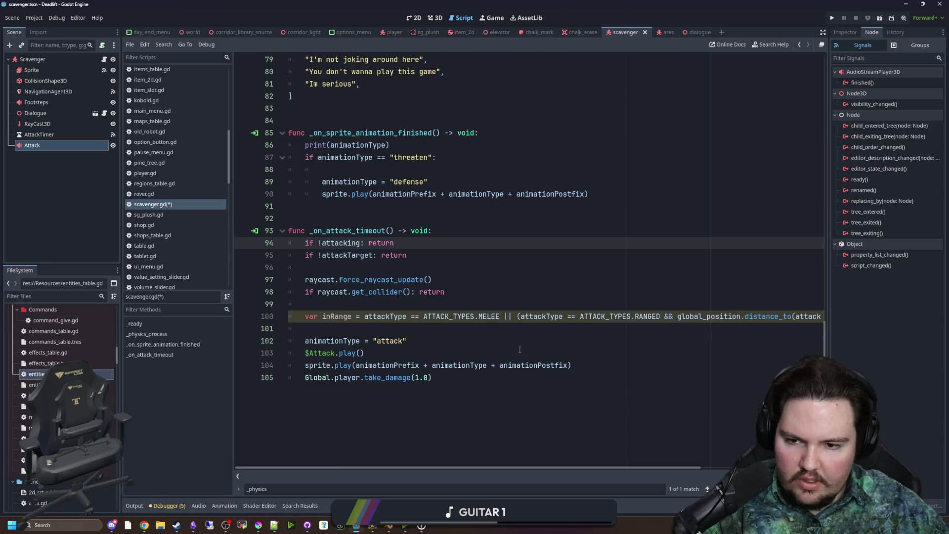
scroll(418, 329, up, 2)
Swap RANGED and MELEE in the inRange condition
click(367, 401)
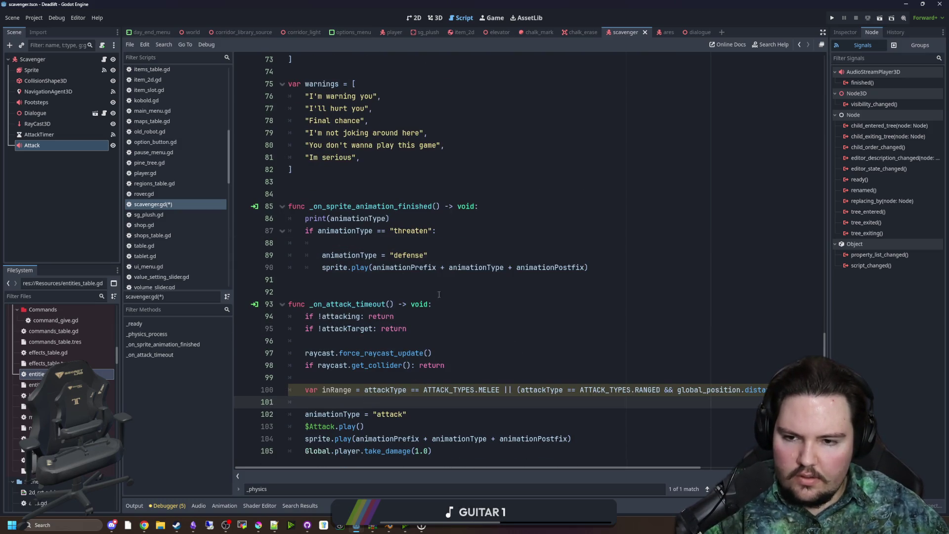
mouse_move(428, 467)
mouse_down()
mouse_move(605, 463)
mouse_move(472, 472)
mouse_move(388, 464)
mouse_move(642, 468)
mouse_up()
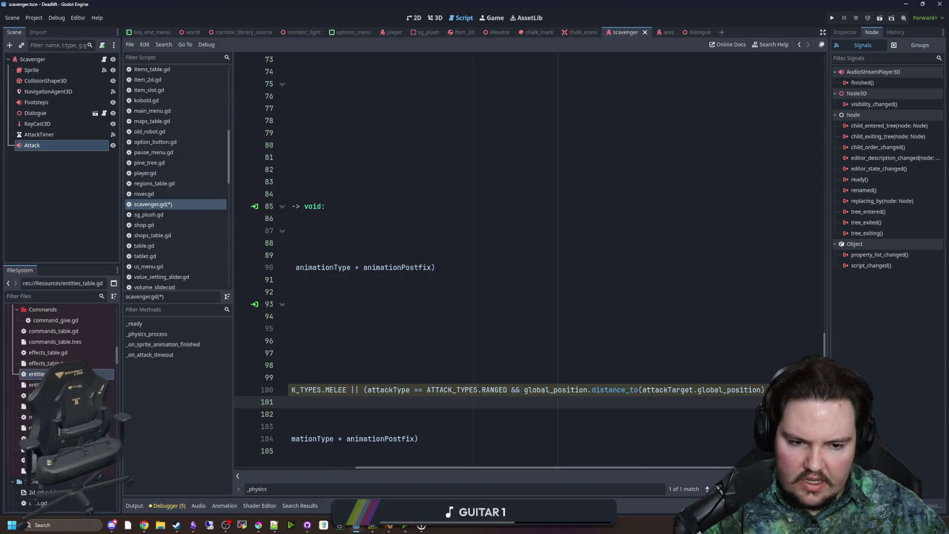
click(494, 390)
scroll(529, 262, left, 2)
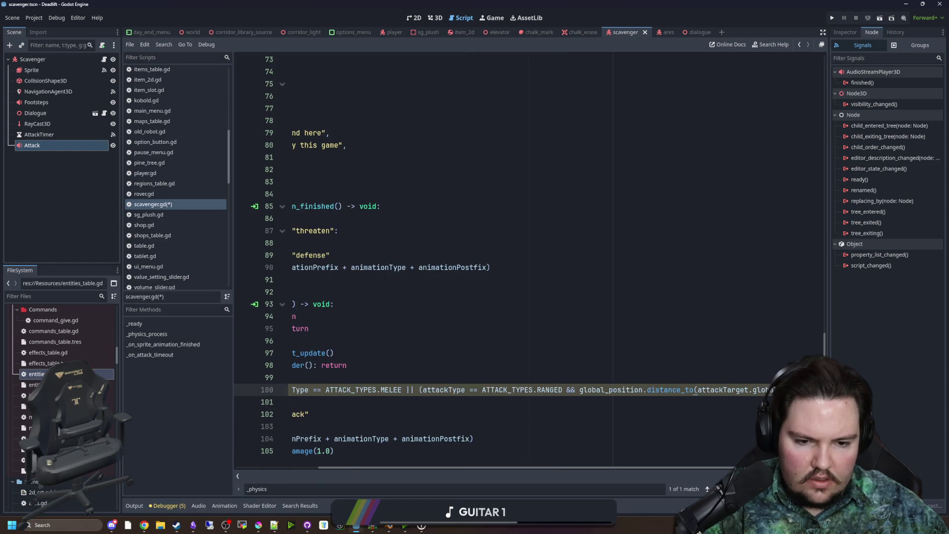
scroll(576, 462, right, 1)
double_click(541, 390)
text(MELEE)
double_click(386, 389)
text(RANGED)
key(Up)
key(Up)
key(Up)
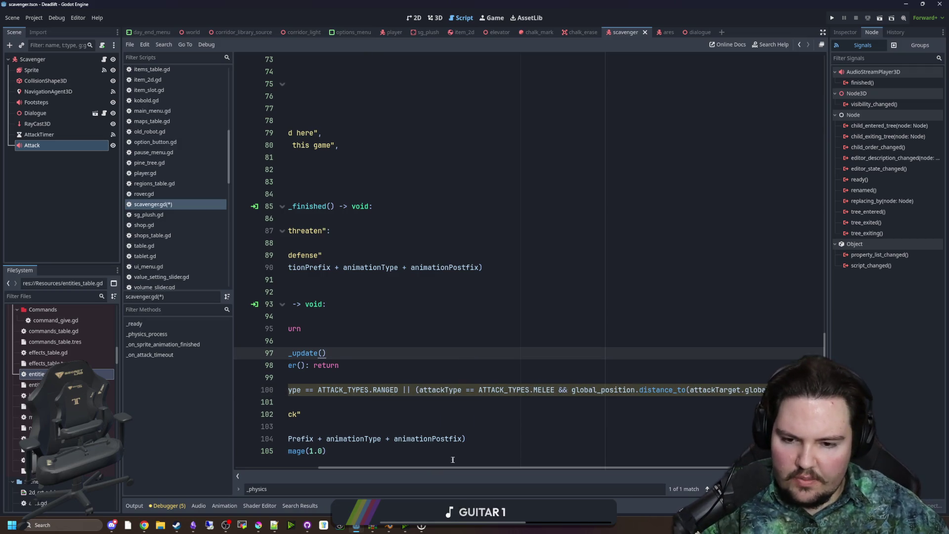
Review the finished inRange line
mouse_move(451, 462)
mouse_down()
mouse_move(518, 454)
mouse_move(342, 463)
mouse_move(434, 398)
mouse_move(473, 412)
mouse_up()
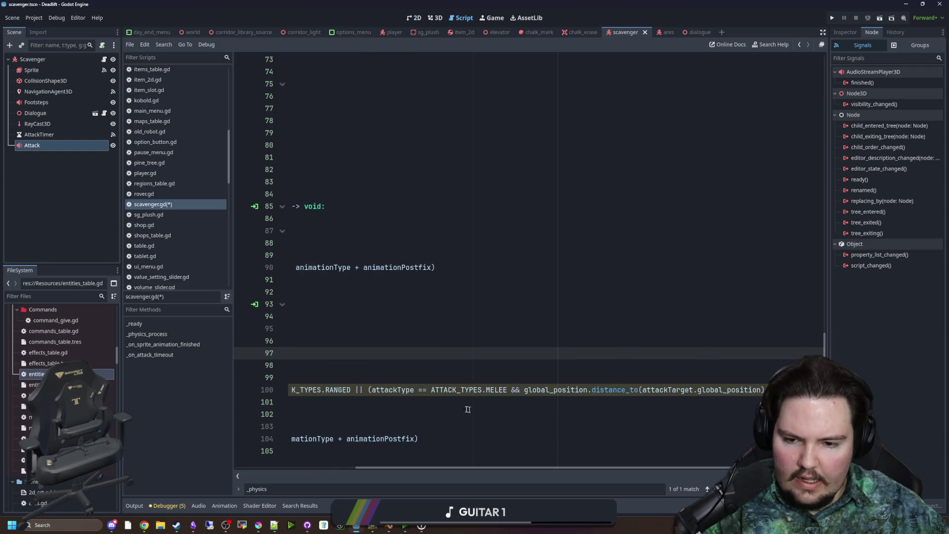
click(441, 394)
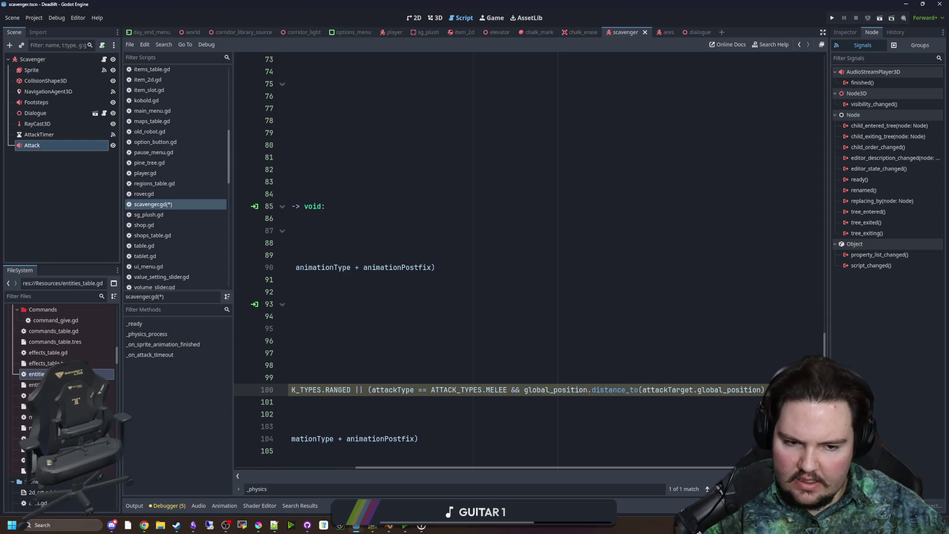
key(Right)
key(Right)
key(Right)
key(Left)
key(Left)
key(Left)
key(Right)
key(Right)
key(Home)
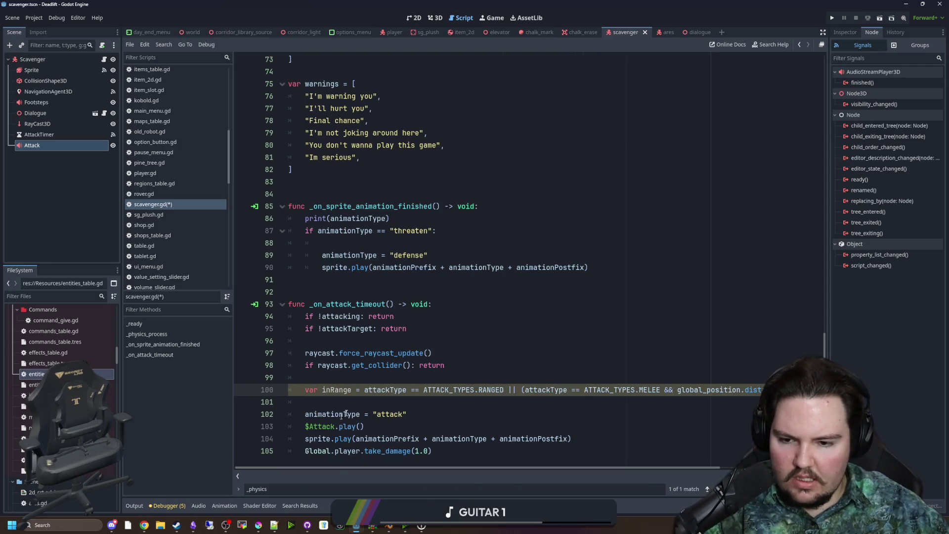
Add 'if !inRange: return' below the inRange line
key(ctrl+s)
key(Up)
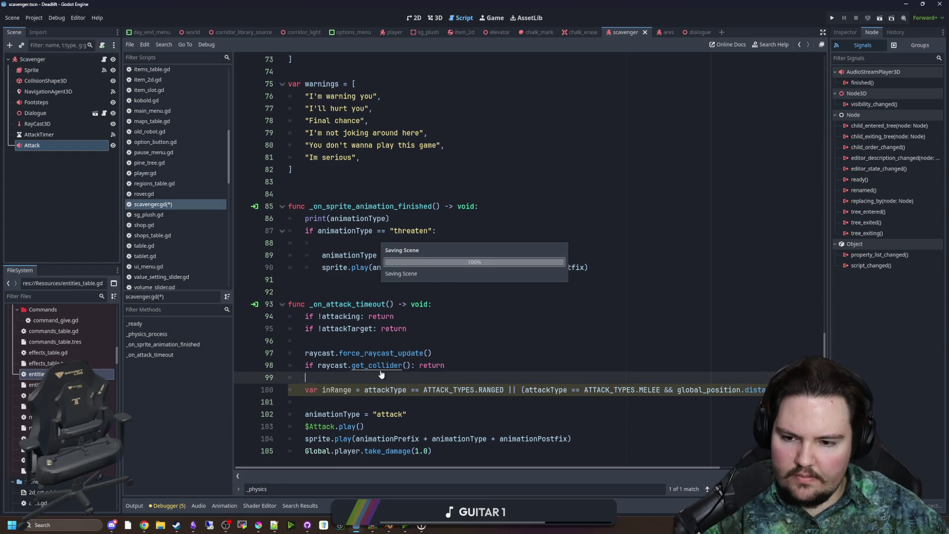
key(Down)
key(Down)
scroll(378, 369, down, 1)
key(ctrl+s)
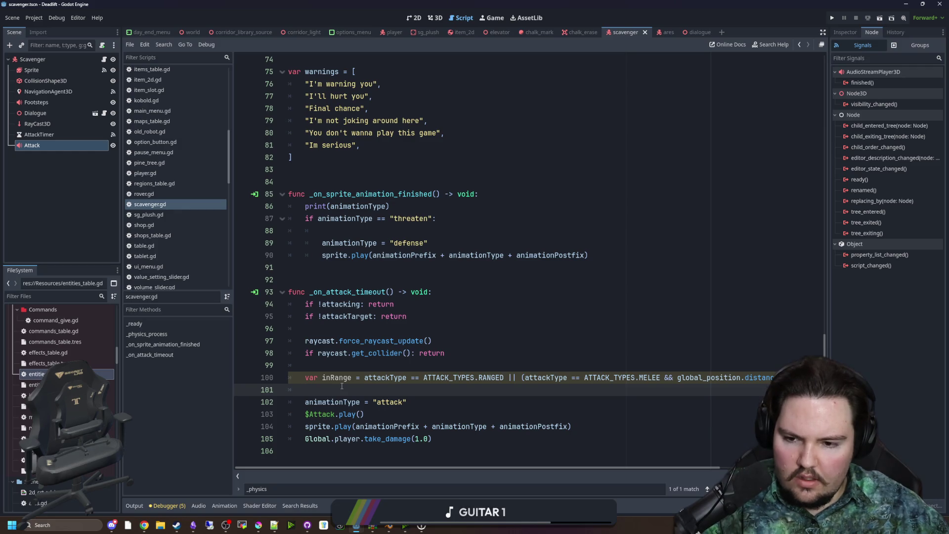
text(if !in)
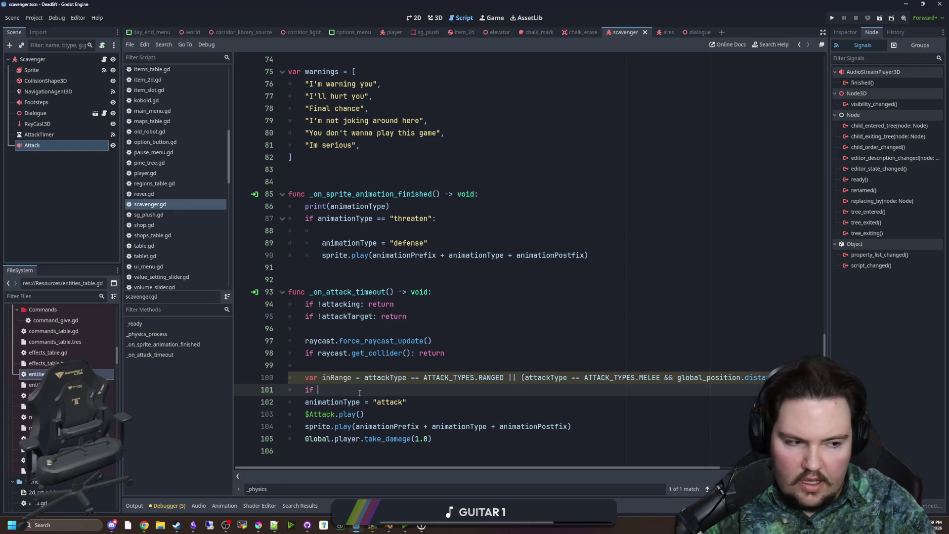
text(Range: return)
key(Return)
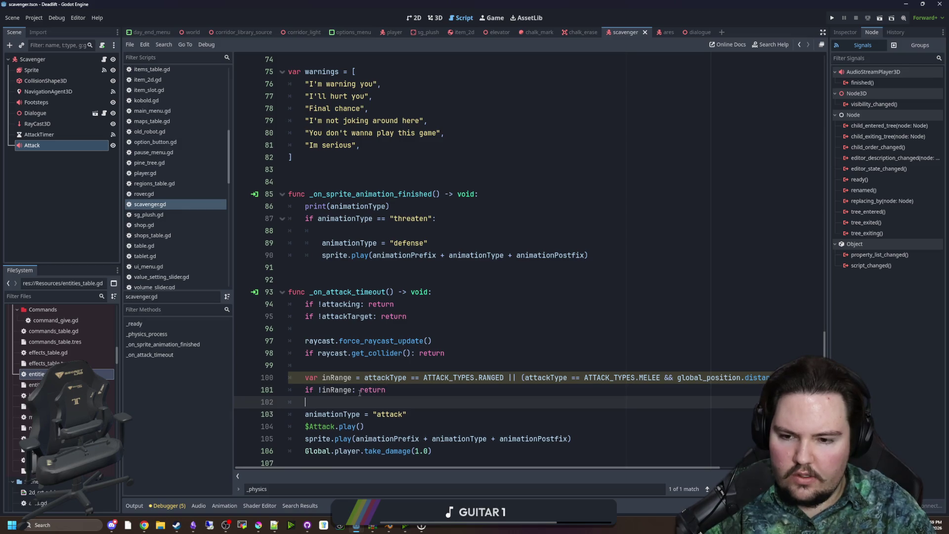
Move the raycast update and collider check below the range guard and fix their indent
scroll(360, 391, down, 1)
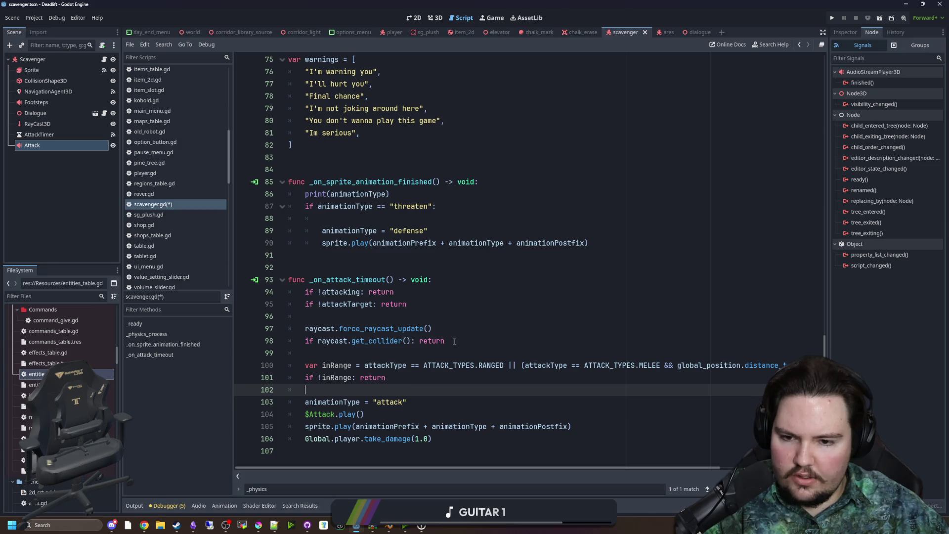
drag(454, 341, 235, 325)
key(ctrl+c)
key(BackSpace)
key(BackSpace)
key(BackSpace)
click(391, 341)
key(Return)
key(Return)
key(ctrl+v)
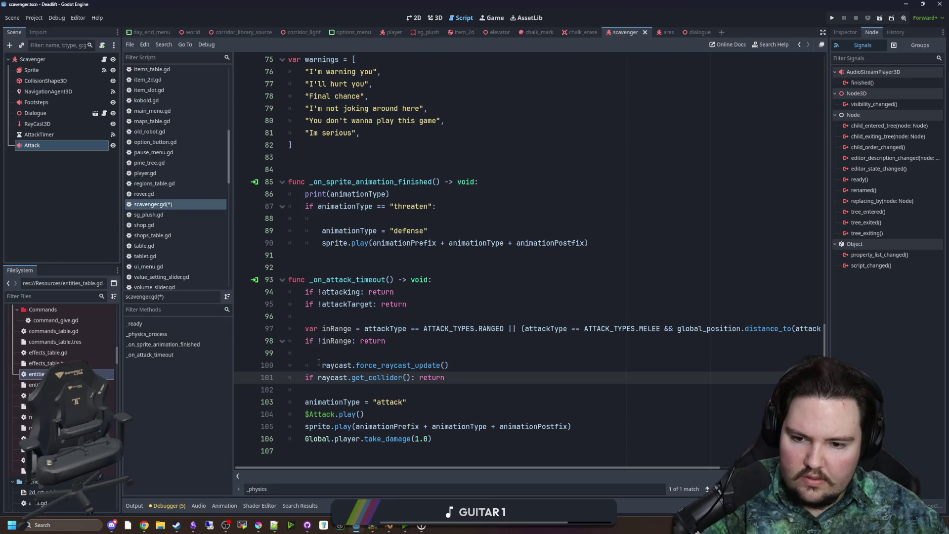
click(318, 365)
key(BackSpace)
Save the scavenger script and scene
click(384, 352)
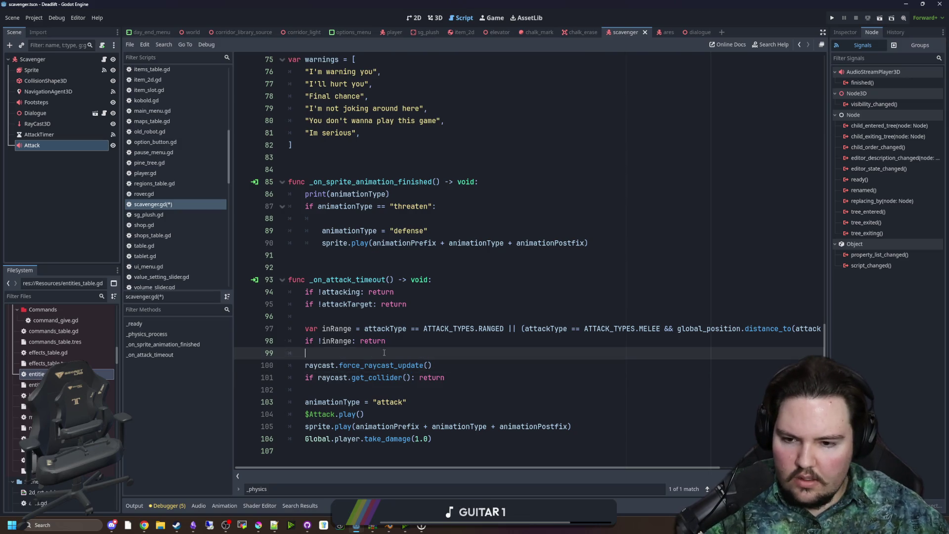
click(372, 392)
key(ctrl+s)
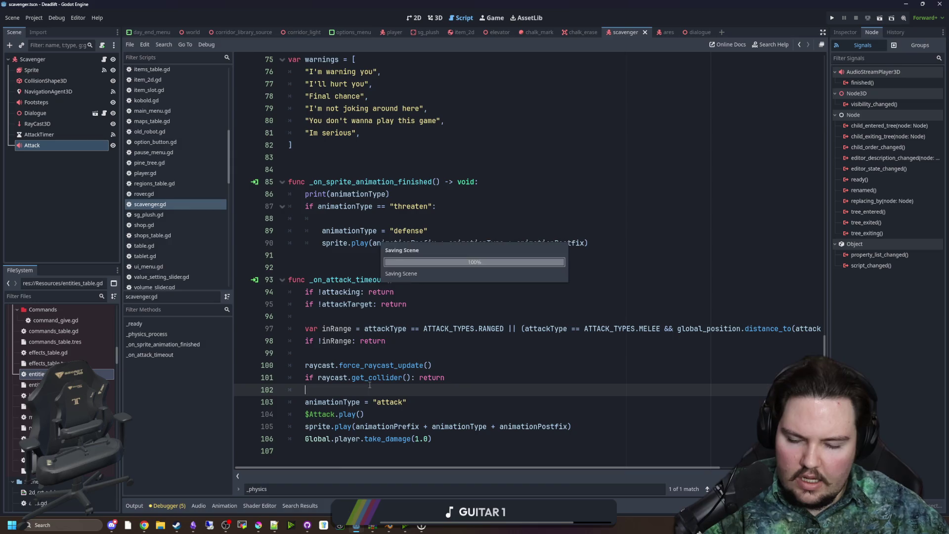
key(ctrl+s)
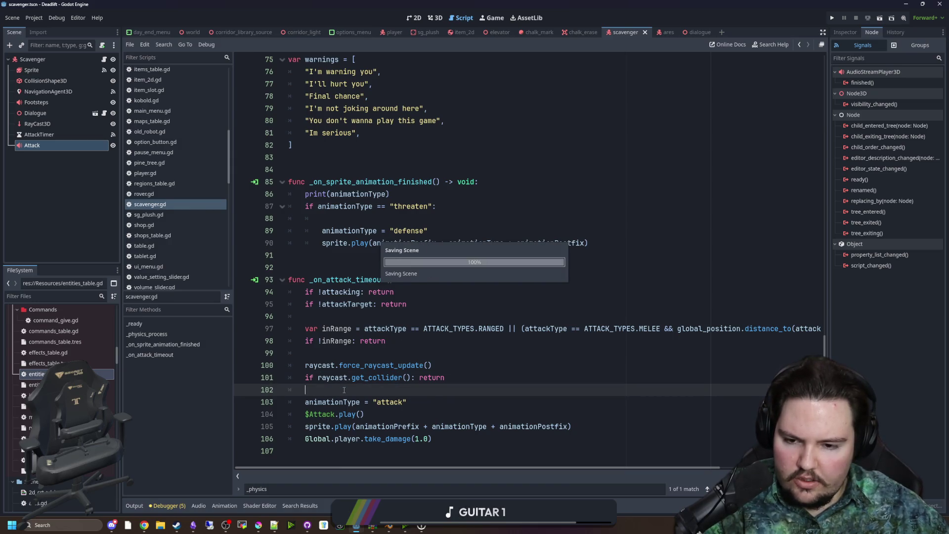
click(320, 352)
key(ctrl+s)
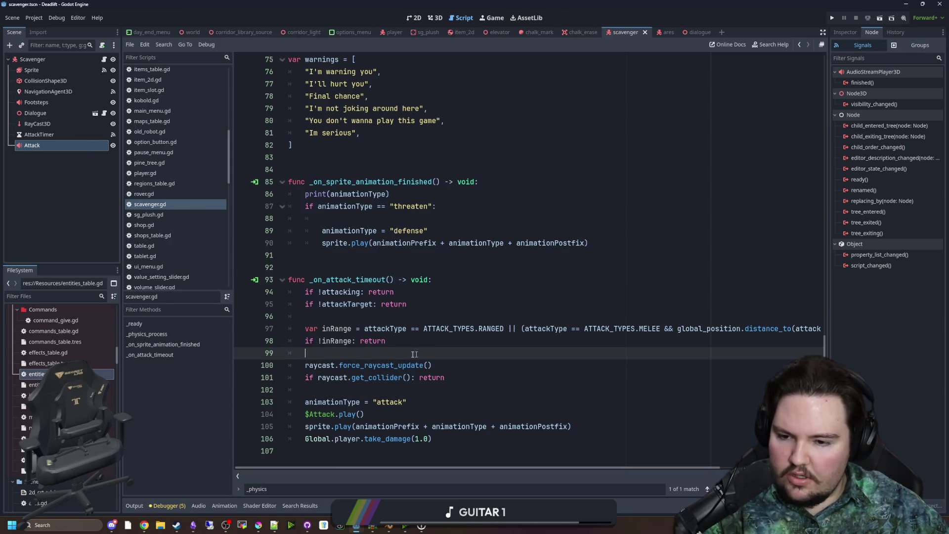
click(340, 256)
scroll(336, 277, up, 4)
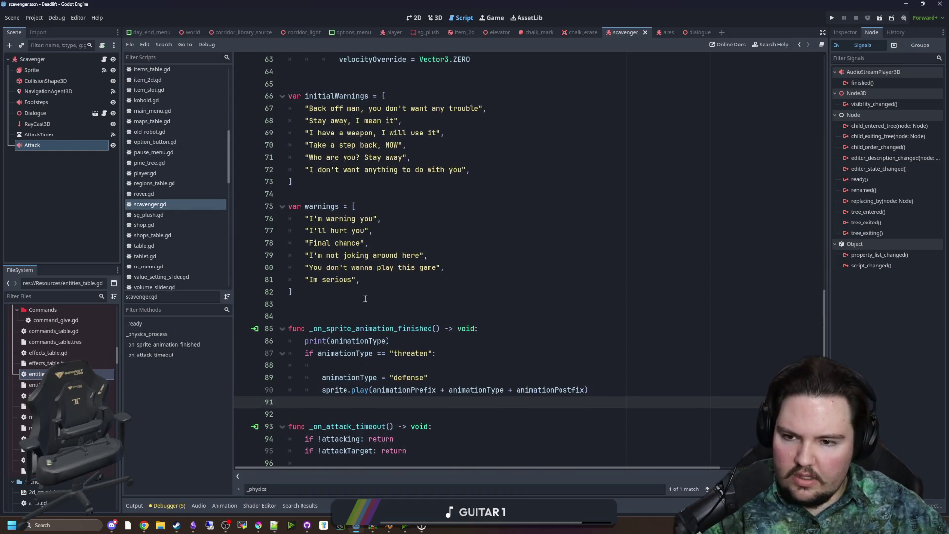
Add a $Attack.stream = preload line under the melee branch, then bring up Freesound
click(336, 304)
scroll(341, 306, up, 13)
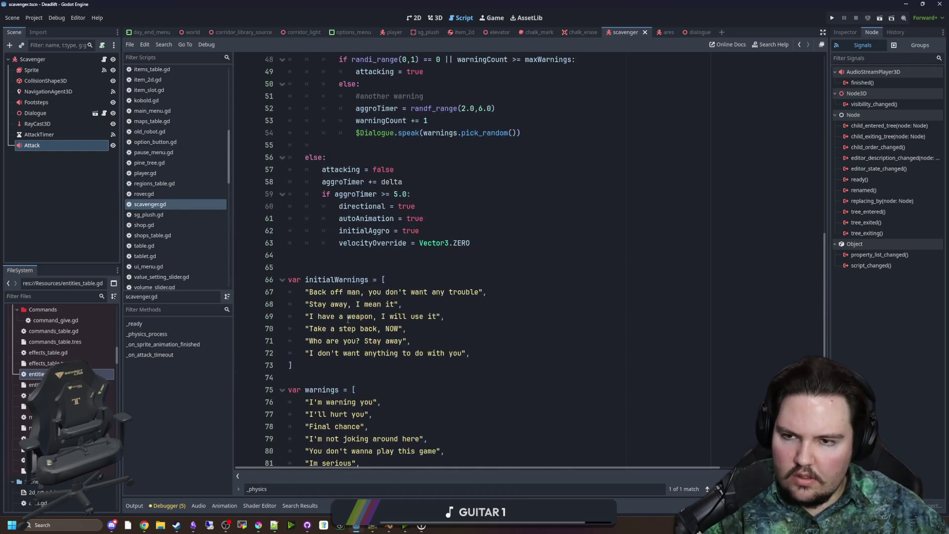
scroll(349, 310, up, 8)
click(494, 267)
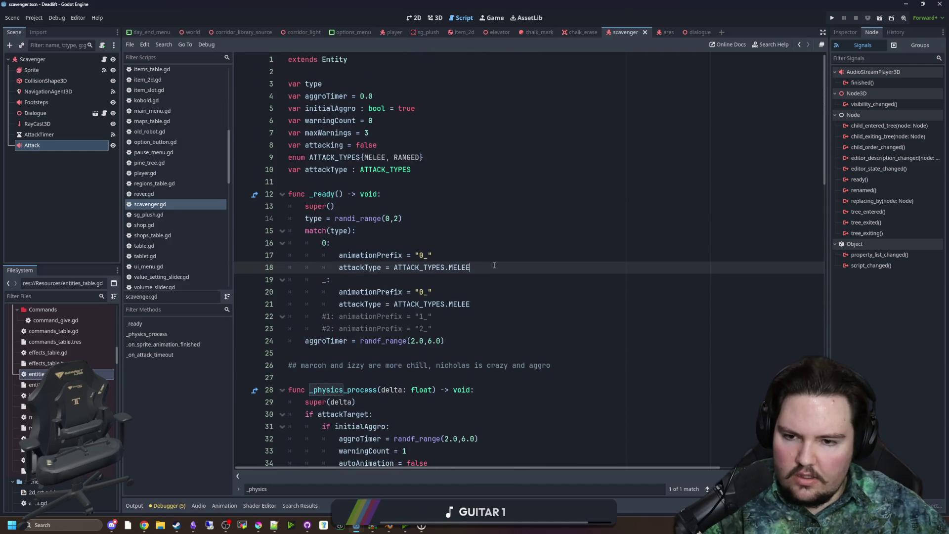
key(Return)
mouse_move(32, 145)
mouse_down()
mouse_move(402, 277)
mouse_move(433, 279)
mouse_up()
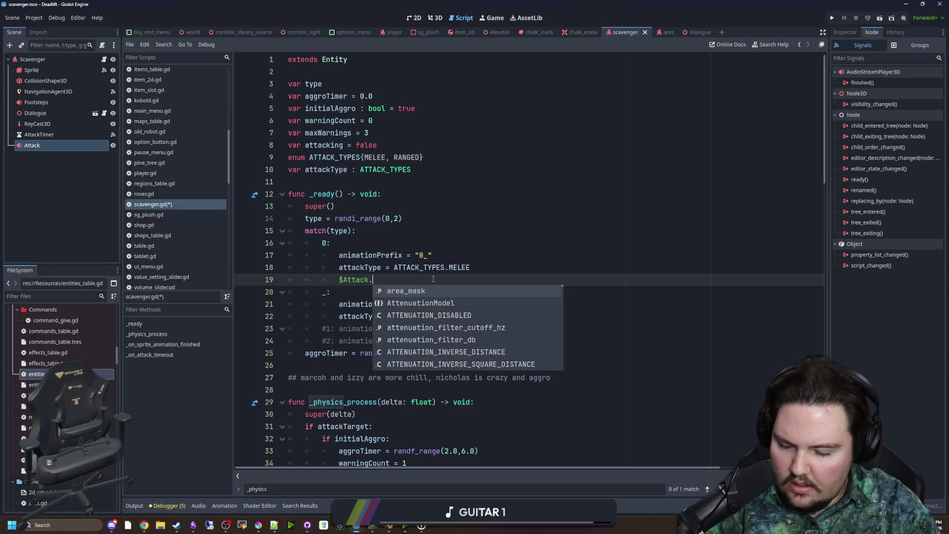
text(stream = preload()
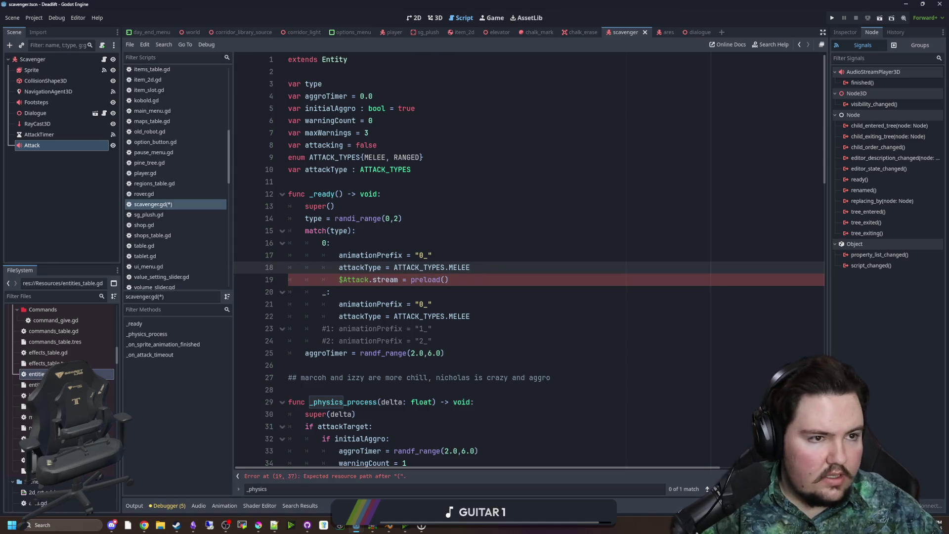
click(143, 525)
click(653, 231)
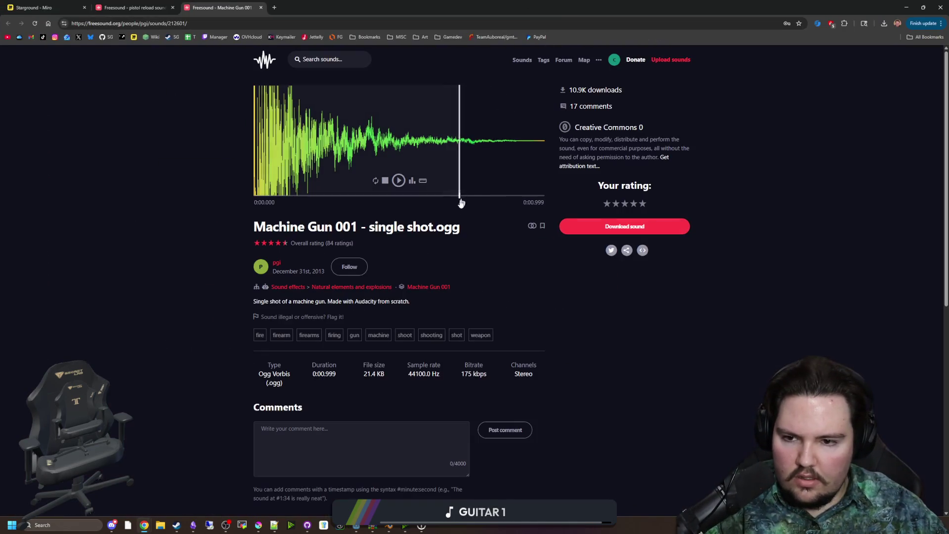
Search Freesound for 'taser' and preview results like Taser.mp3, Electric Sparker.wav and Stun gun
click(315, 59)
text(taser)
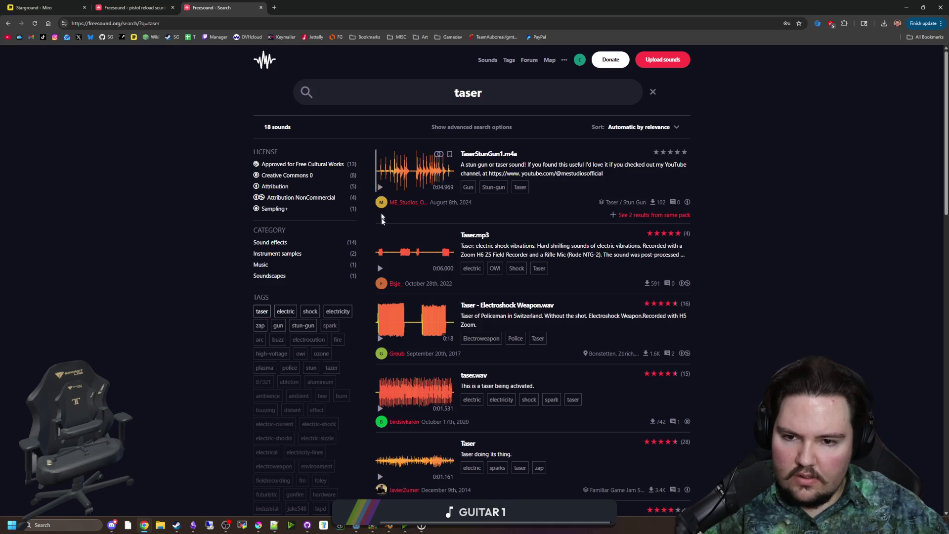
click(380, 268)
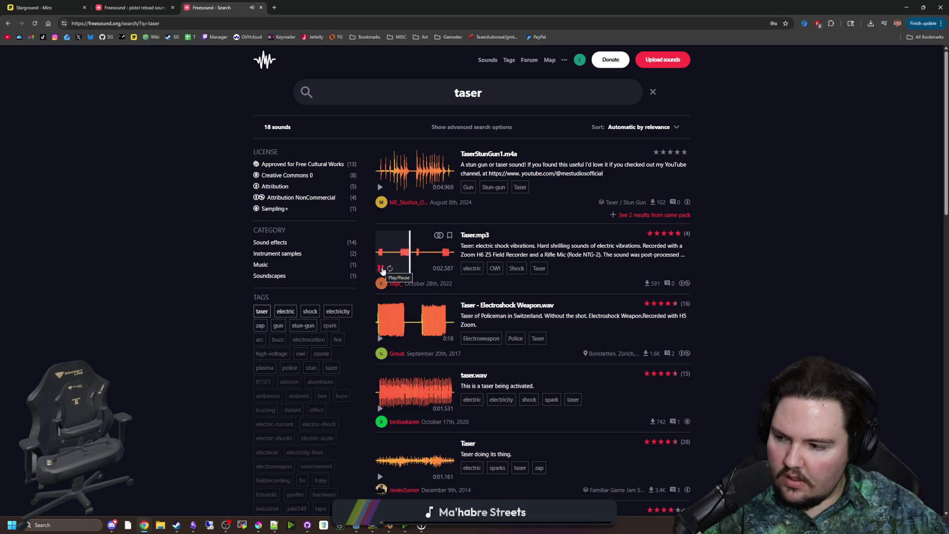
click(380, 269)
click(380, 338)
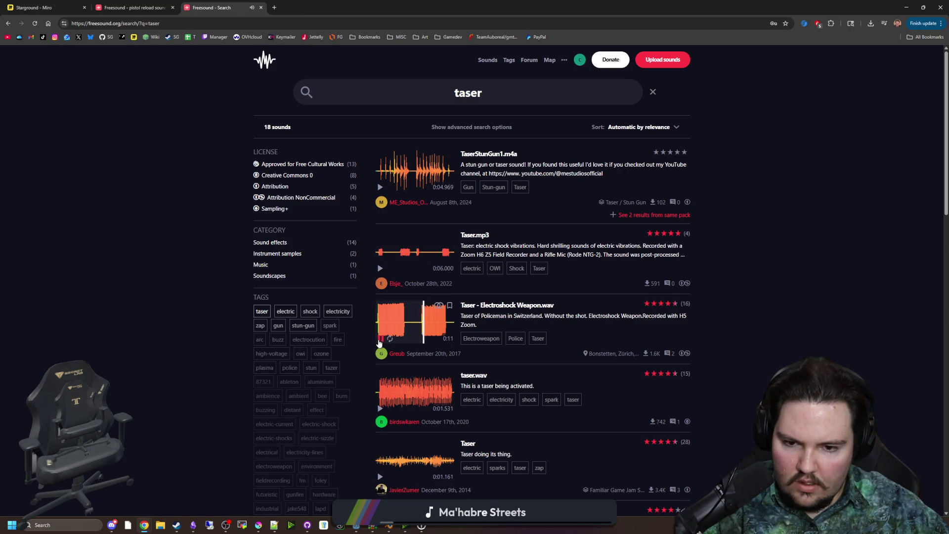
scroll(442, 407, down, 2)
scroll(442, 407, down, 3)
click(380, 378)
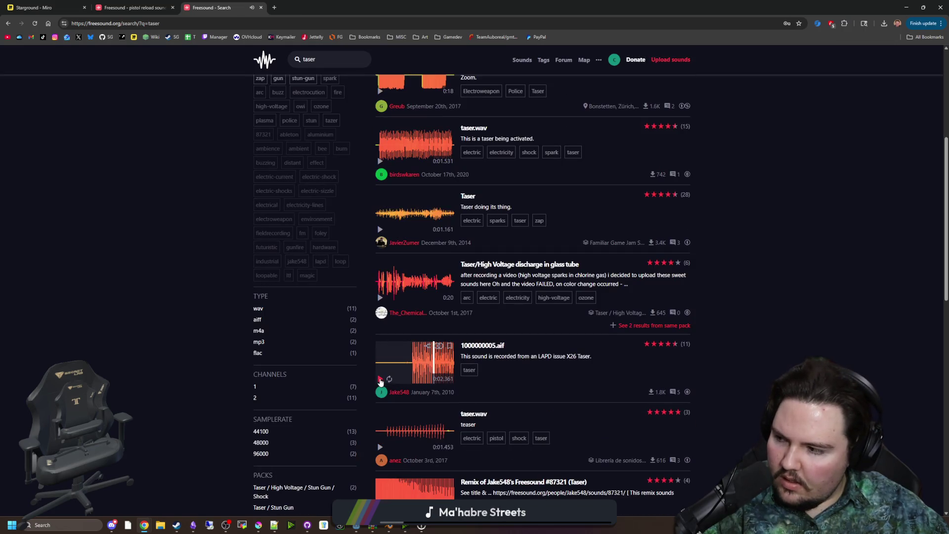
scroll(408, 349, down, 2)
click(408, 349)
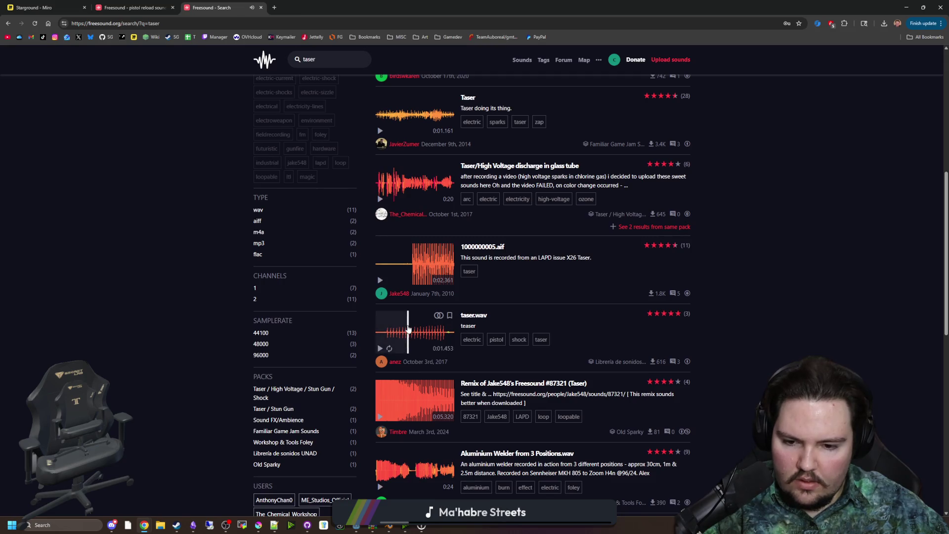
scroll(383, 352, down, 3)
scroll(383, 356, down, 1)
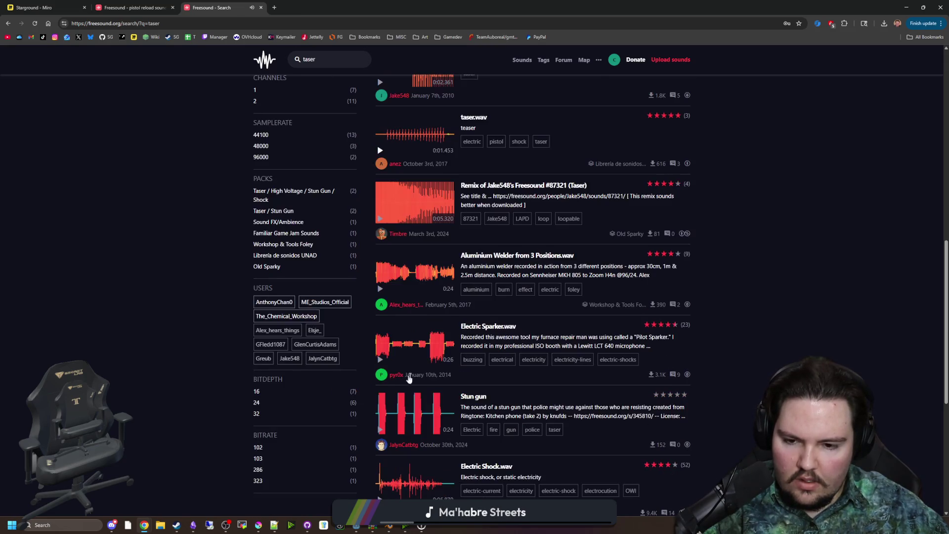
click(382, 365)
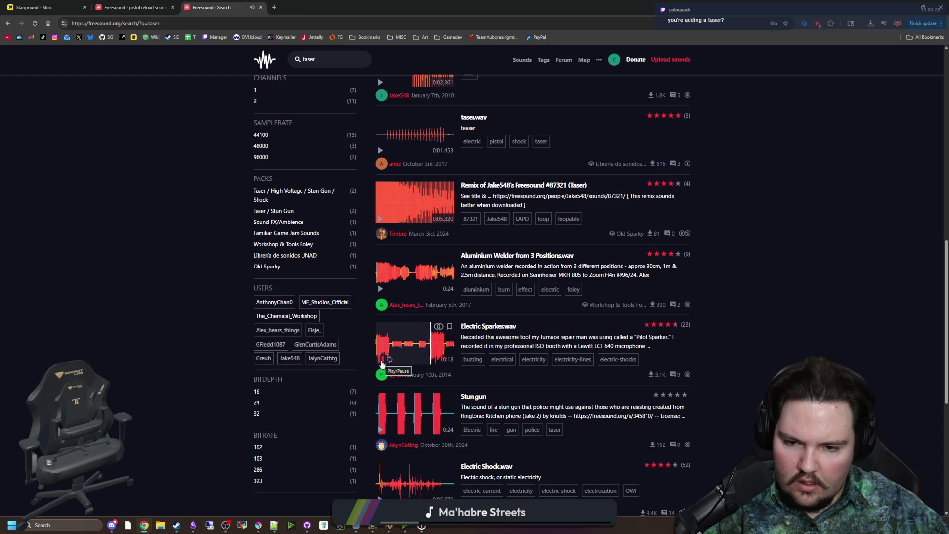
click(424, 411)
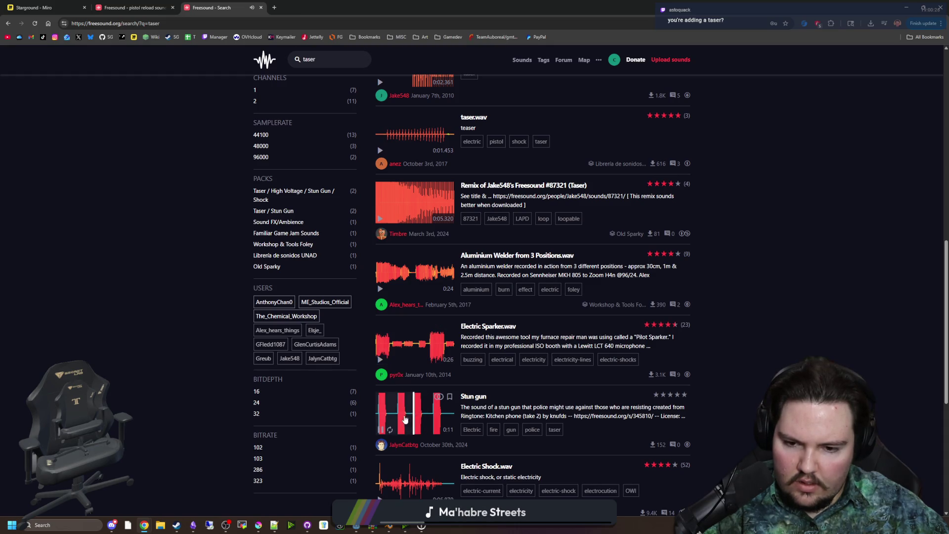
Download the Stun gun sound from its page and return to the Godot editor
middle_click(466, 397)
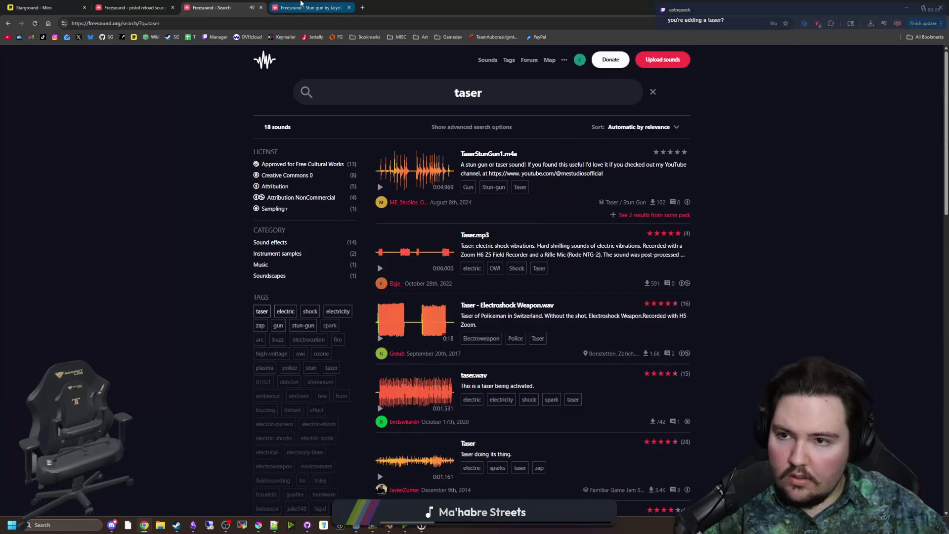
click(341, 9)
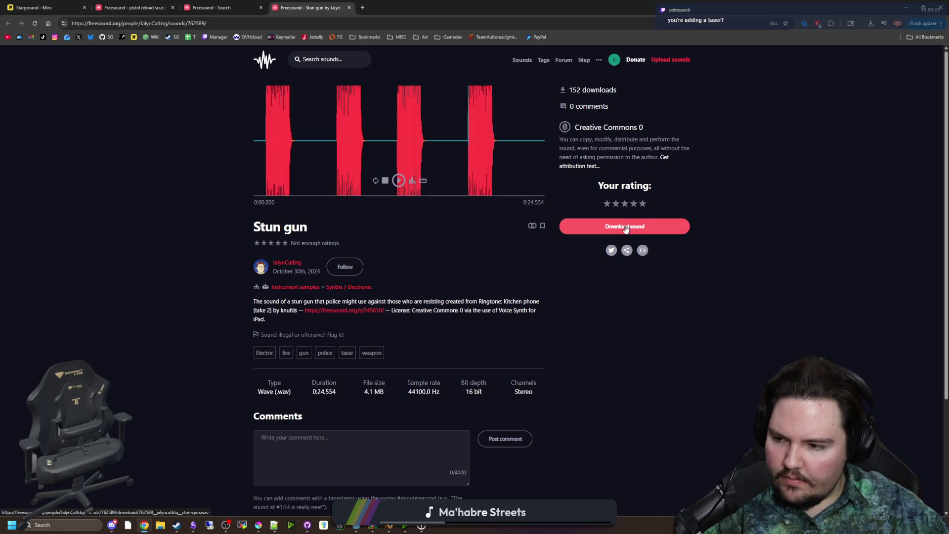
click(624, 227)
click(644, 240)
key(super+Down)
key(super+Down)
click(442, 286)
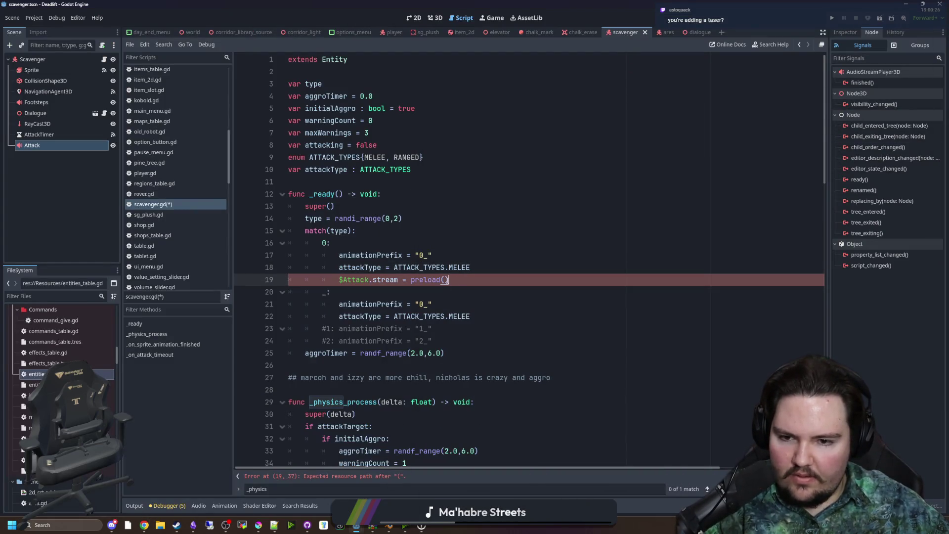
Comment out the $Attack.stream = preload() line on line 19 and save the script
text(#)
click(472, 267)
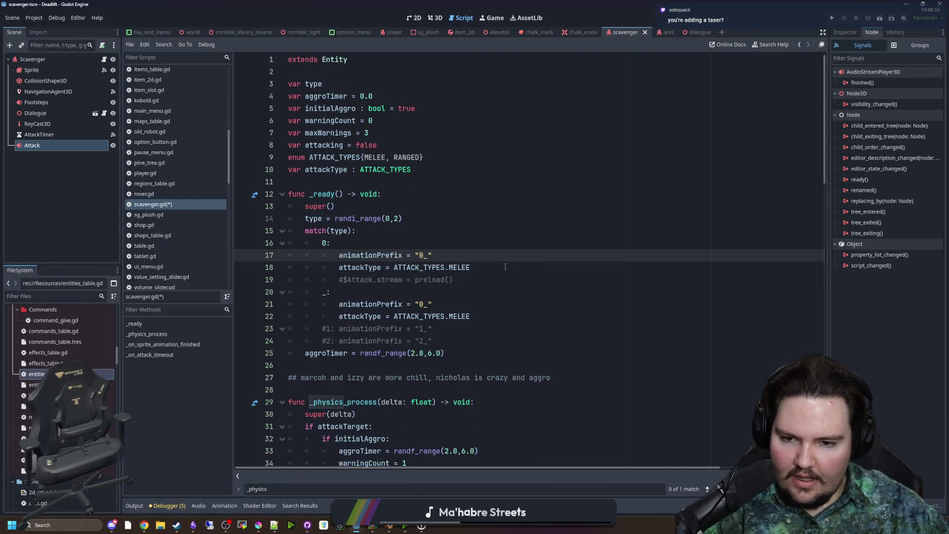
key(ctrl+s)
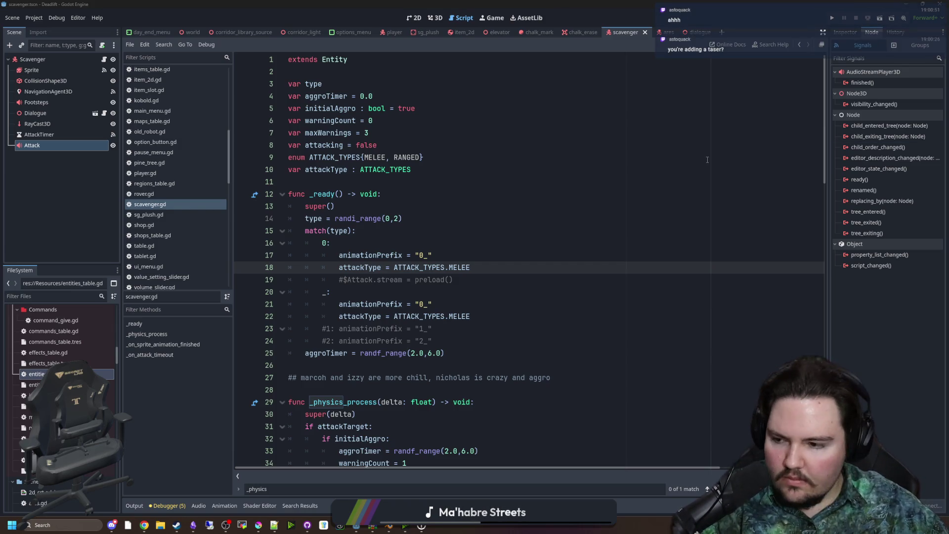
click(387, 287)
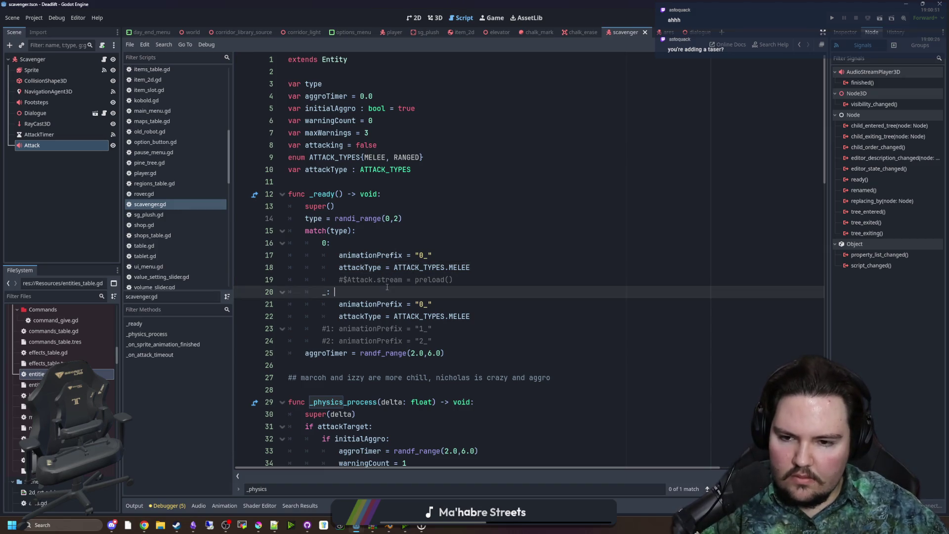
scroll(435, 327, down, 1)
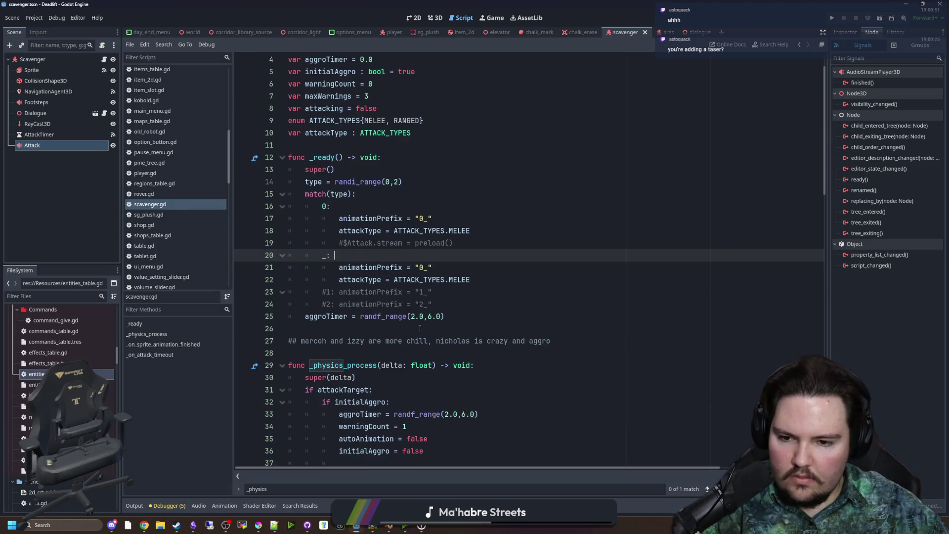
scroll(419, 328, down, 1)
click(410, 317)
scroll(410, 317, down, 2)
key(ctrl+s)
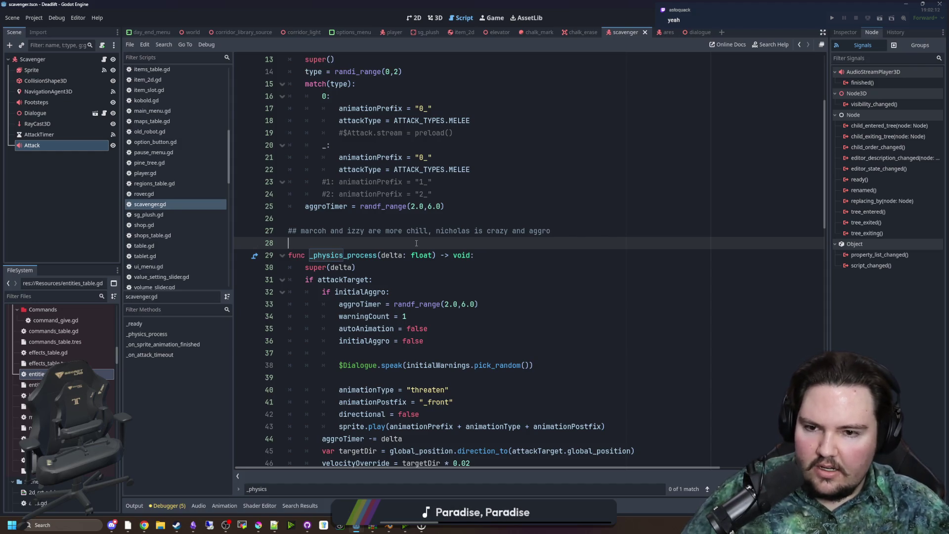
Check the blank lines around the randf_range line in scavenger.gd and save the script
click(427, 207)
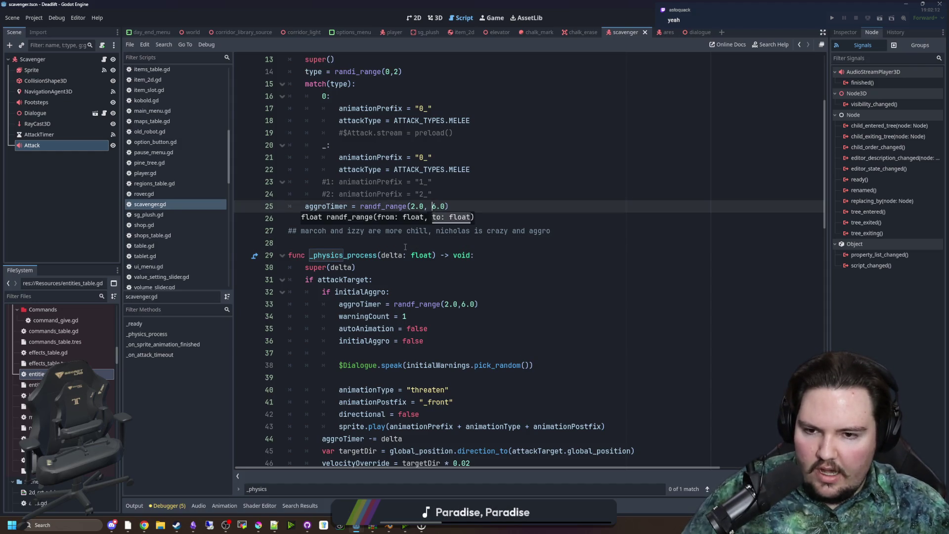
key(Down)
key(Down)
key(Down)
key(ctrl+s)
key(Up)
key(Up)
key(Down)
key(Down)
key(ctrl+s)
key(Up)
key(Up)
key(Down)
key(Down)
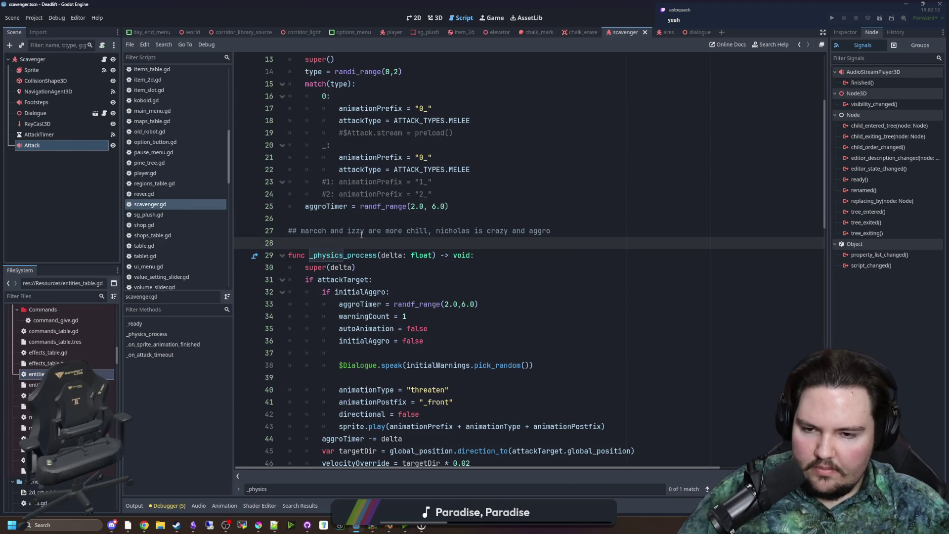
Scroll through scavenger.gd inspecting the blank lines at 56, 75 and 84
scroll(361, 234, down, 8)
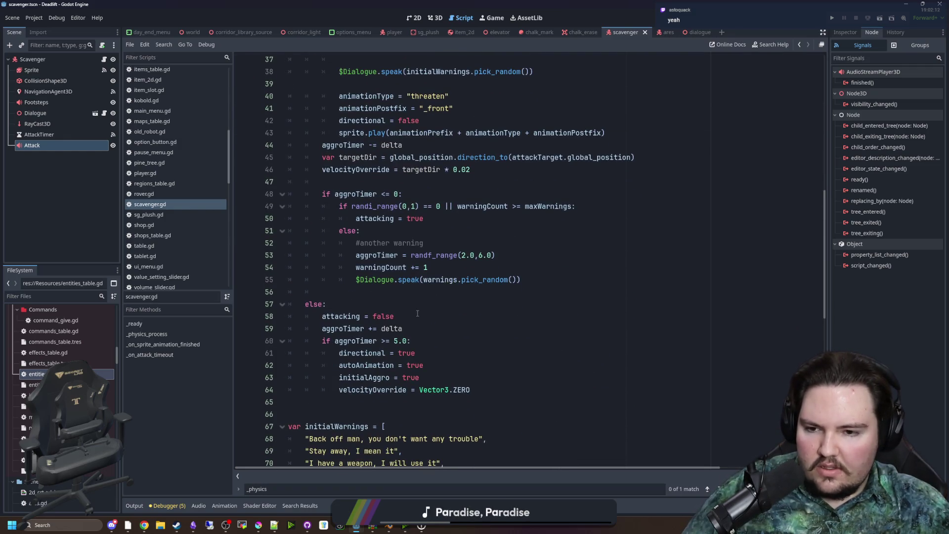
click(357, 291)
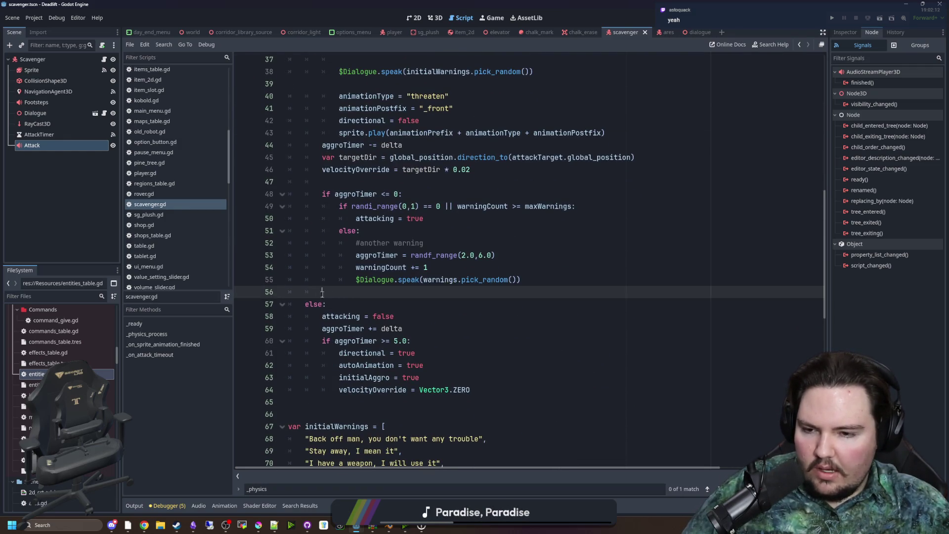
scroll(353, 293, down, 10)
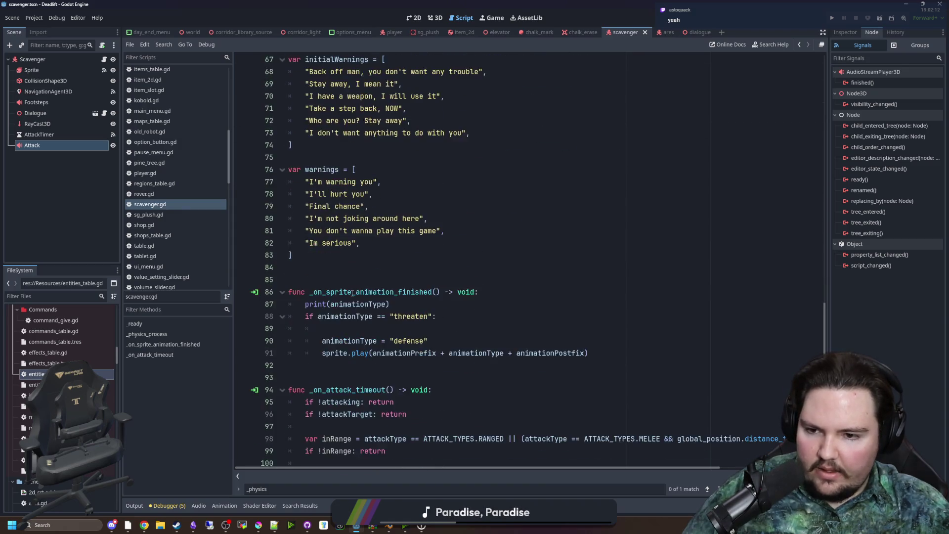
scroll(352, 293, down, 3)
click(319, 159)
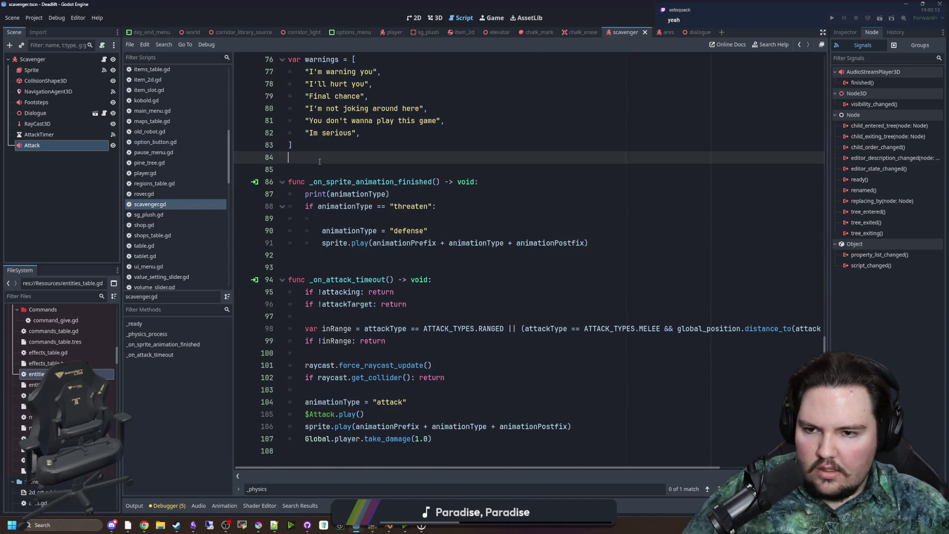
key(Up)
scroll(319, 162, up, 3)
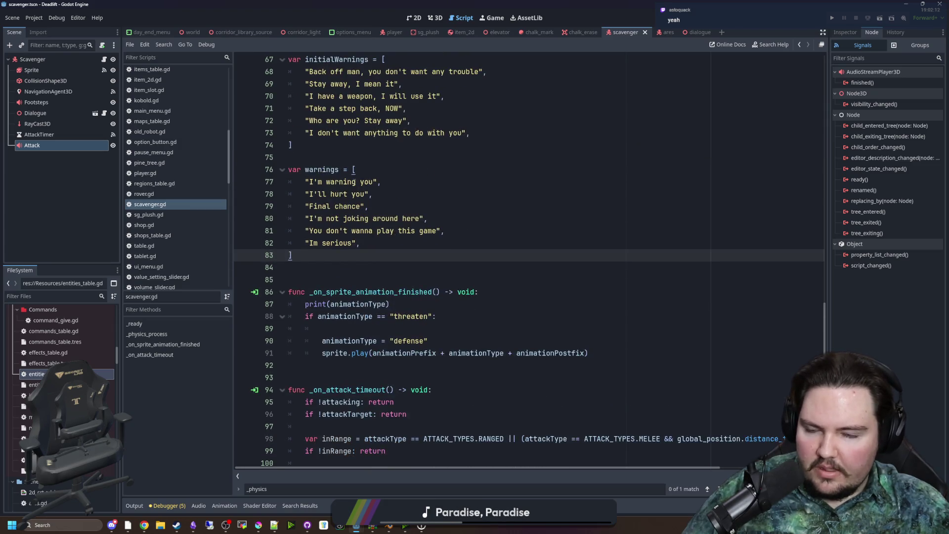
click(367, 159)
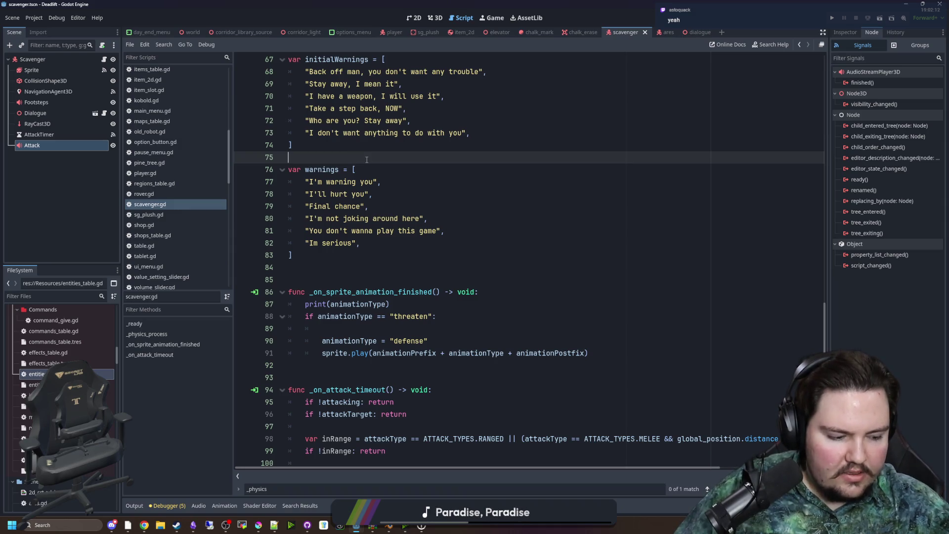
Check the blank lines above the attack timeout function and save the script
scroll(367, 159, down, 3)
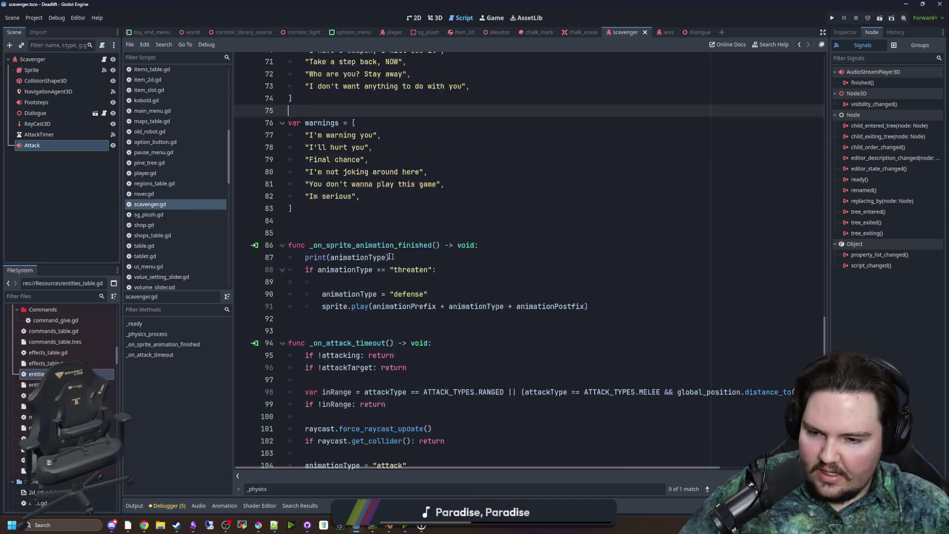
click(332, 255)
click(325, 279)
key(Up)
key(Up)
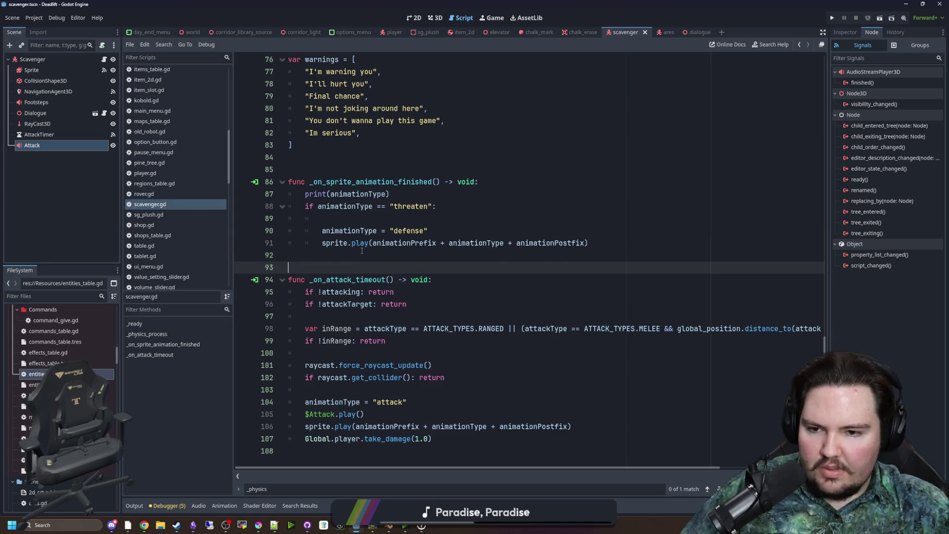
click(463, 278)
key(ctrl+s)
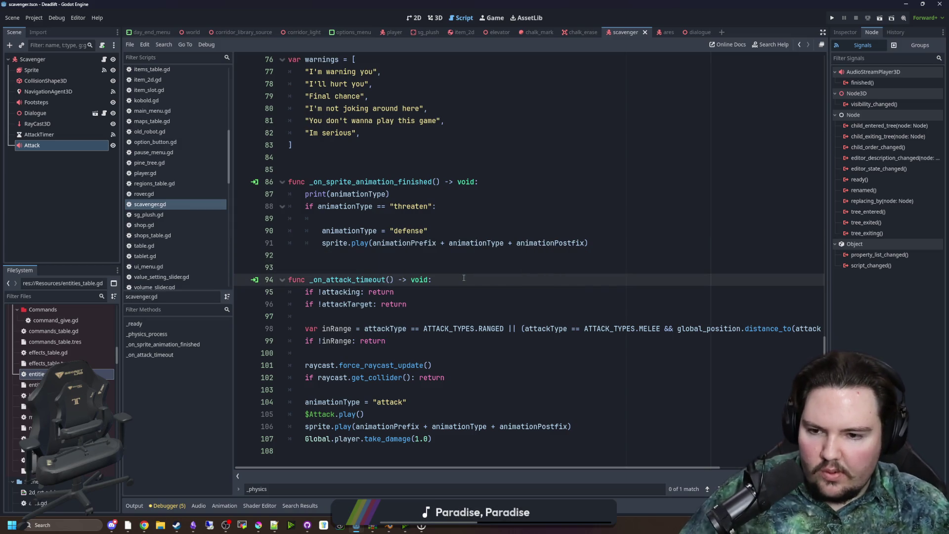
click(474, 268)
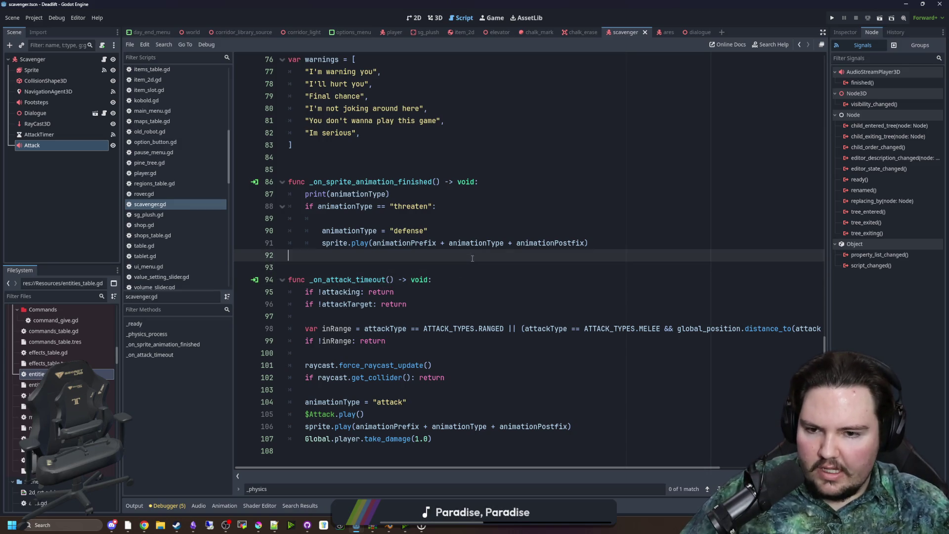
key(ctrl+s)
Delete the stray blank line 89 in the threaten branch, then bring up DaVinci Resolve
click(400, 218)
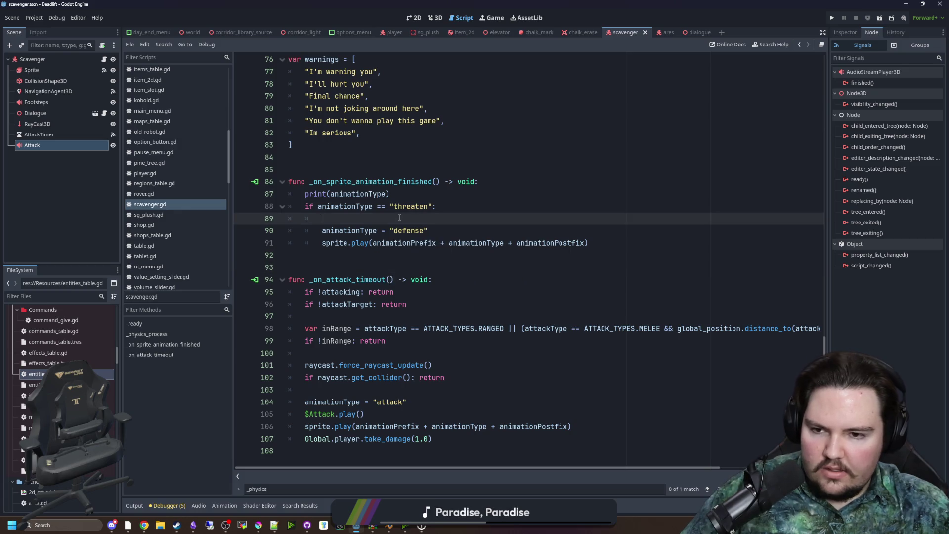
key(ctrl+x)
click(371, 244)
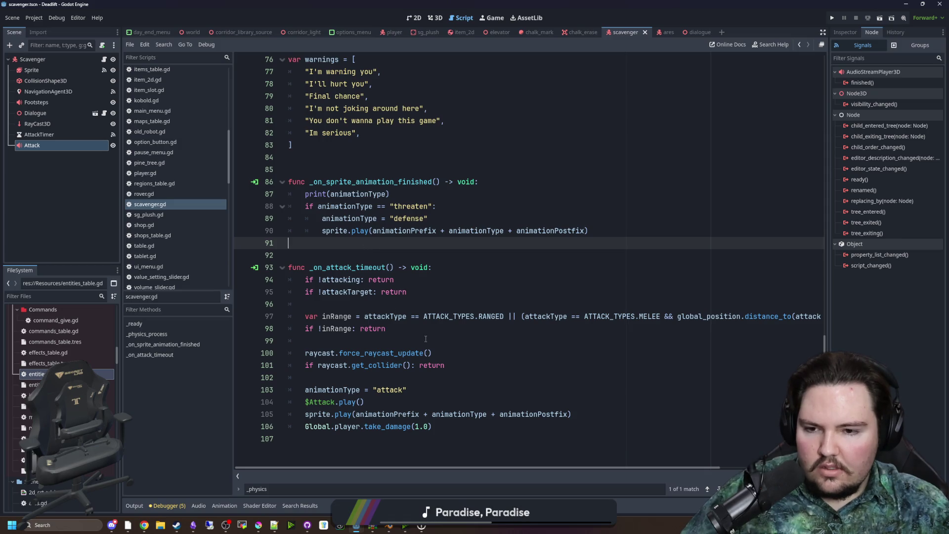
click(356, 339)
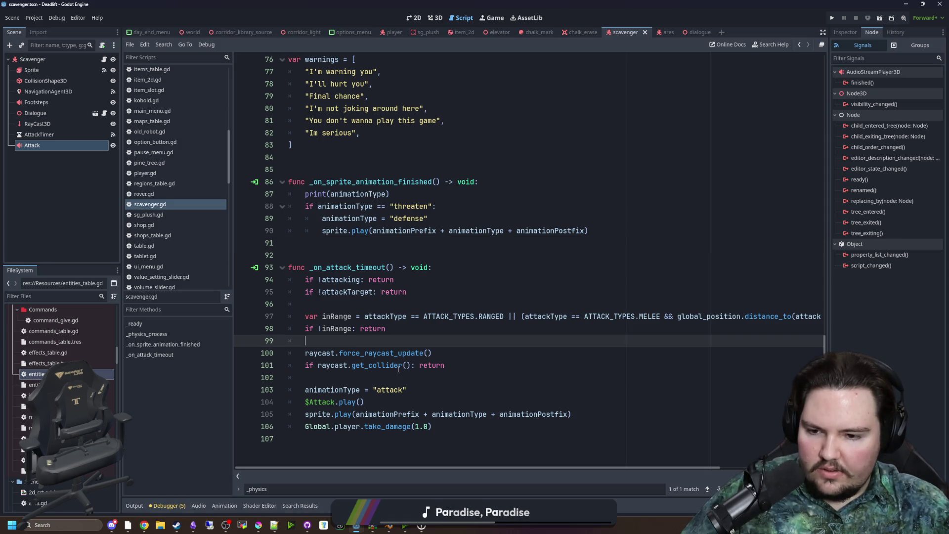
click(383, 378)
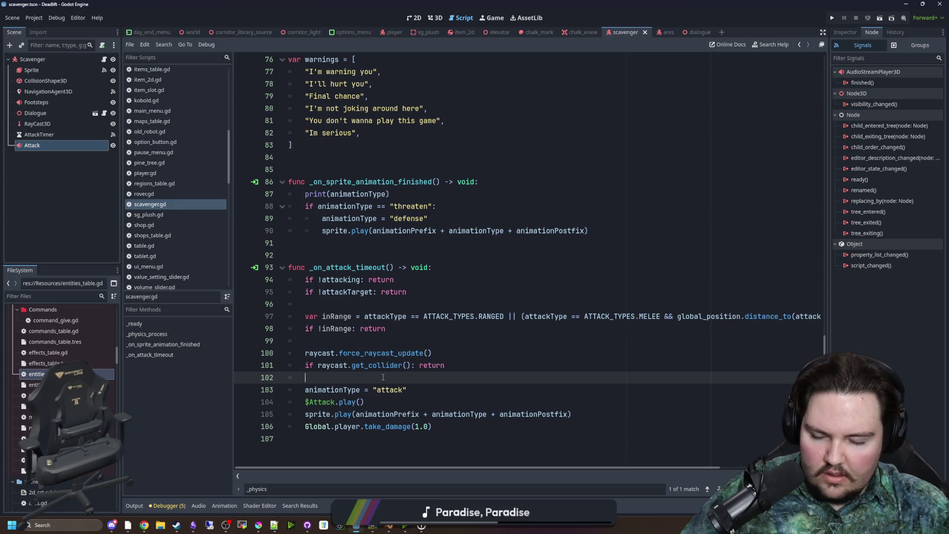
scroll(375, 326, up, 5)
scroll(376, 324, down, 5)
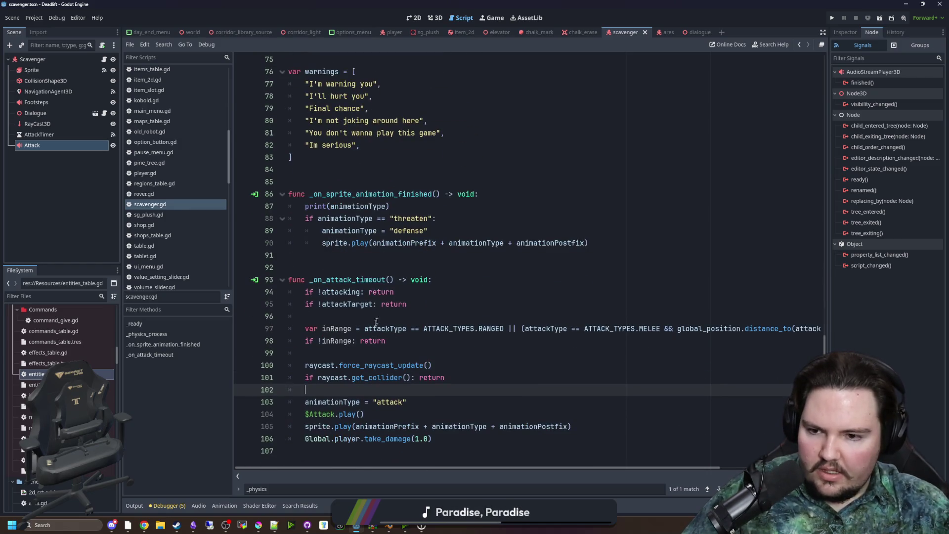
click(376, 267)
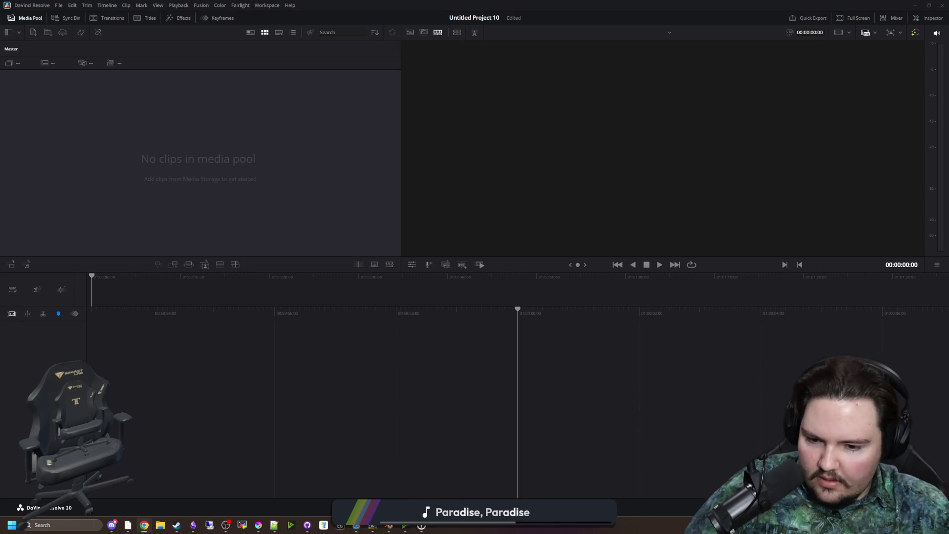
Switch to the Edit page and drop the stun-gun WAV onto Timeline 1's Audio 1 track
key(shift+4)
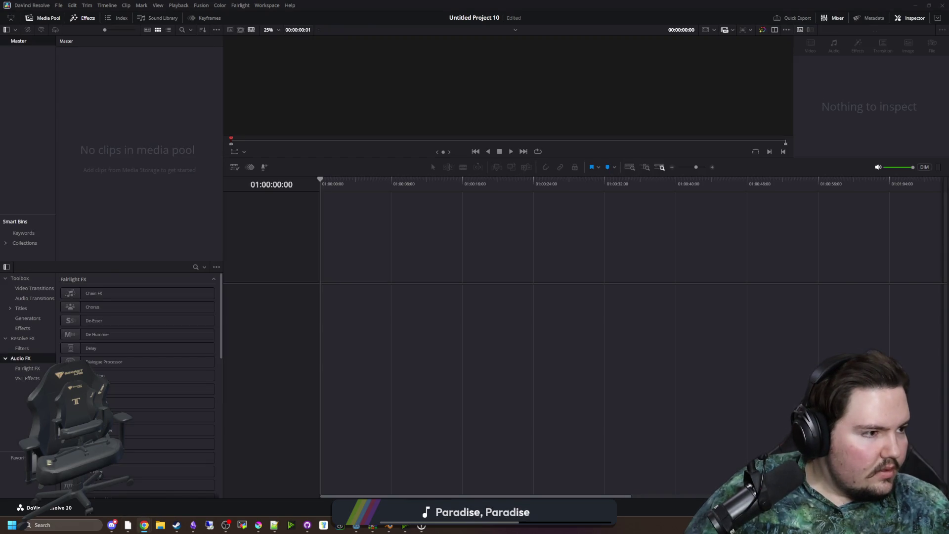
drag(479, 339, 379, 324)
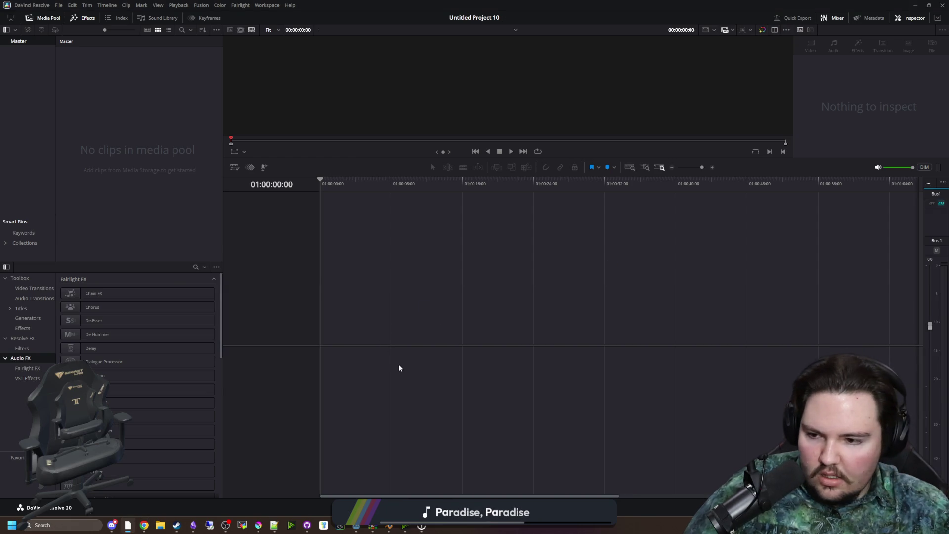
scroll(358, 329, right, 5)
key(alt+Tab)
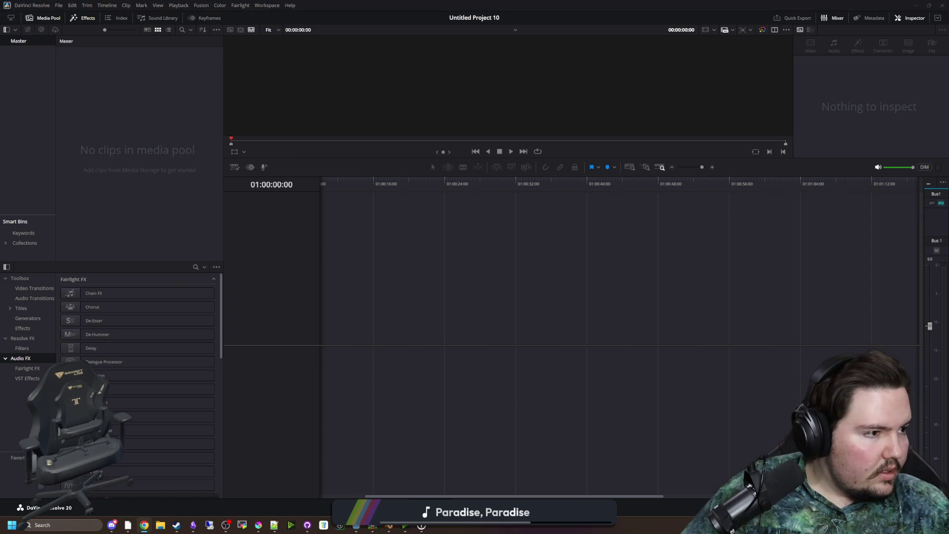
mouse_move(719, 322)
mouse_down()
mouse_move(546, 361)
mouse_move(329, 369)
mouse_up()
scroll(407, 364, right, 8)
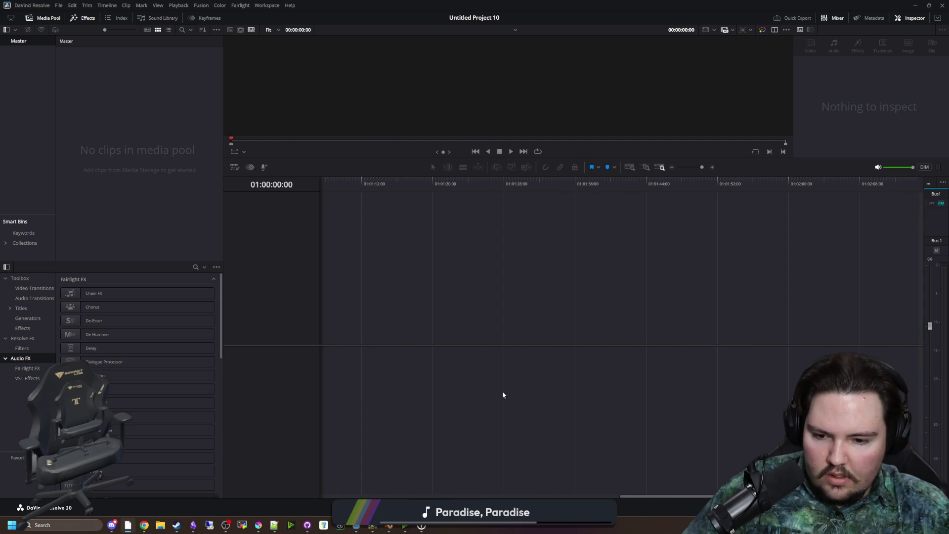
scroll(502, 394, left, 8)
key(alt+Tab)
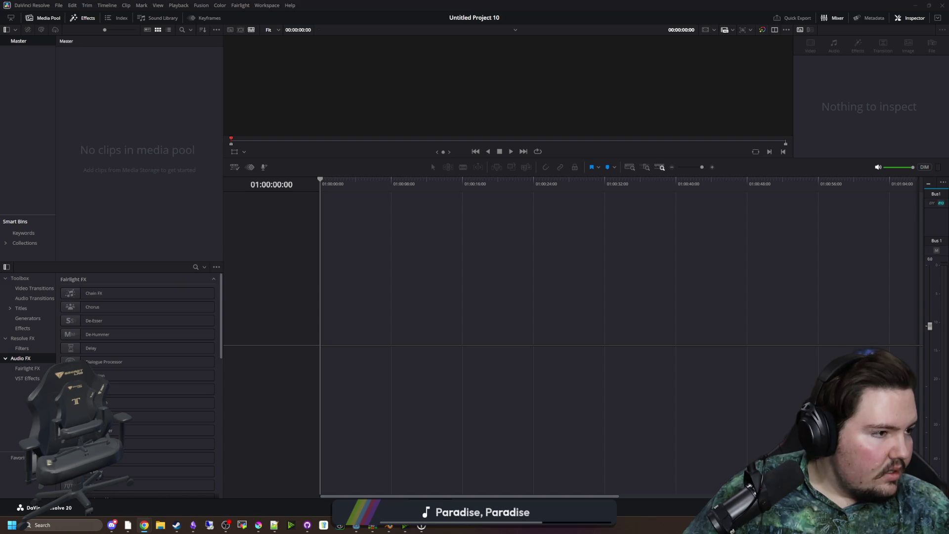
drag(740, 206, 374, 379)
scroll(410, 289, down, 5)
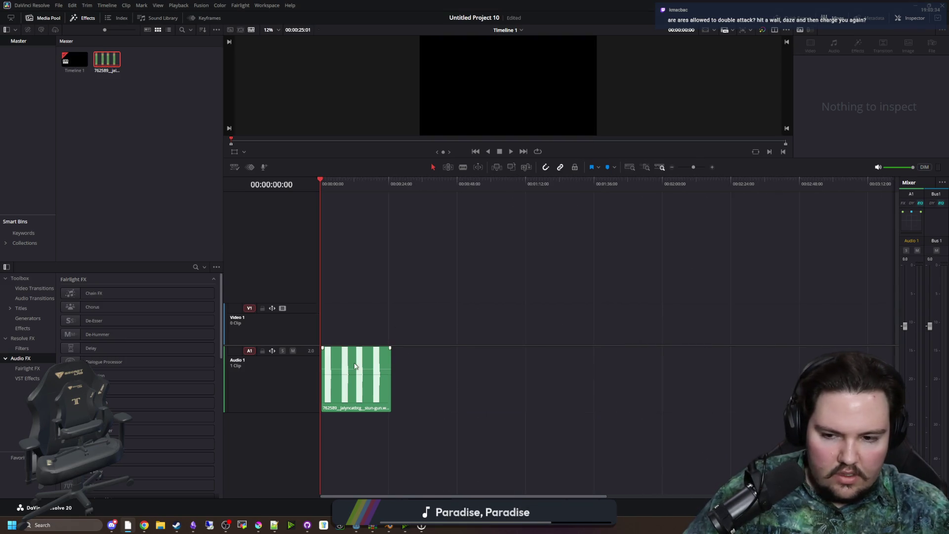
Drag the pistol reload and machine-gun single-shot files onto Audio 1 after the stun-gun clip
scroll(408, 312, up, 1)
mouse_move(948, 299)
mouse_down()
mouse_move(673, 338)
mouse_move(513, 376)
mouse_up()
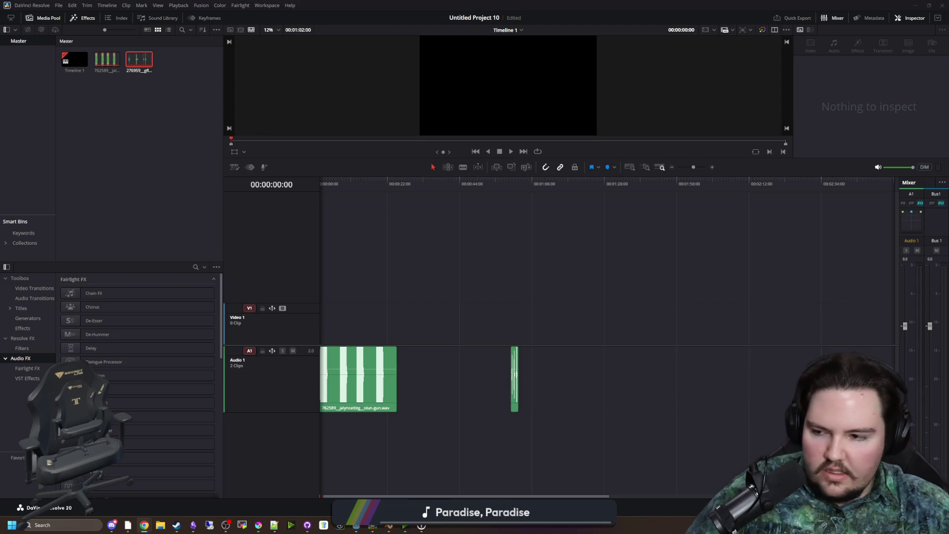
mouse_move(595, 275)
mouse_down()
mouse_move(497, 315)
mouse_move(570, 372)
mouse_up()
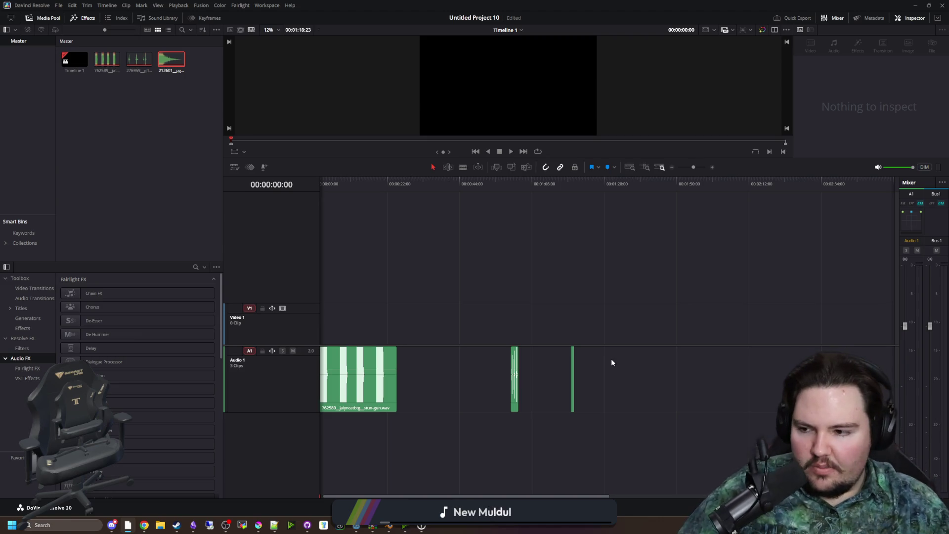
scroll(425, 381, left, 1)
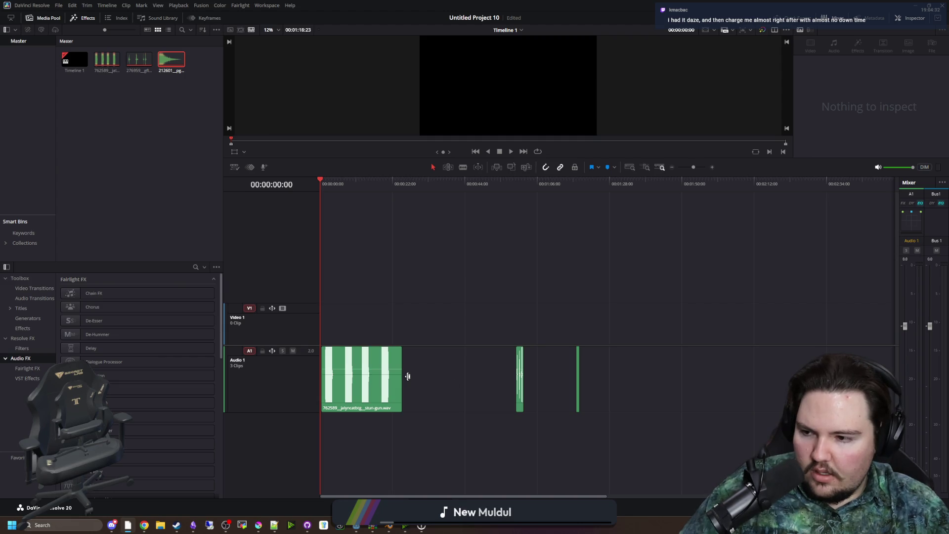
click(430, 379)
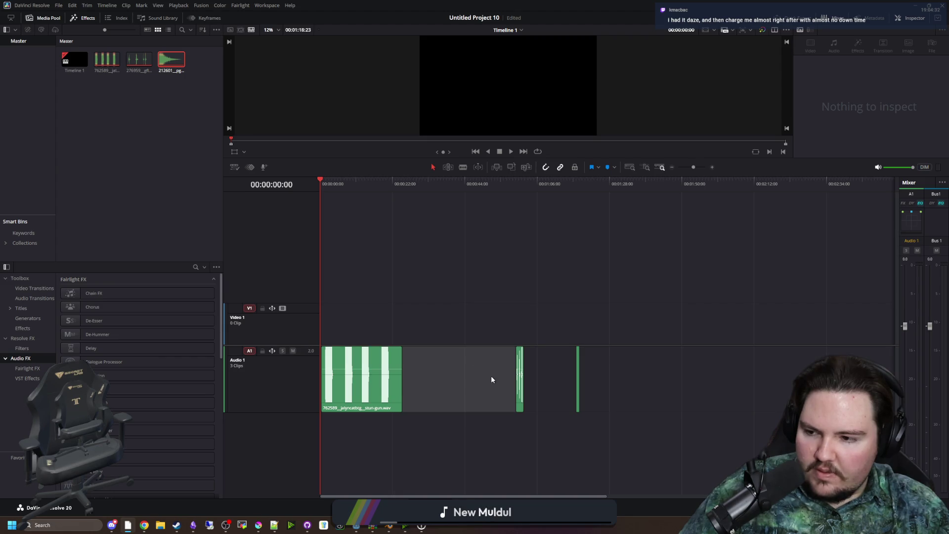
Drag the pistol reload and machine-gun clips toward the start of Audio 1
click(520, 371)
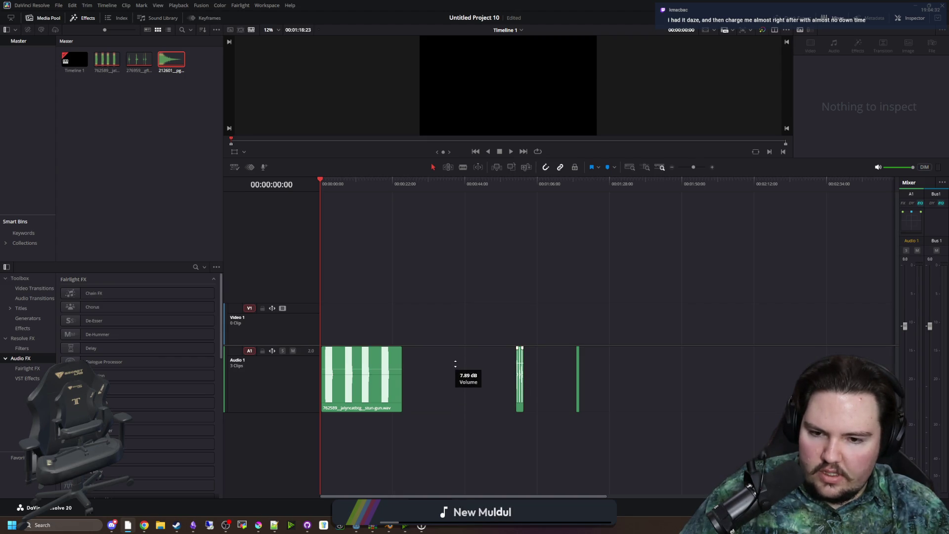
drag(520, 381, 430, 380)
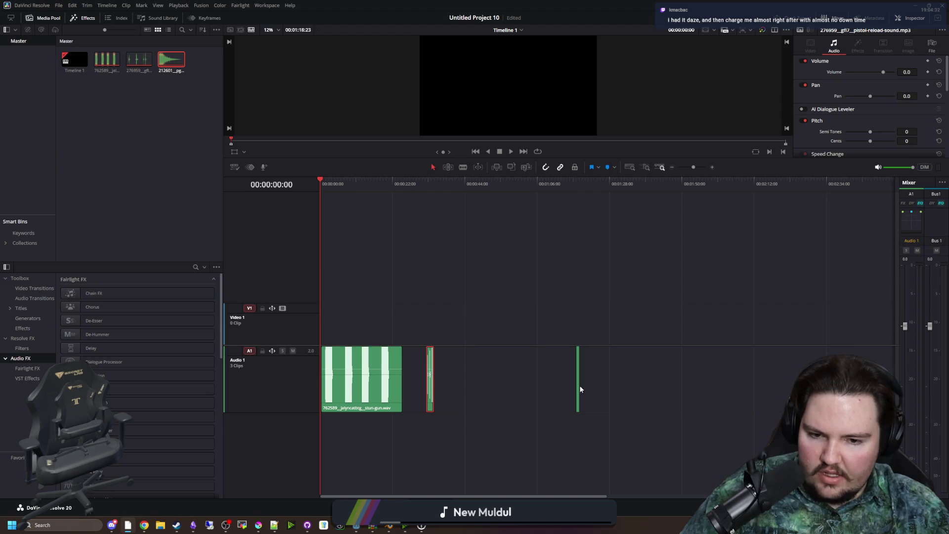
drag(578, 389, 446, 389)
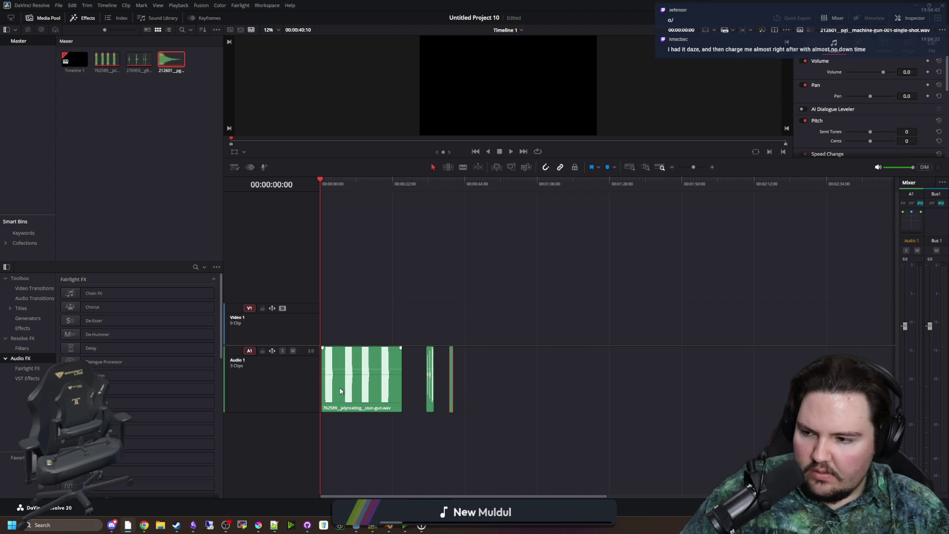
scroll(341, 385, up, 3)
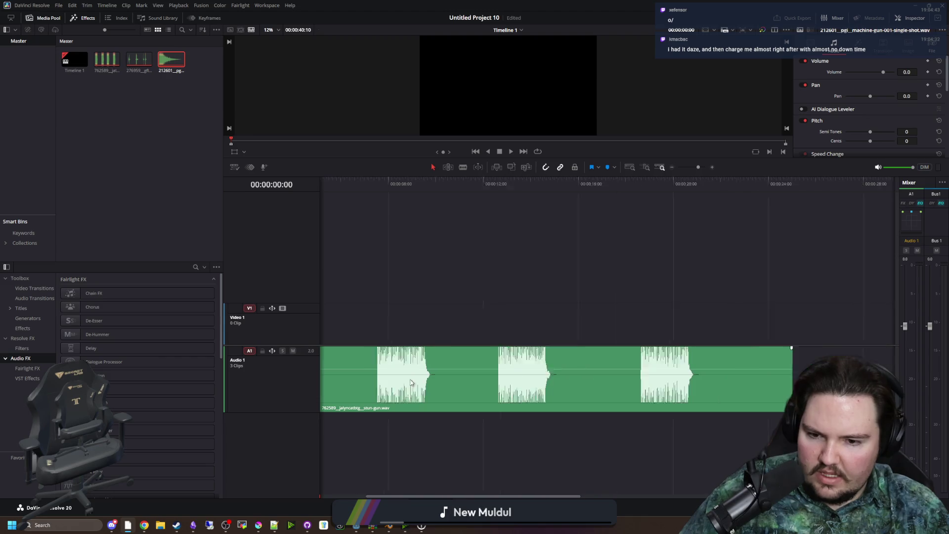
scroll(341, 385, down, 4)
mouse_move(342, 385)
mouse_down()
mouse_move(532, 385)
mouse_move(324, 385)
mouse_up()
scroll(444, 385, up, 3)
scroll(444, 385, down, 3)
Place the machine-gun clip beside the pistol clip and close the gap before the stun-gun clip
drag(617, 388, 366, 390)
scroll(494, 396, down, 2)
drag(624, 400, 462, 403)
scroll(319, 403, up, 2)
scroll(390, 393, up, 3)
scroll(388, 393, down, 1)
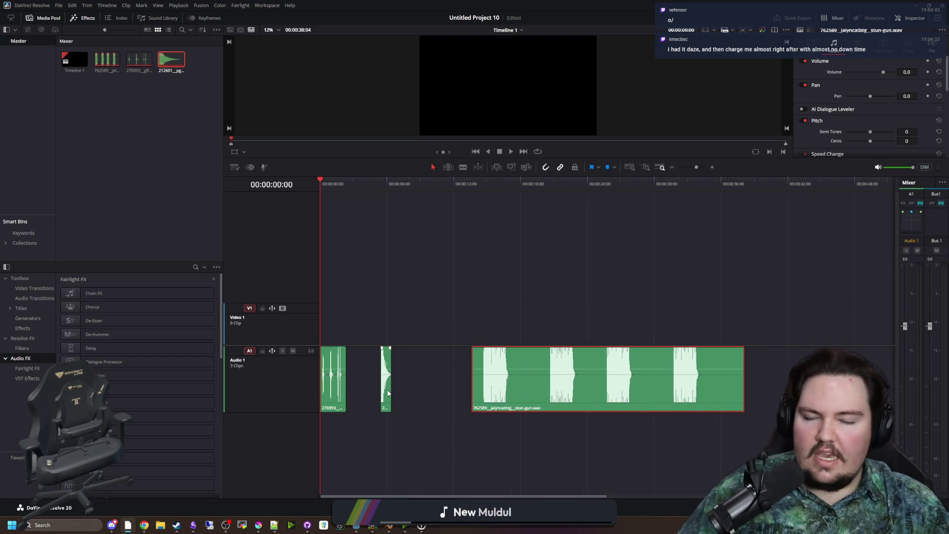
scroll(317, 395, up, 2)
scroll(405, 378, up, 1)
scroll(405, 378, down, 2)
drag(416, 390, 395, 390)
drag(568, 391, 461, 390)
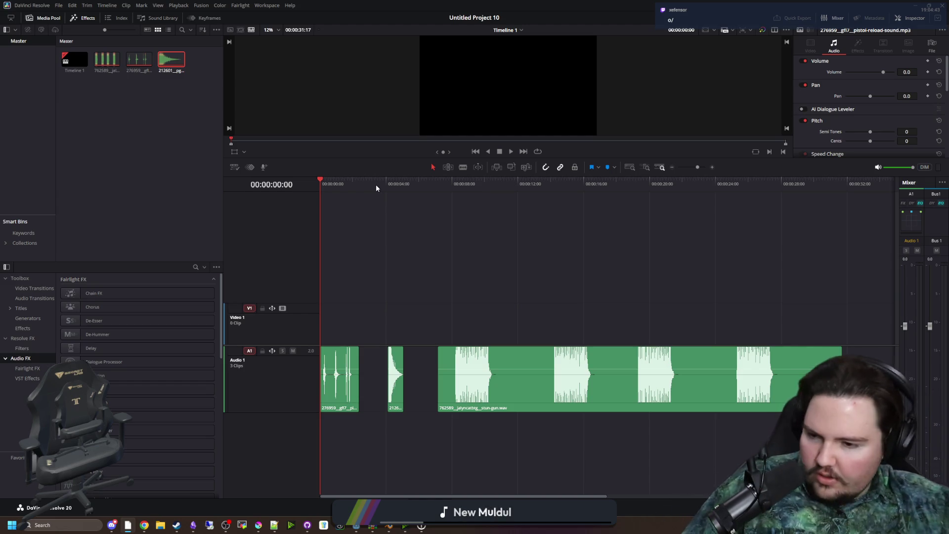
click(343, 195)
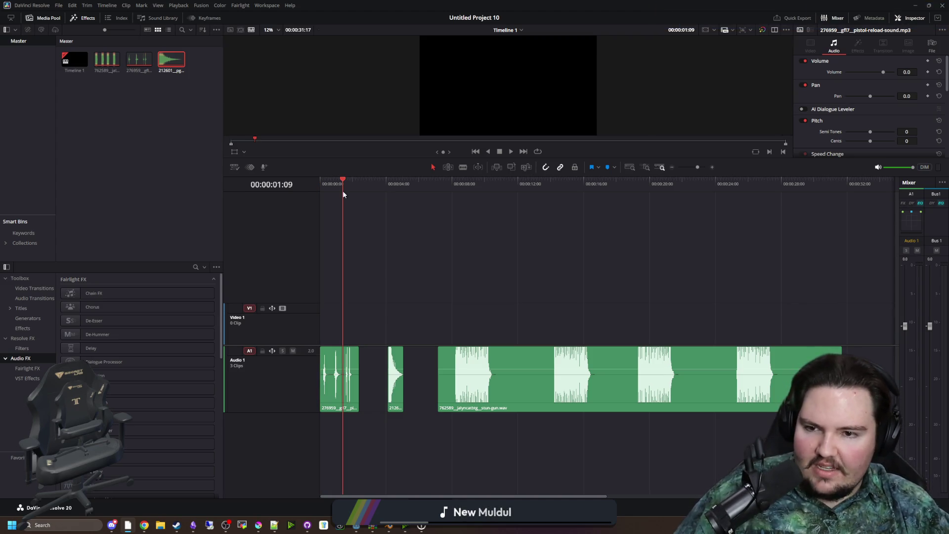
Preview the clips and blade the stun-gun clip at about 14:03
drag(367, 191, 453, 183)
key(space)
click(542, 183)
key(b)
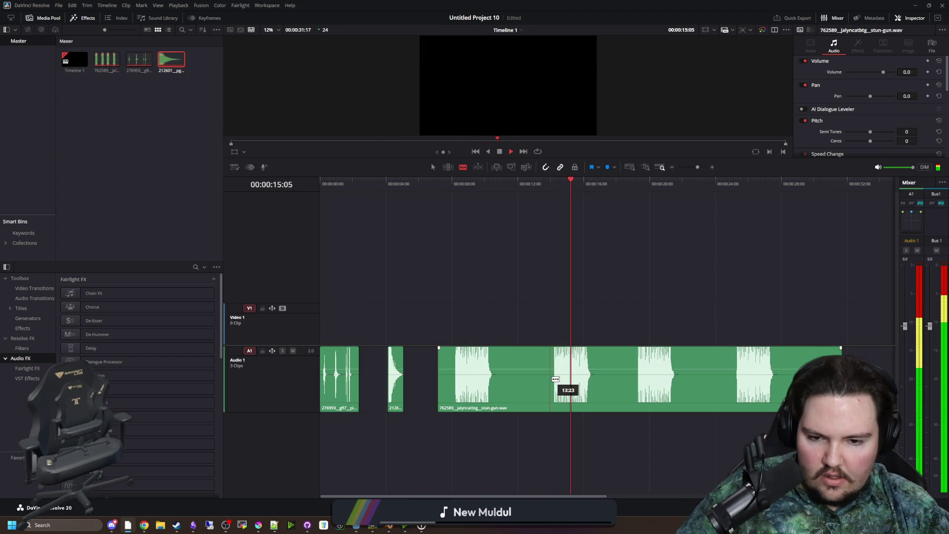
click(557, 379)
key(space)
scroll(627, 339, up, 3)
drag(412, 183, 431, 183)
key(space)
key(space)
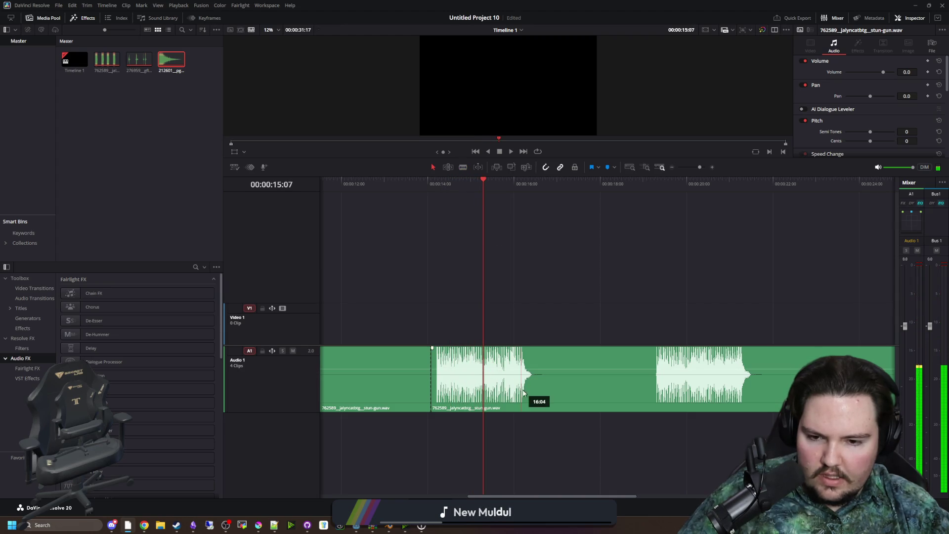
Split the stun-gun clip at the playhead, delete the leftover pieces, and replay the trimmed sound
click(531, 389)
click(486, 385)
key(a)
key(Delete)
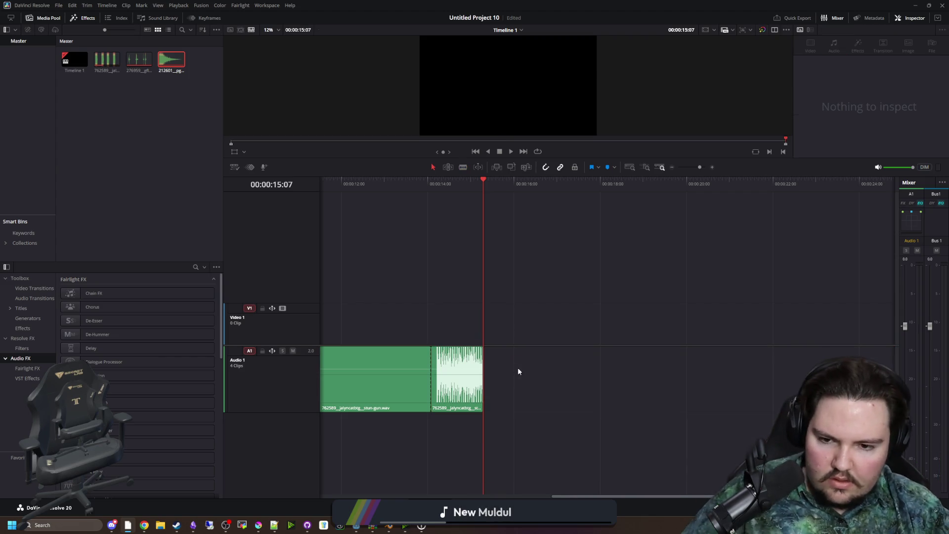
scroll(607, 366, down, 2)
click(492, 368)
key(Delete)
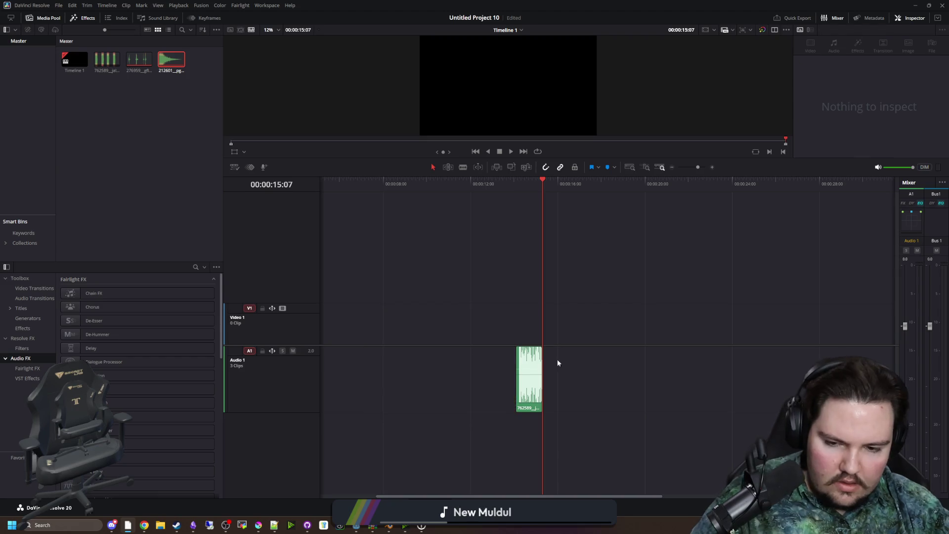
scroll(474, 247, up, 3)
click(462, 184)
key(space)
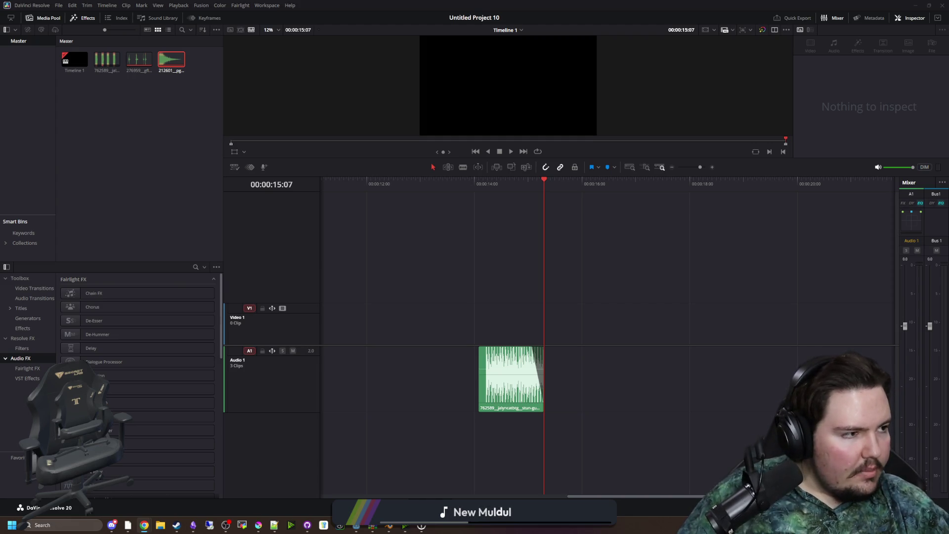
Add the sparks-and-hum sound, cut it down, move it to Audio 2, and trim its end
mouse_move(911, 262)
mouse_down()
mouse_move(620, 394)
mouse_move(612, 407)
mouse_up()
key(shift+z)
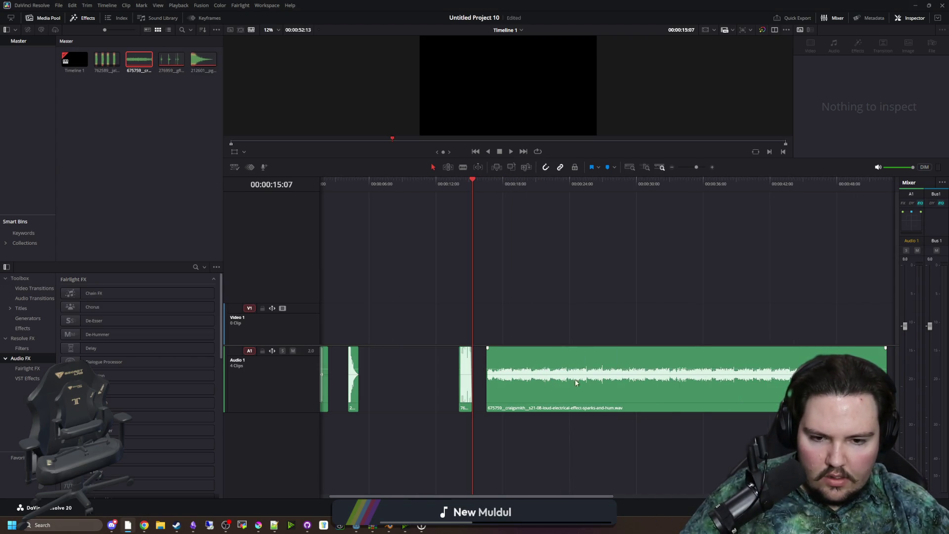
click(589, 380)
key(a)
click(568, 381)
key(Delete)
drag(629, 385, 500, 435)
mouse_move(752, 440)
mouse_down()
mouse_move(472, 440)
mouse_move(518, 435)
mouse_up()
Fade out the sparks clip, raise its volume to -2.5 dB, and replay the layered sound
scroll(458, 435, up, 5)
scroll(496, 424, up, 2)
scroll(518, 435, up, 1)
mouse_move(595, 437)
mouse_down()
mouse_move(579, 438)
mouse_move(573, 415)
mouse_move(547, 415)
mouse_move(546, 439)
mouse_move(528, 440)
mouse_up()
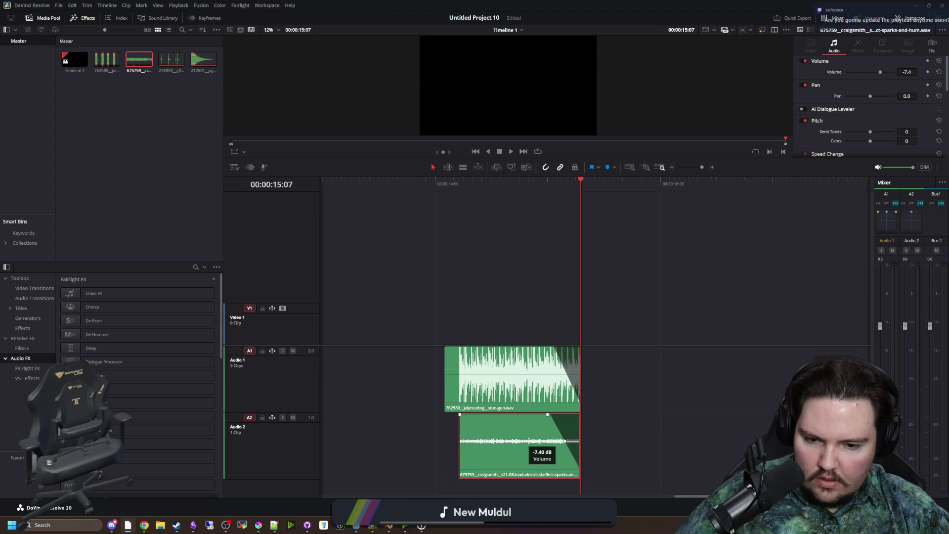
click(435, 186)
key(space)
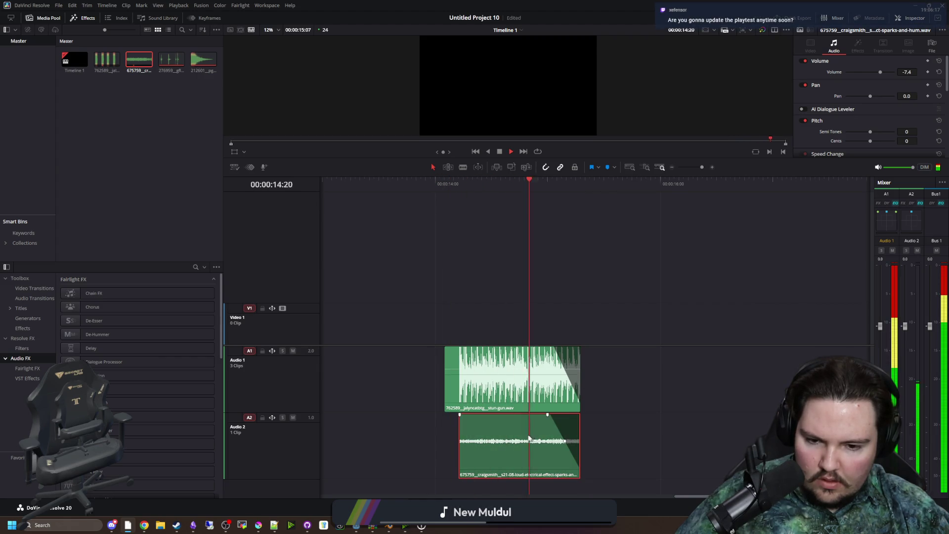
drag(529, 439, 530, 434)
click(425, 184)
key(space)
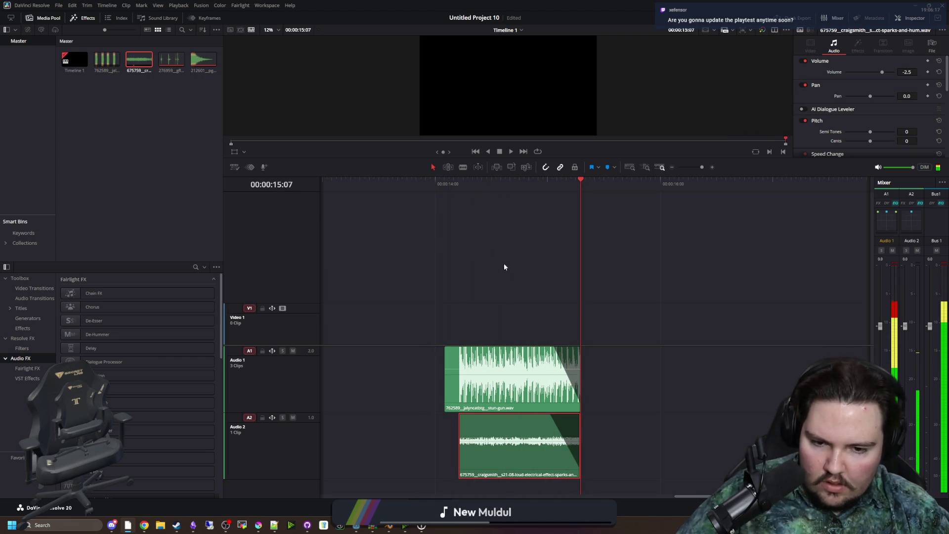
Move the machine-gun clip to about 9:16 and the pistol-reload clip to 11:10
scroll(697, 341, right, 3)
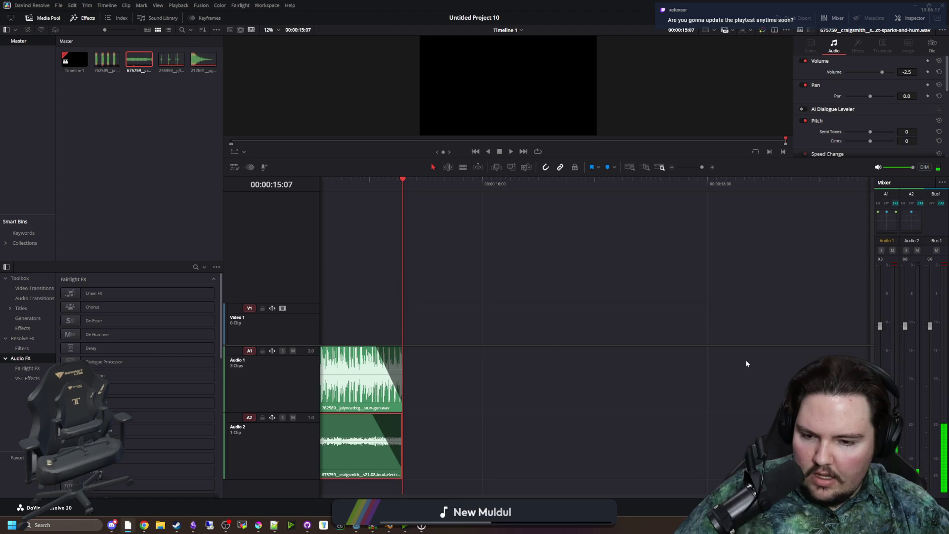
scroll(745, 359, down, 5)
drag(363, 385, 515, 386)
scroll(515, 386, down, 1)
drag(355, 386, 599, 386)
scroll(403, 395, up, 4)
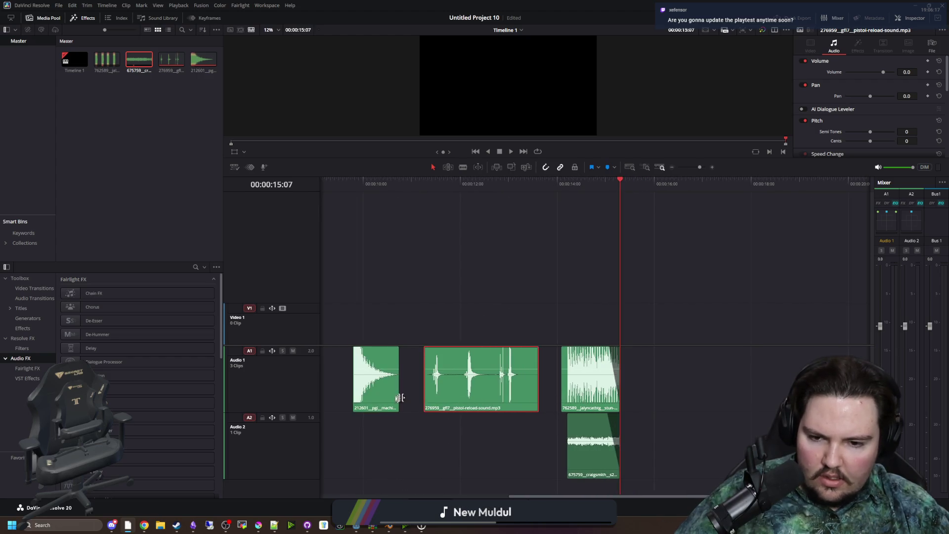
click(452, 180)
key(space)
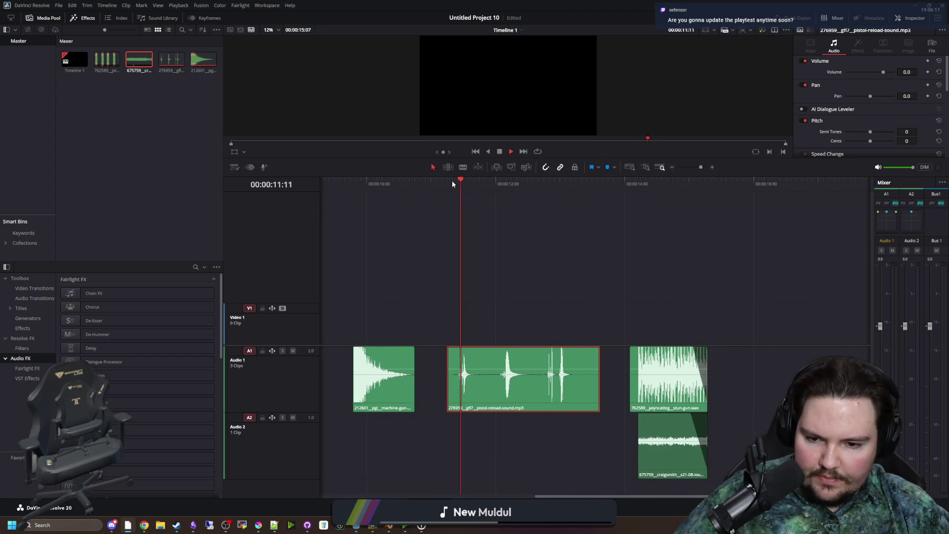
scroll(466, 184, up, 1)
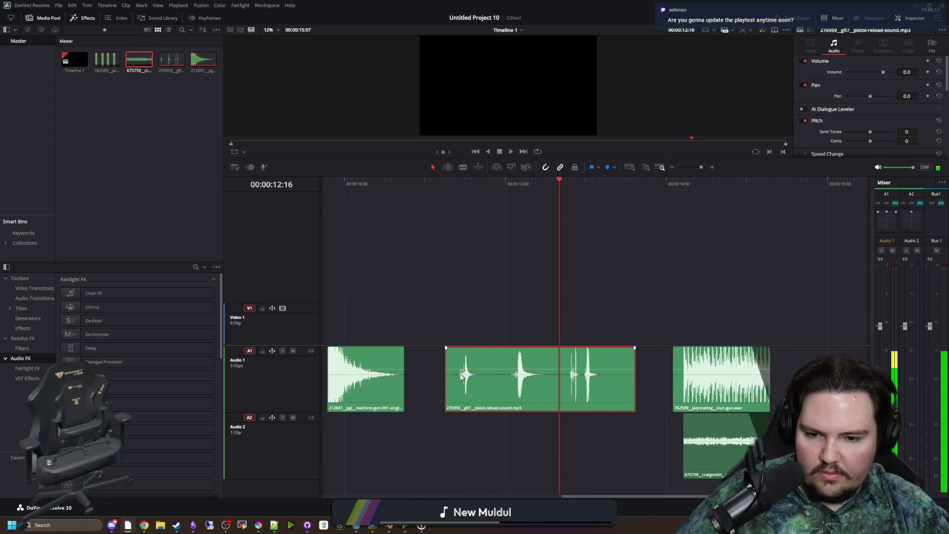
Cut the pistol-reload clip to one shot and move it to Audio 2 over the machine-gun clip
click(554, 383)
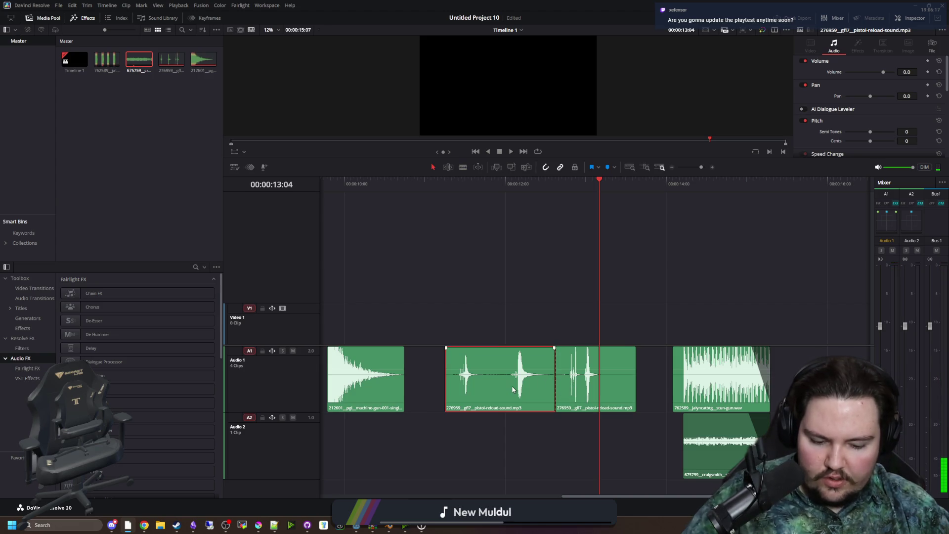
key(Delete)
drag(585, 387, 501, 388)
drag(395, 394, 445, 394)
click(368, 187)
key(space)
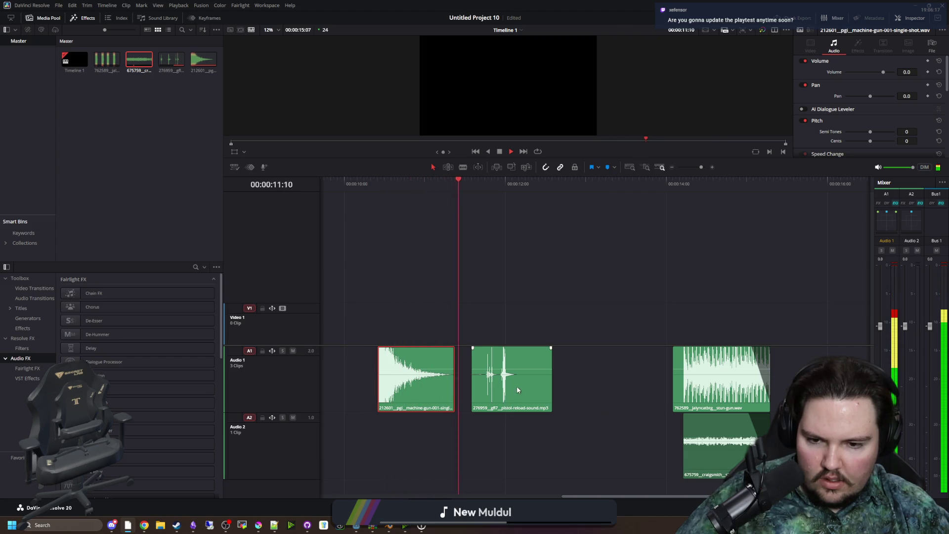
key(space)
mouse_move(505, 384)
mouse_down()
mouse_move(445, 452)
mouse_move(421, 451)
mouse_move(438, 445)
mouse_up()
Play the stacked gun sounds, then trim the pistol-reload clip's start and end and fade its tail
click(351, 183)
key(space)
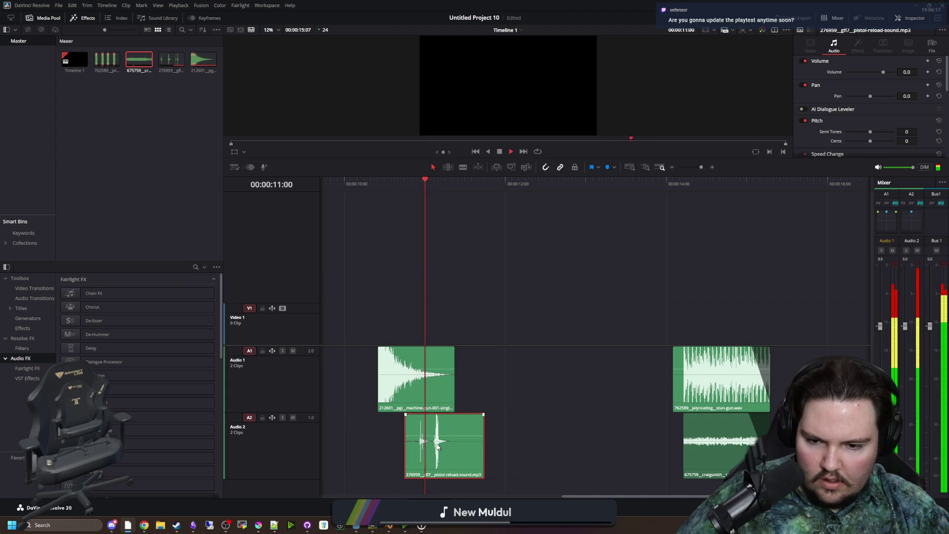
key(space)
scroll(351, 451, up, 1)
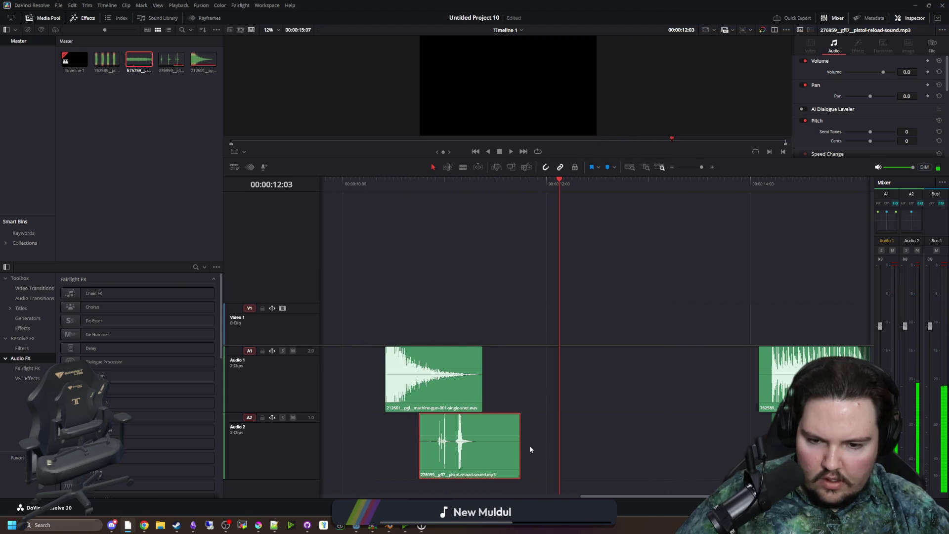
mouse_move(509, 448)
mouse_down()
mouse_move(519, 447)
mouse_move(490, 447)
mouse_up()
scroll(411, 418, up, 1)
drag(514, 414, 493, 414)
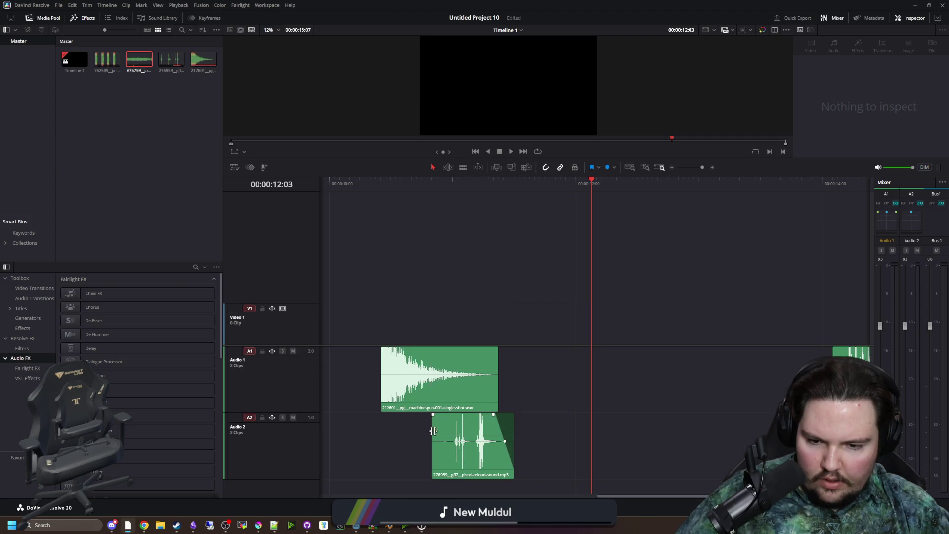
drag(431, 431, 447, 431)
Replay the layered gun sounds and nudge the pistol-reload clip later to line it up
click(426, 443)
click(360, 182)
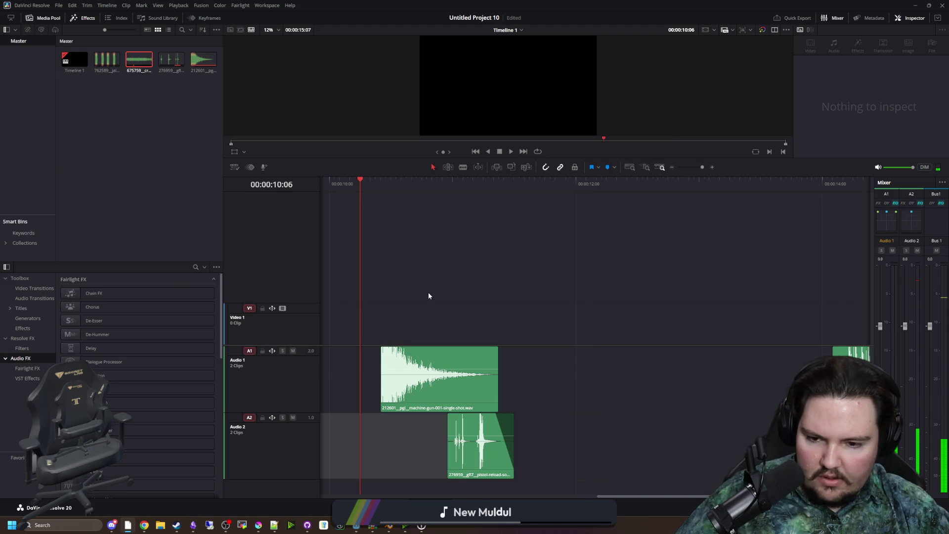
key(space)
scroll(367, 283, down, 2)
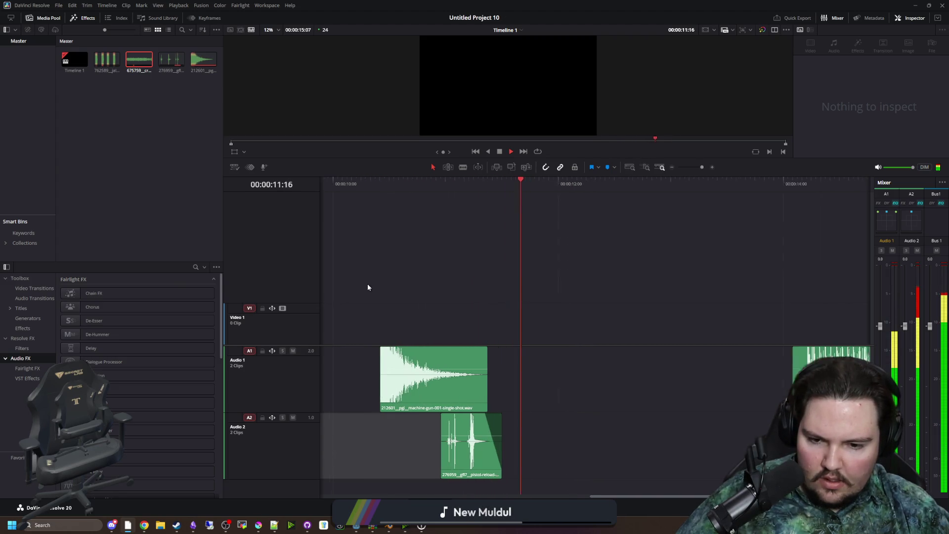
scroll(384, 289, down, 2)
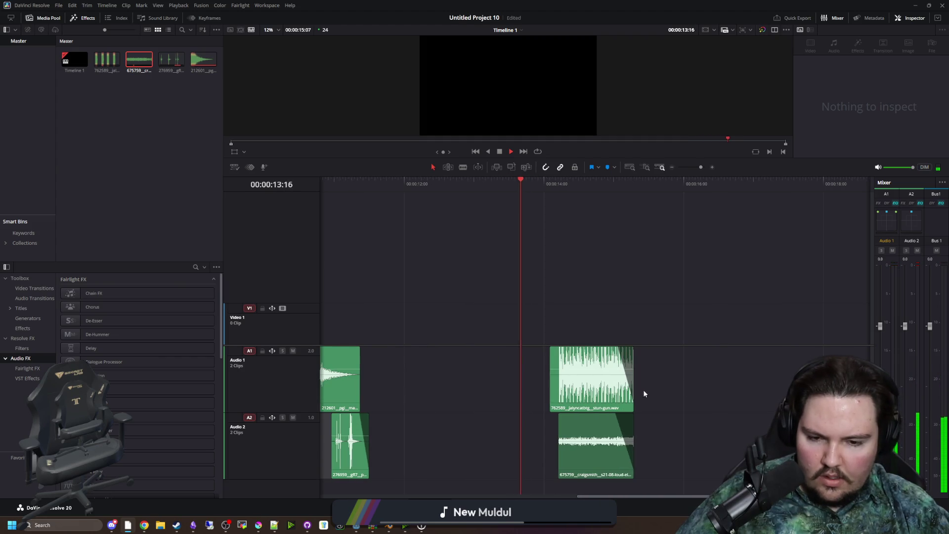
scroll(745, 413, up, 3)
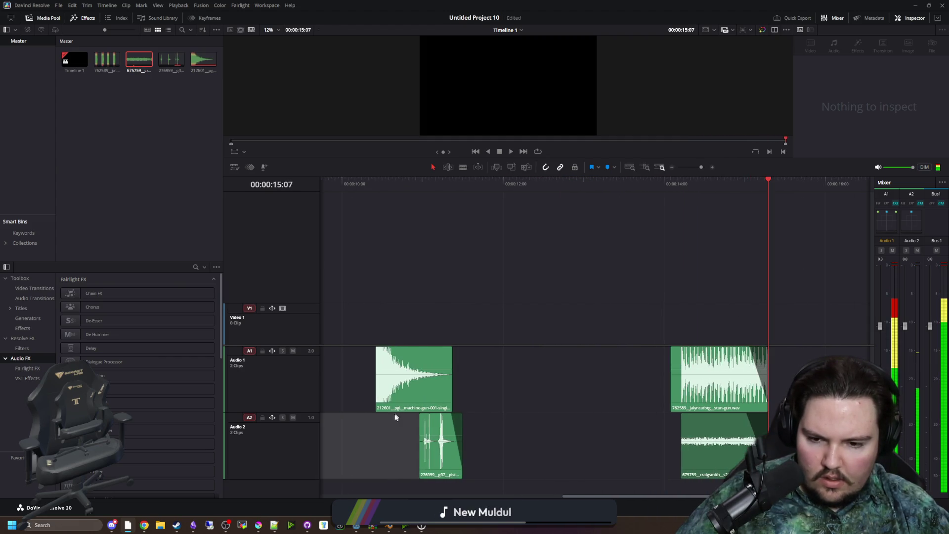
drag(456, 428, 477, 429)
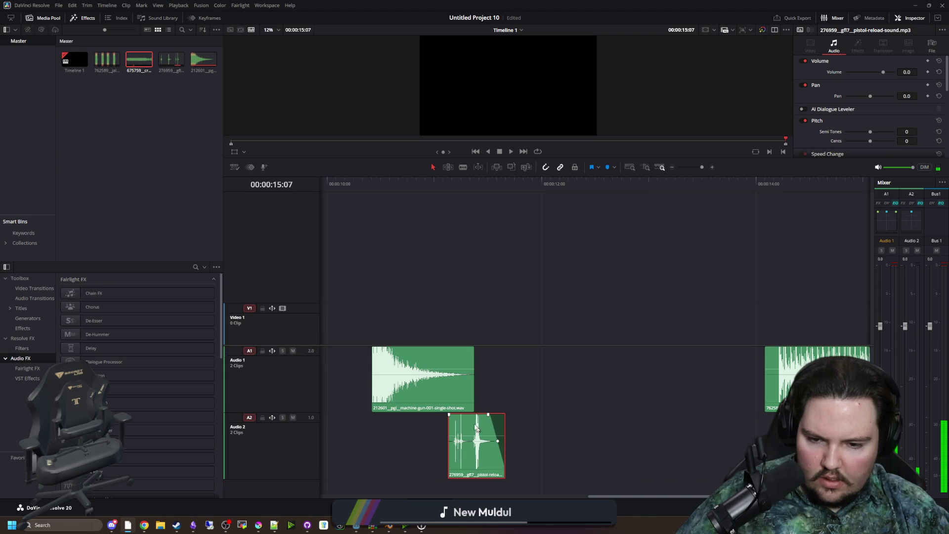
click(342, 183)
key(space)
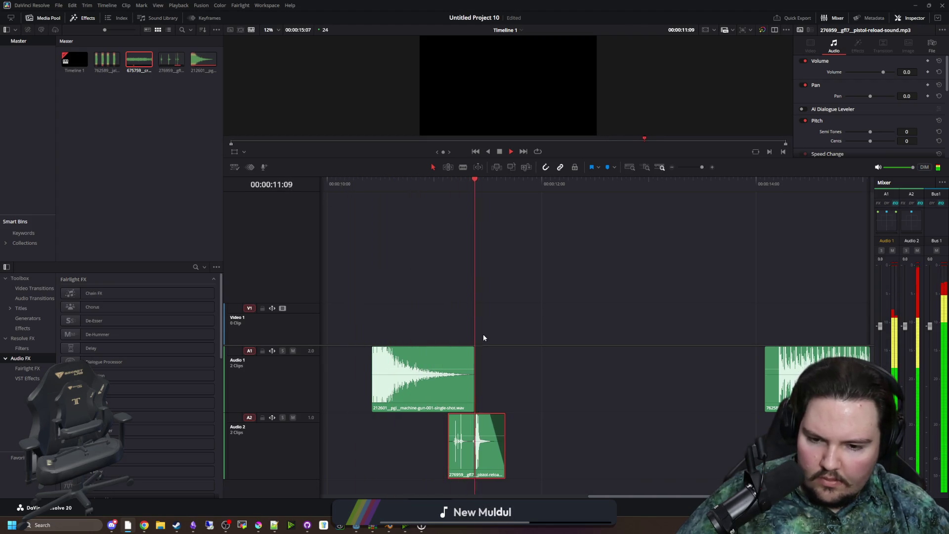
Mark an in point at 10:10 and an out point at 11:14 from the ruler
scroll(422, 332, down, 3)
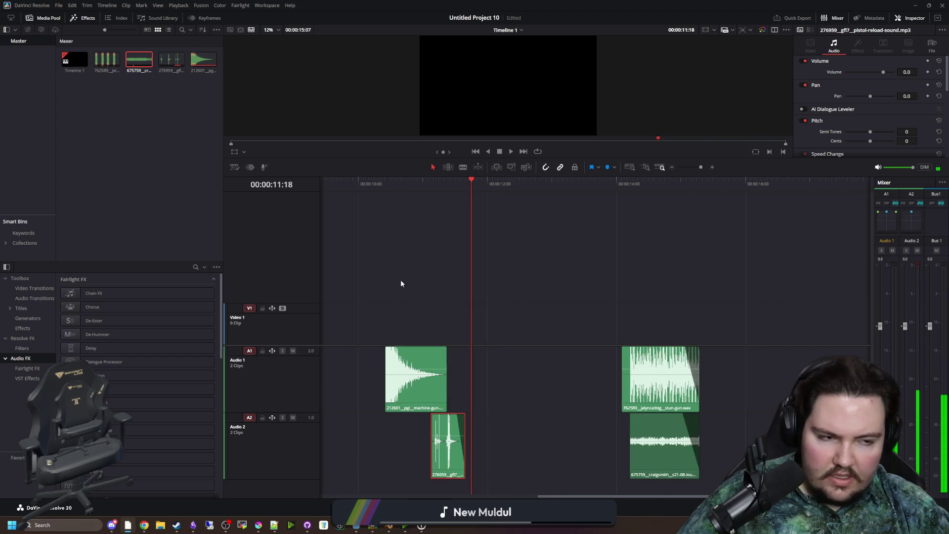
click(379, 185)
right_click(383, 188)
click(402, 197)
drag(401, 186, 463, 188)
right_click(460, 185)
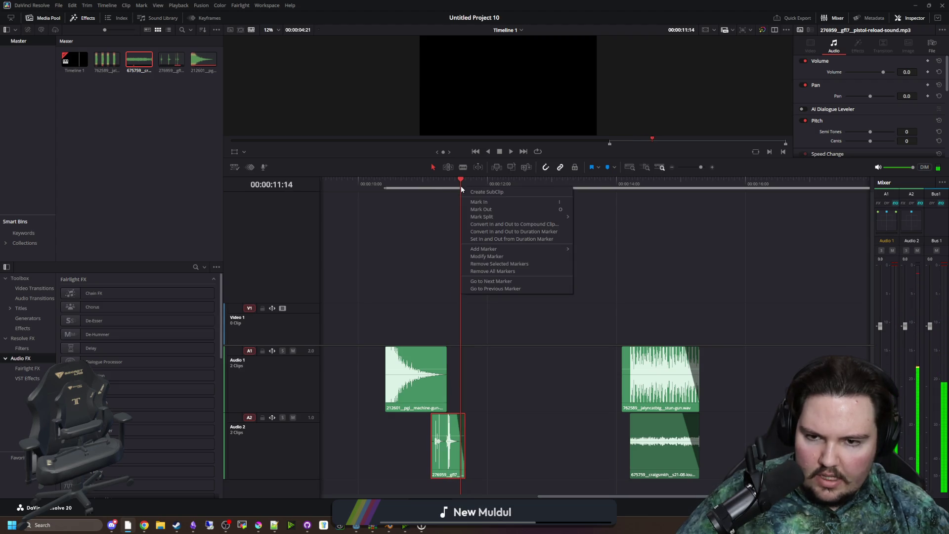
click(481, 206)
Adjust the marked range to end at 11:16 and switch to the Deliver page
scroll(604, 308, up, 3)
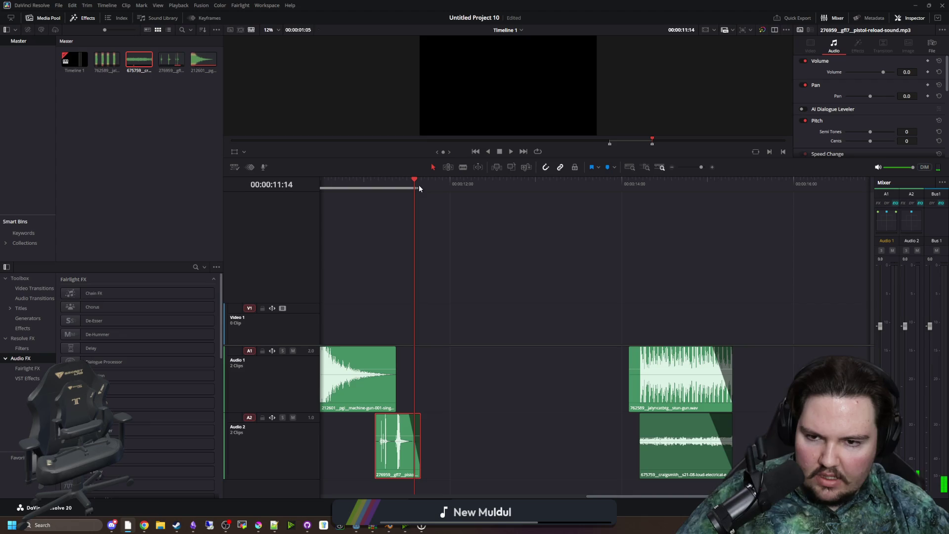
click(421, 185)
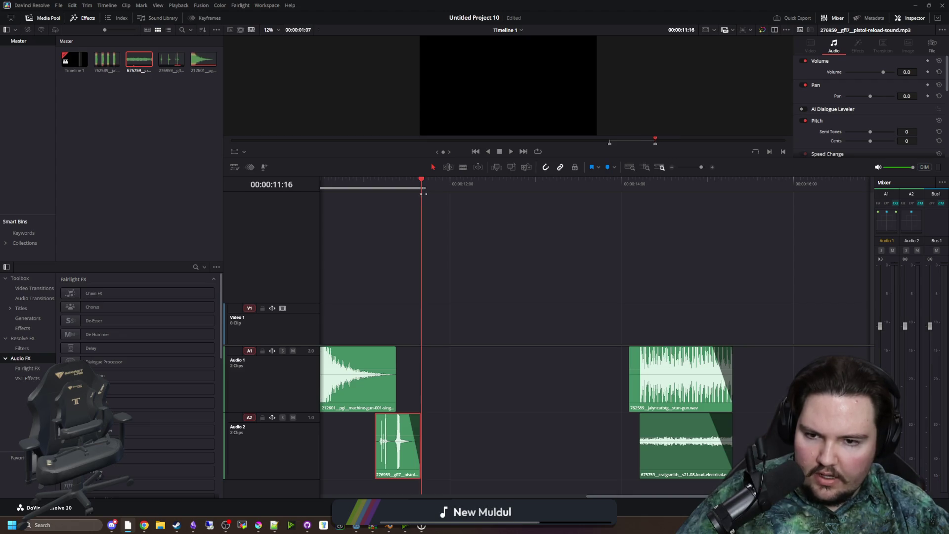
key(Left)
key(Left)
click(635, 185)
right_click(631, 185)
click(498, 229)
scroll(626, 281, down, 2)
scroll(494, 314, up, 1)
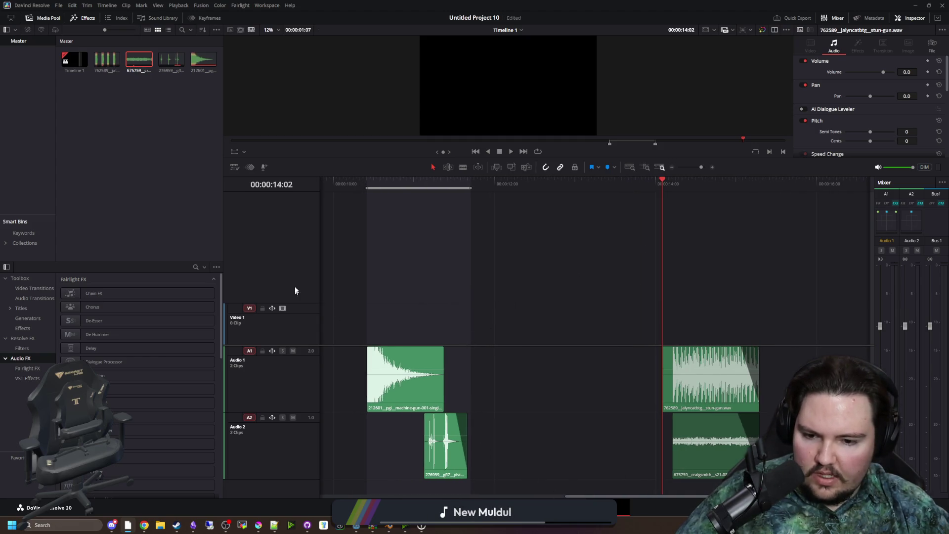
key(shift+8)
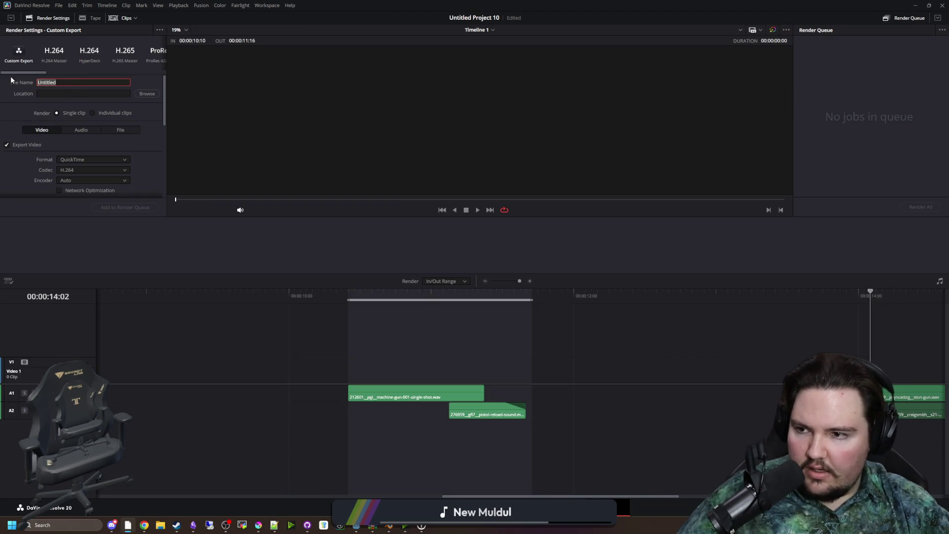
Name the render pistol_shoot and save it to the Davinci Export folder
text(pistol_shoot)
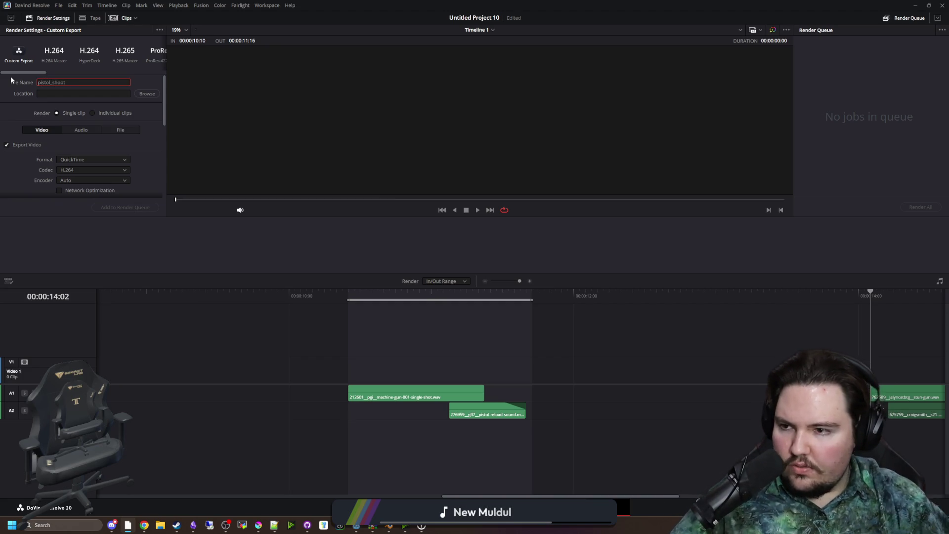
click(158, 94)
click(158, 93)
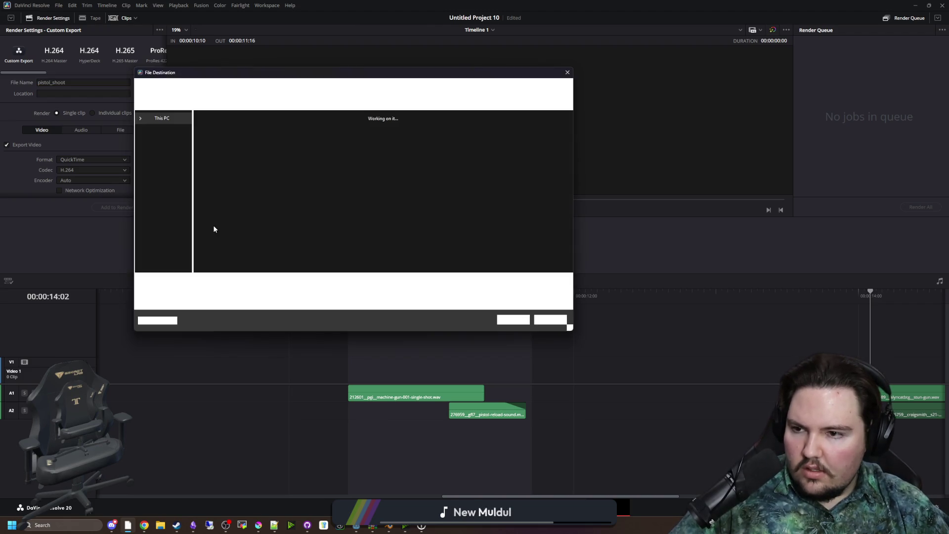
click(167, 187)
click(513, 319)
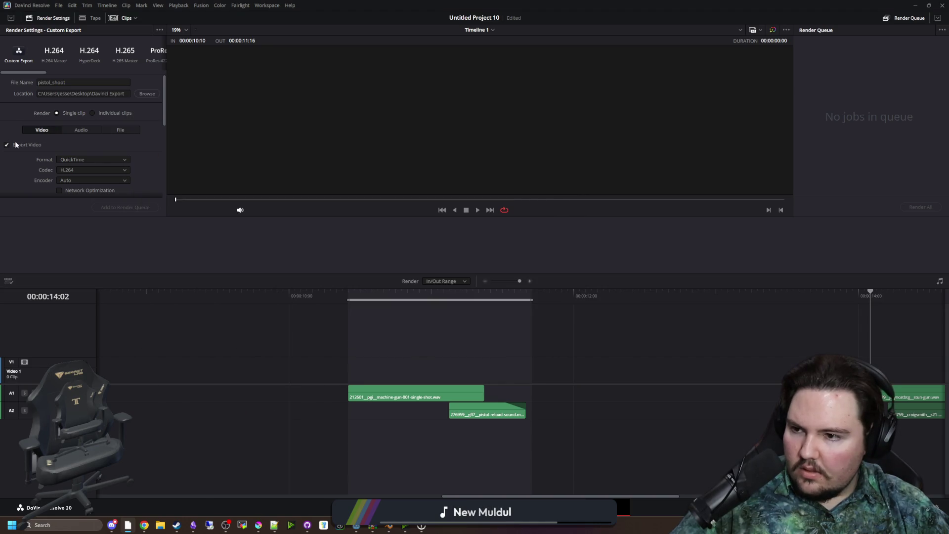
Set the audio export format to Wave and add the job to the render queue
click(79, 130)
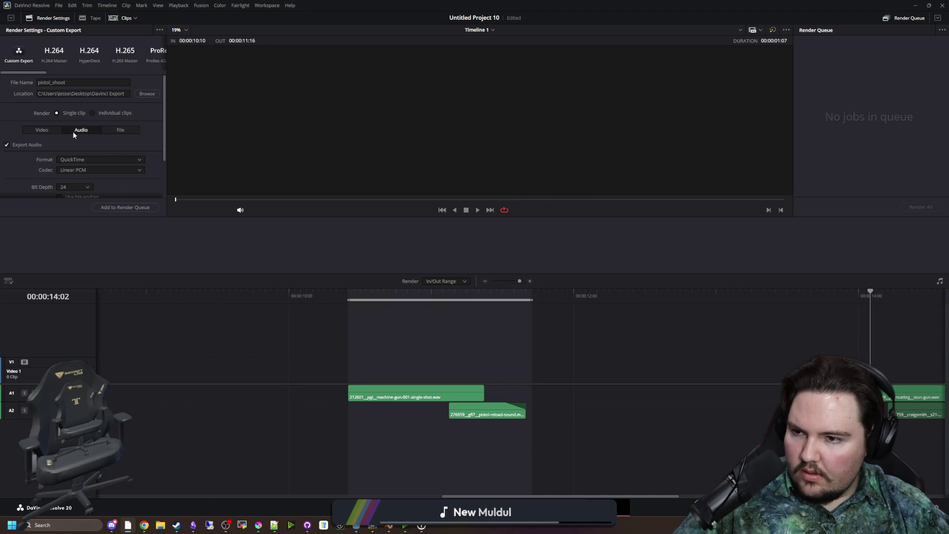
click(78, 160)
click(77, 198)
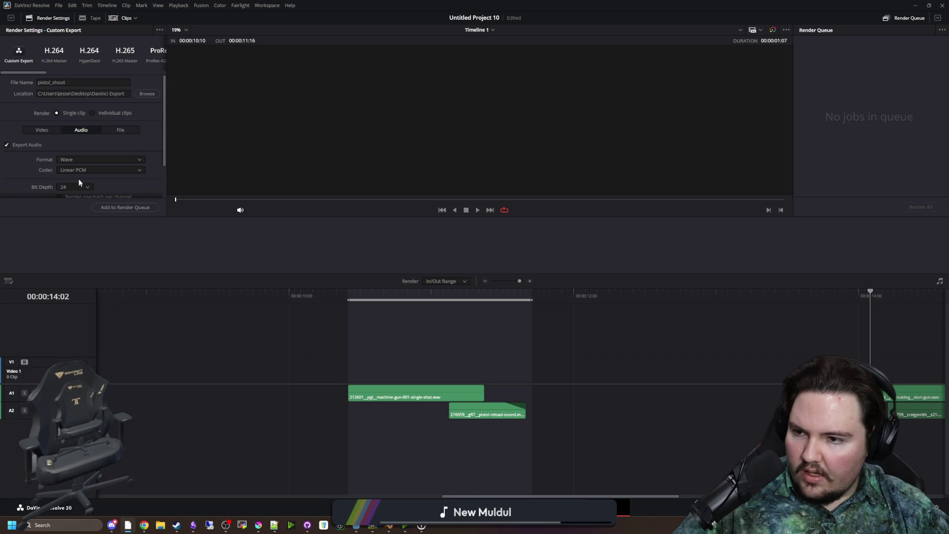
scroll(72, 180, down, 2)
click(125, 207)
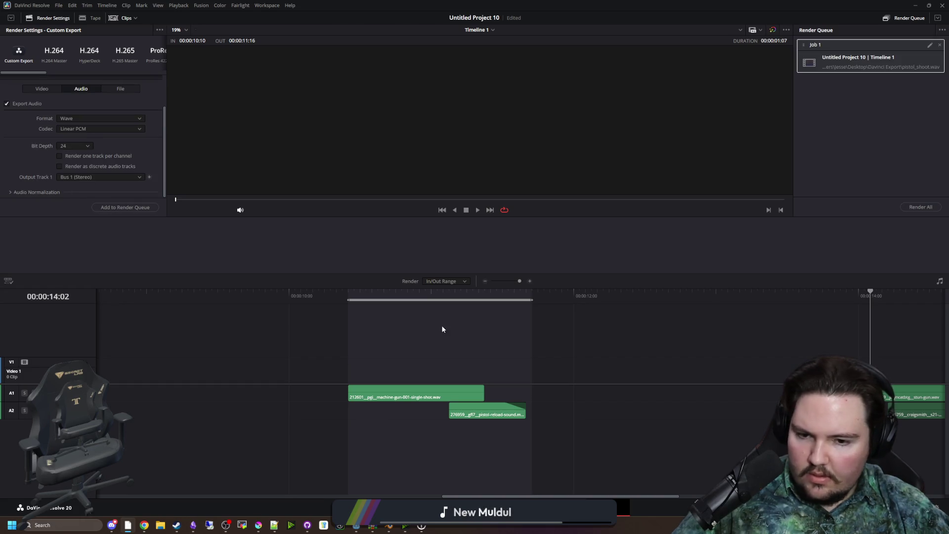
Move the playhead to the stun-gun clips' start and mark in and out there
scroll(465, 330, down, 1)
scroll(465, 330, up, 2)
drag(698, 293, 841, 293)
key(i)
key(o)
key(o)
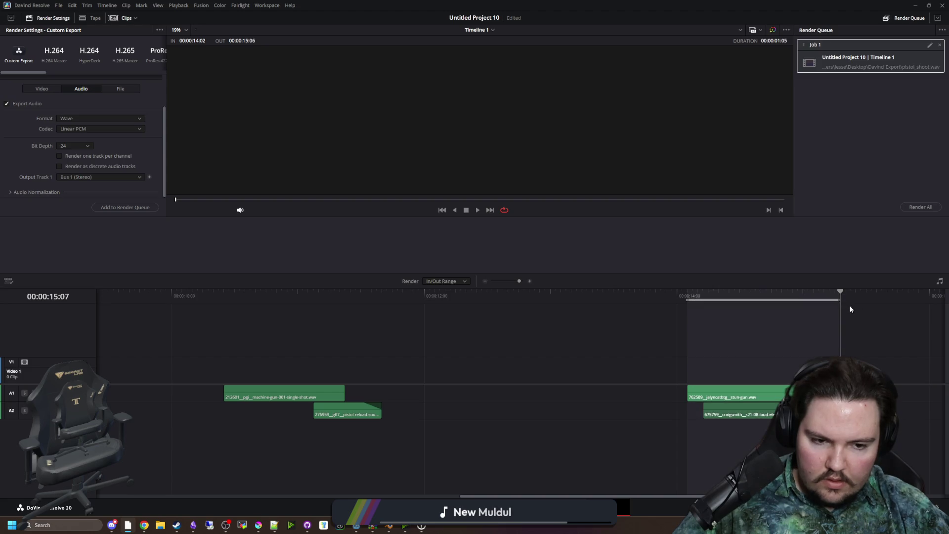
Rename the export to taser_zap and add it to the render queue
scroll(864, 345, up, 1)
scroll(864, 349, up, 1)
scroll(72, 87, up, 2)
click(33, 83)
text(ta)
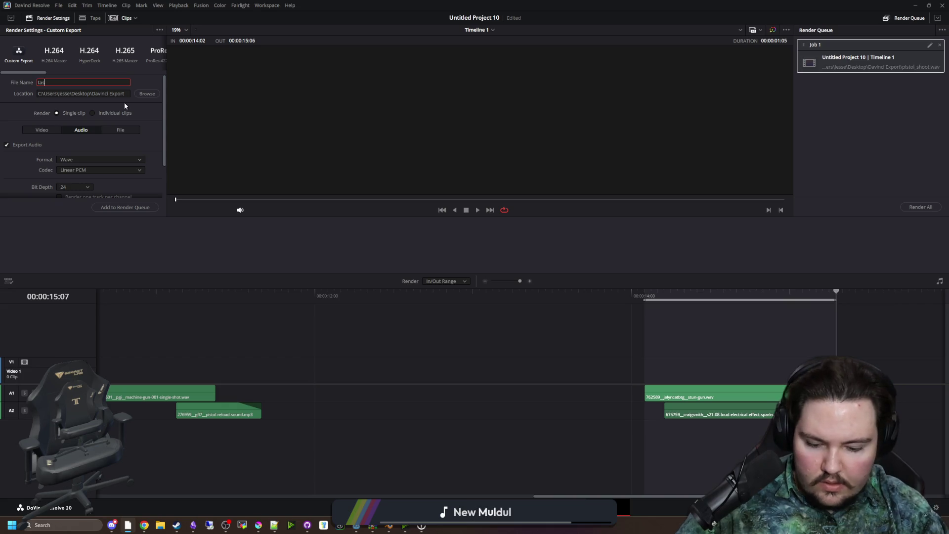
text(zer_)
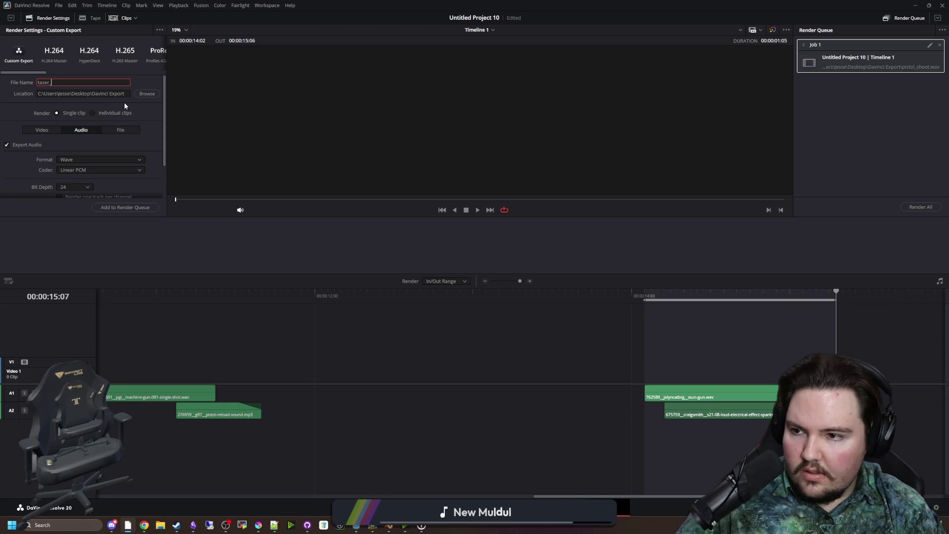
text(zap)
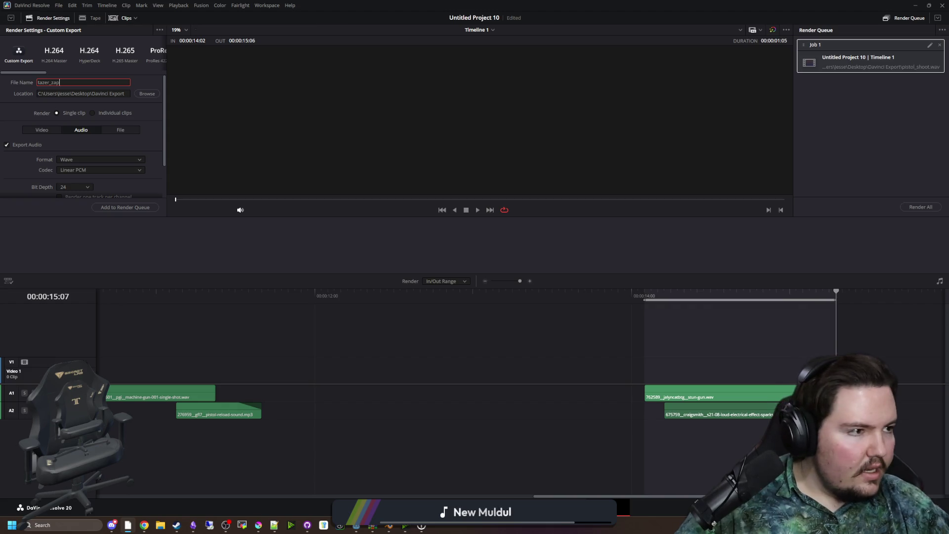
key(Return)
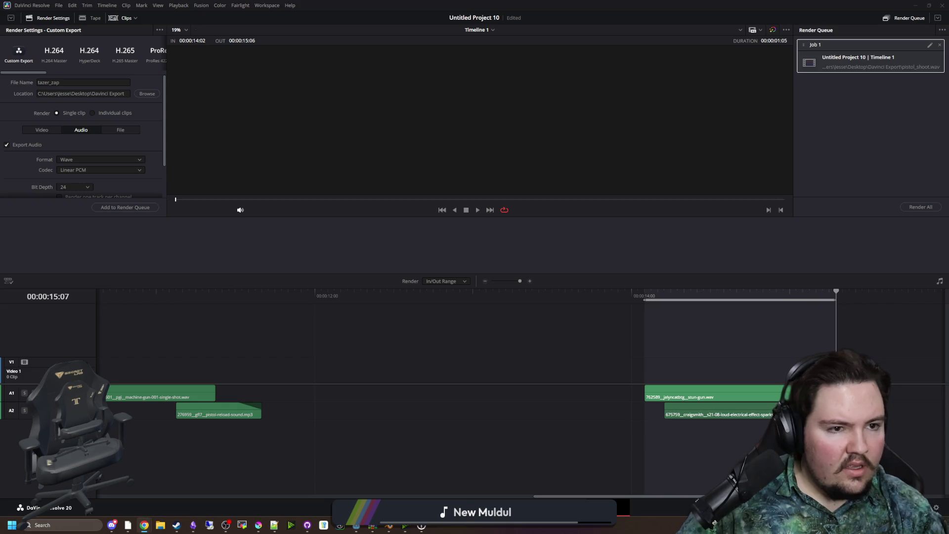
click(41, 82)
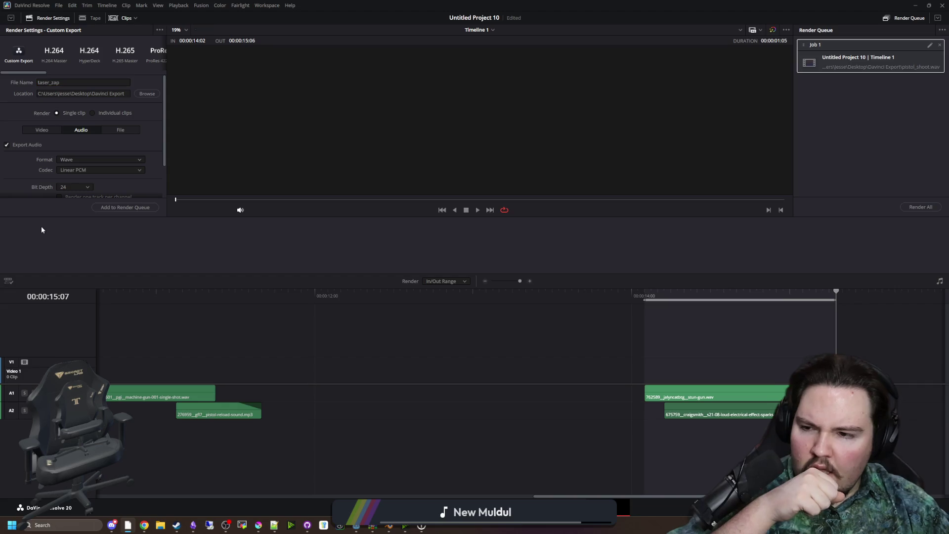
click(125, 207)
Render all queued jobs and minimize Resolve to return to Godot
click(921, 207)
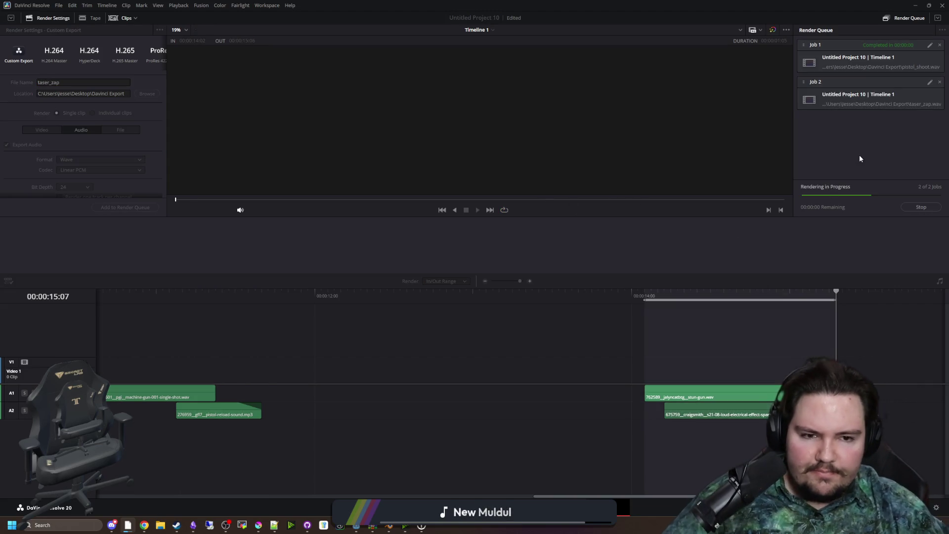
click(915, 4)
click(430, 229)
click(160, 526)
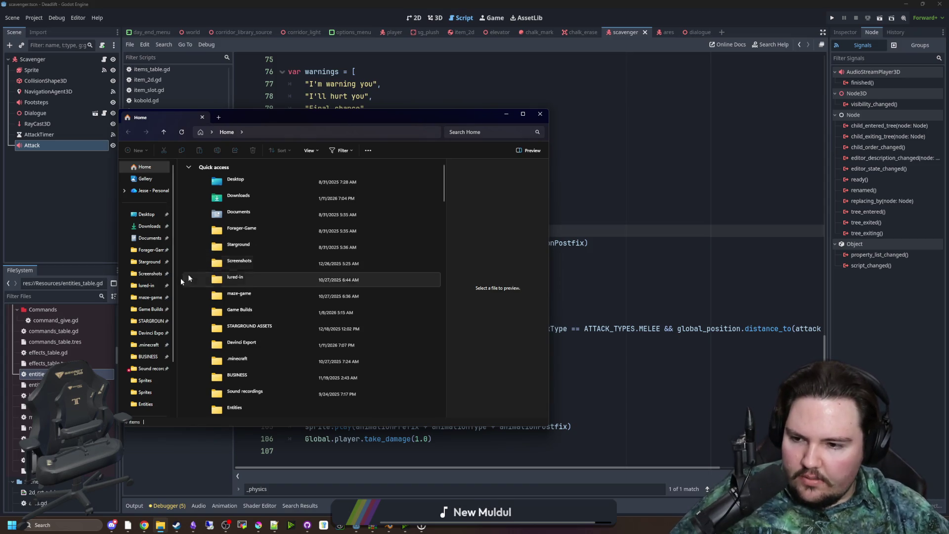
Browse to the maze-game project's Sounds > Effects folder
click(151, 296)
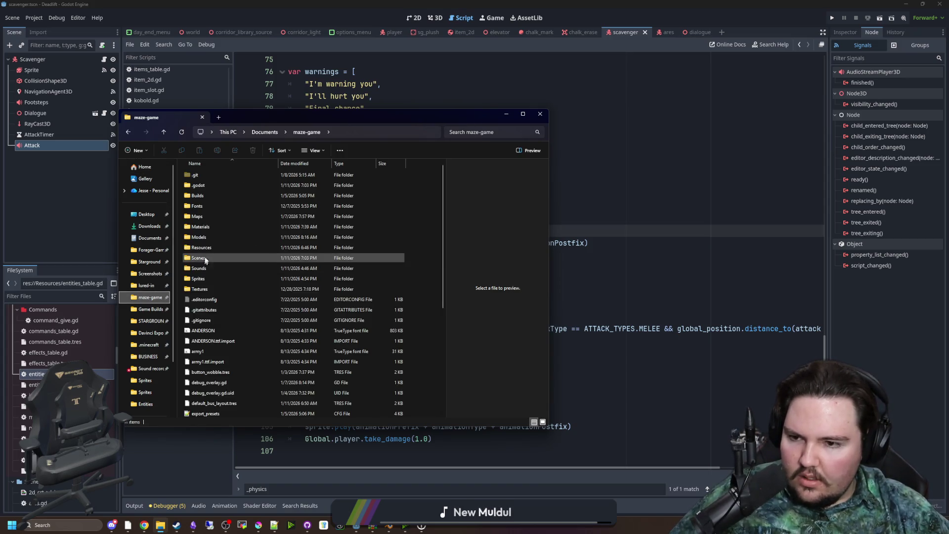
double_click(209, 266)
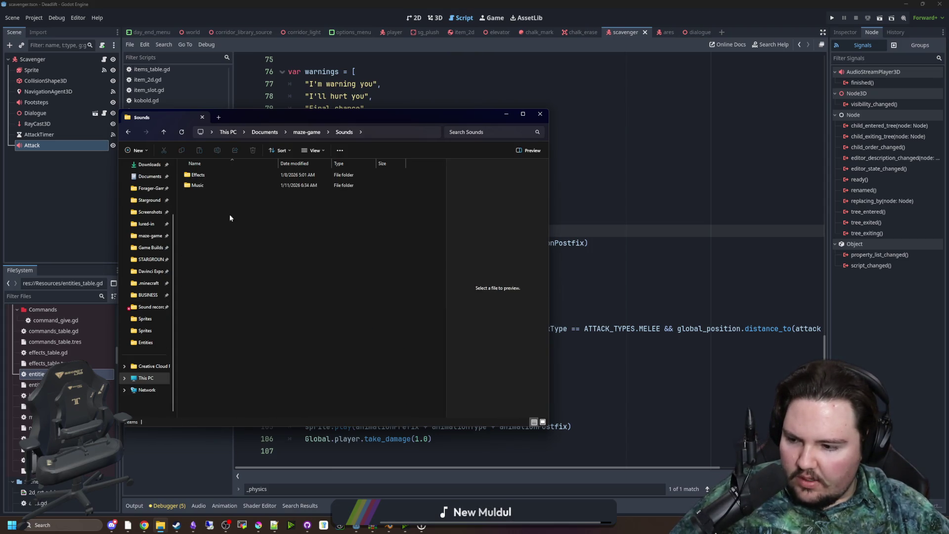
double_click(198, 175)
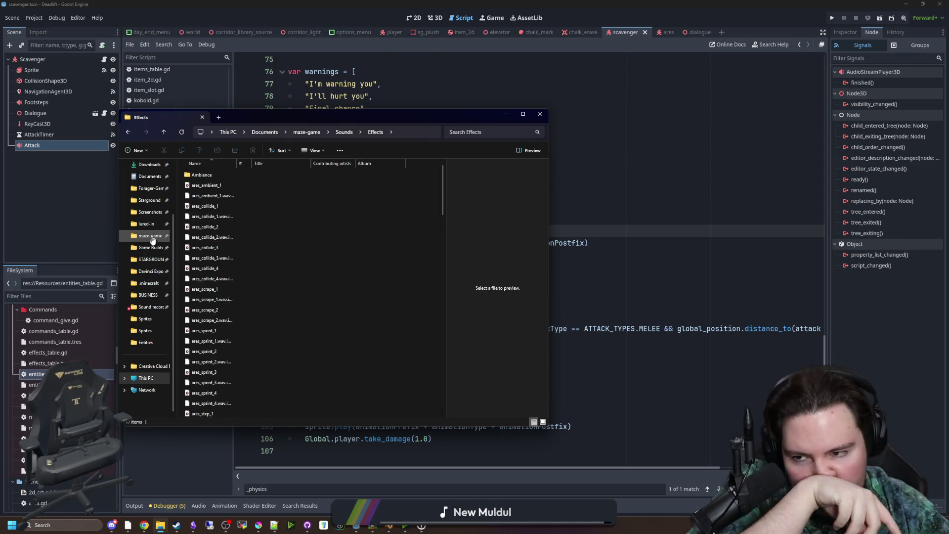
Run the WAV conversion script in Davinci Export, then close its console and File Explorer
click(156, 272)
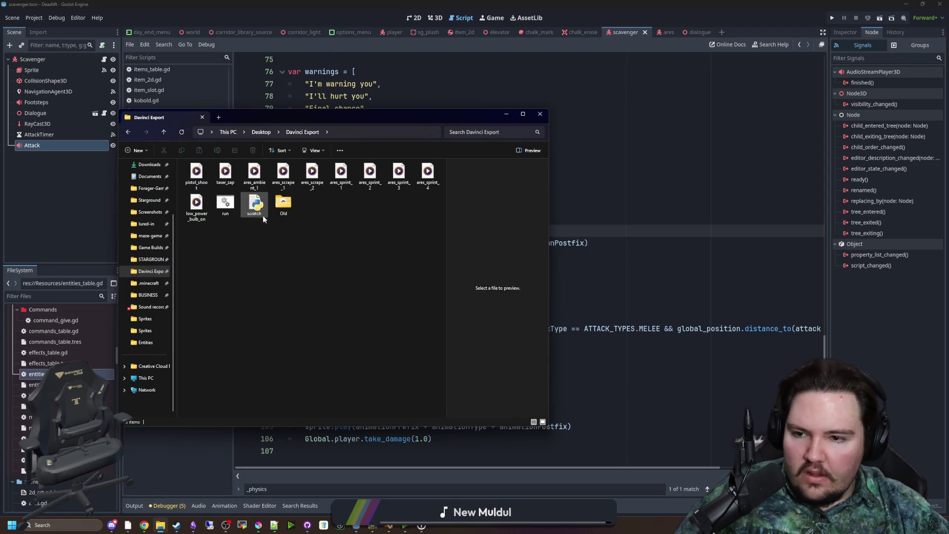
click(235, 208)
key(Return)
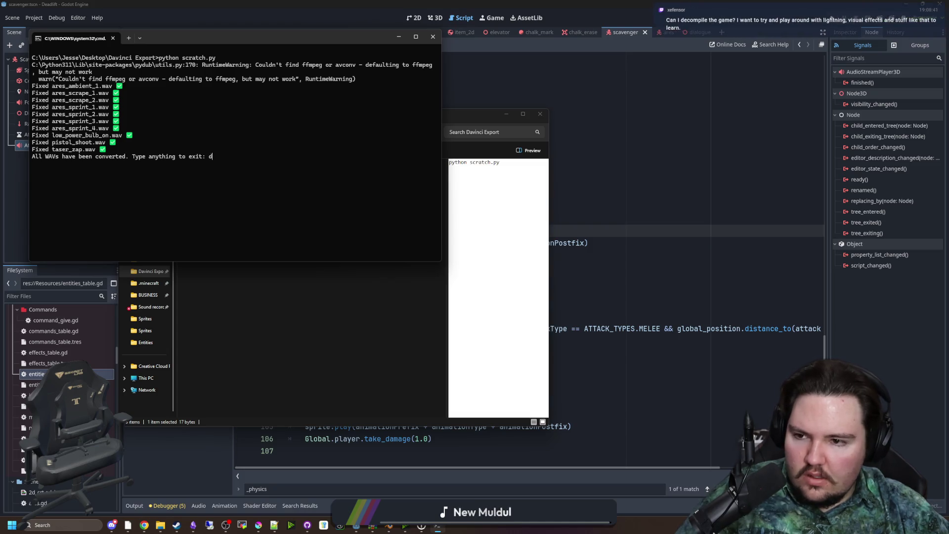
key(Return)
key(alt+F4)
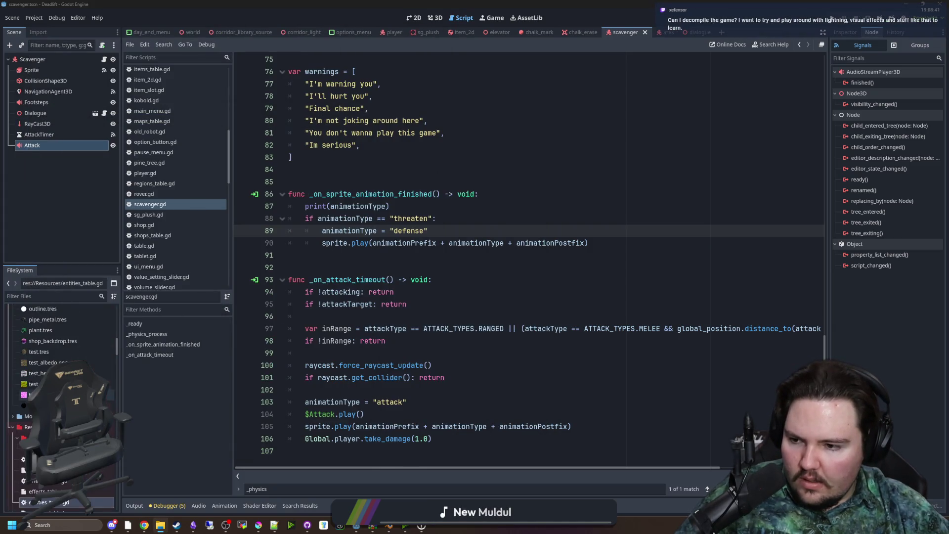
Expand Sounds/Effects in the project files and uncomment the Attack preload line 19
click(13, 427)
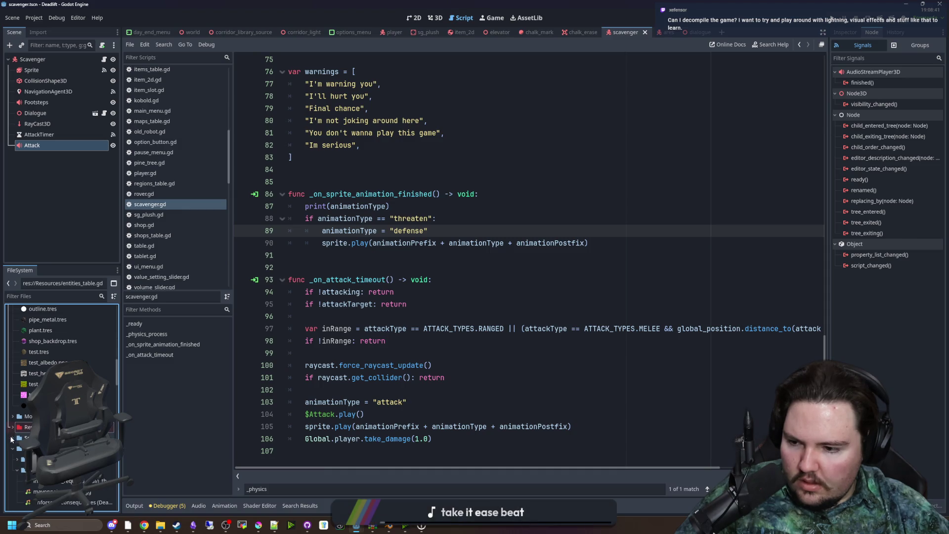
click(12, 448)
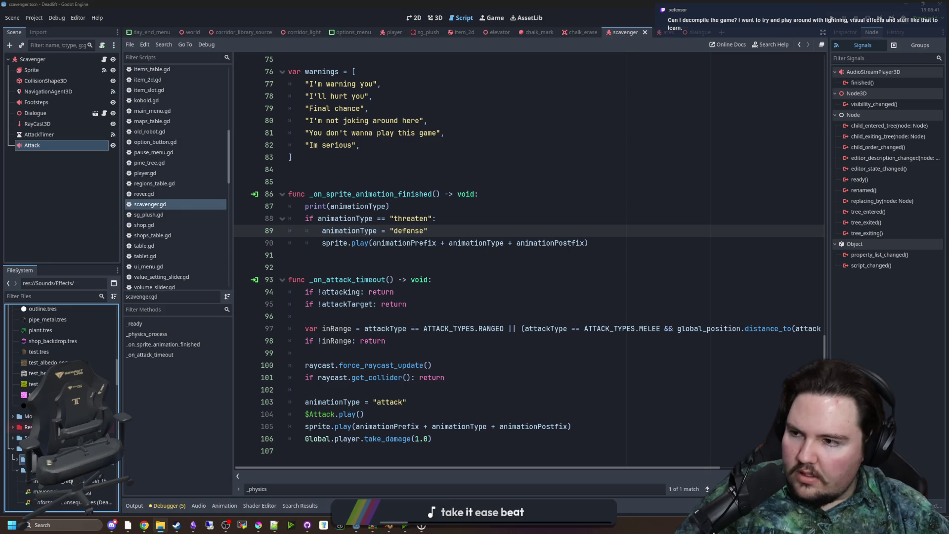
scroll(399, 251, up, 10)
scroll(399, 249, up, 10)
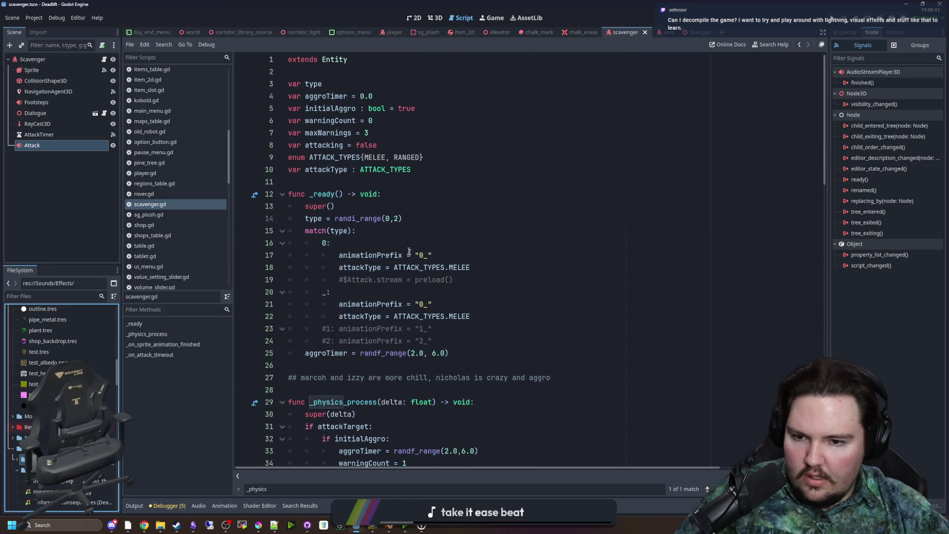
click(342, 280)
key(ctrl+k)
Set the preload path to 'res://Sounds/Effects/taser_zap.wav' and save the script
click(443, 279)
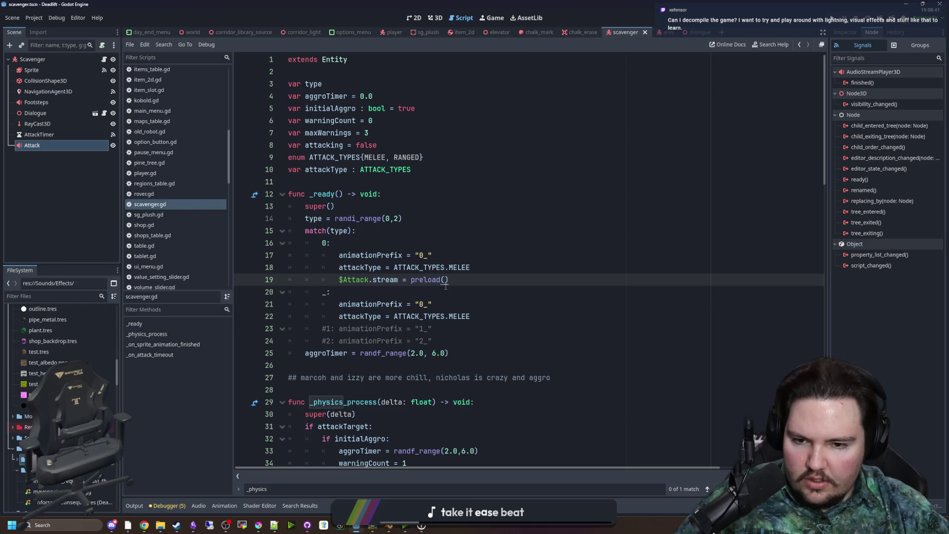
text('ta)
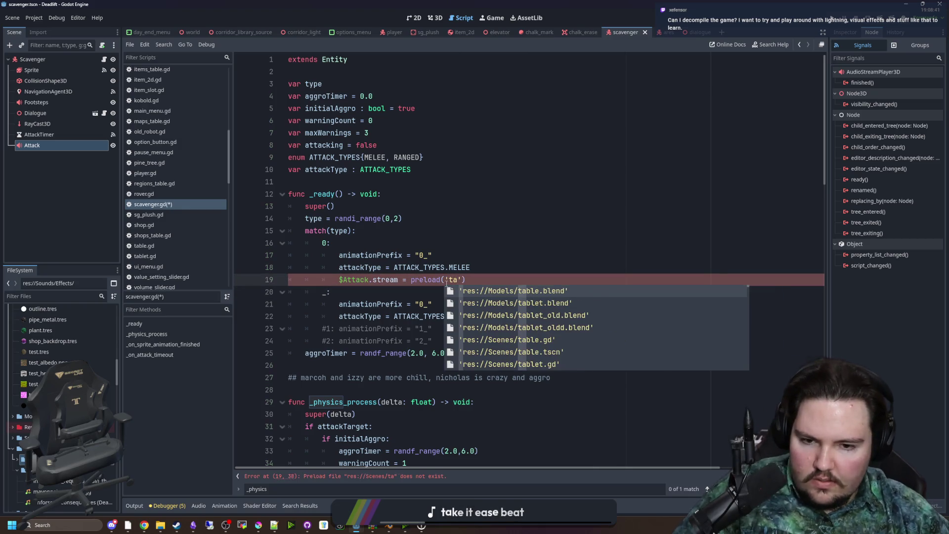
text(ser)
key(Return)
click(478, 243)
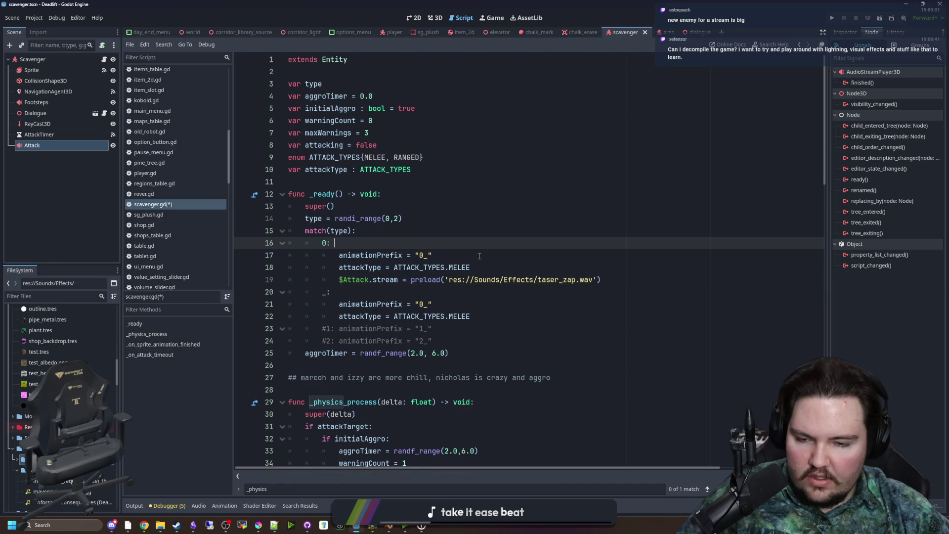
key(ctrl+s)
Click through the Godot script editor after saving
click(525, 213)
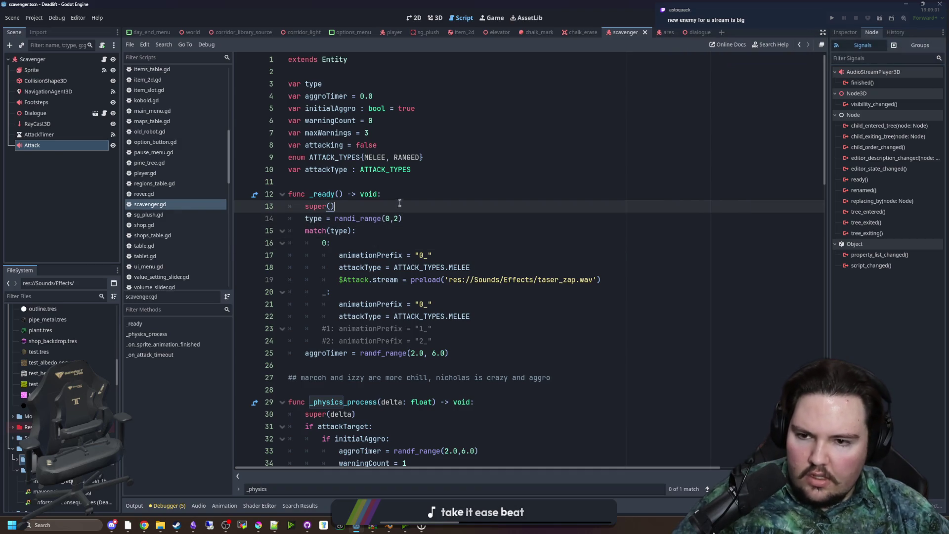
click(390, 186)
click(403, 191)
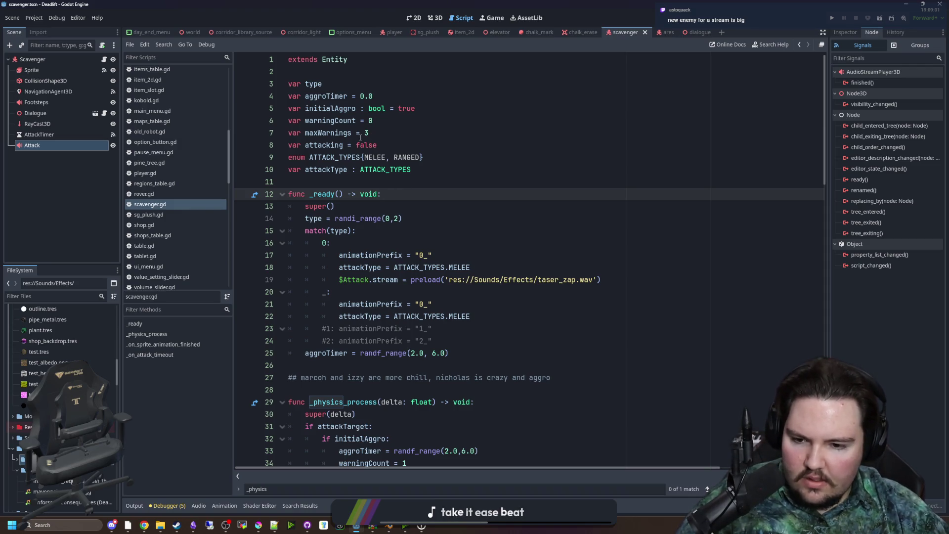
click(419, 252)
click(349, 179)
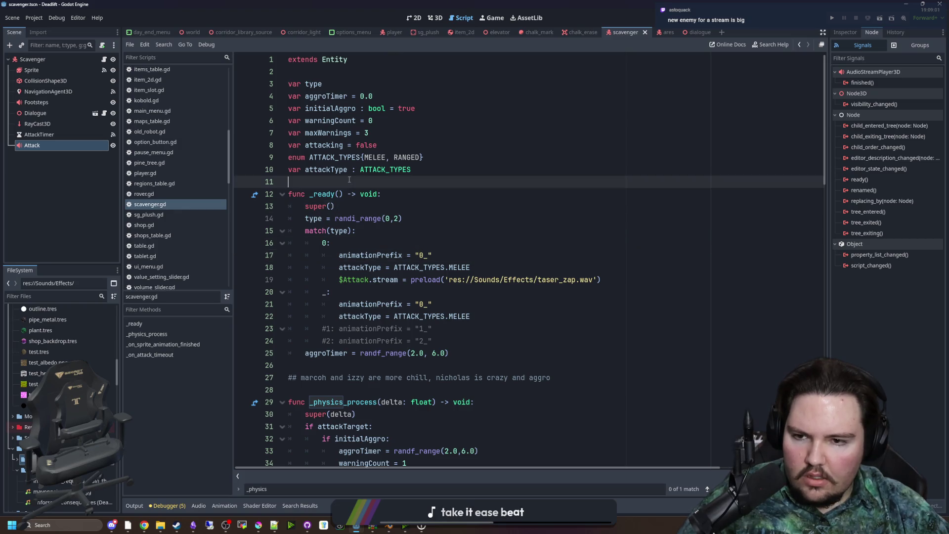